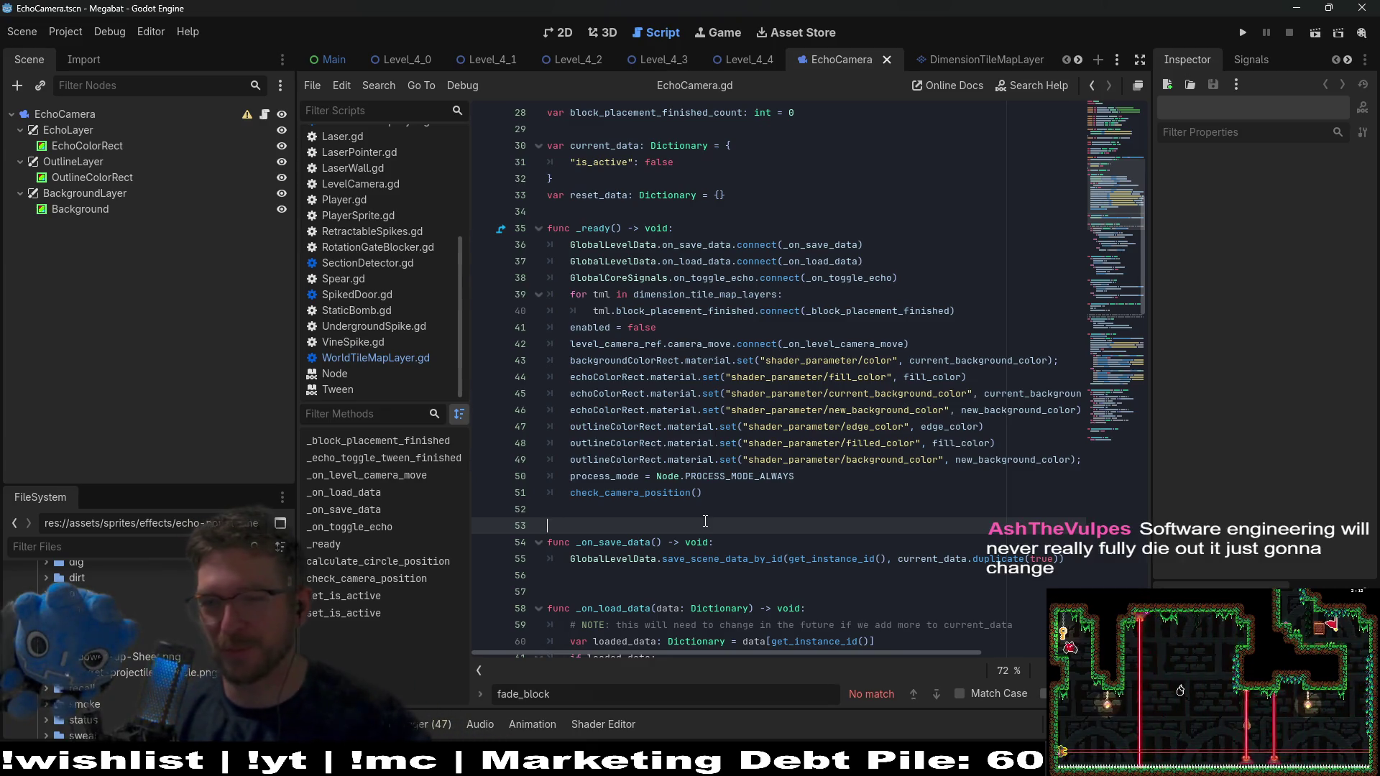
# Close the fade_block search and review EchoCamera.gd's _ready lines, leaving the code unchanged
pyautogui.press('Escape')
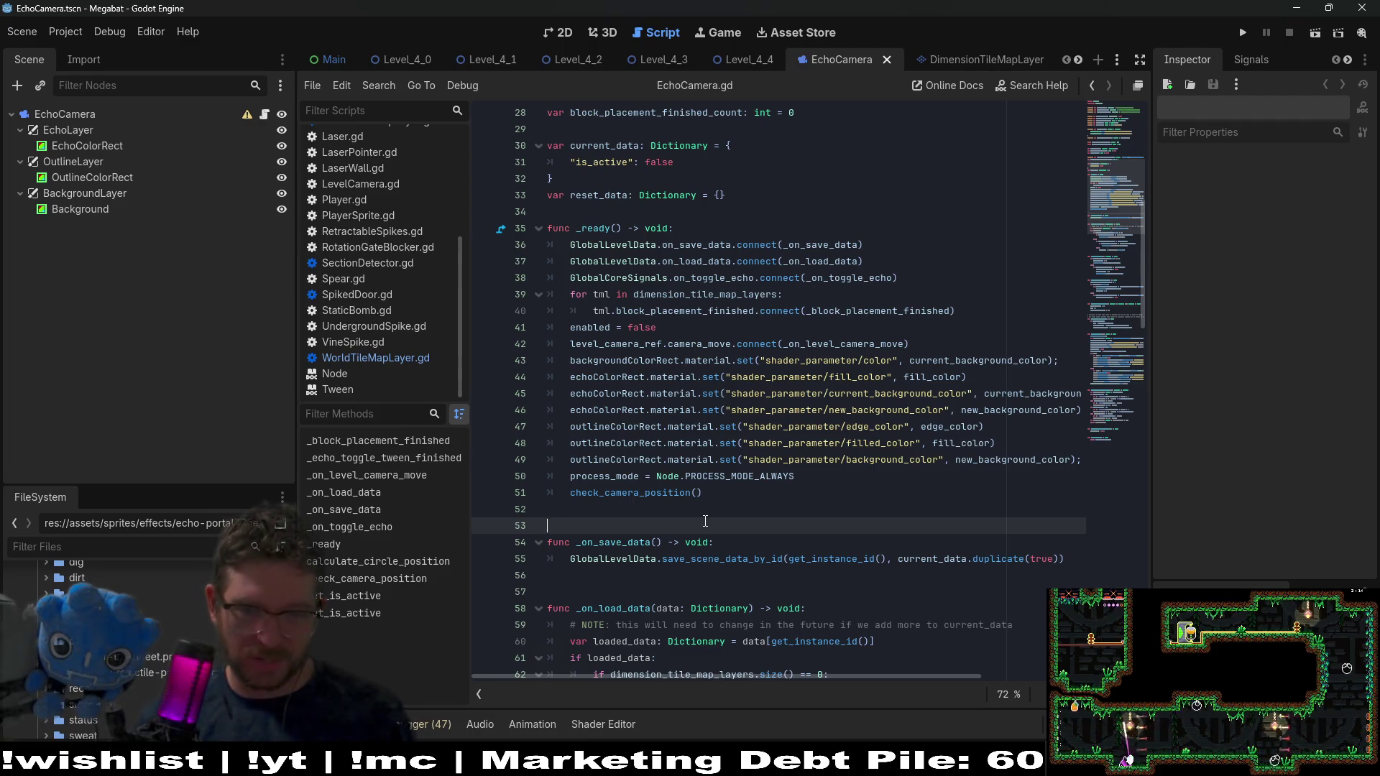
pyautogui.click(731, 507)
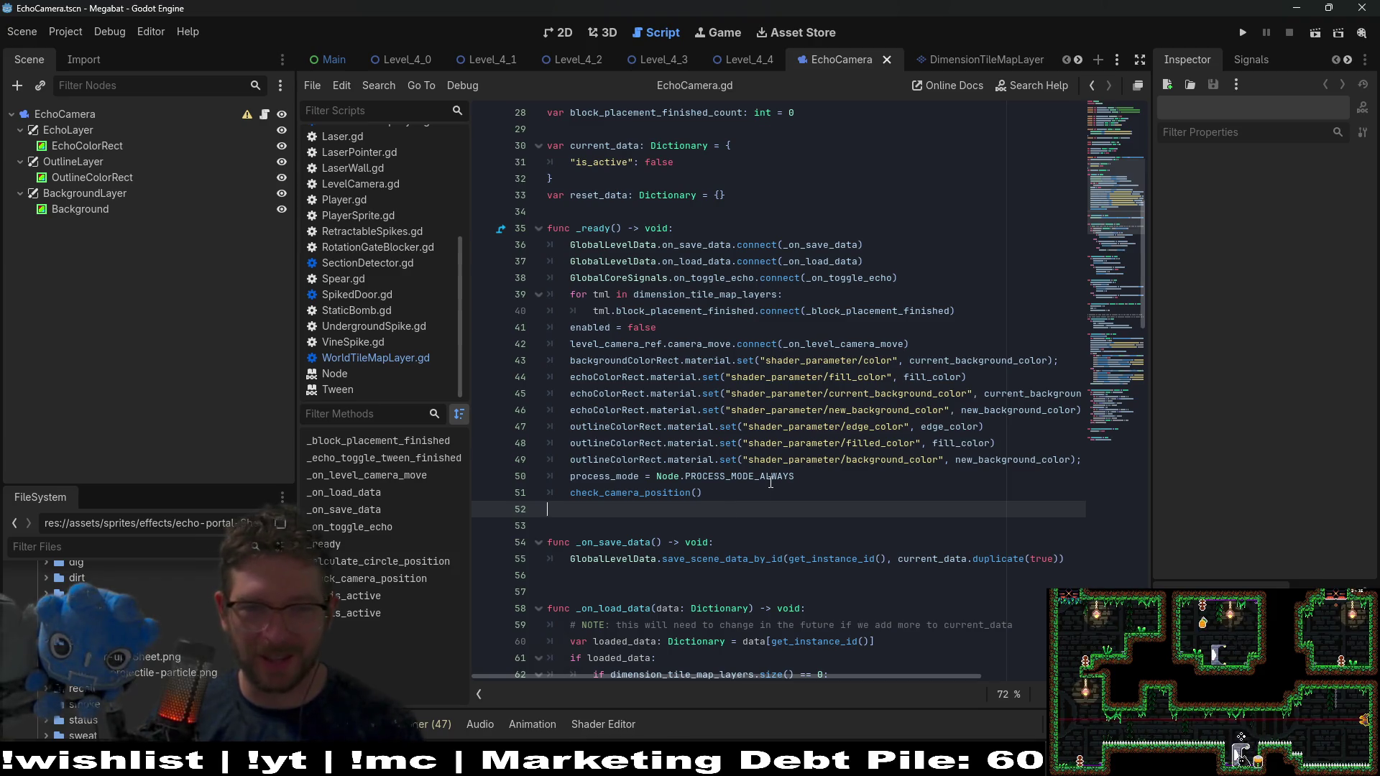
pyautogui.click(772, 476)
pyautogui.press('Down')
pyautogui.click(843, 468)
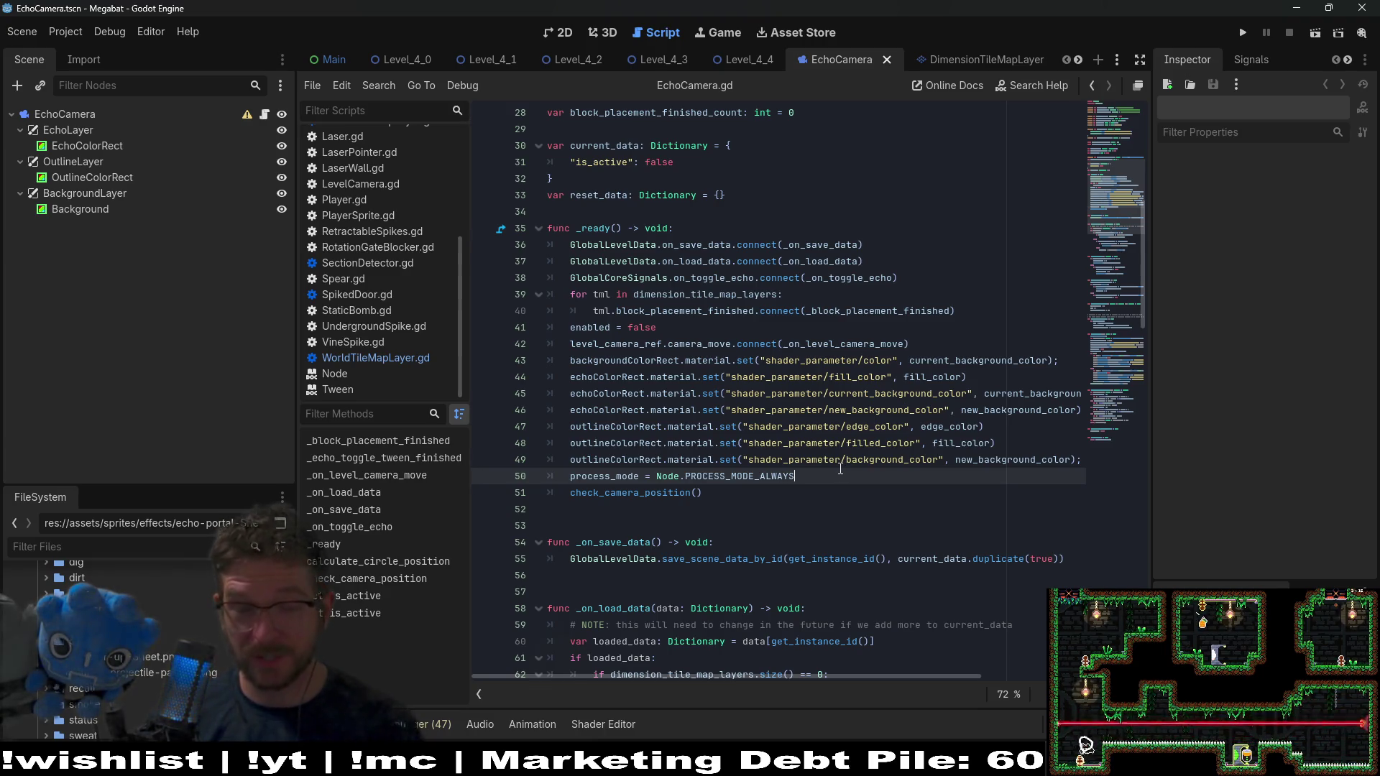
pyautogui.click(802, 485)
pyautogui.click(810, 478)
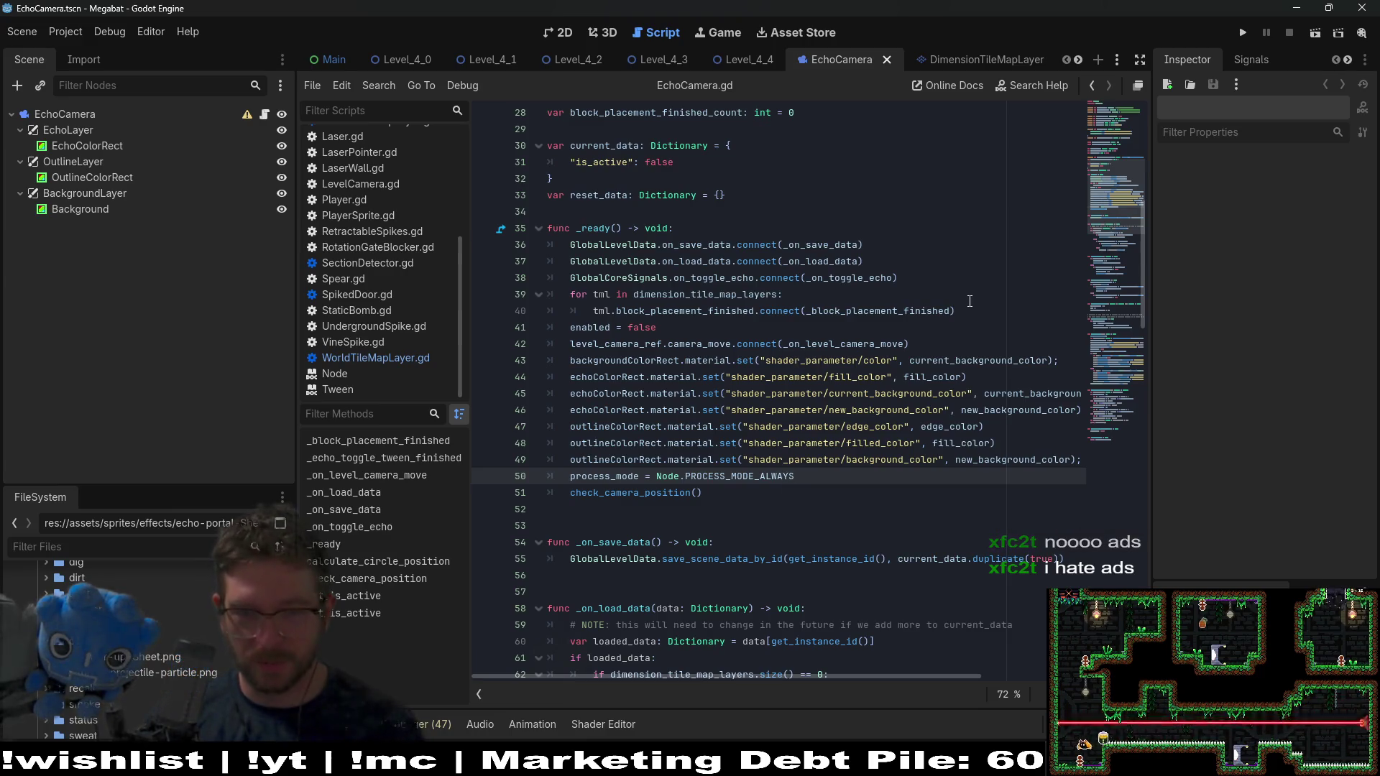
pyautogui.scroll(3, 978, 310)
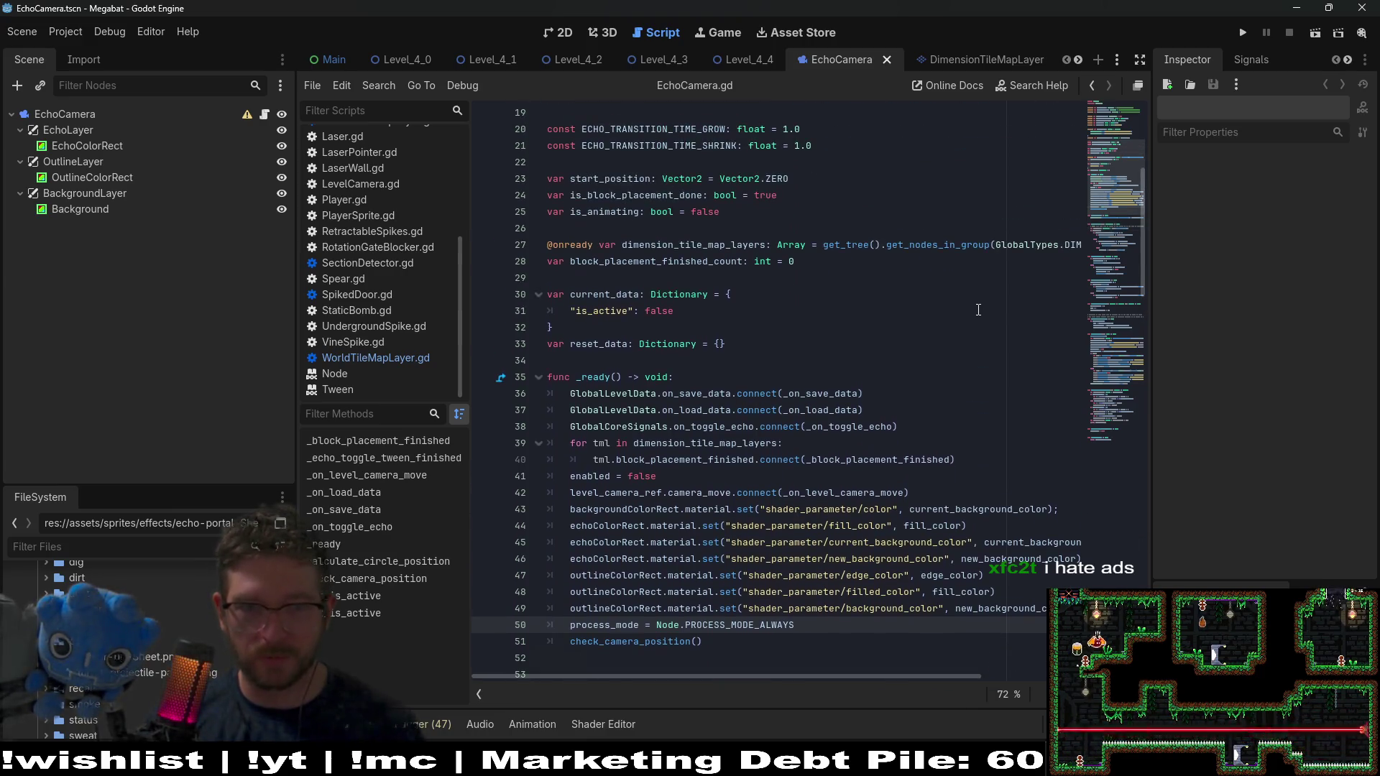
# Comment out the dimension_tile_map_layers declaration and open a blank line below it
pyautogui.click(549, 264)
pyautogui.hotkey('ctrl', 'shift', 'Return')
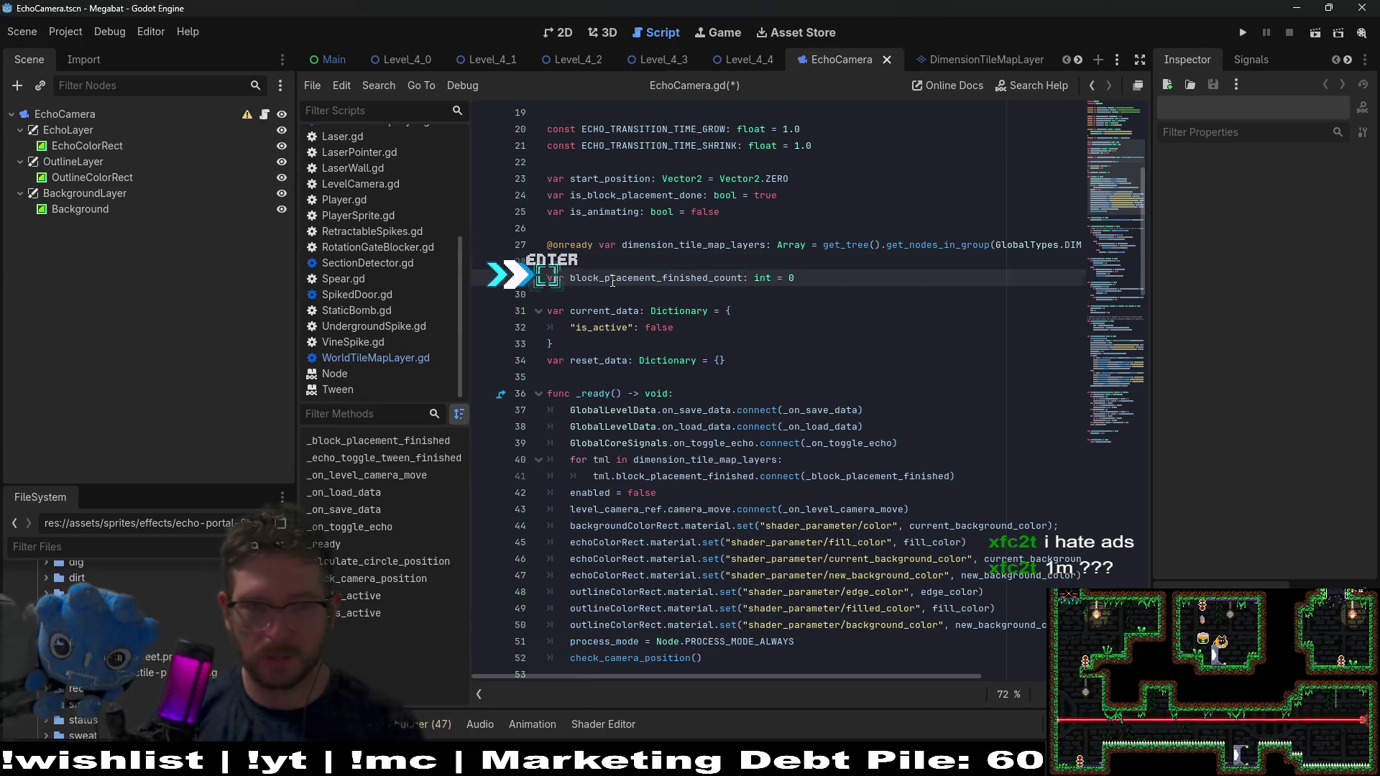
pyautogui.press('Up')
pyautogui.hotkey('ctrl', 'k')
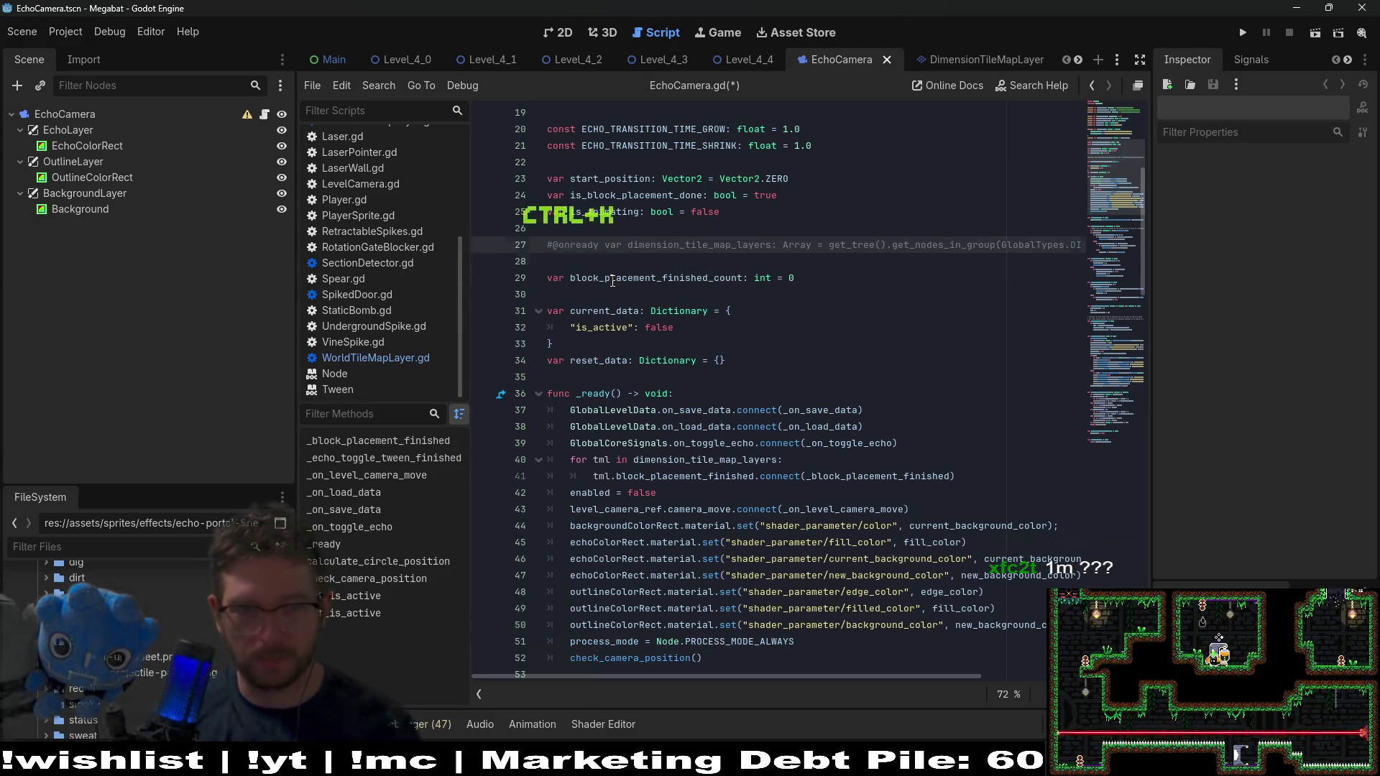
pyautogui.press('Down')
pyautogui.write('@')
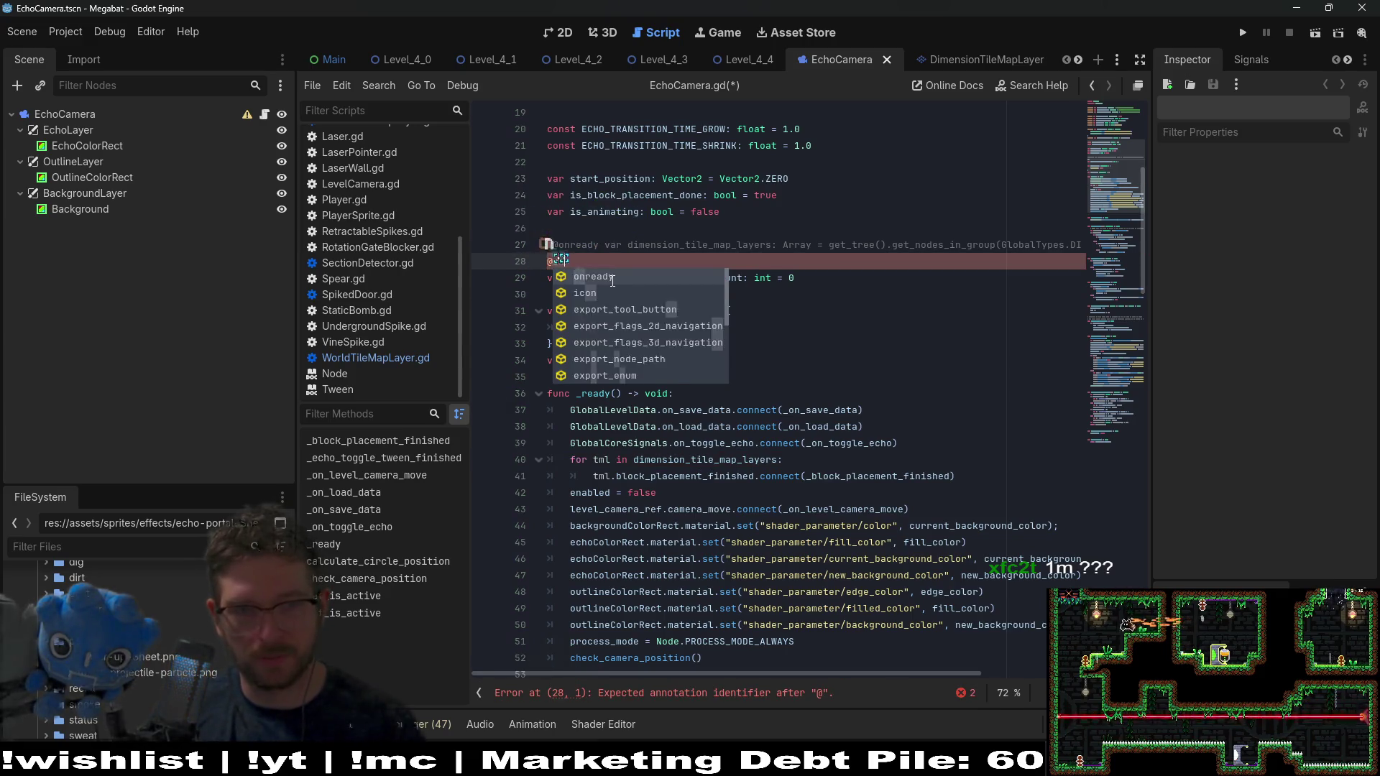
pyautogui.press('Return')
pyautogui.write('var ')
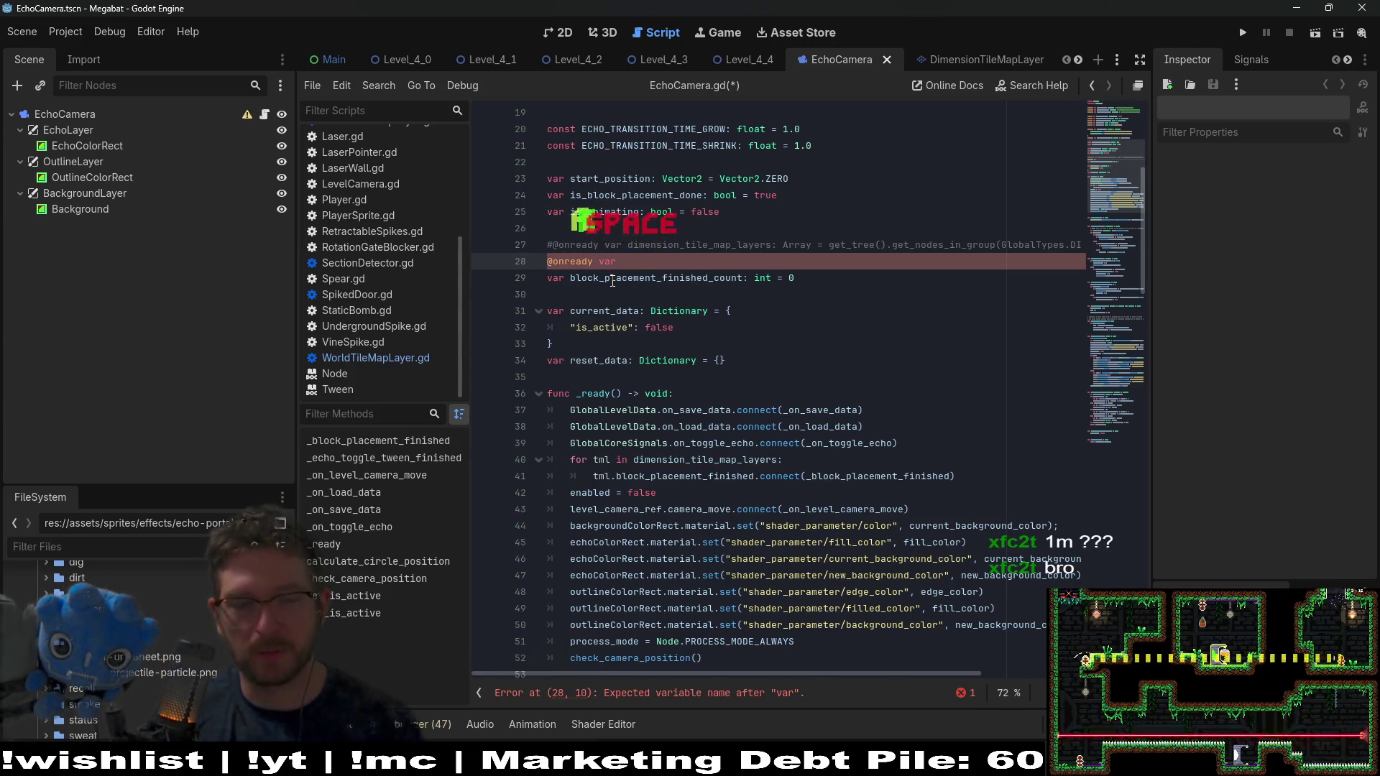
pyautogui.write('world_ti')
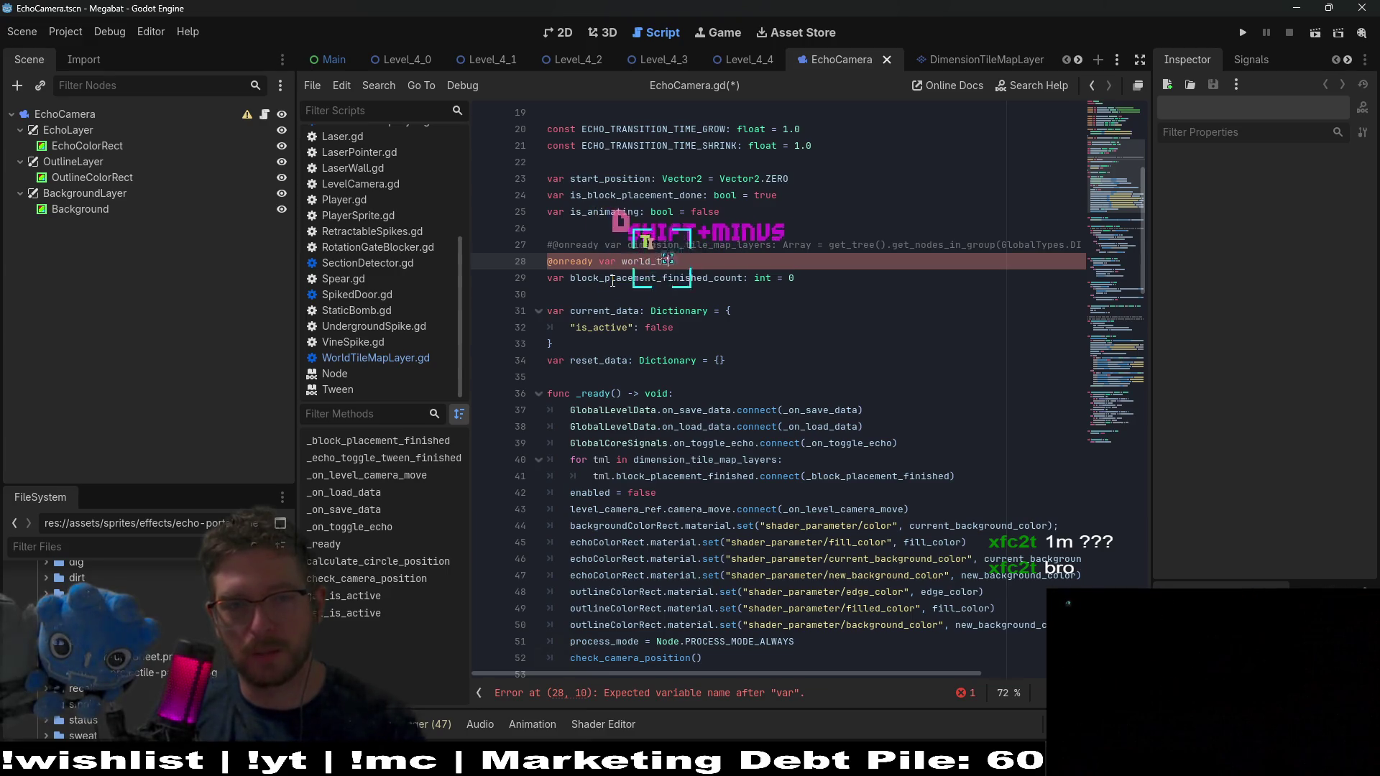
pyautogui.write('le_map')
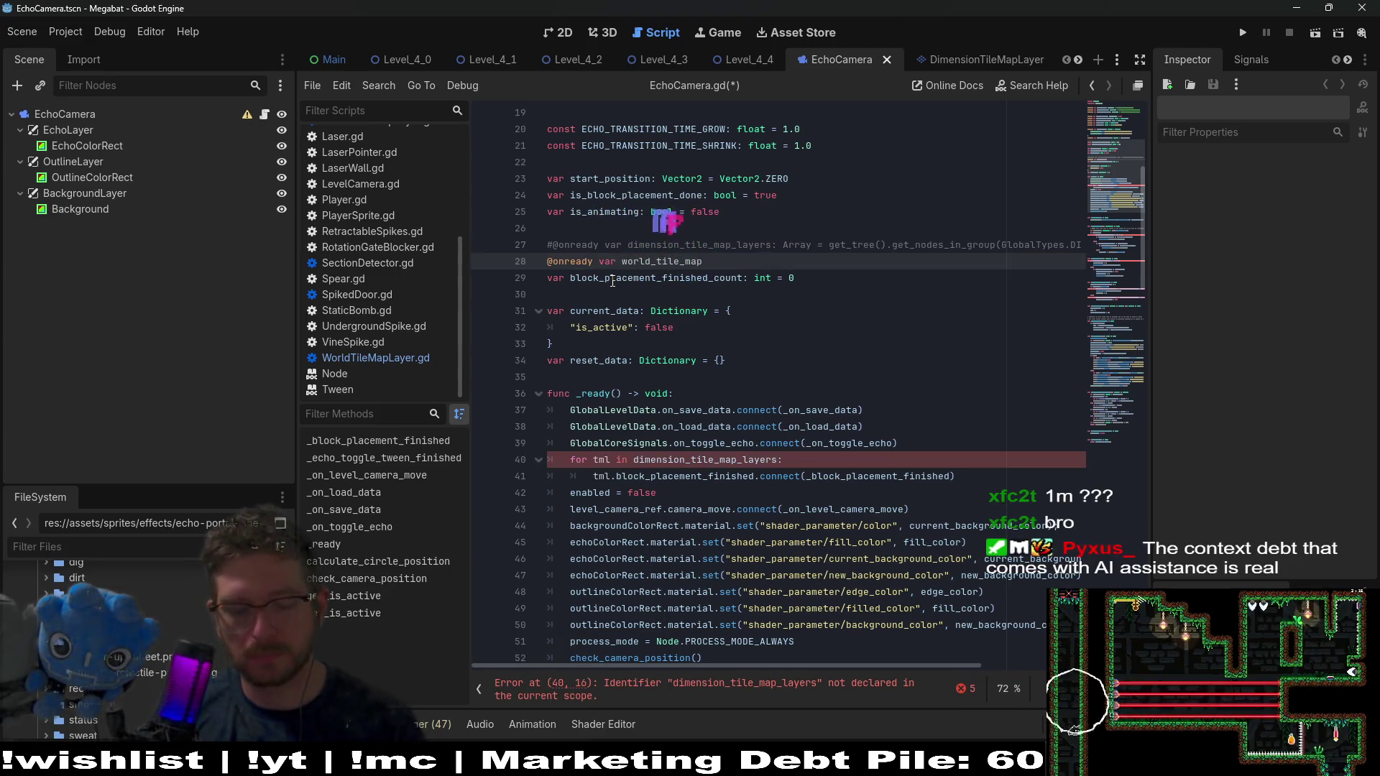
pyautogui.write('_layers: ')
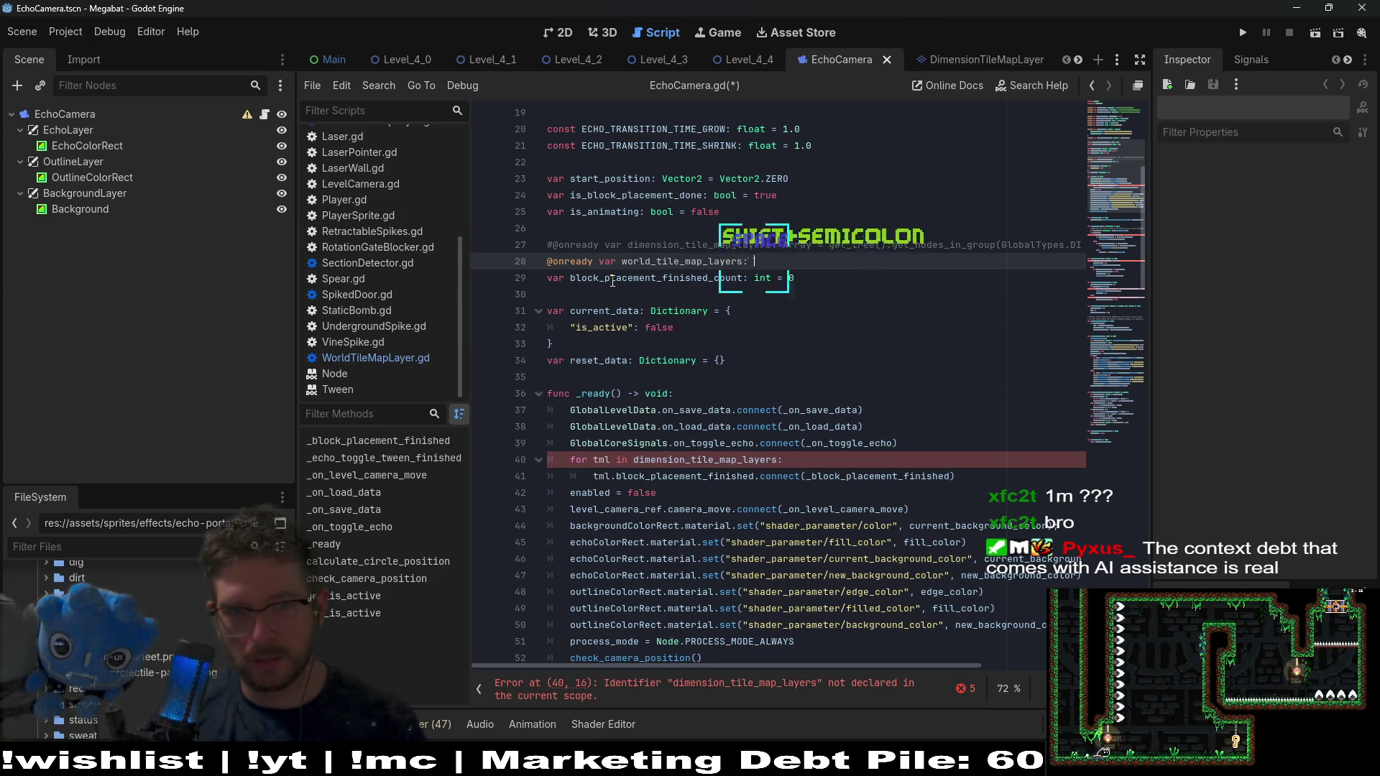
pyautogui.write('Array = get_tr')
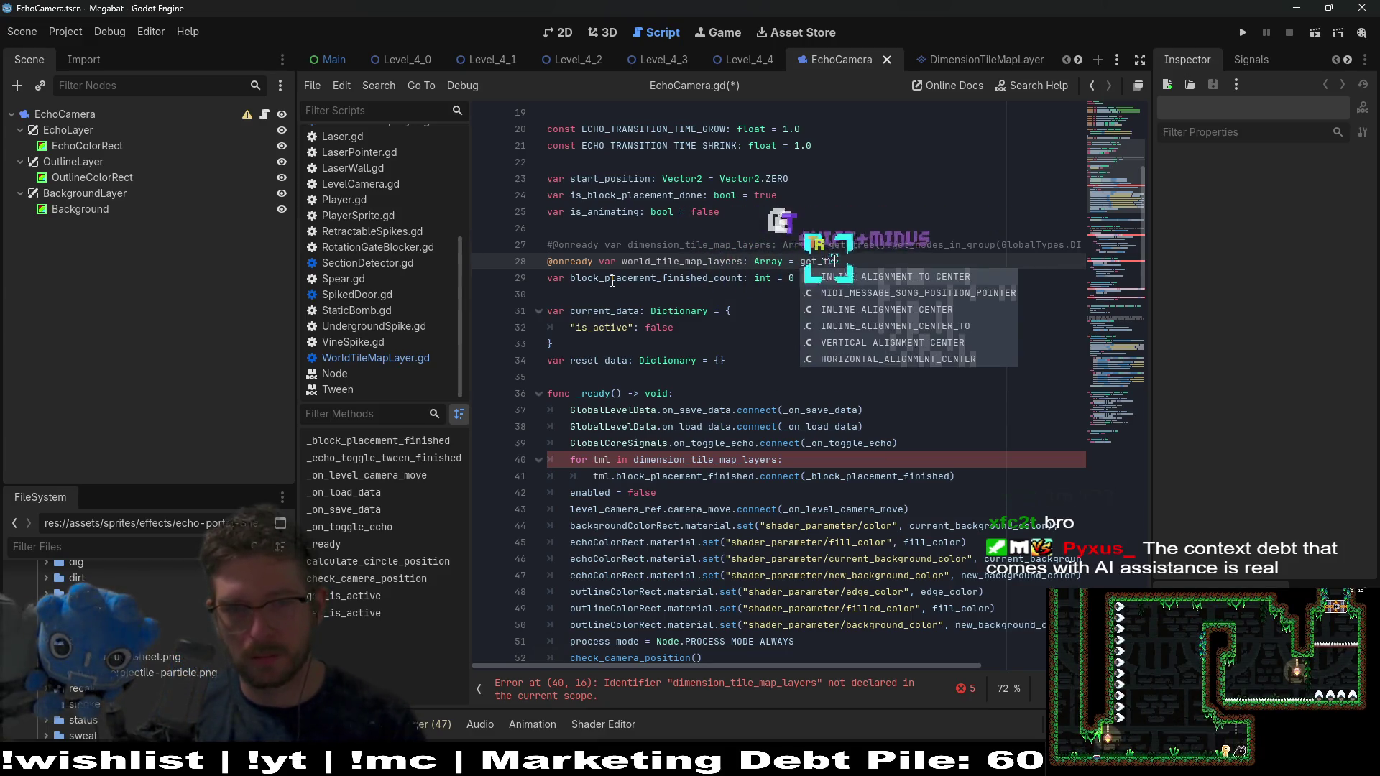
pyautogui.press('BackSpace')
pyautogui.press('Return')
pyautogui.hotkey('ctrl', 'z')
pyautogui.write('ree(')
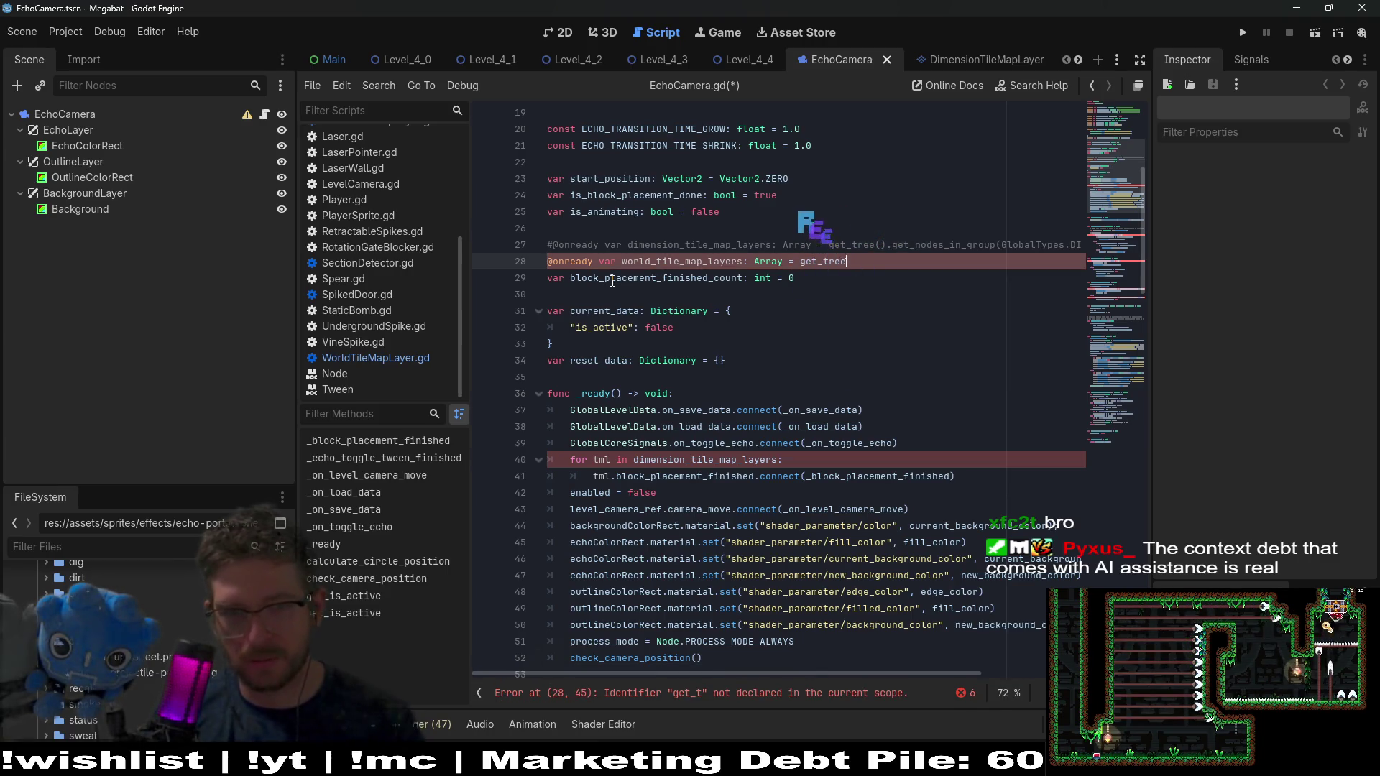
pyautogui.press('BackSpace')
pyautogui.press('BackSpace')
# Copy line 27's get_tree().get_nodes_in_group(GlobalTypes.DIMENSION_GROUP) call into the new declaration
pyautogui.press('Up')
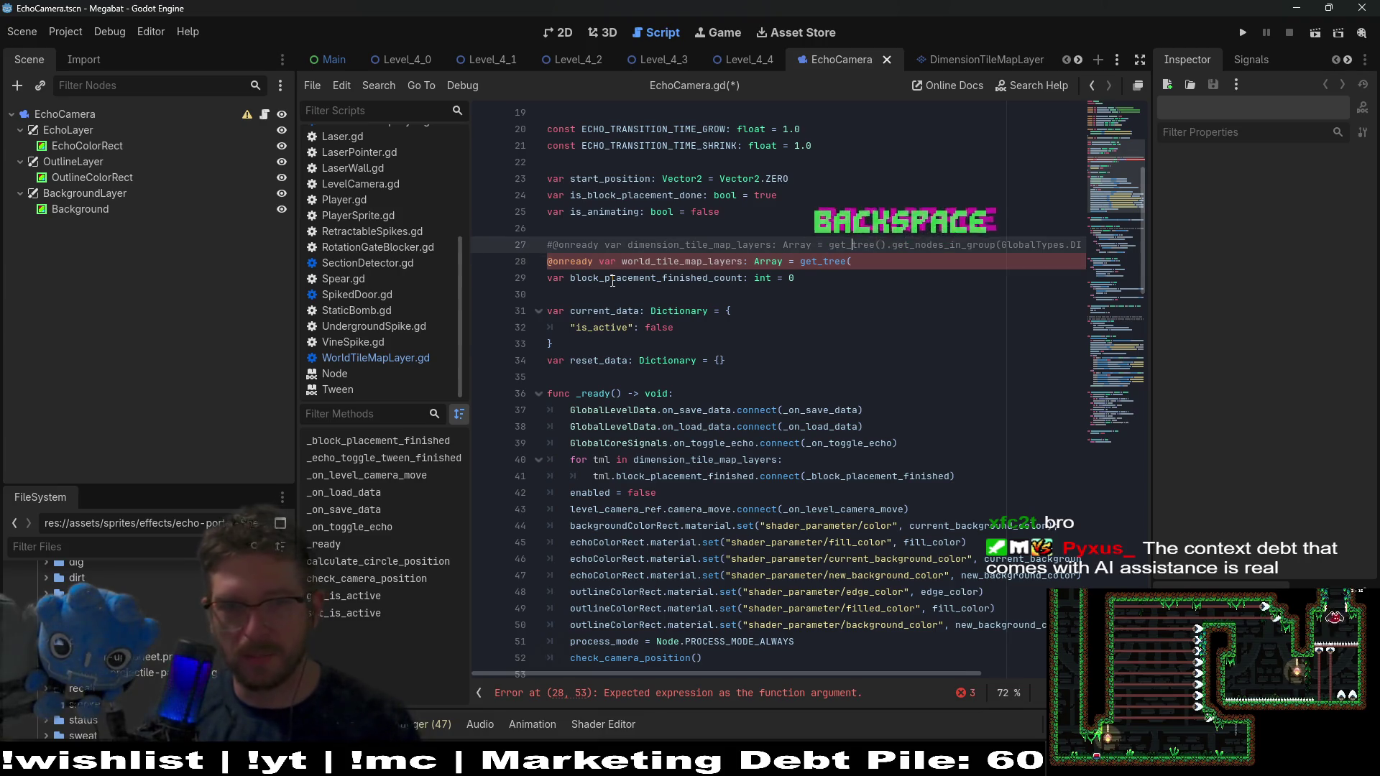
pyautogui.press('Down')
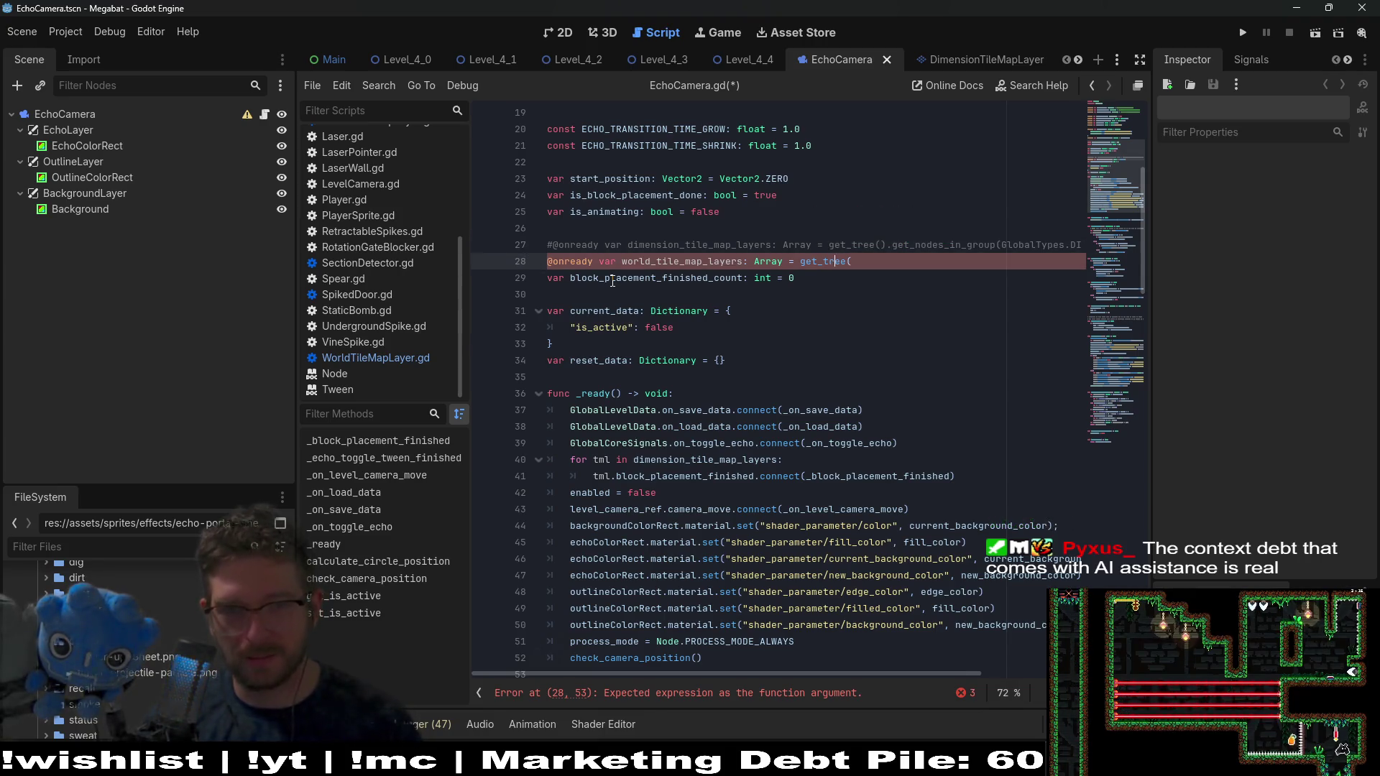
pyautogui.hotkey('ctrl', 'v')
pyautogui.hotkey('ctrl', 'z')
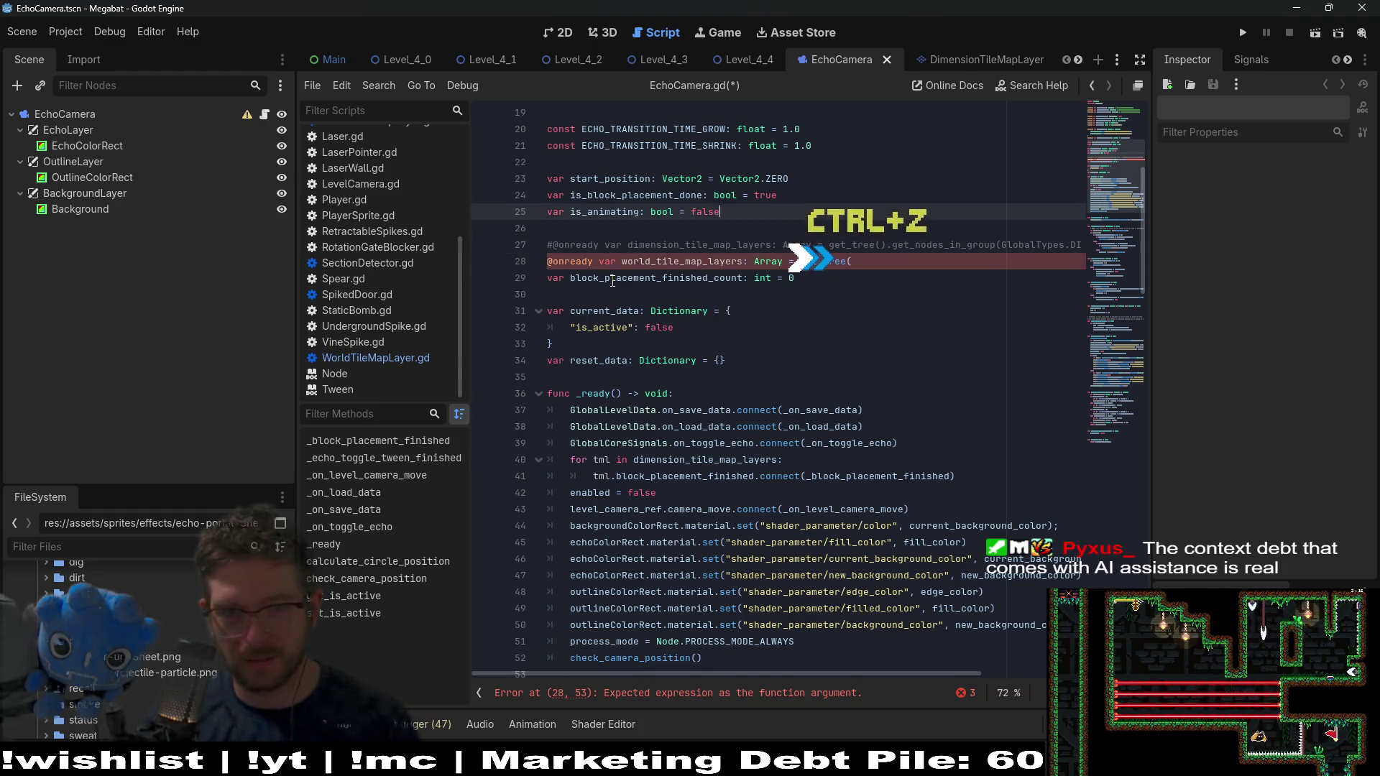
pyautogui.hotkey('ctrl', 'Right')
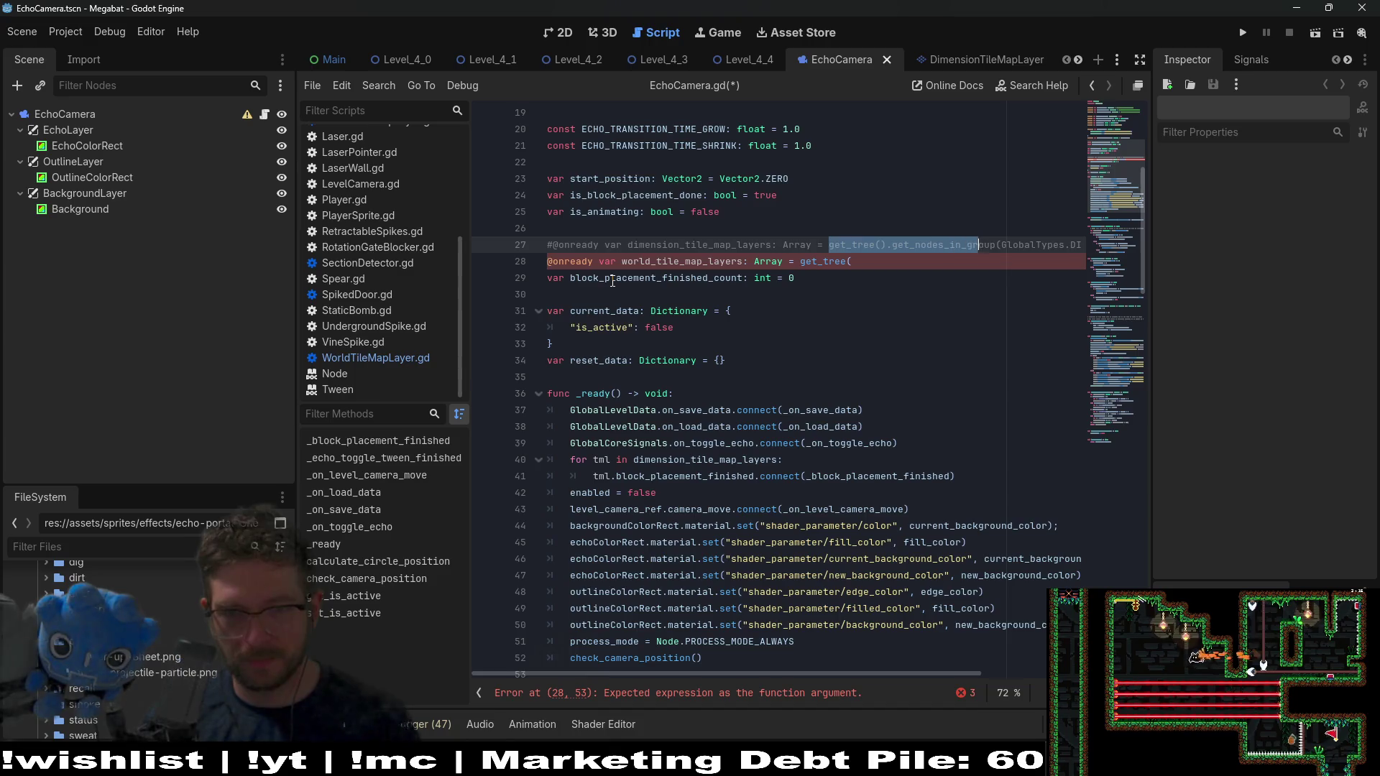
pyautogui.hotkey('ctrl', 'shift', 'Right')
pyautogui.hotkey('ctrl', 'shift', 'Right')
pyautogui.hotkey('ctrl', 'shift', 'Right')
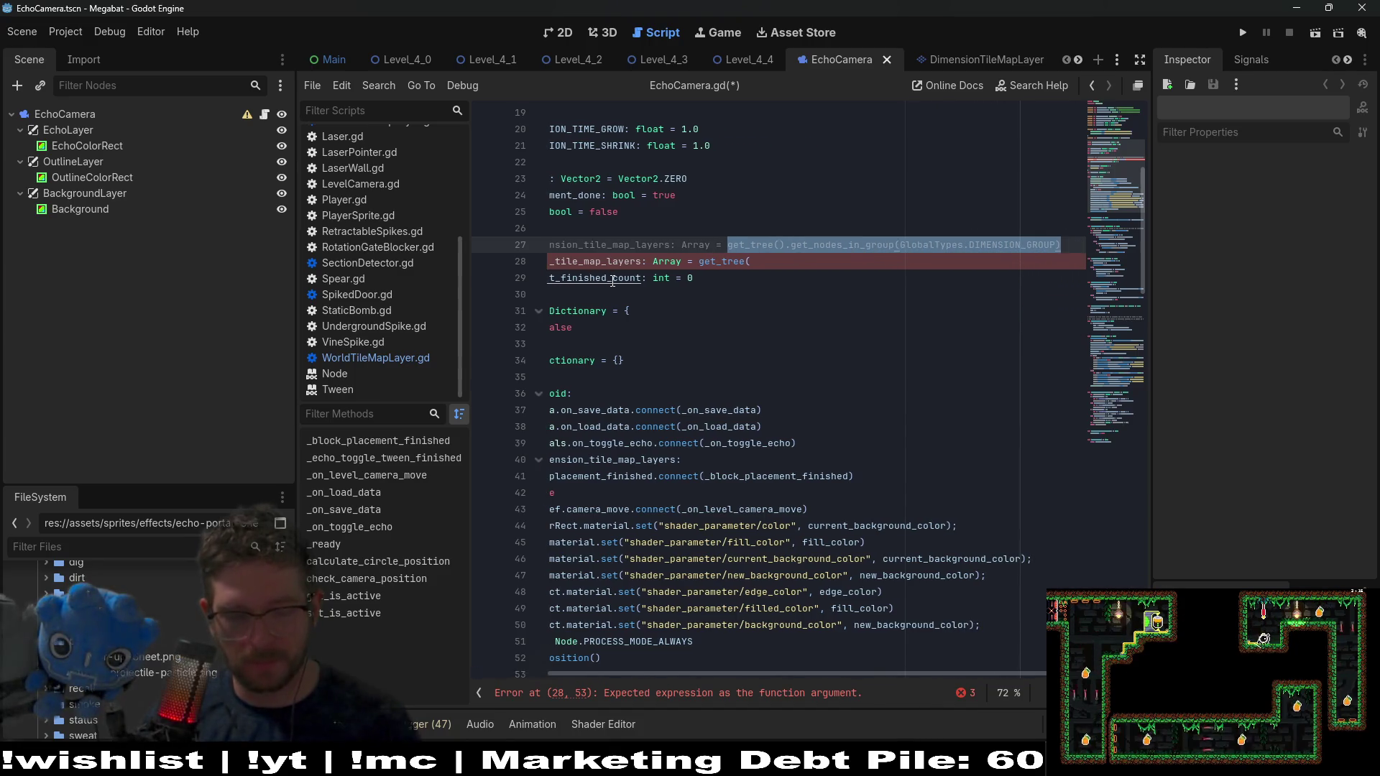
pyautogui.press('Down')
pyautogui.press('BackSpace')
pyautogui.press('BackSpace')
pyautogui.press('BackSpace')
pyautogui.write('= get_tree().get_nodes_in_group(GlobalTypes.DIMENSION_GROUP)')
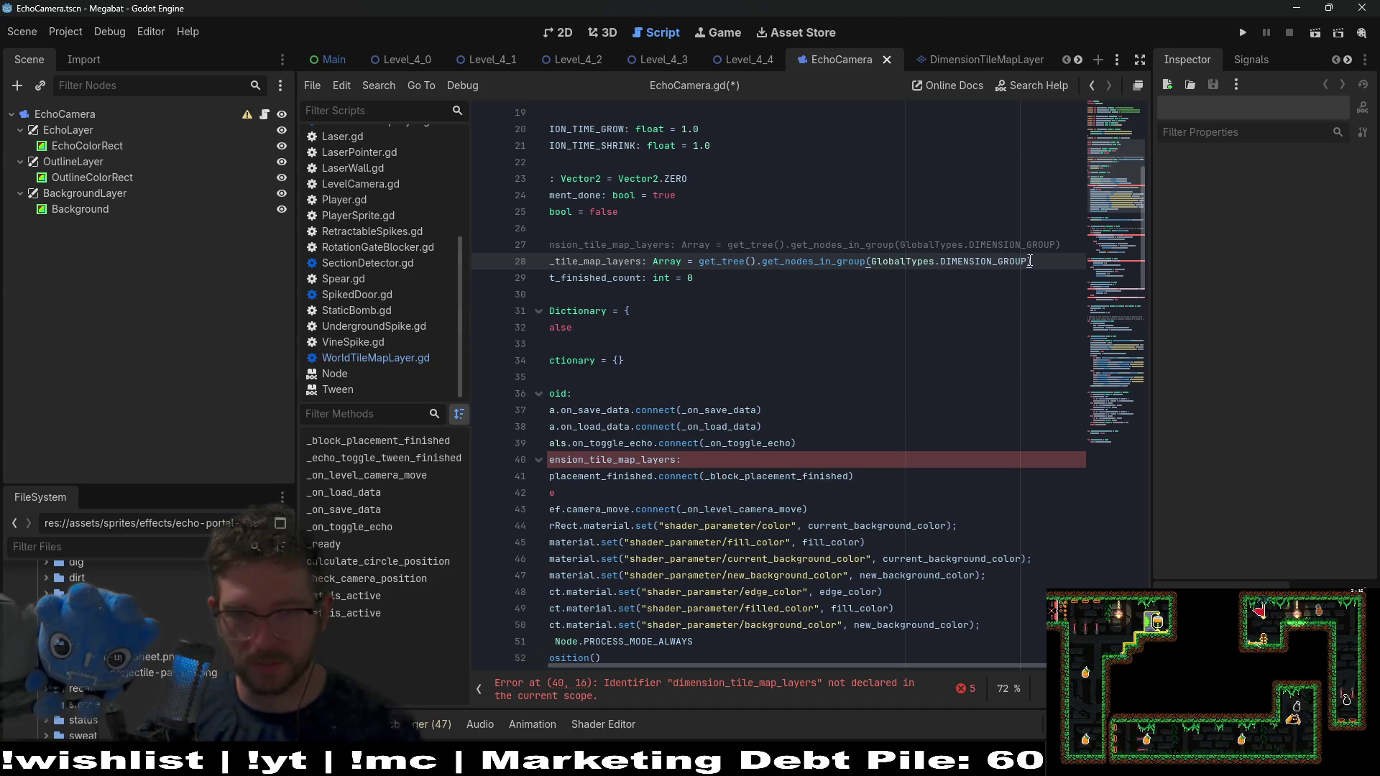
# Add a WORLD_TILES_GROUP String constant set to "world_tiles" below DIMENSION_GROUP in GlobalTypes.gd
pyautogui.keyDown('ctrl'); pyautogui.click(969, 267); pyautogui.keyUp('ctrl')
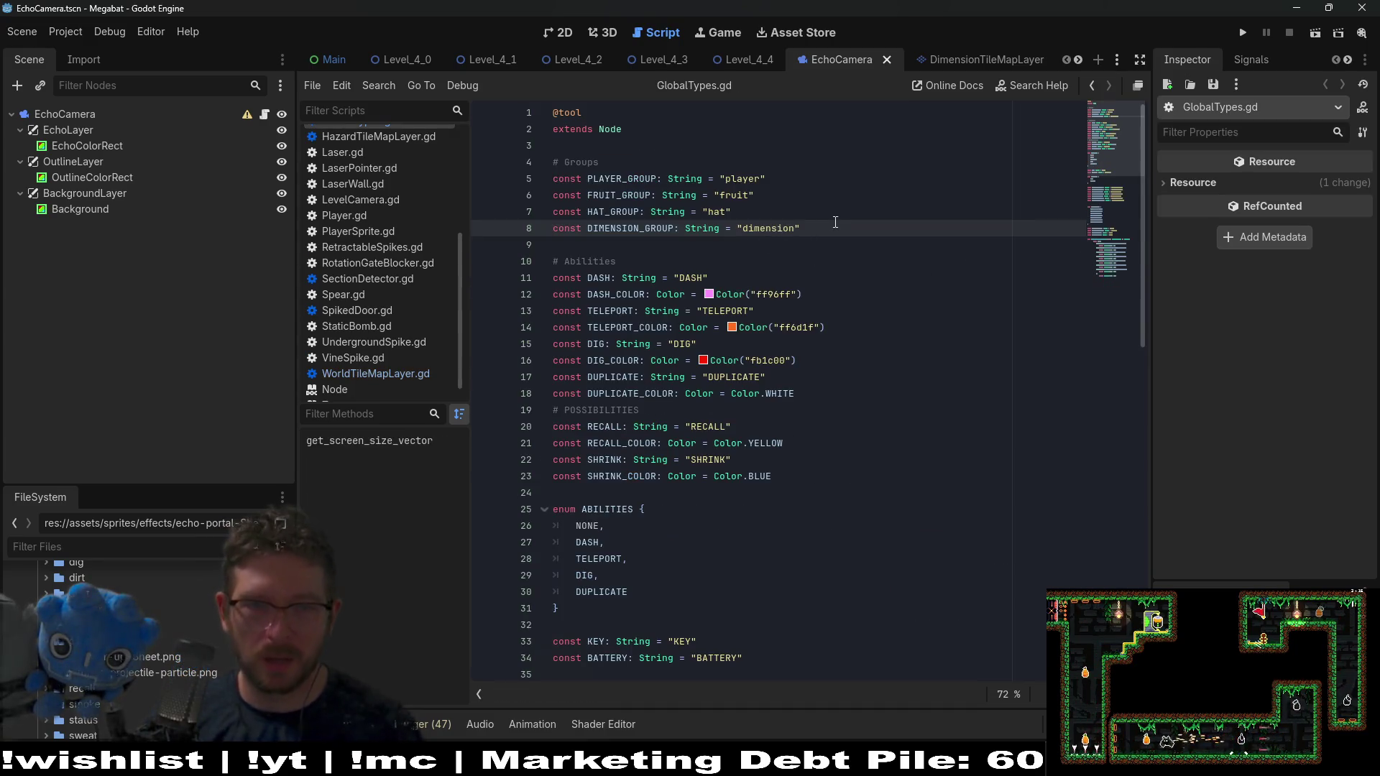
pyautogui.press('Return')
pyautogui.write('cons')
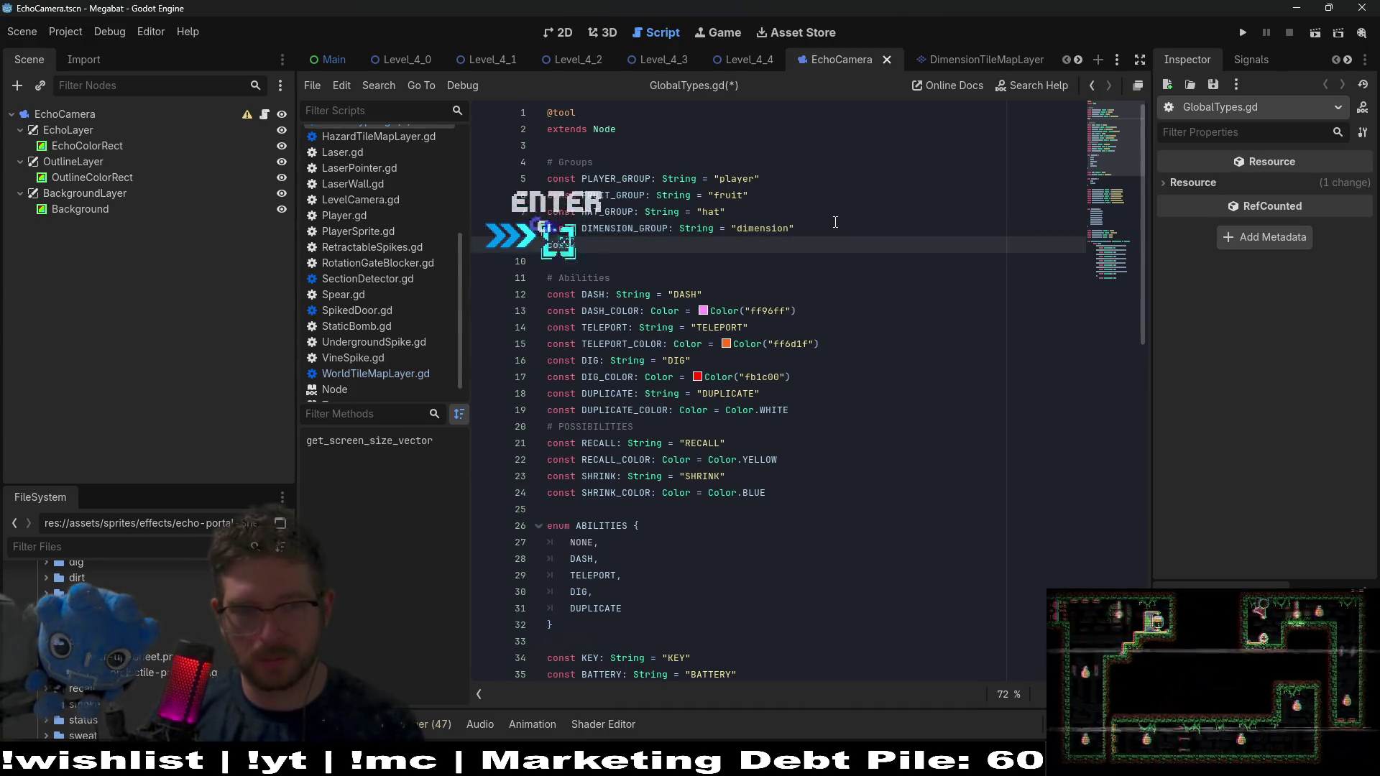
pyautogui.write('t WORLD_')
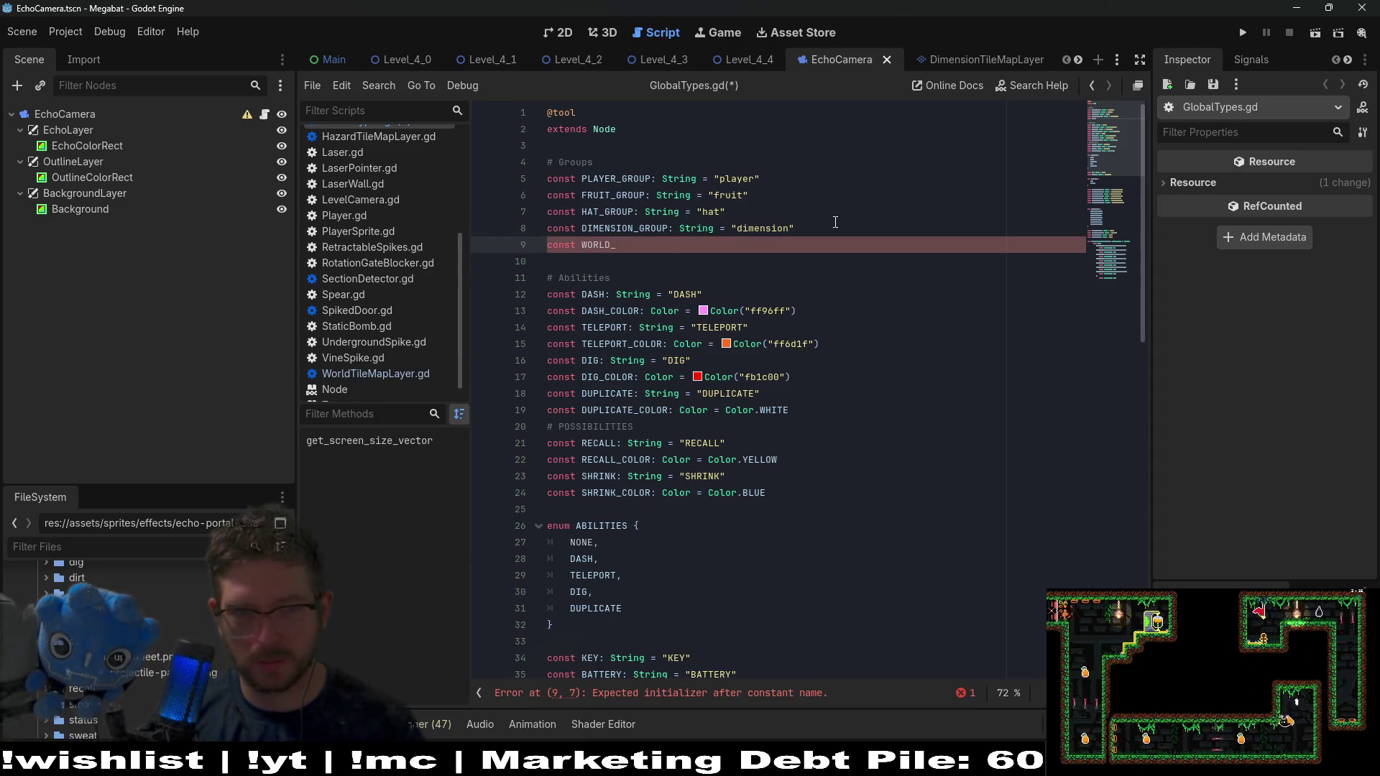
pyautogui.write('TILE_MAP')
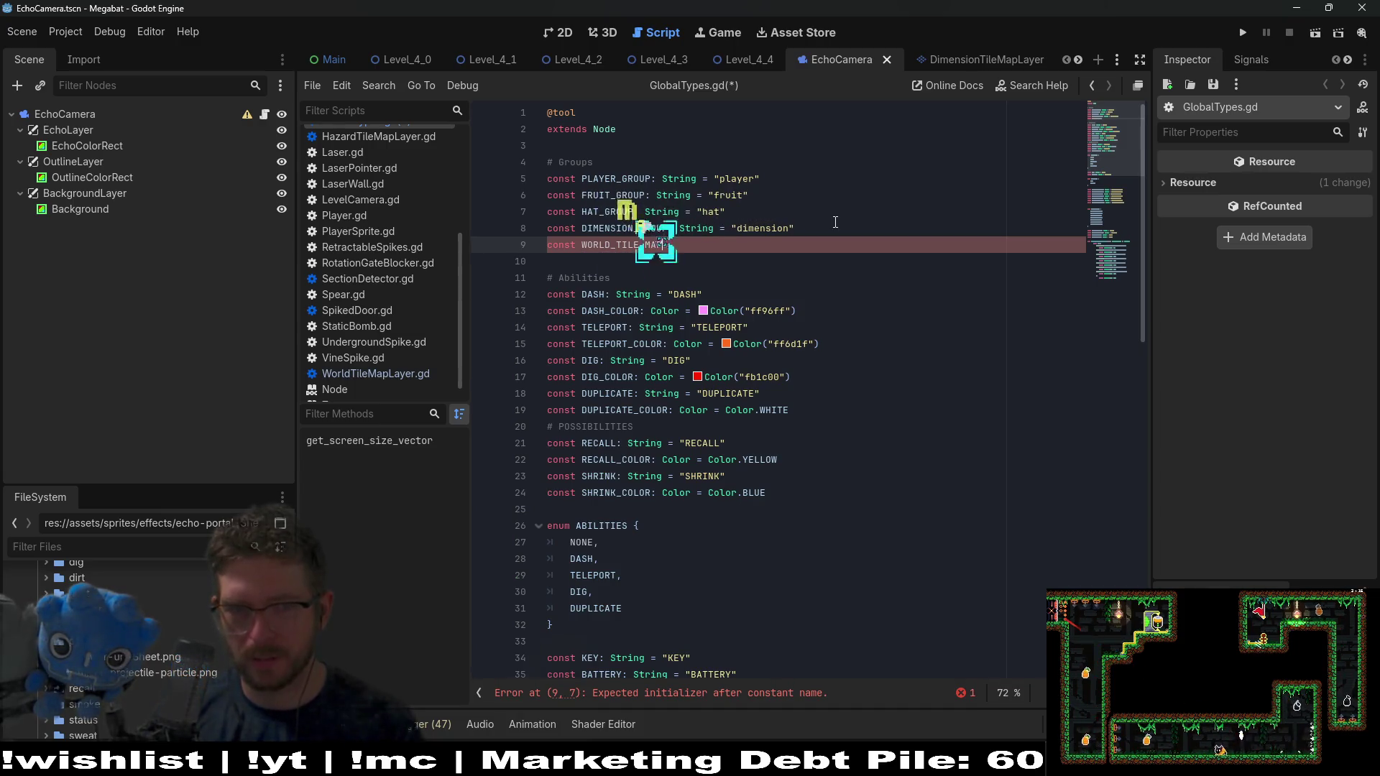
pyautogui.write('_G')
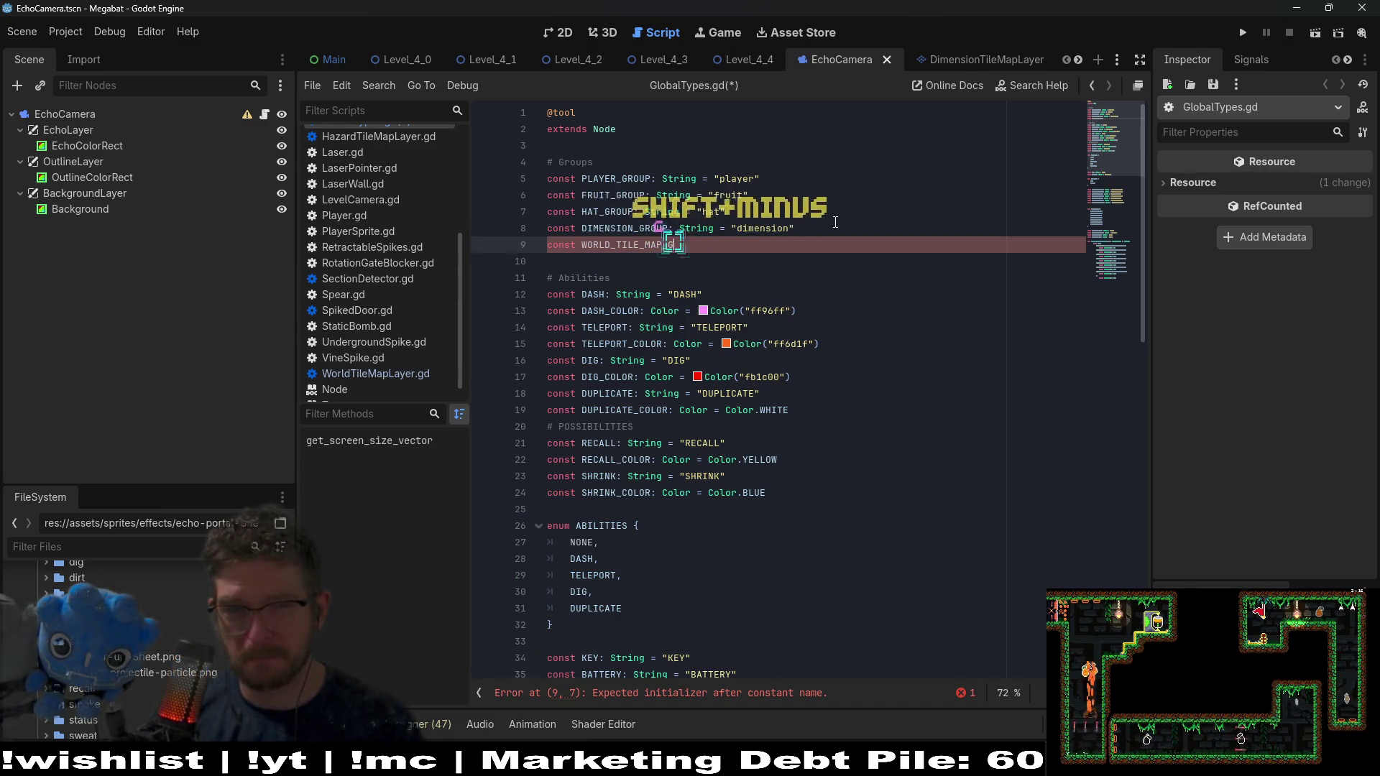
pyautogui.write('ROUP: String')
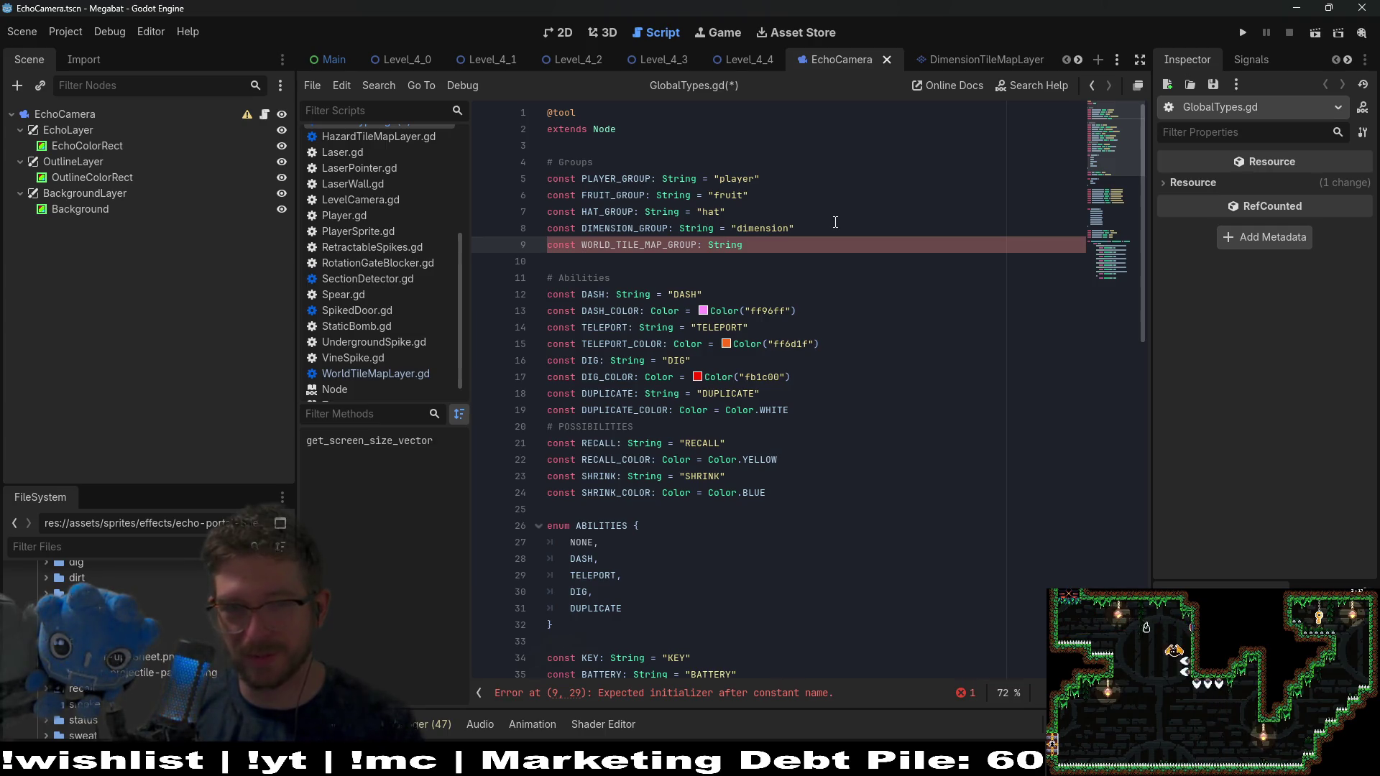
pyautogui.write(' = "w')
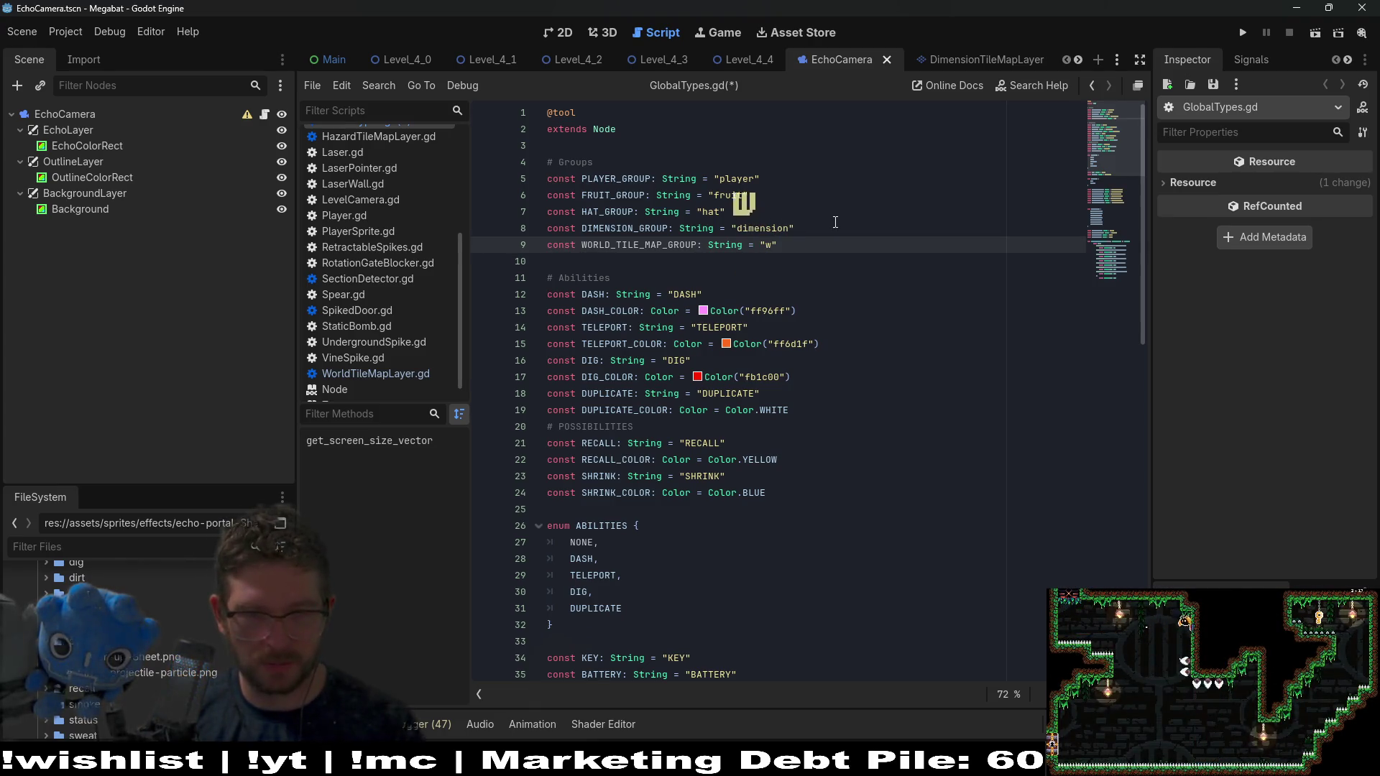
pyautogui.write('orld_tiles')
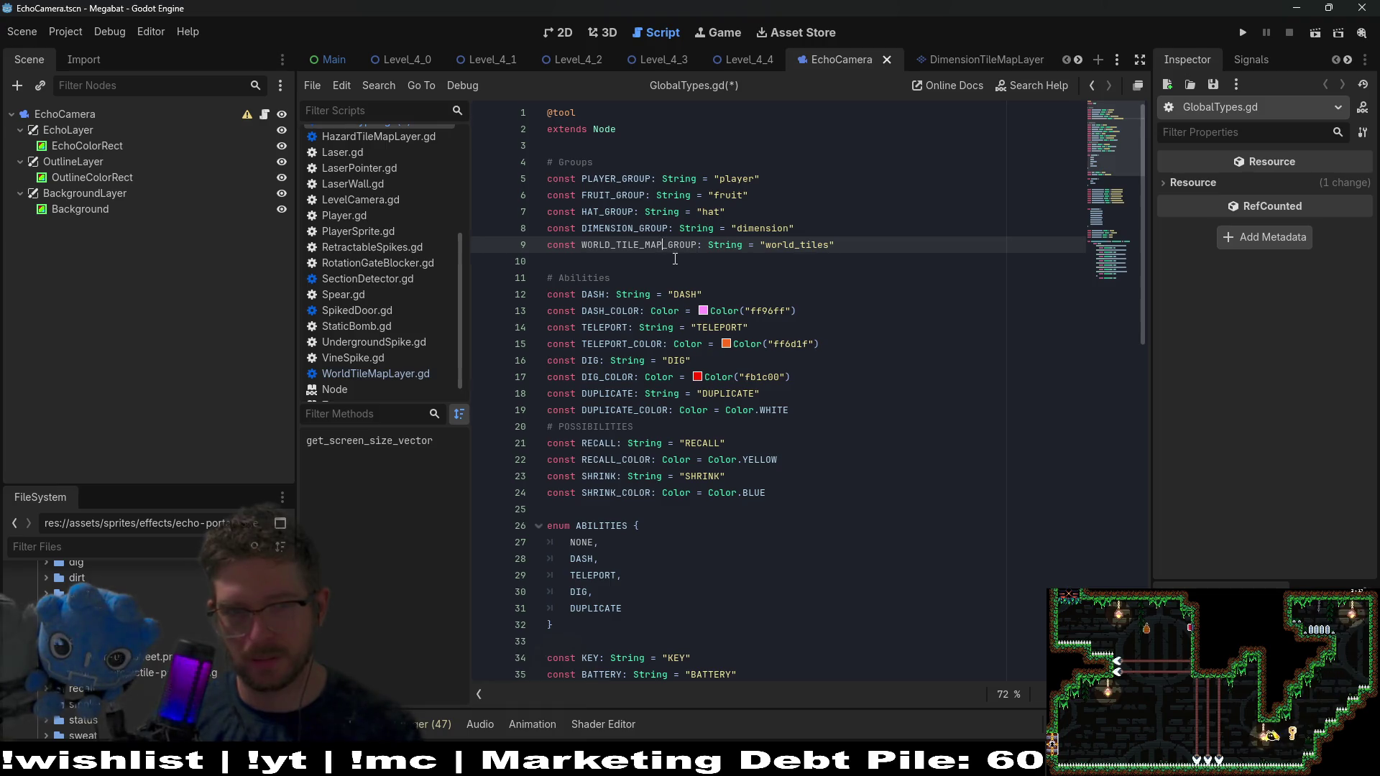
pyautogui.press('BackSpace')
pyautogui.press('BackSpace')
pyautogui.press('BackSpace')
pyautogui.write('S')
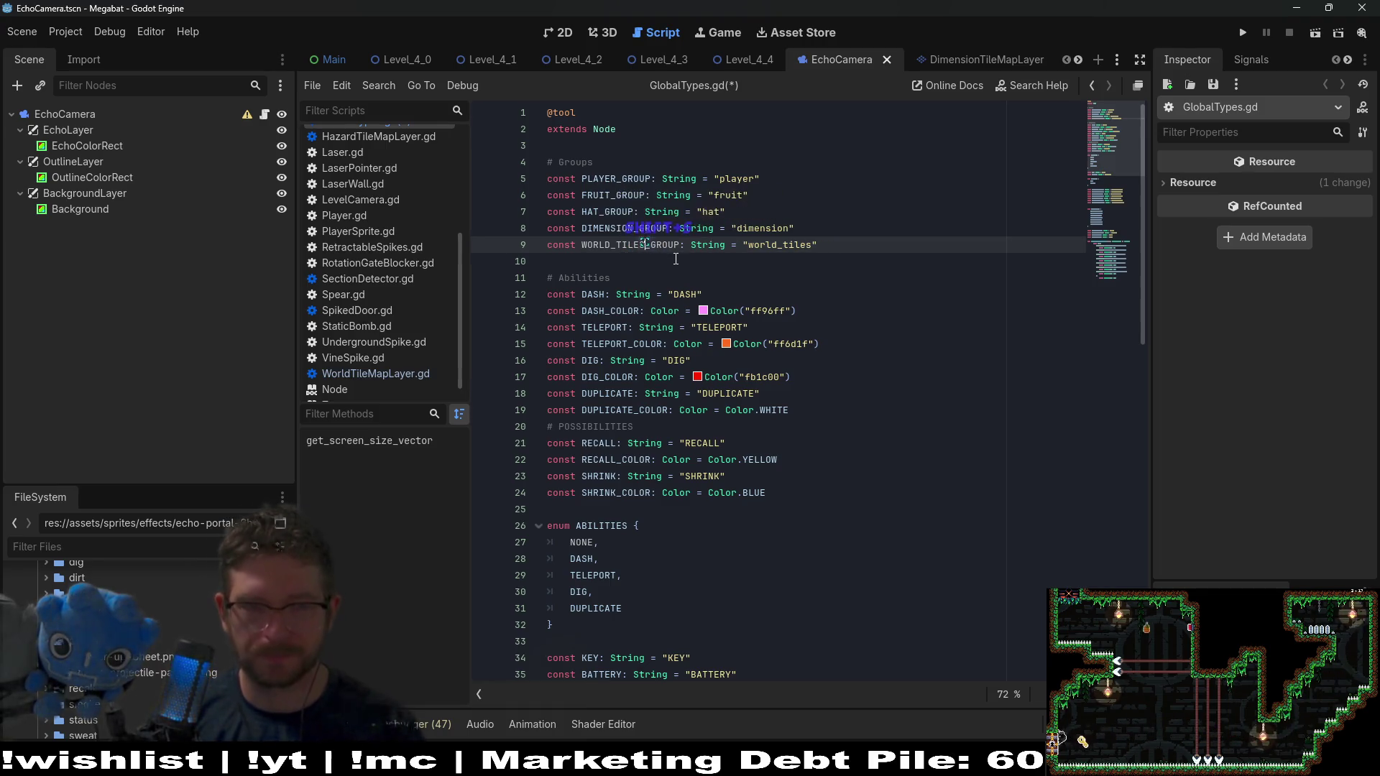
# Copy the WORLD_TILES_GROUP name, save GlobalTypes.gd, and switch to WorldTileMapLayer.gd
pyautogui.doubleClick(620, 246)
pyautogui.hotkey('ctrl', 'c')
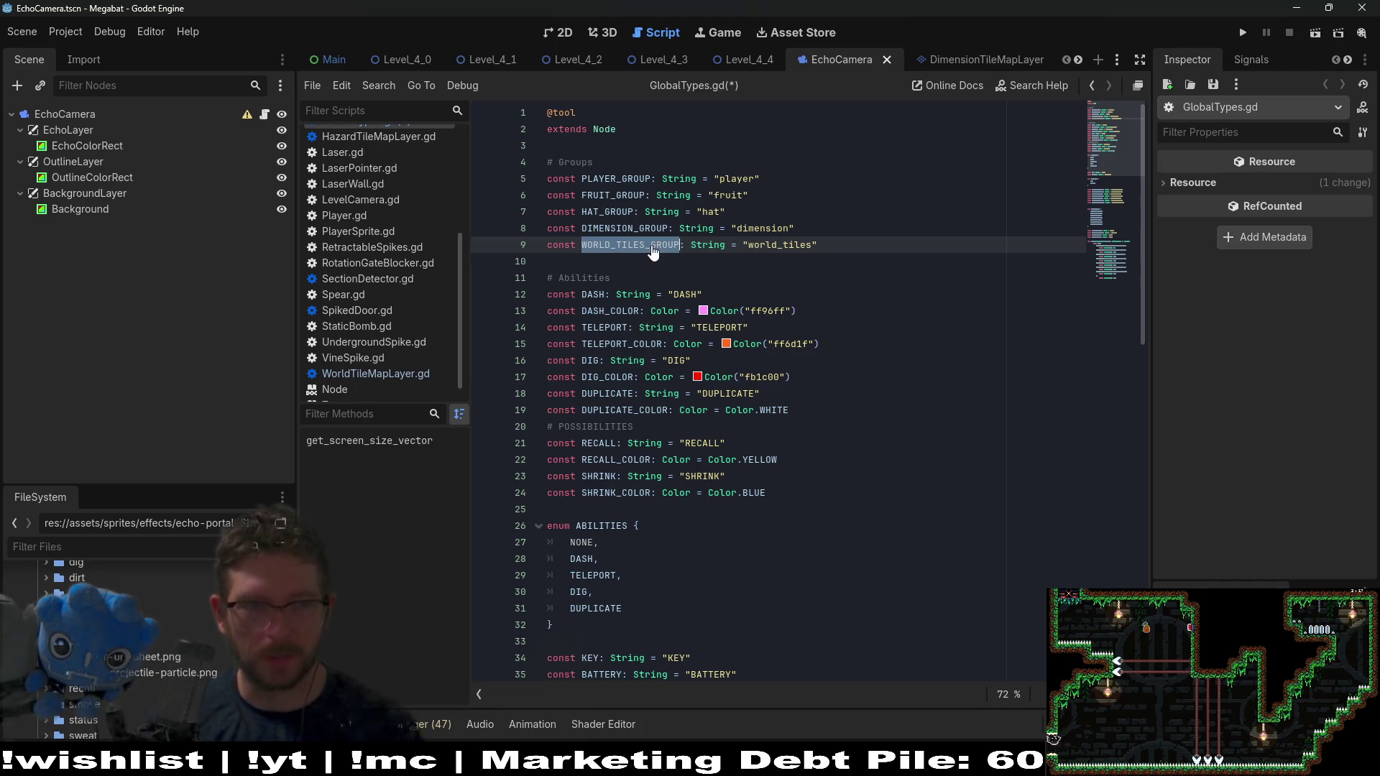
pyautogui.hotkey('ctrl', 's')
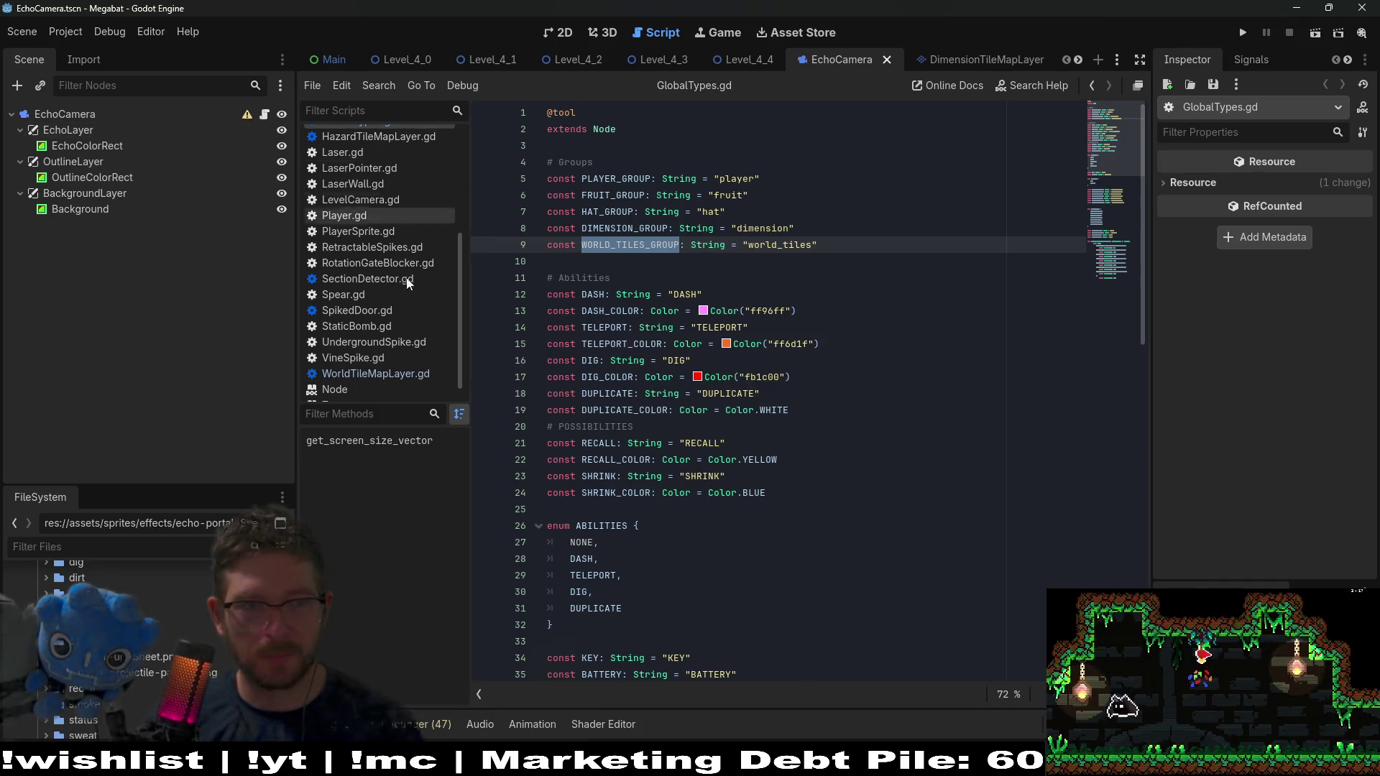
pyautogui.click(385, 375)
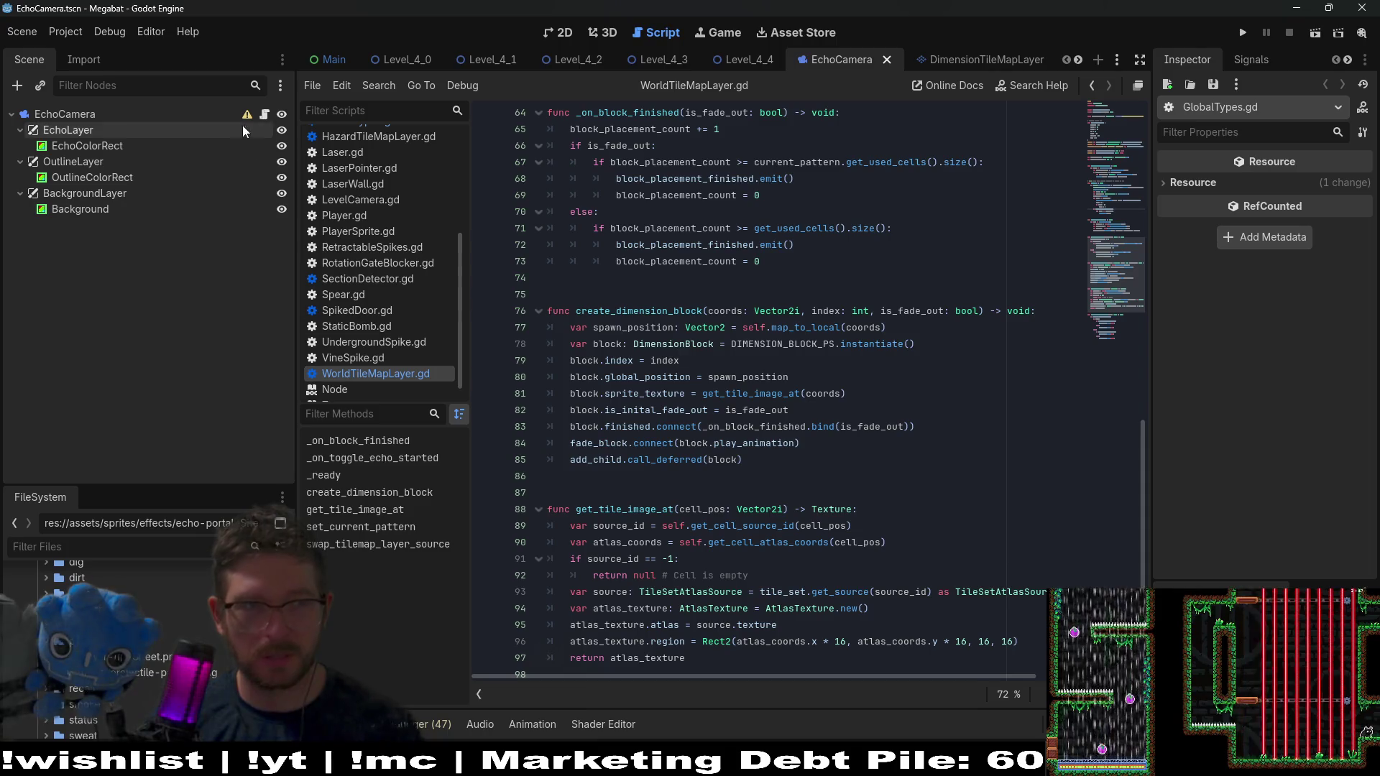
# In EchoCamera.gd, replace DIMENSION_GROUP with WORLD_TILES_GROUP on line 28
pyautogui.click(264, 115)
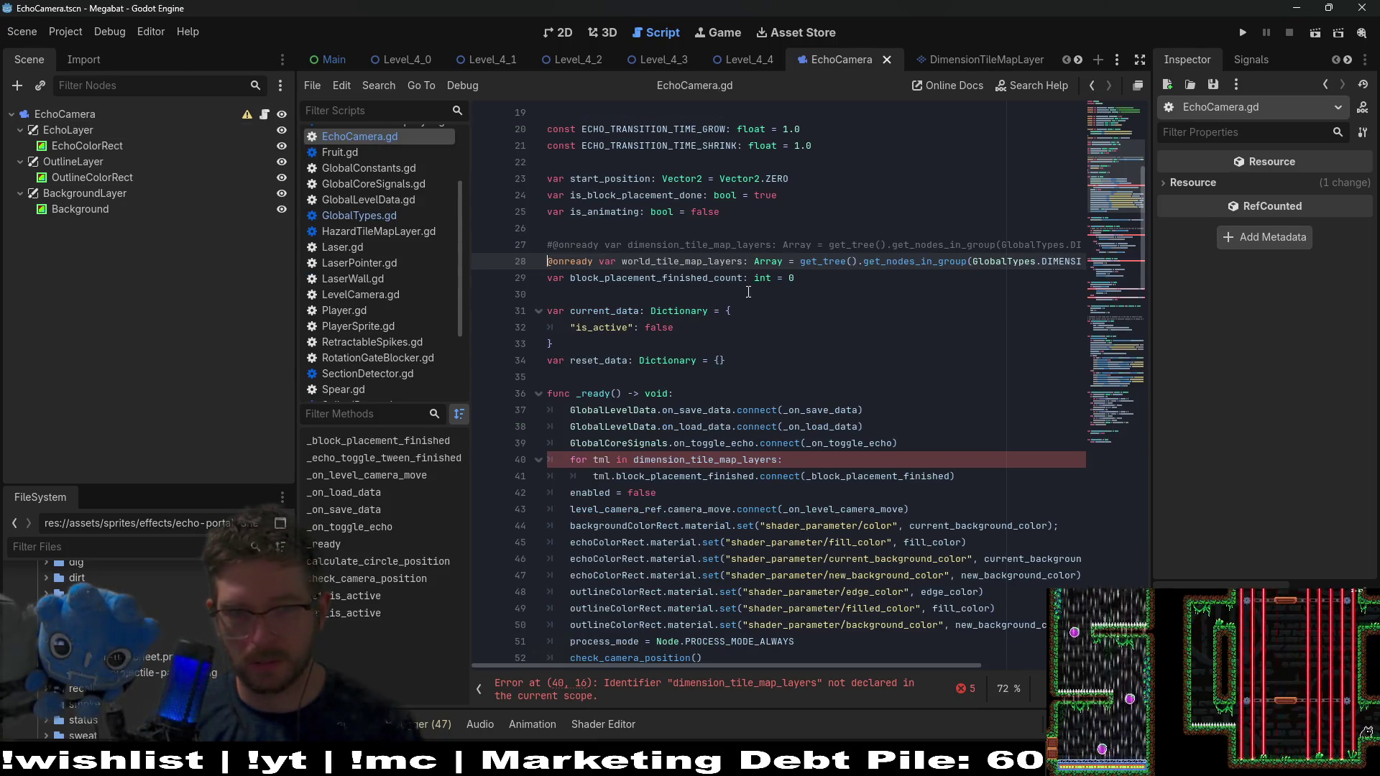
pyautogui.doubleClick(1068, 261)
pyautogui.hotkey('ctrl', 'v')
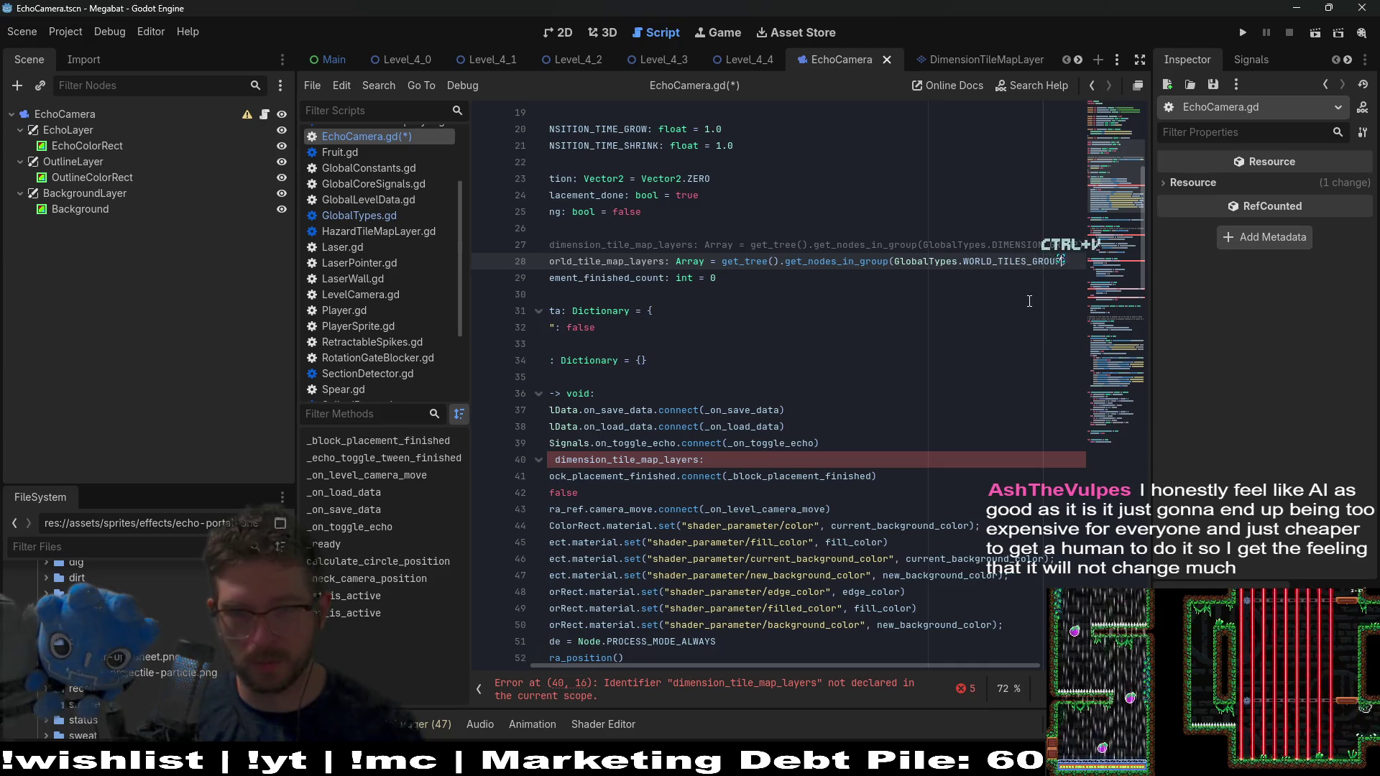
pyautogui.click(958, 309)
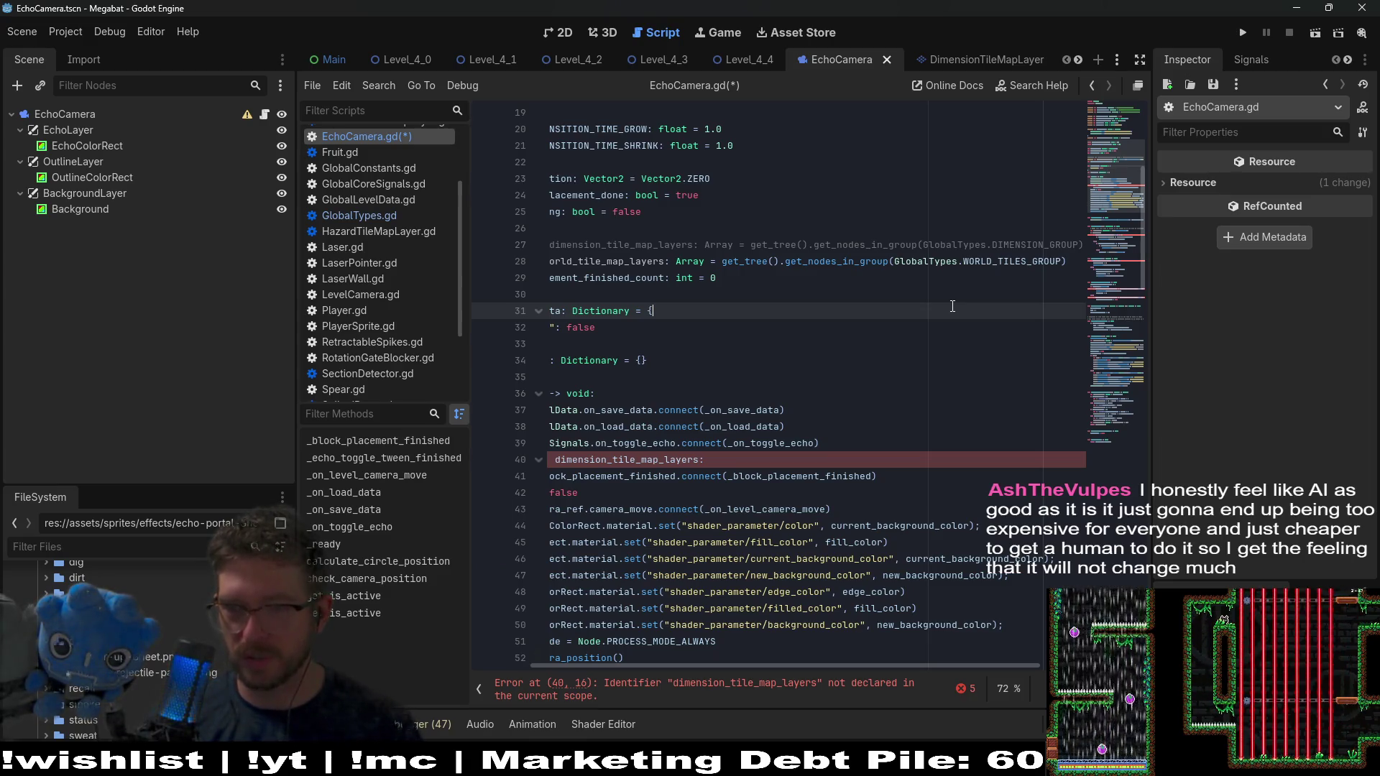
# Copy the world_tile_map_layers name and open a new line after line 41
pyautogui.click(736, 291)
pyautogui.click(823, 373)
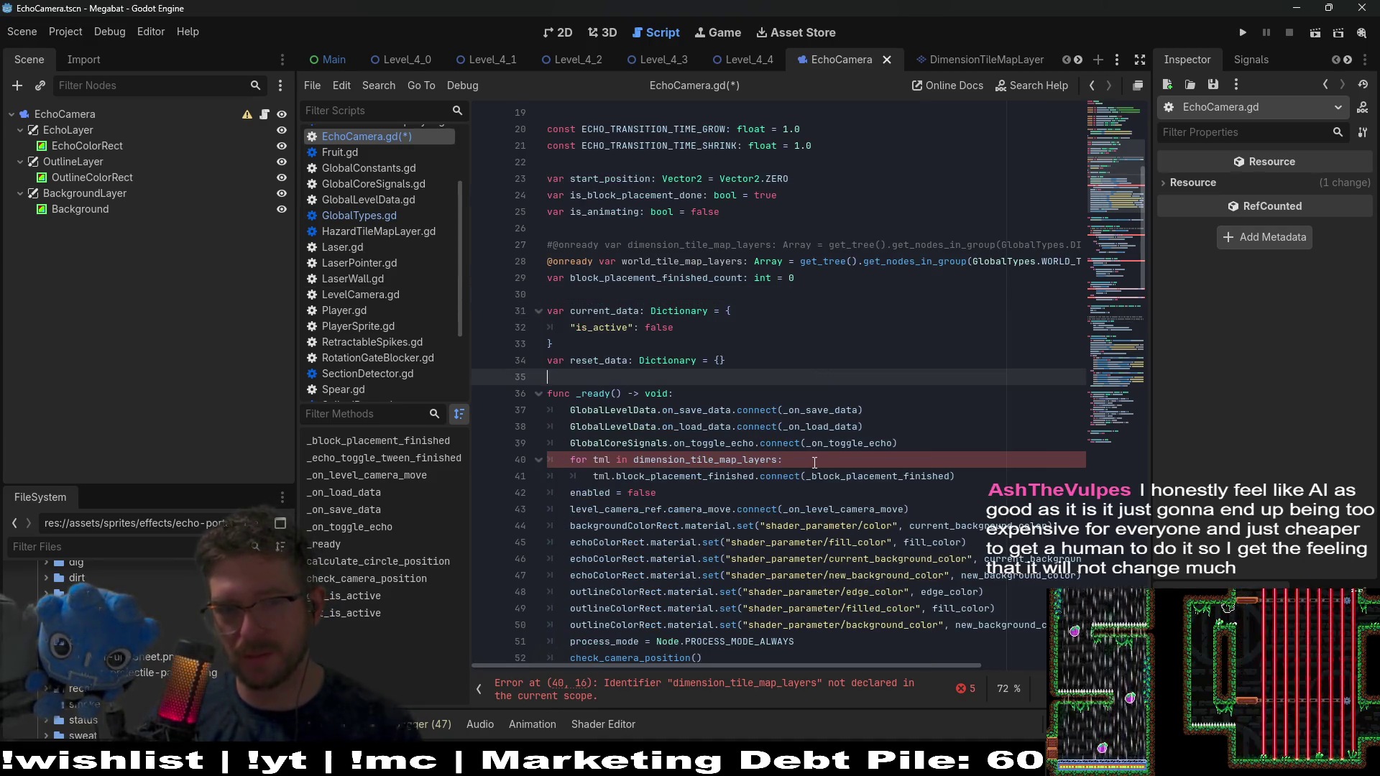
pyautogui.doubleClick(665, 262)
pyautogui.hotkey('ctrl', 'c')
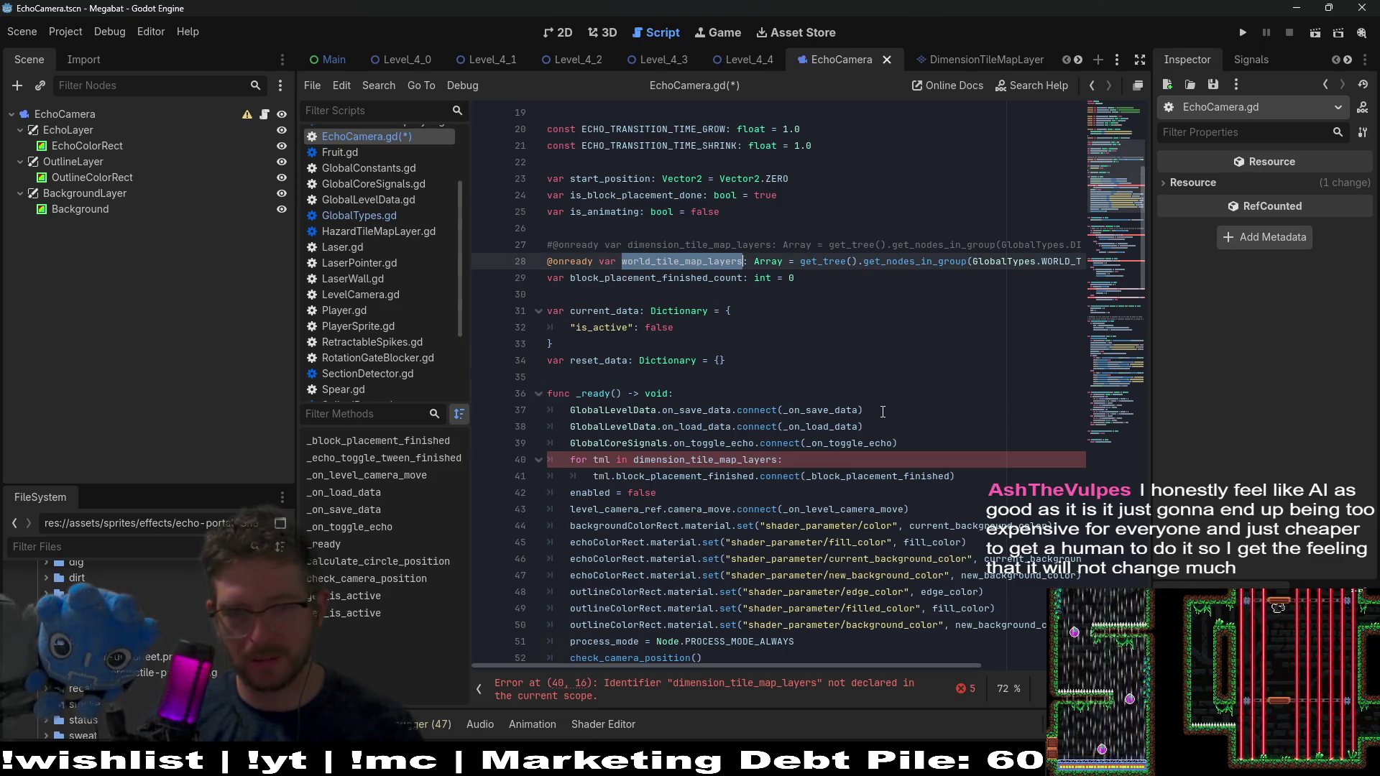
pyautogui.click(994, 477)
pyautogui.press('Return')
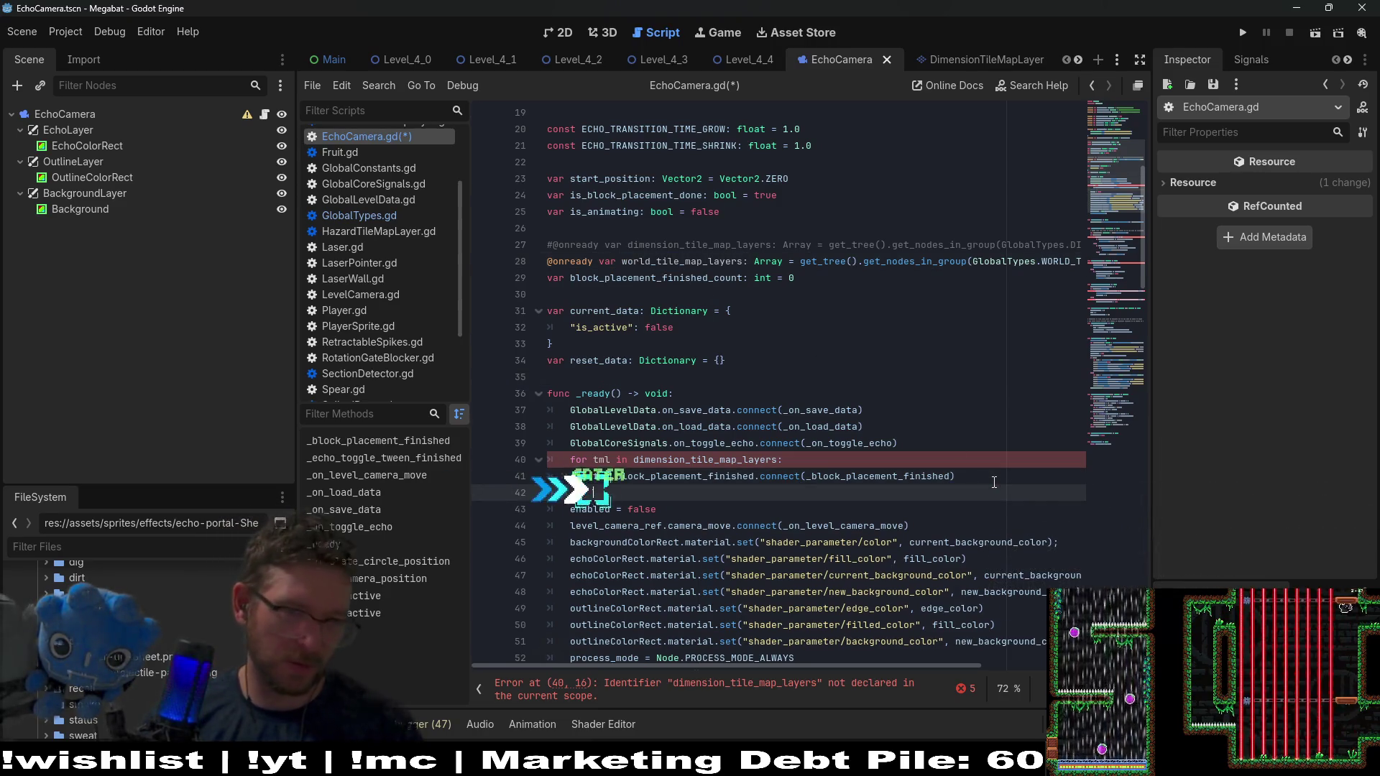
# Write the loop header 'for wt in world_tile_map_layers:' in _ready
pyautogui.press('BackSpace')
pyautogui.press('Tab')
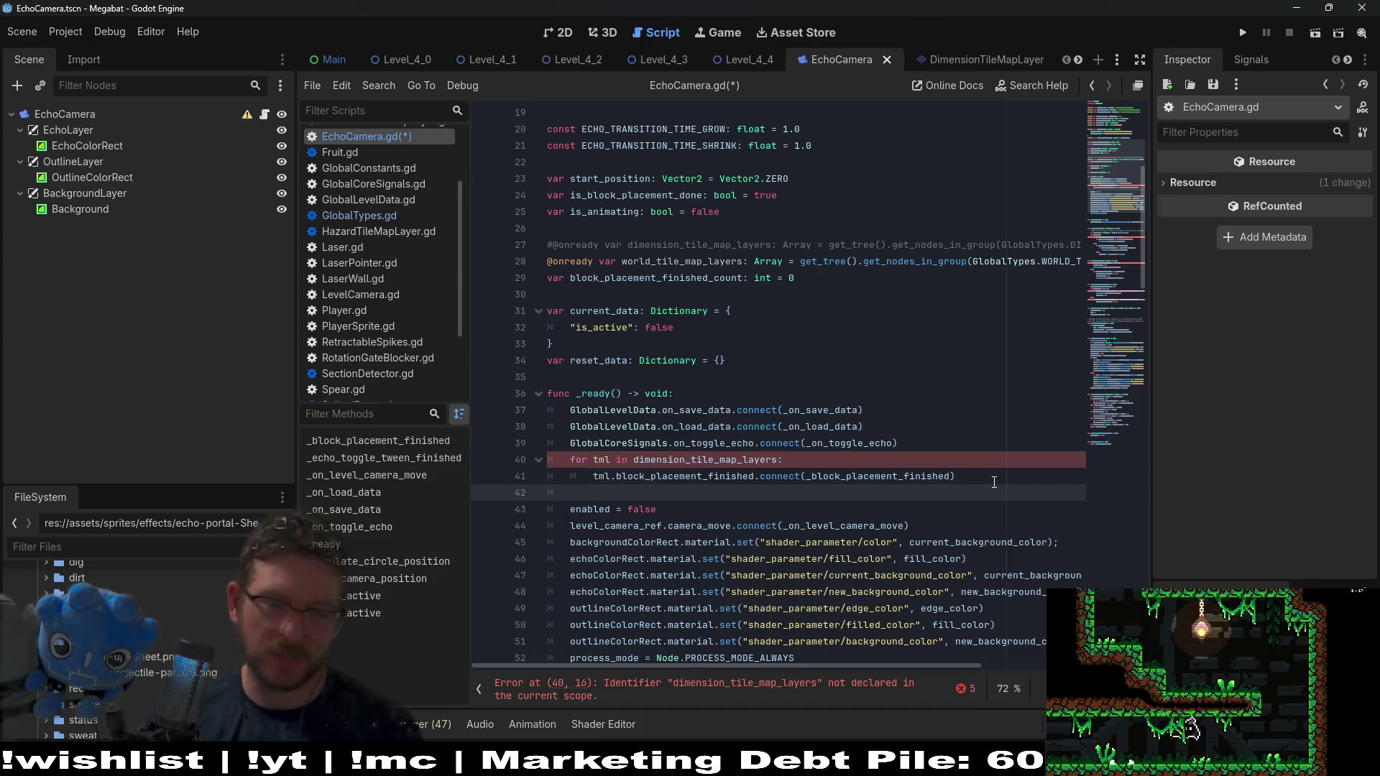
pyautogui.write('for')
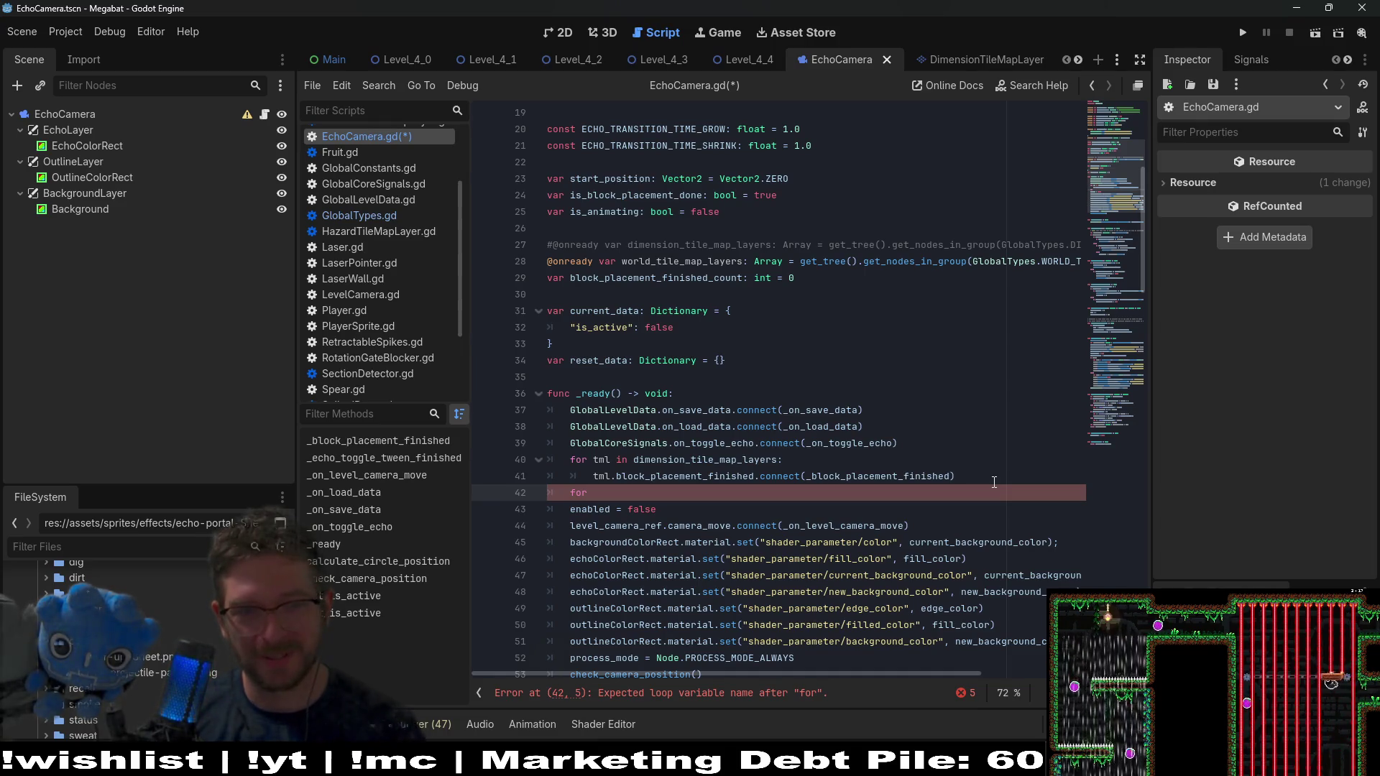
pyautogui.write('w')
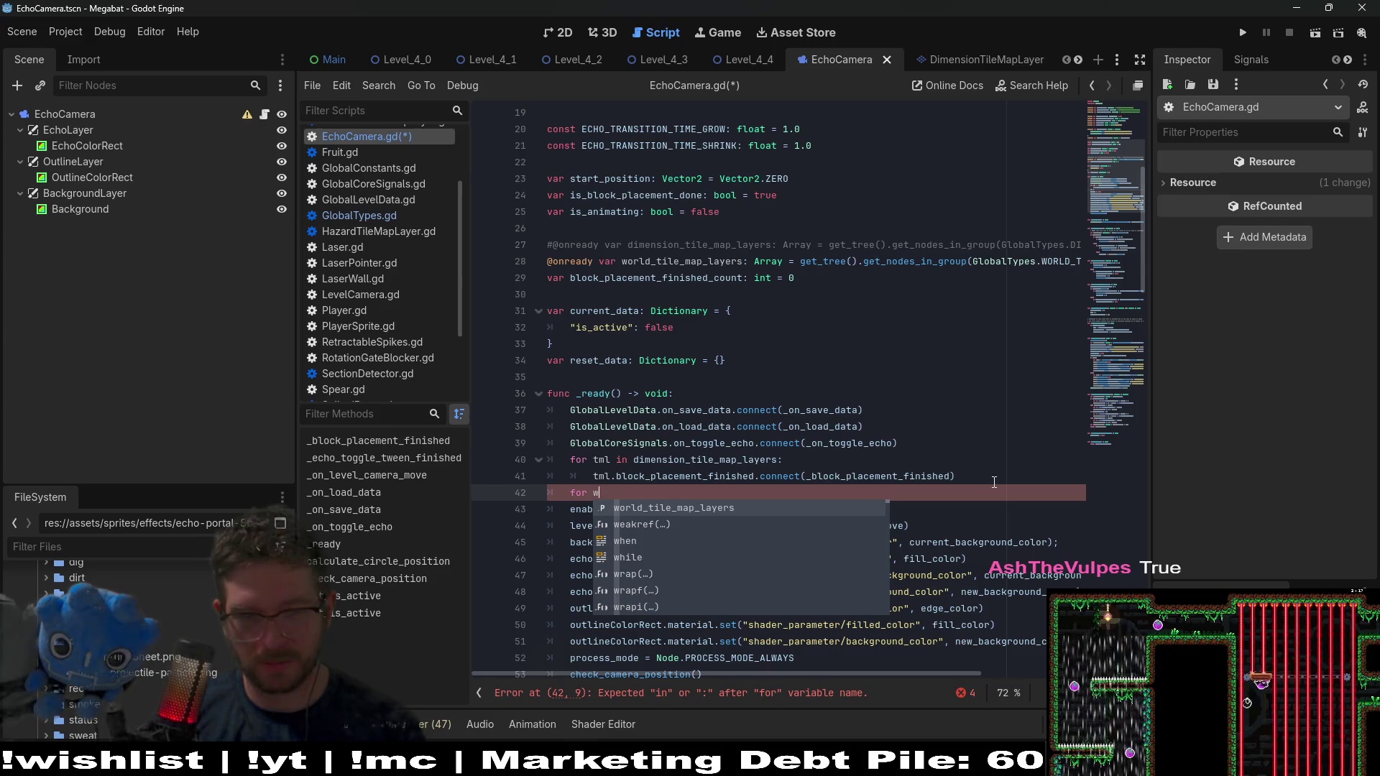
pyautogui.write('t')
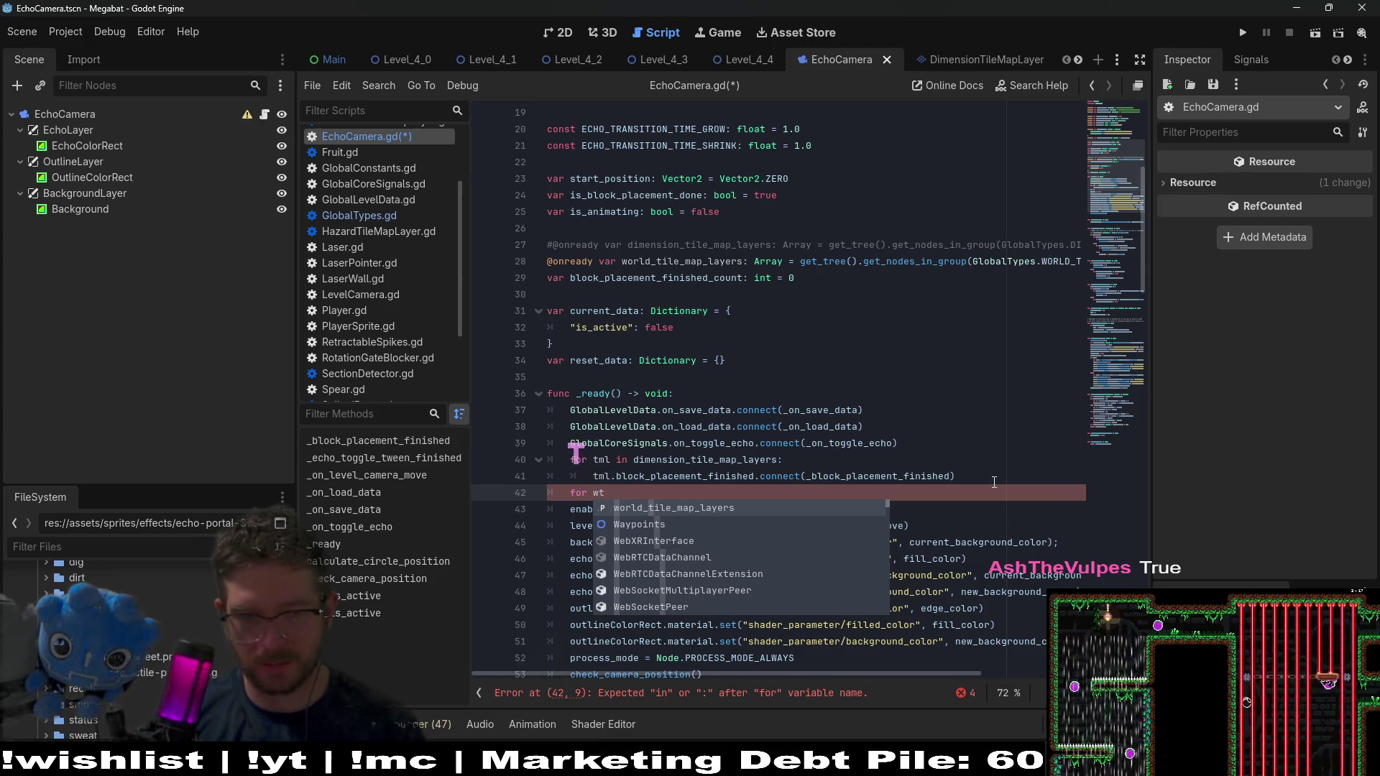
pyautogui.write(' in')
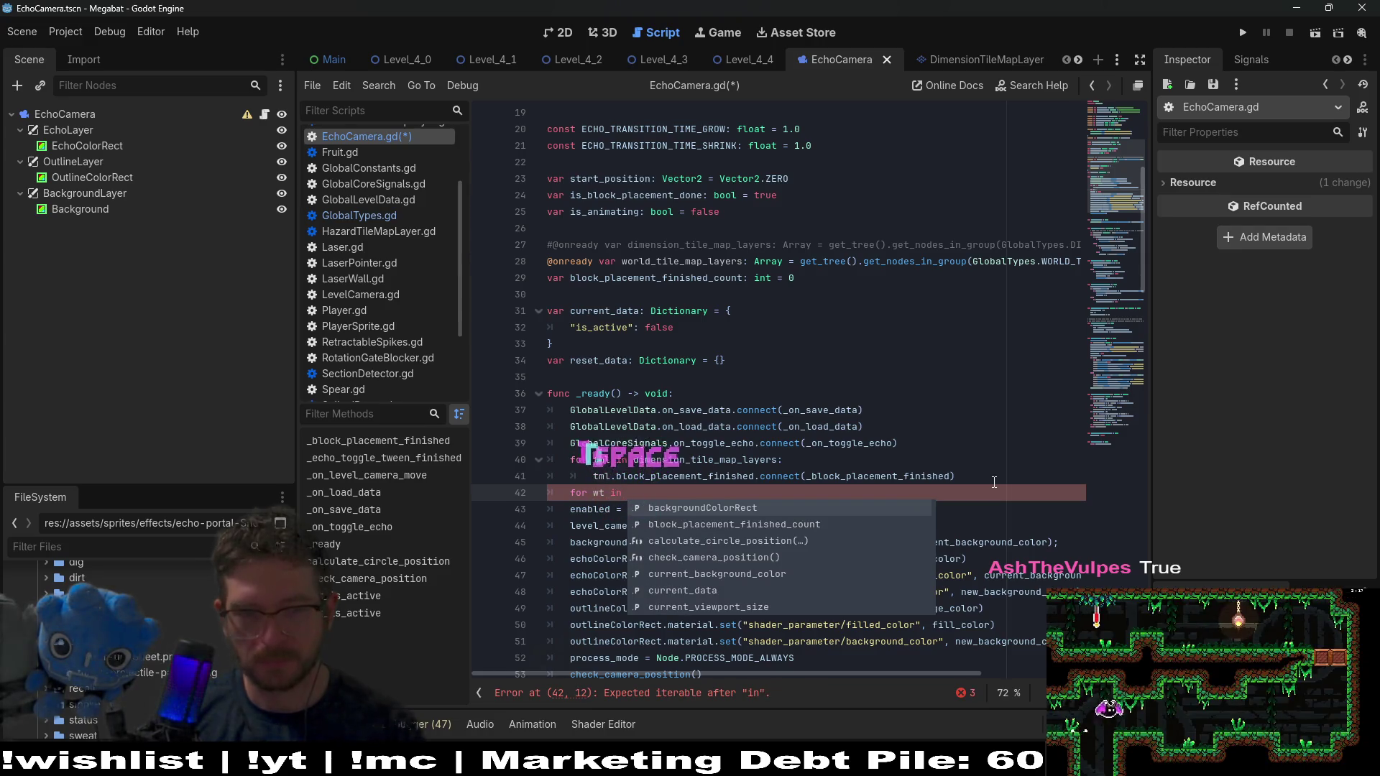
pyautogui.press('BackSpace')
pyautogui.hotkey('ctrl', 'v')
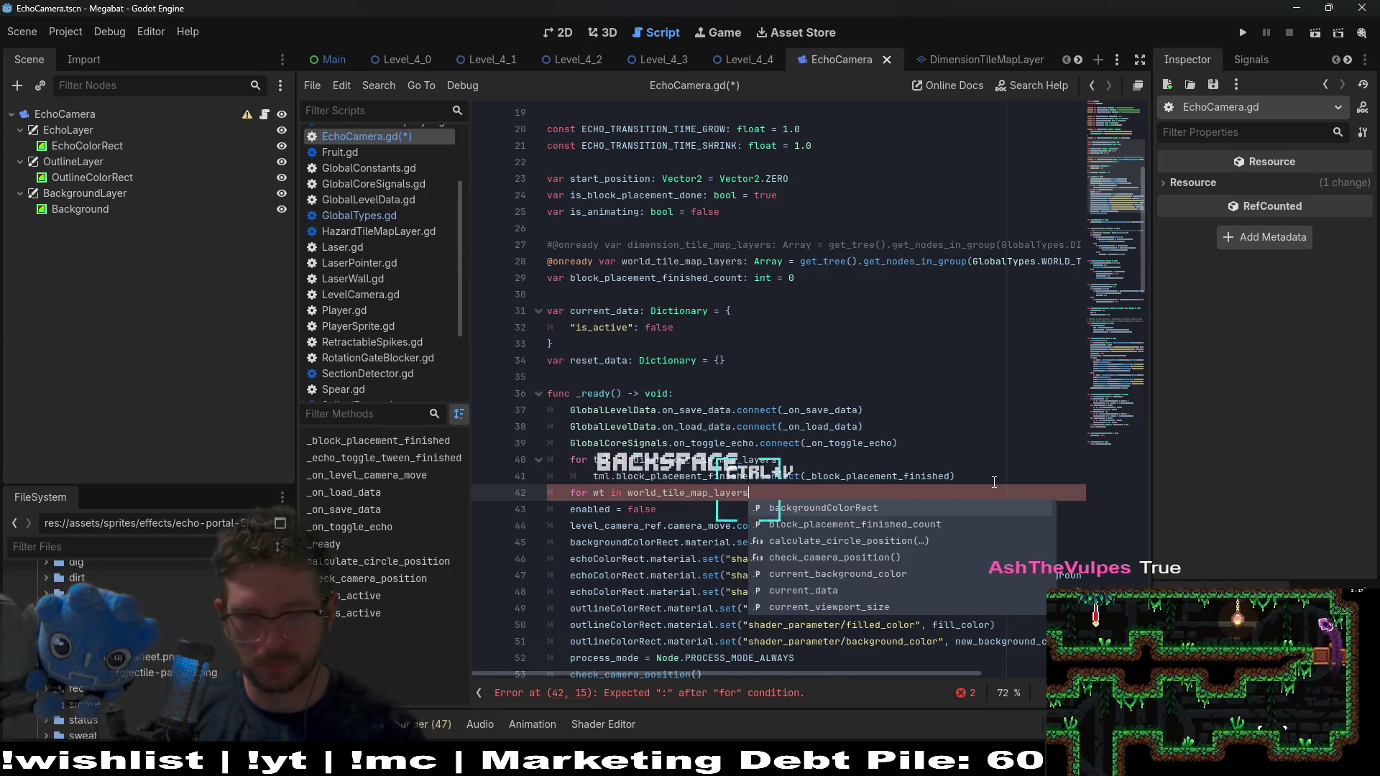
pyautogui.write(':')
pyautogui.press('Return')
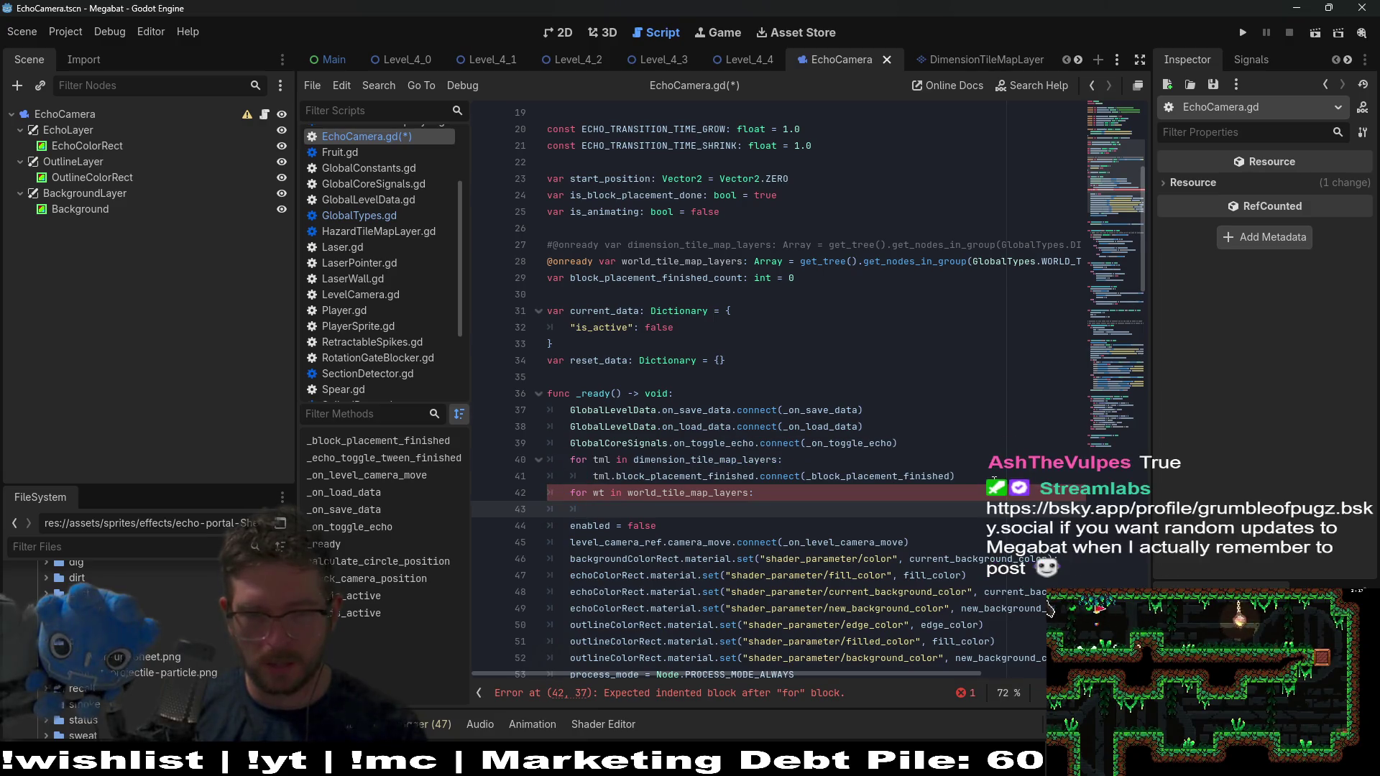
pyautogui.scroll(6, 978, 357)
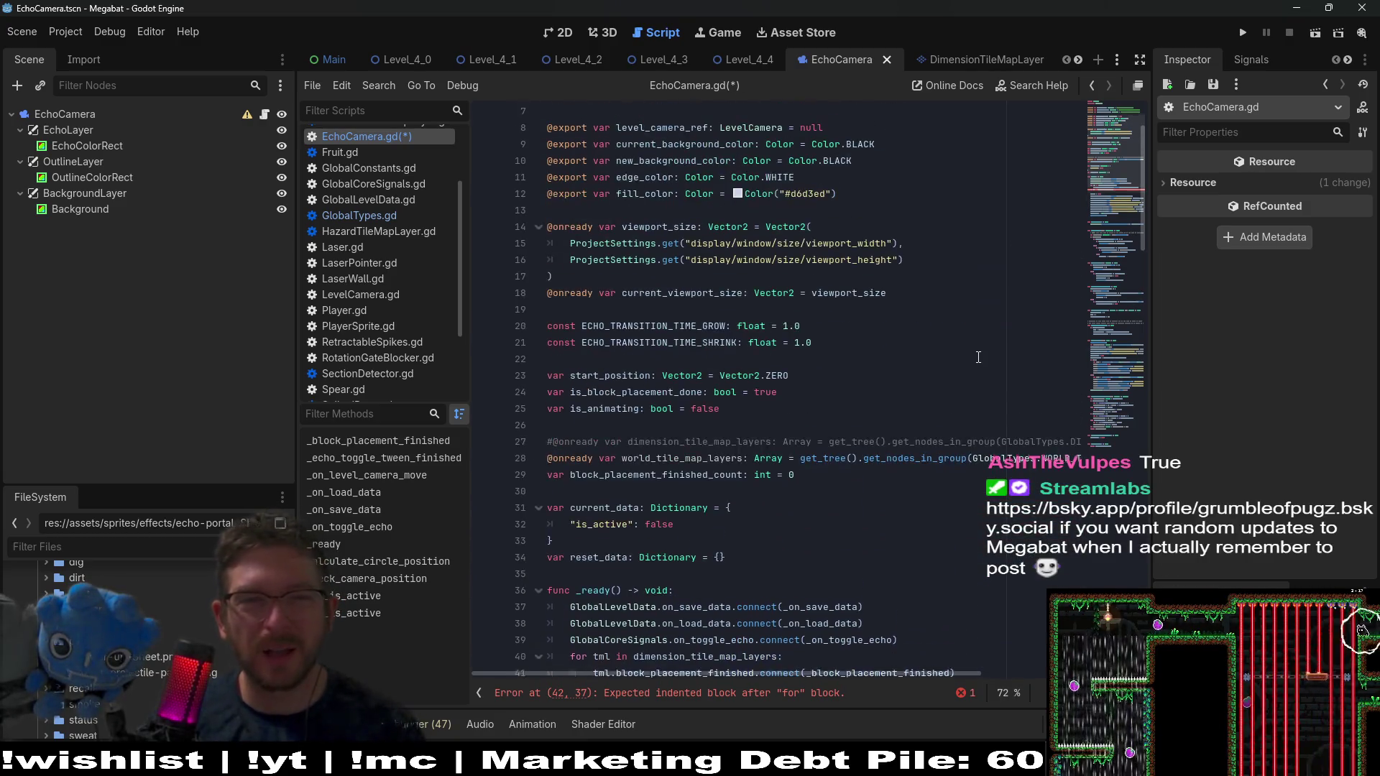
pyautogui.scroll(-4, 978, 357)
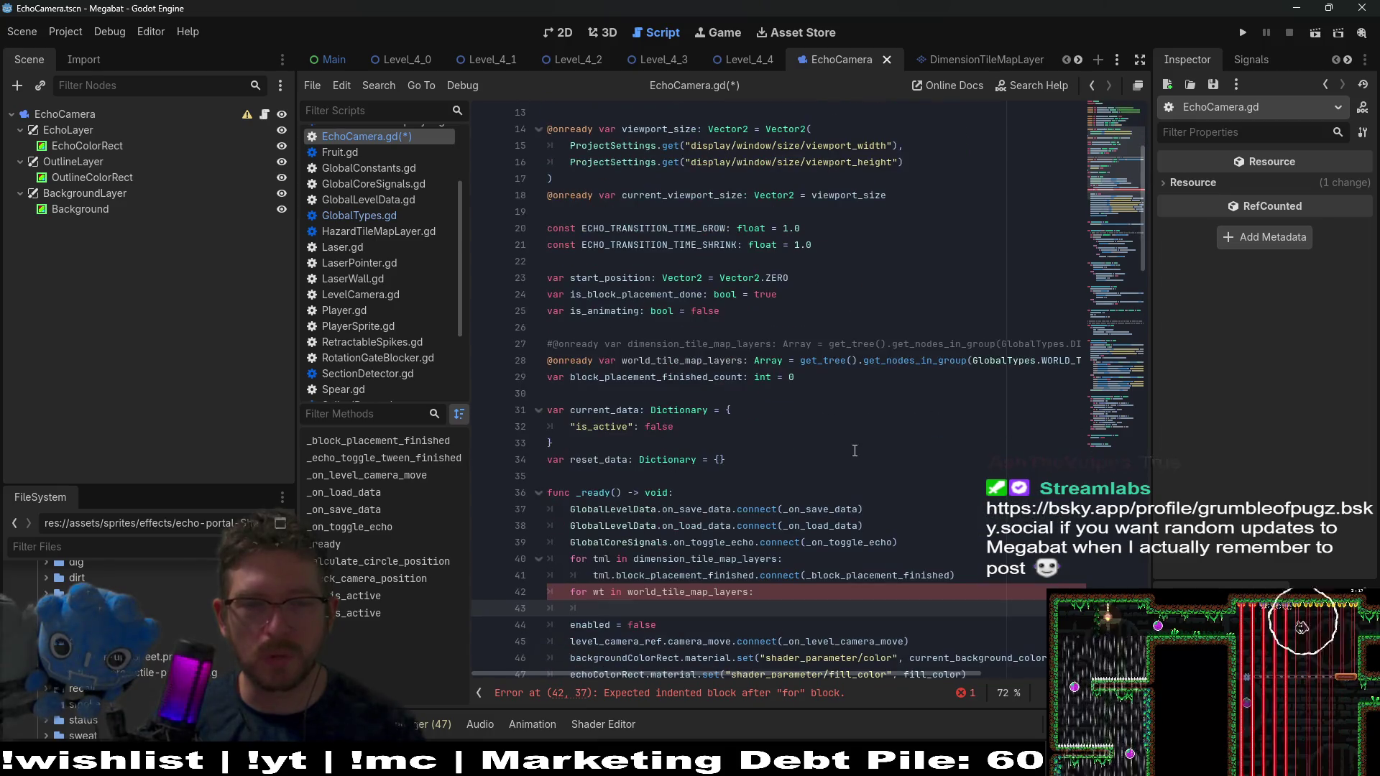
pyautogui.scroll(4, 641, 406)
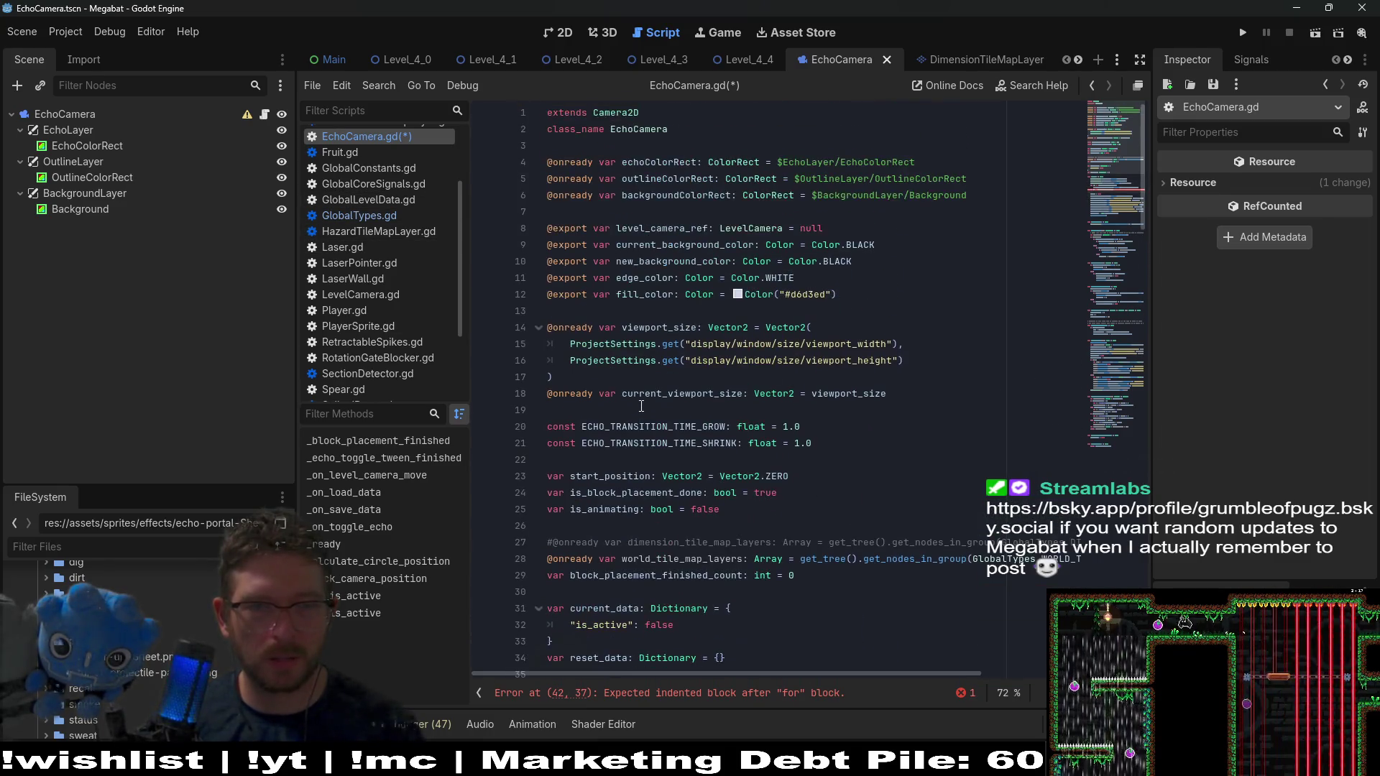
pyautogui.scroll(-5, 642, 406)
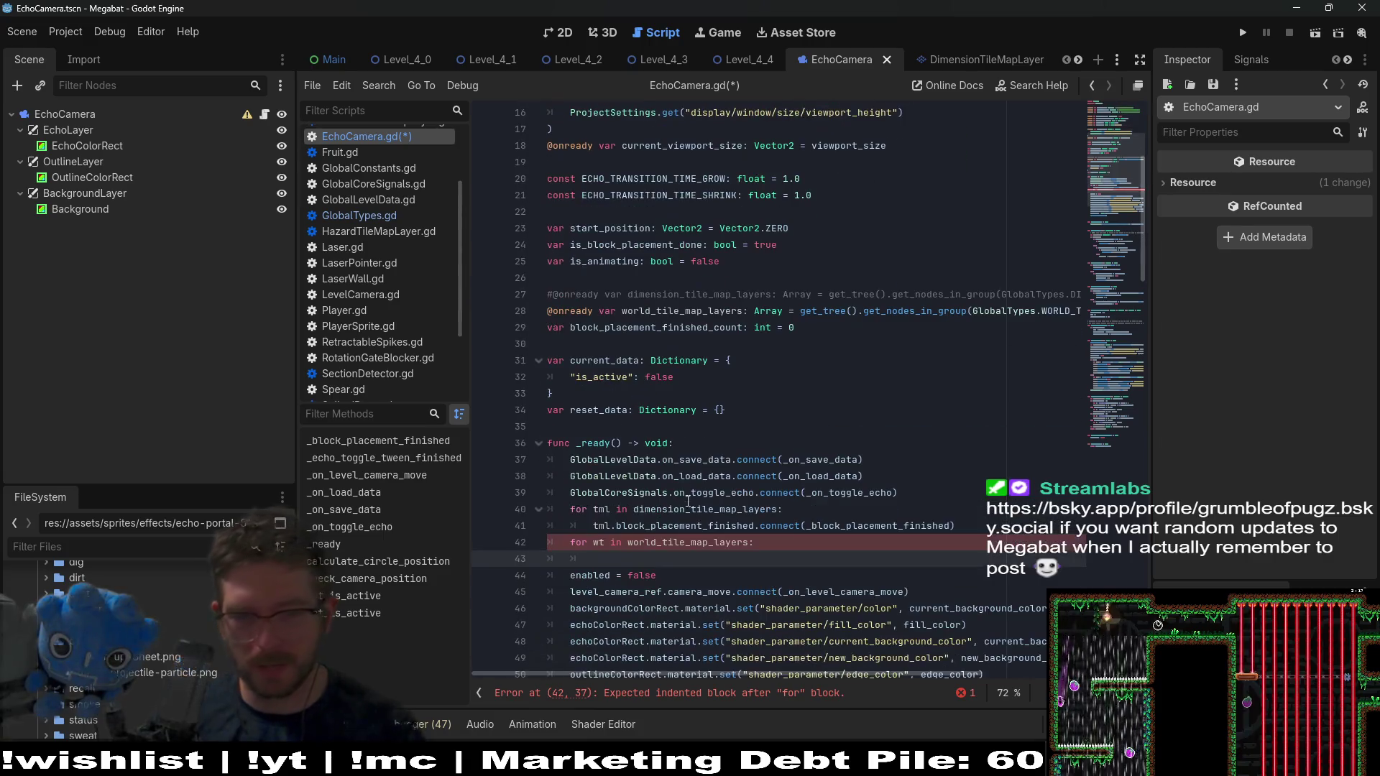
# Begin the loop body with wt.block_placement_finished.connect
pyautogui.doubleClick(664, 524)
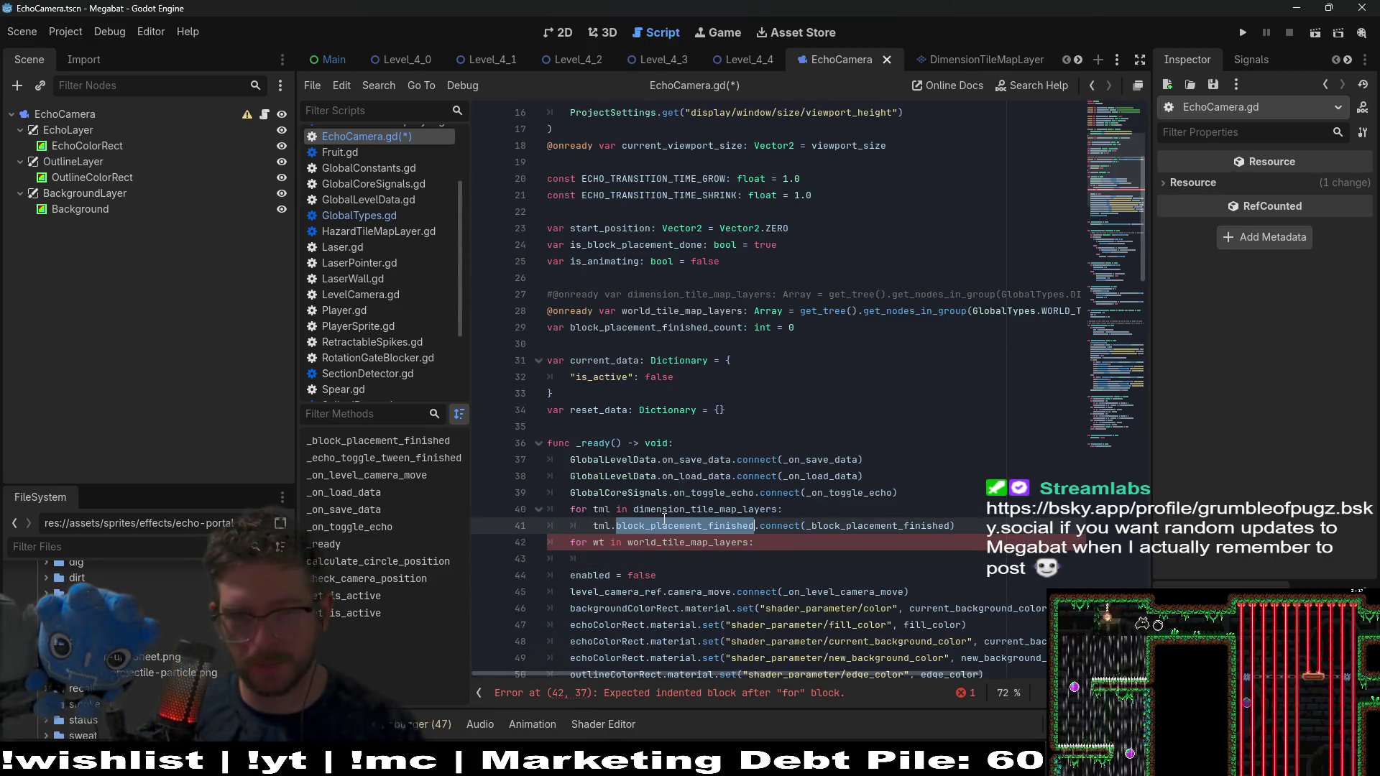
pyautogui.scroll(5, 683, 472)
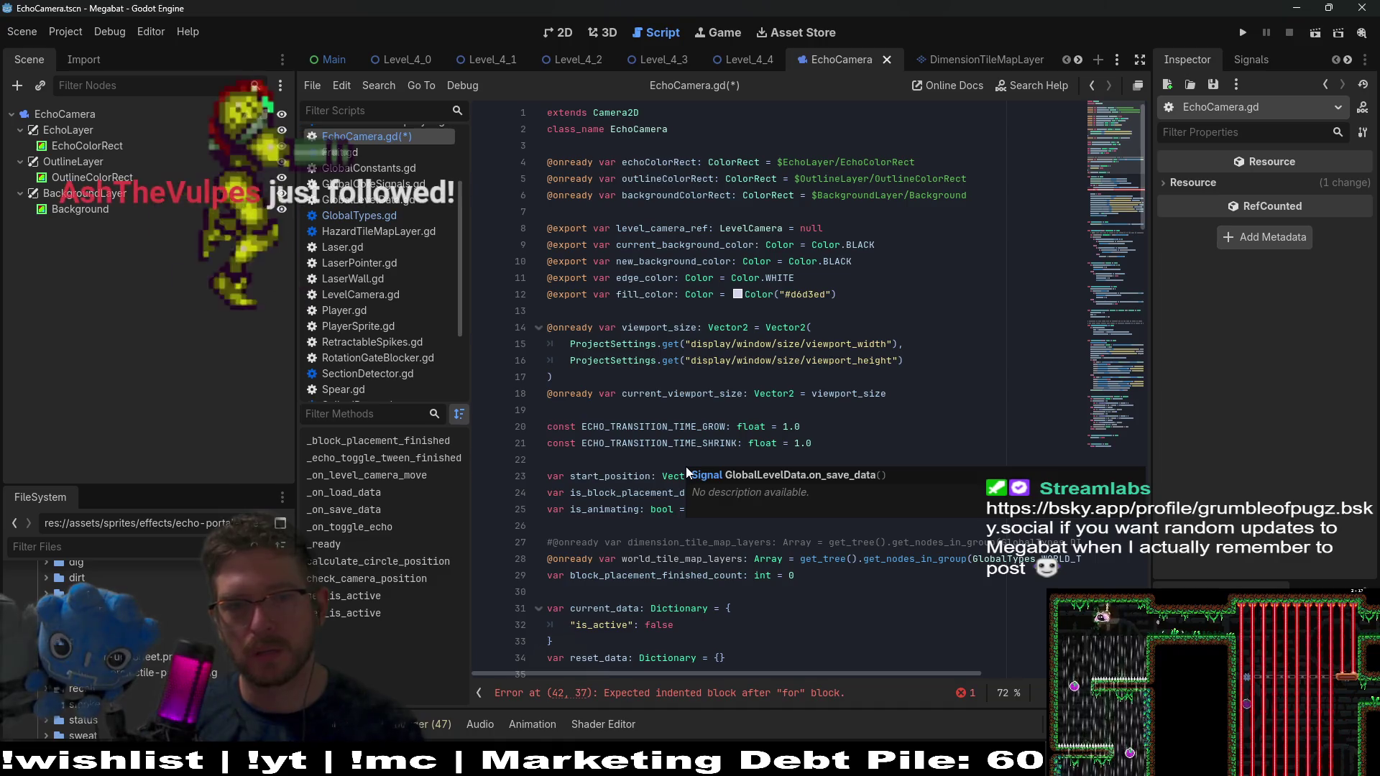
pyautogui.scroll(-3, 686, 467)
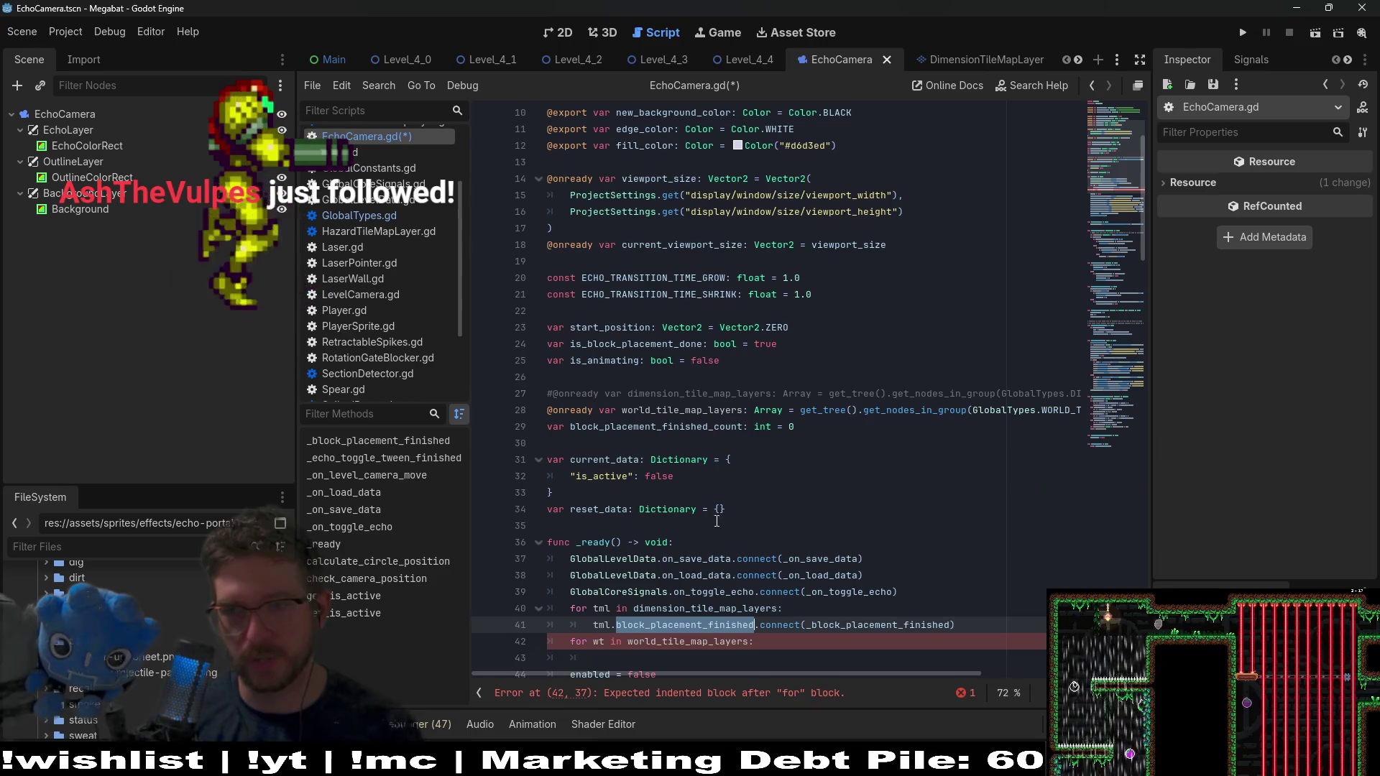
pyautogui.scroll(-2, 684, 535)
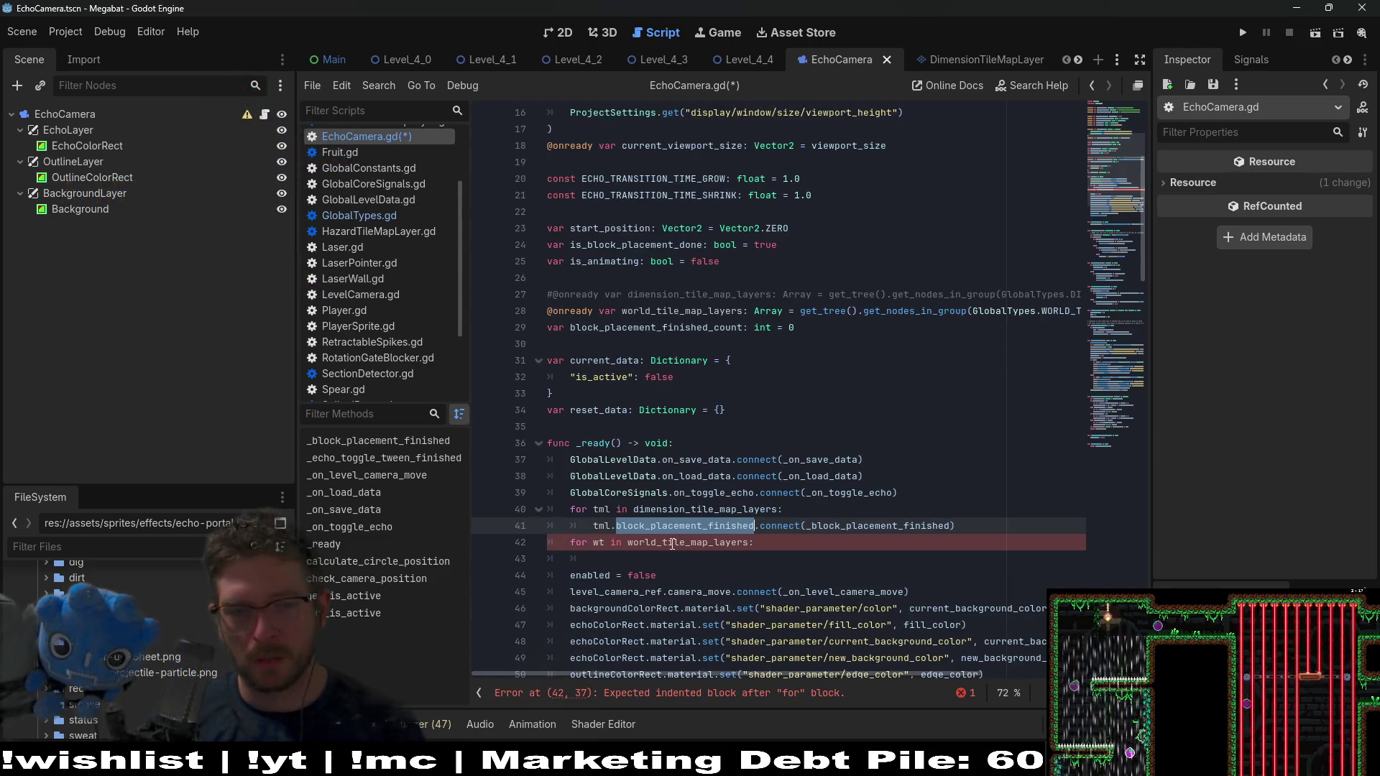
pyautogui.doubleClick(678, 537)
pyautogui.click(633, 559)
pyautogui.write('wt.')
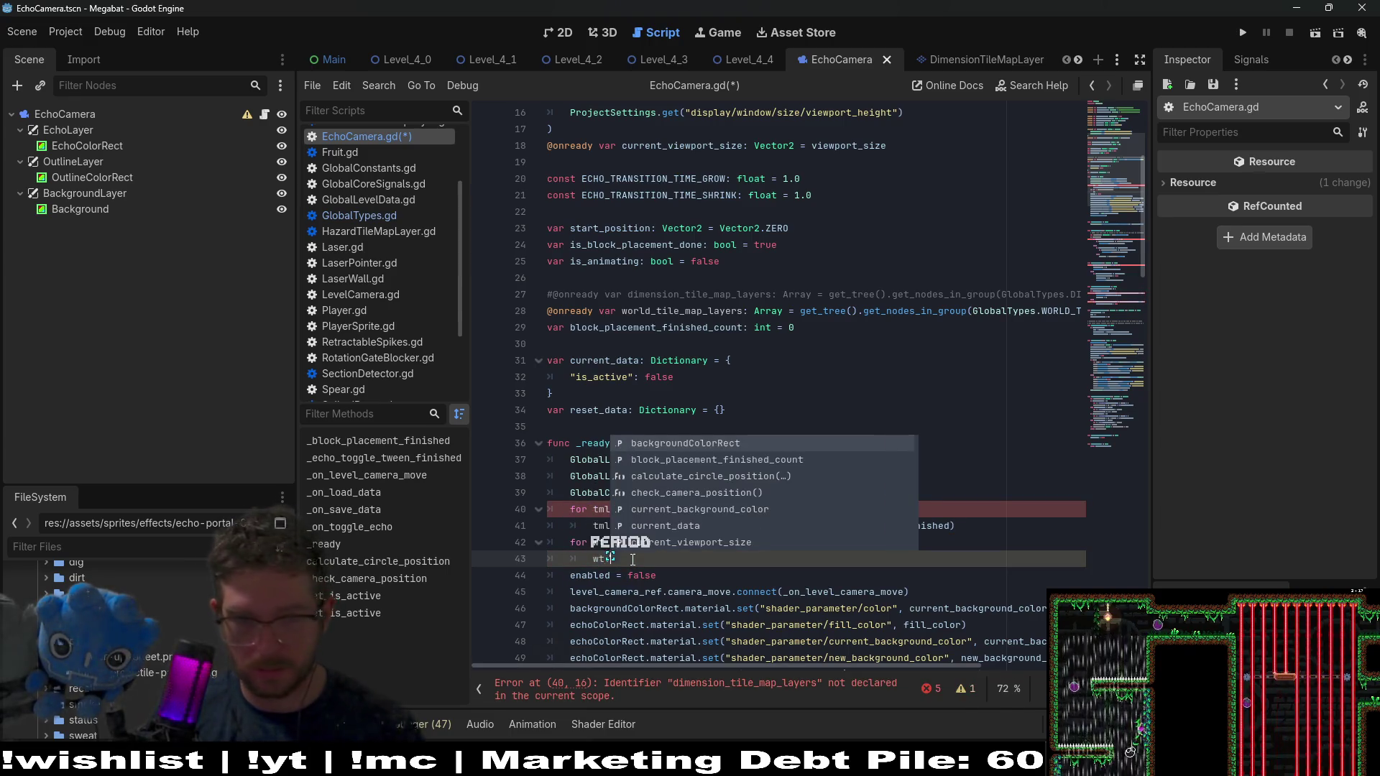
pyautogui.click(635, 559)
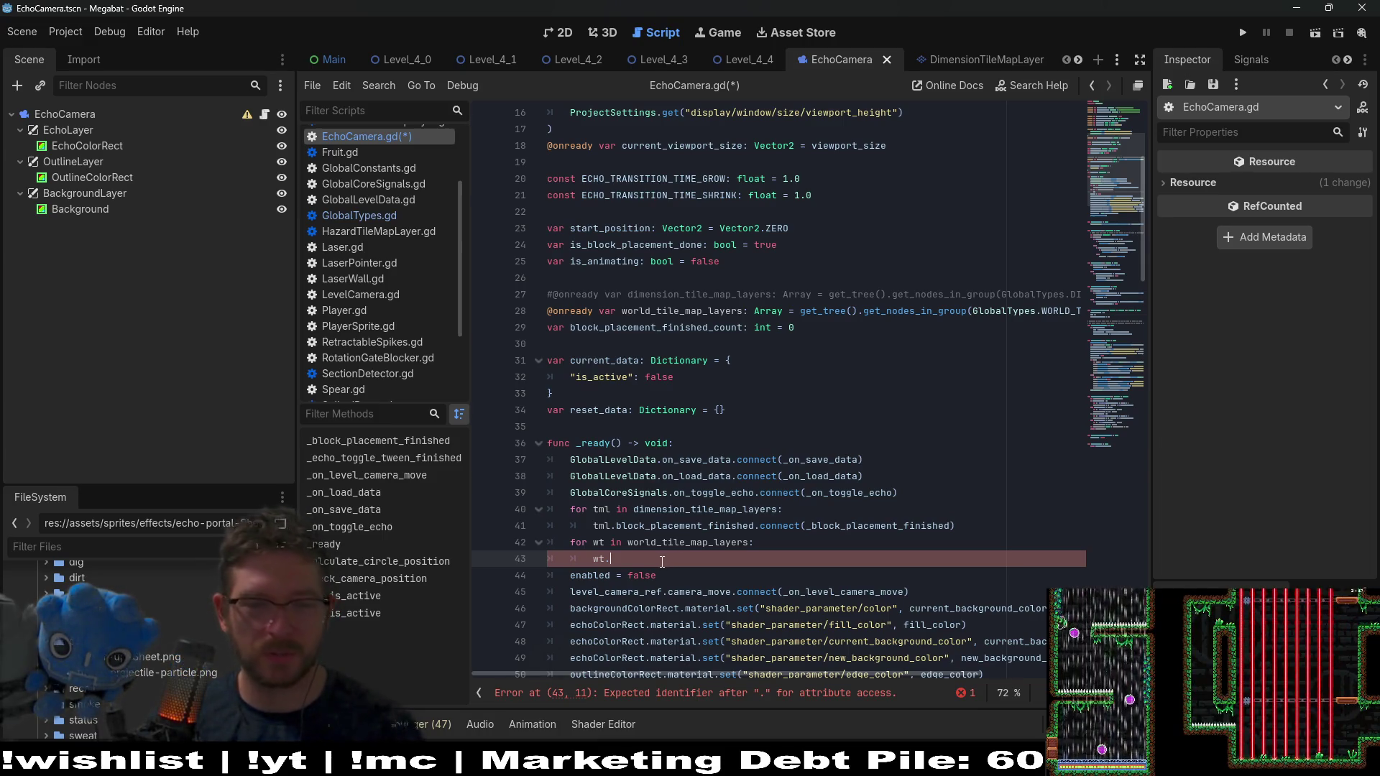
pyautogui.write('.')
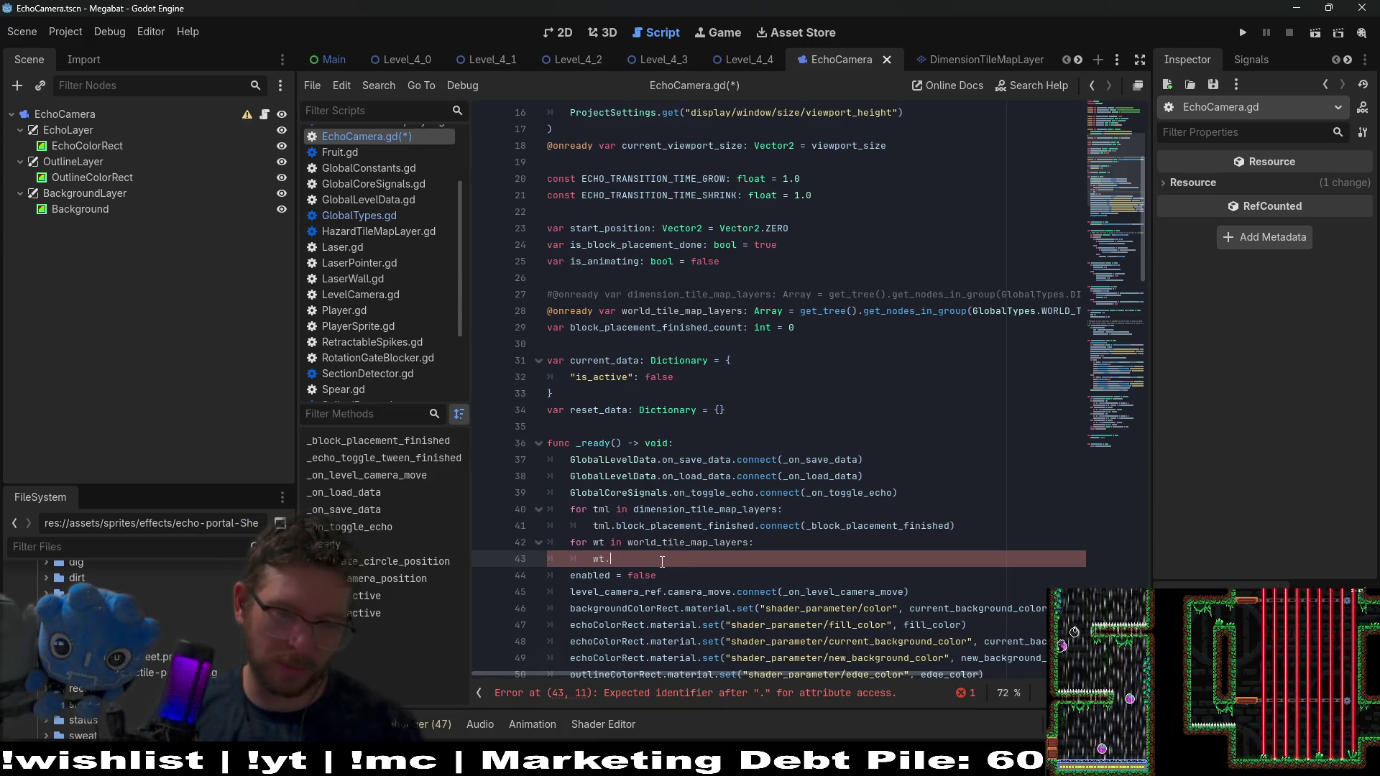
pyautogui.write('block_placement_finished.connect')
# Reuse the old loop's full block_placement_finished connect call as the new loop body
pyautogui.moveTo(1002, 495)
pyautogui.mouseDown()
pyautogui.moveTo(1002, 513)
pyautogui.moveTo(956, 525)
pyautogui.moveTo(612, 525)
pyautogui.mouseUp()
pyautogui.hotkey('ctrl', 'c')
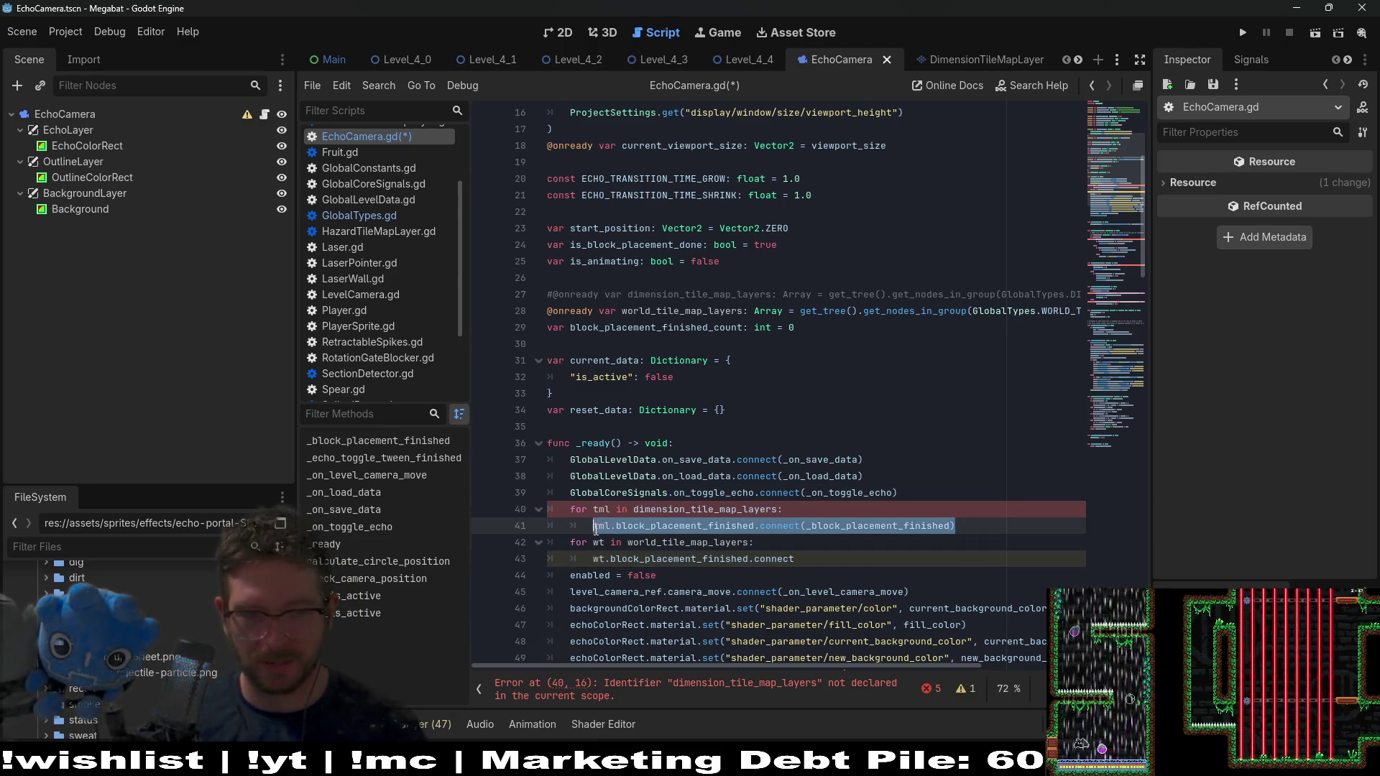
pyautogui.doubleClick(662, 560)
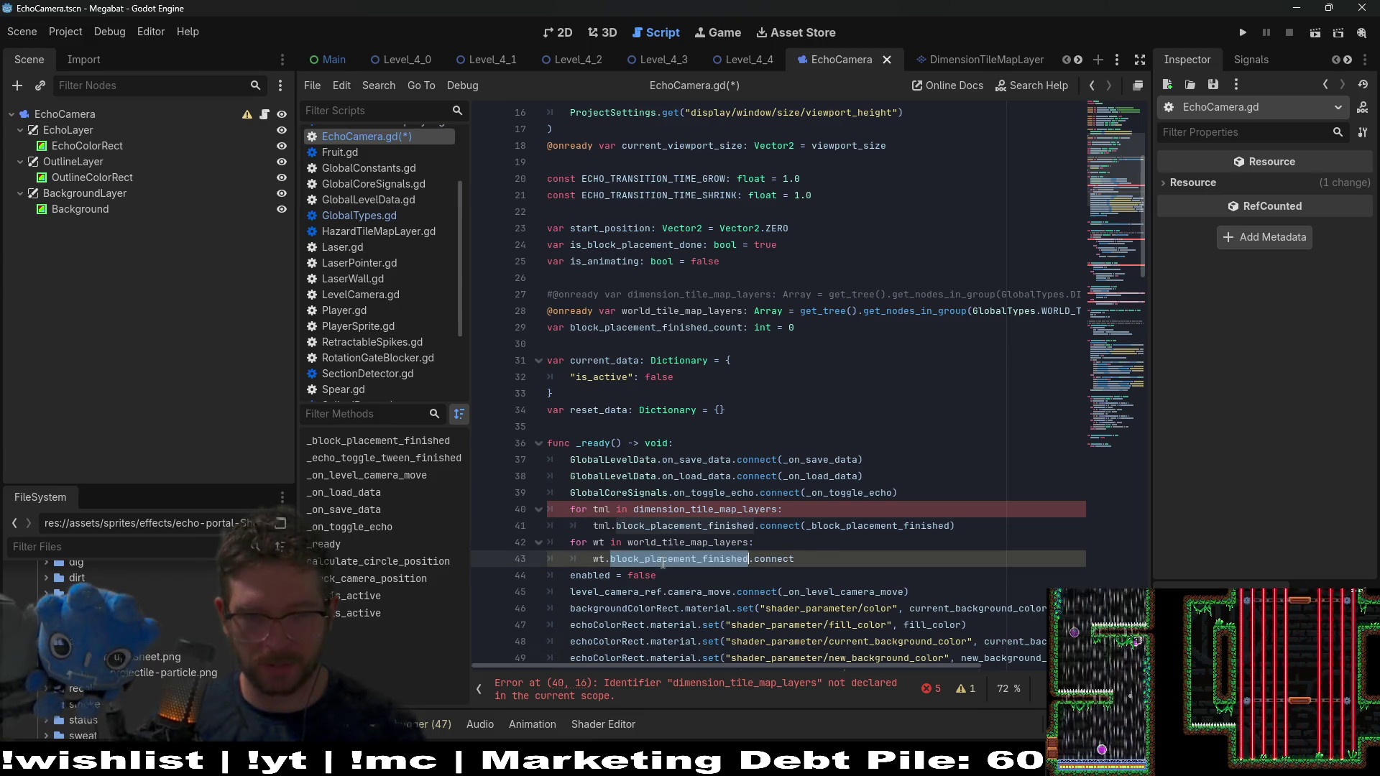
pyautogui.press('BackSpace')
pyautogui.press('BackSpace')
pyautogui.hotkey('ctrl', 'v')
pyautogui.doubleClick(977, 558)
pyautogui.press('BackSpace')
pyautogui.press('BackSpace')
# Comment out the old dimension loop, save EchoCamera.gd, and go to the undeclared-identifier error
pyautogui.moveTo(742, 525); pyautogui.dragTo(640, 509)
pyautogui.hotkey('ctrl', 'k')
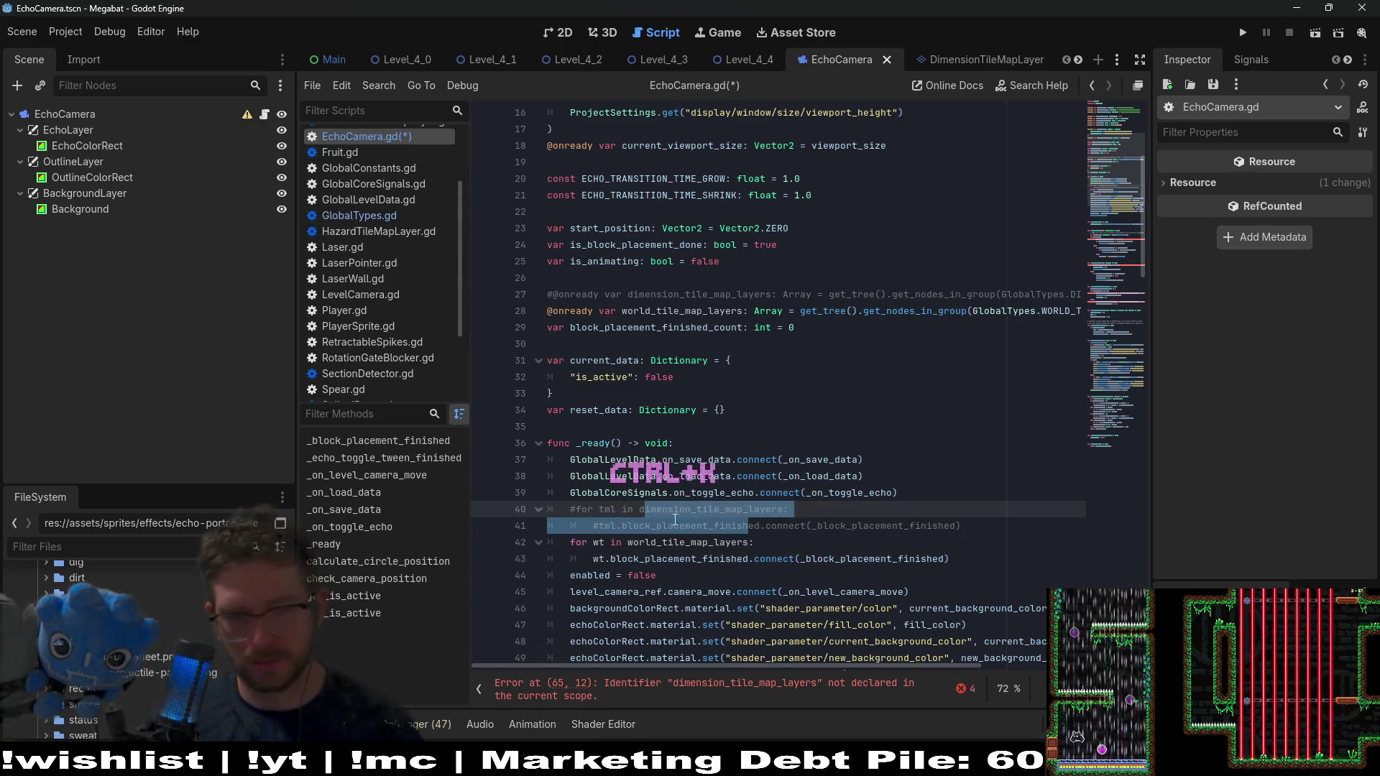
pyautogui.hotkey('ctrl', 's')
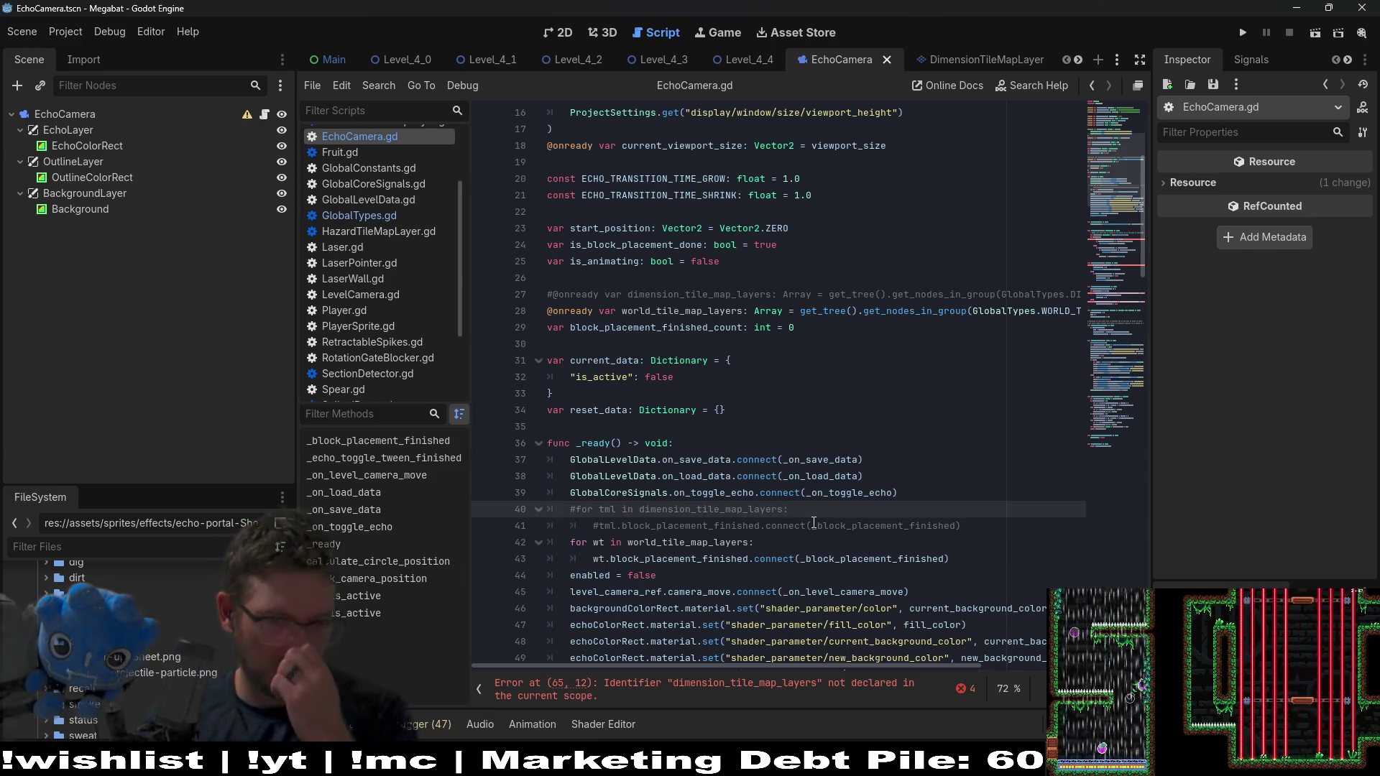
pyautogui.click(741, 687)
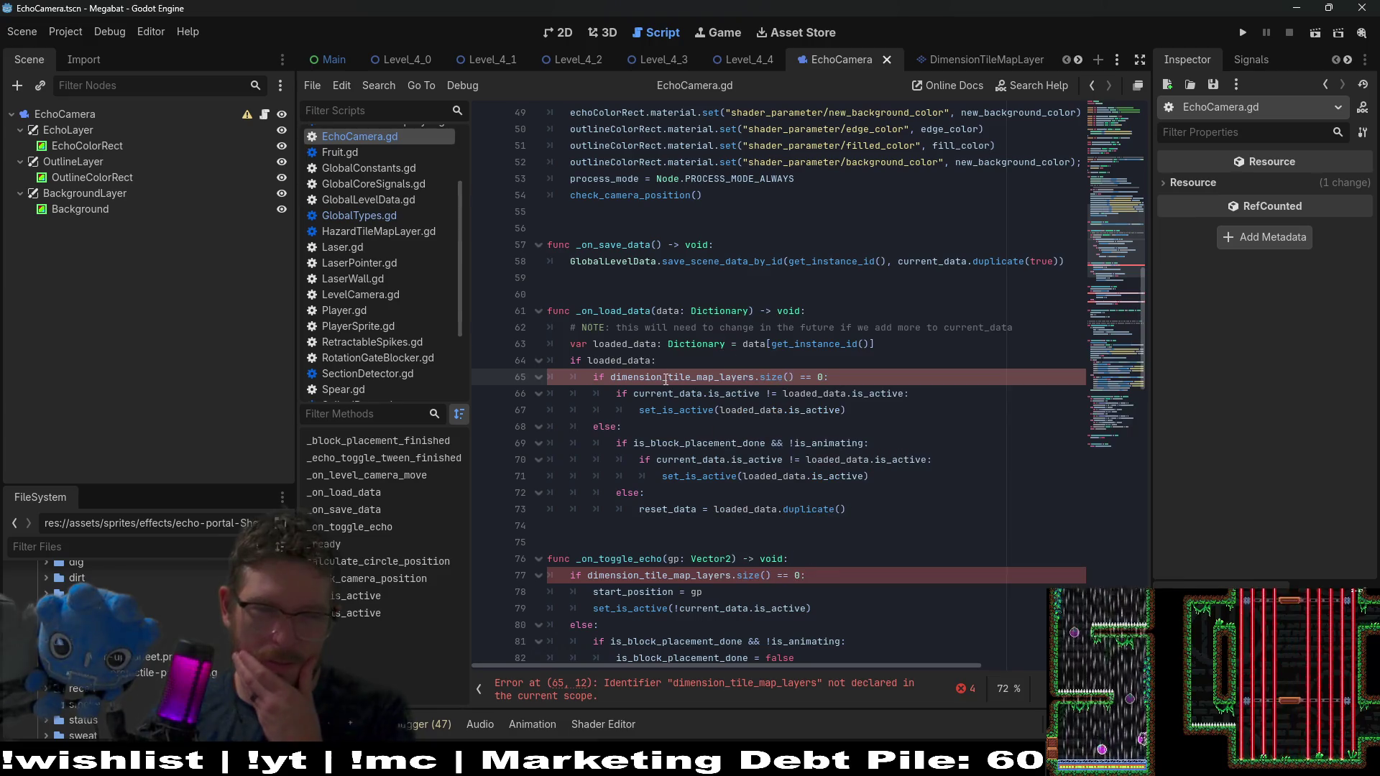
# Select the _on_load_data block on lines 65–73 for copying
pyautogui.scroll(10, 665, 379)
pyautogui.scroll(3, 665, 379)
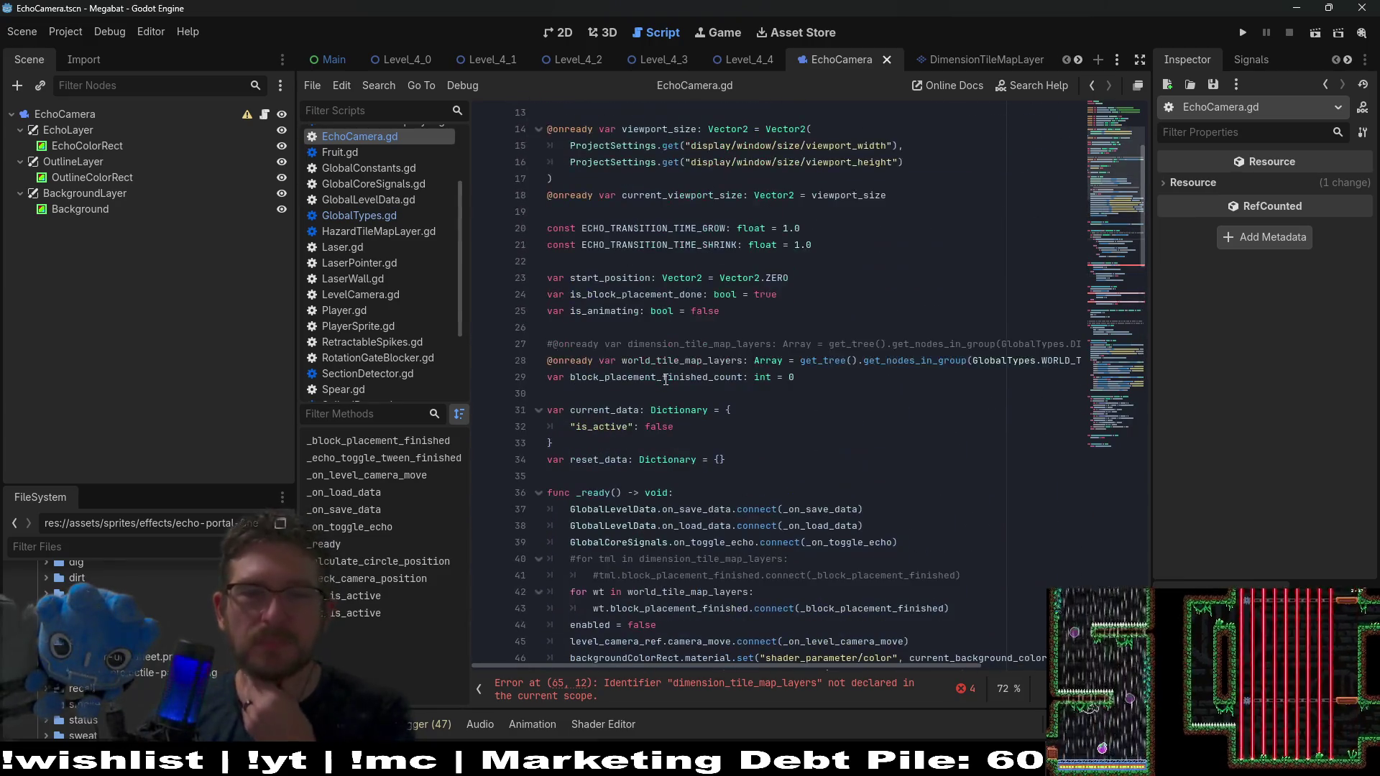
pyautogui.doubleClick(683, 360)
pyautogui.scroll(-9, 711, 356)
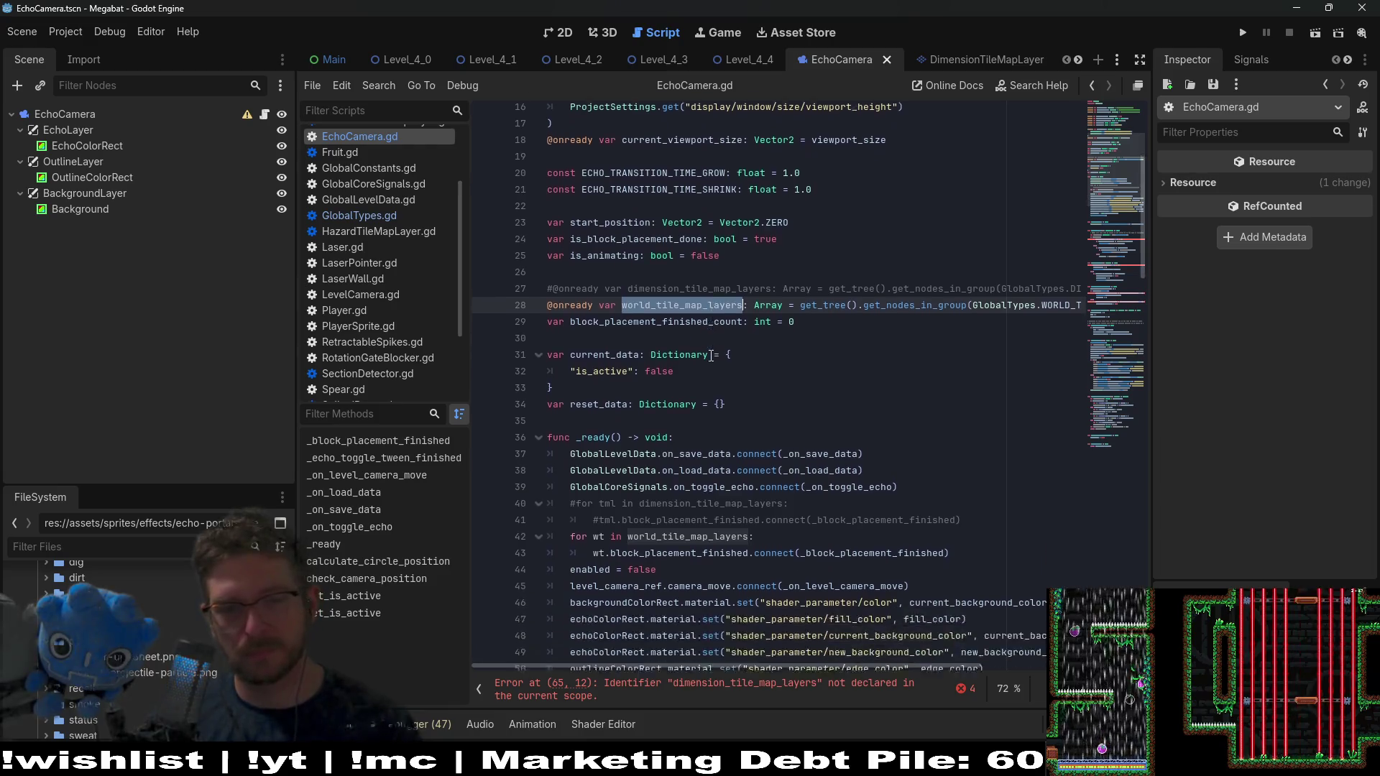
pyautogui.scroll(-4, 711, 356)
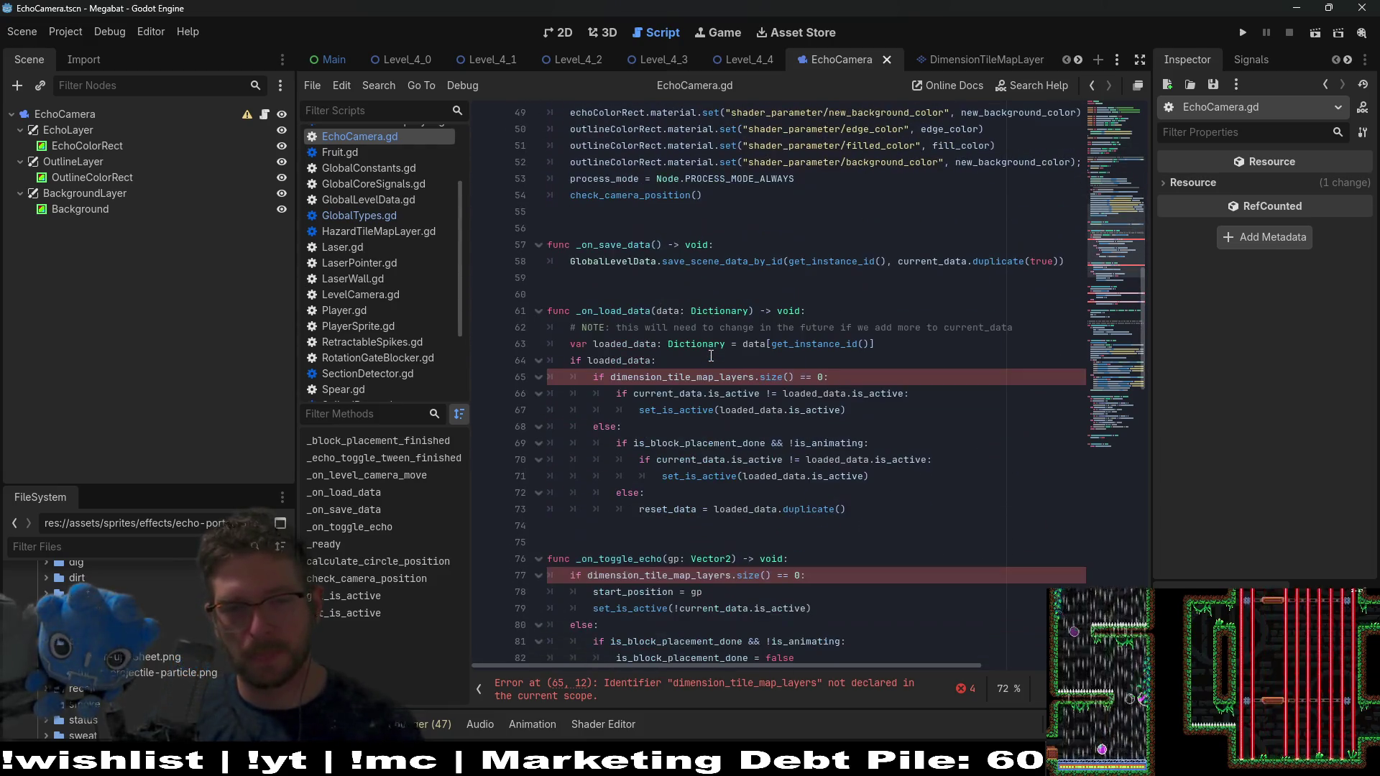
pyautogui.moveTo(869, 506)
pyautogui.mouseDown()
pyautogui.moveTo(826, 509)
pyautogui.moveTo(618, 420)
pyautogui.moveTo(472, 380)
pyautogui.mouseUp()
pyautogui.hotkey('ctrl', 'c')
# Paste a copy of the block below itself and comment out the original lines 65–73
pyautogui.click(853, 511)
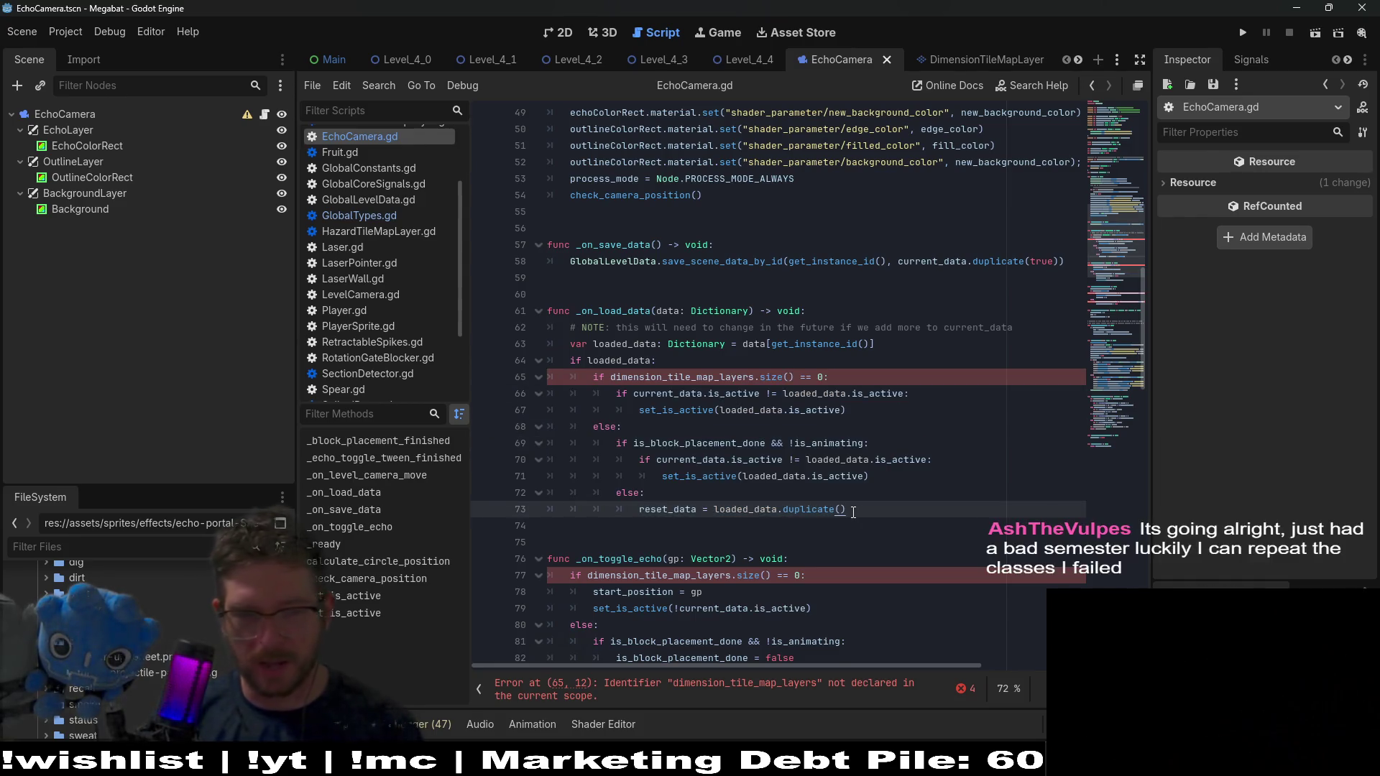
pyautogui.press('Return')
pyautogui.press('BackSpace')
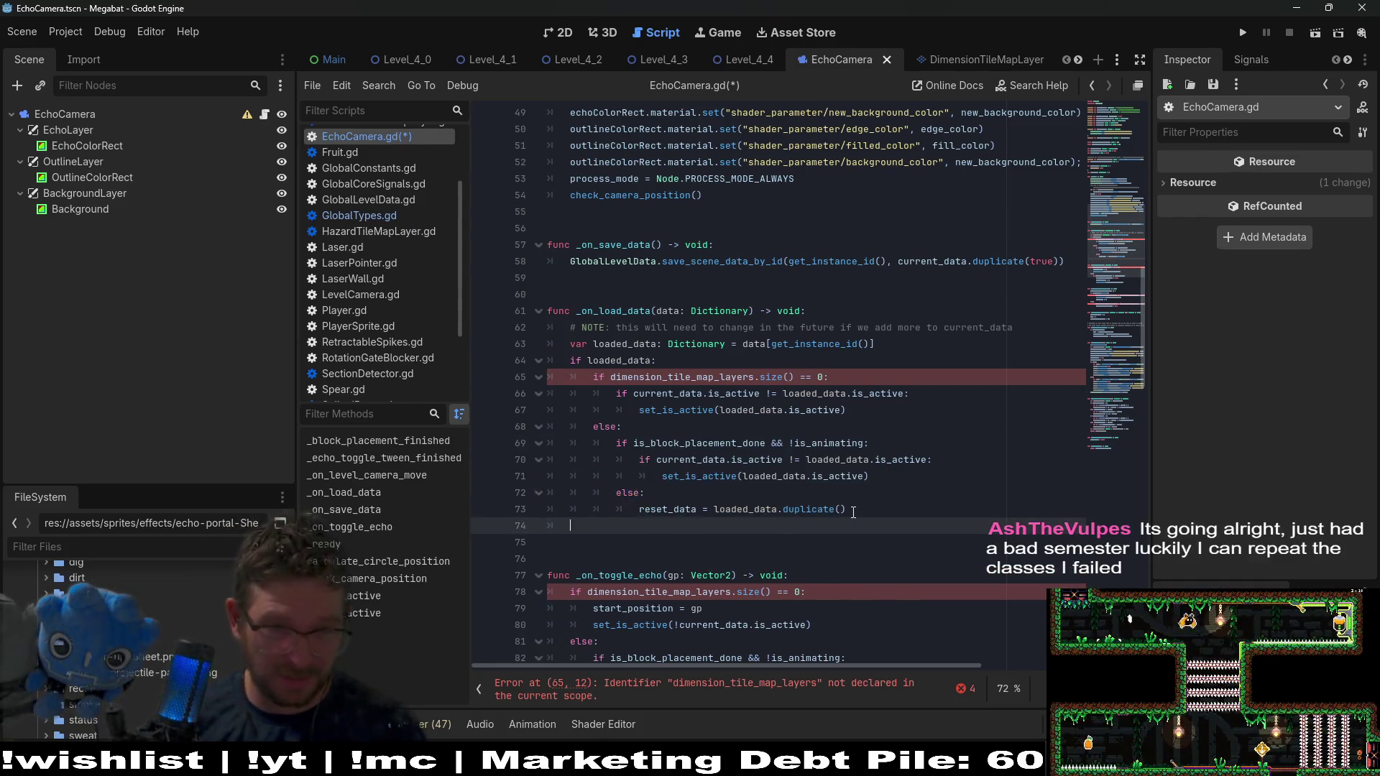
pyautogui.hotkey('ctrl', 'v')
pyautogui.click(615, 526)
pyautogui.press('BackSpace')
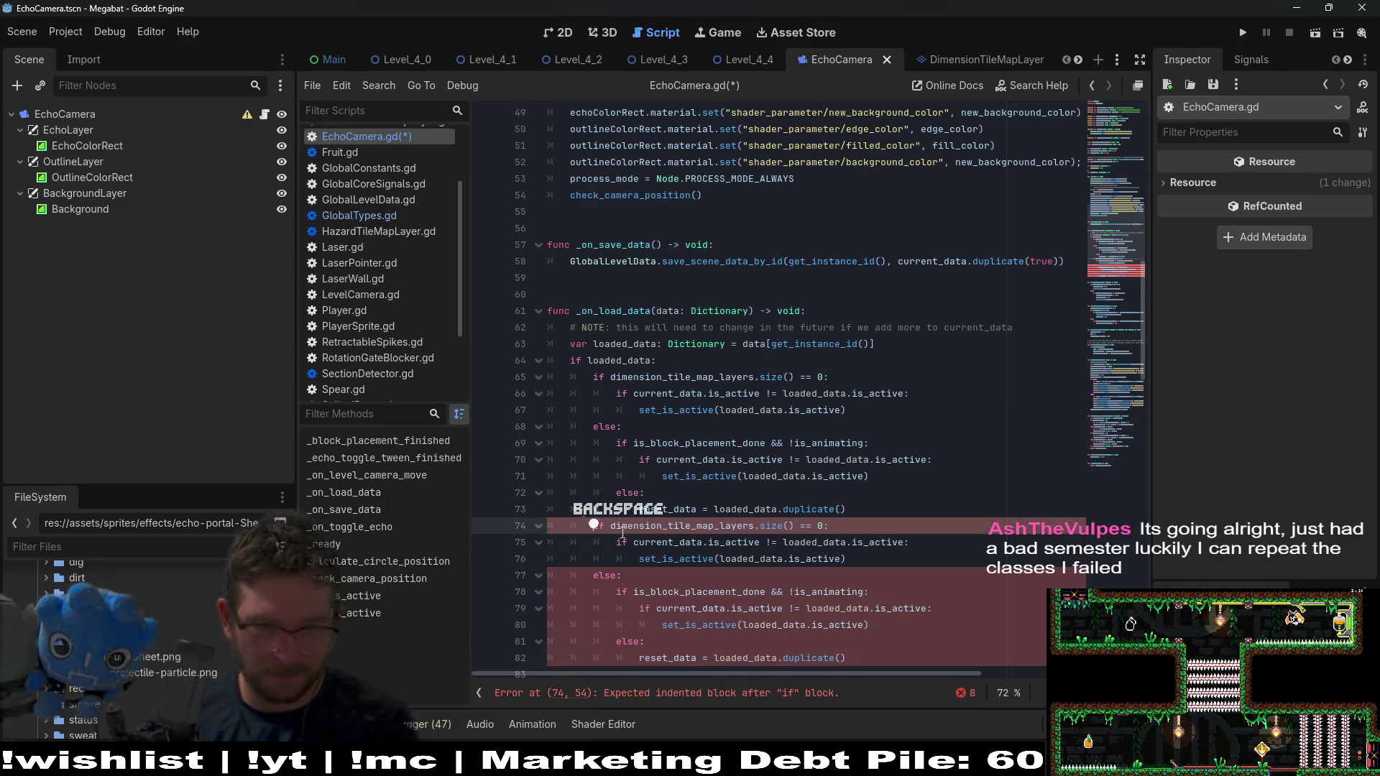
pyautogui.moveTo(853, 510); pyautogui.dragTo(497, 377)
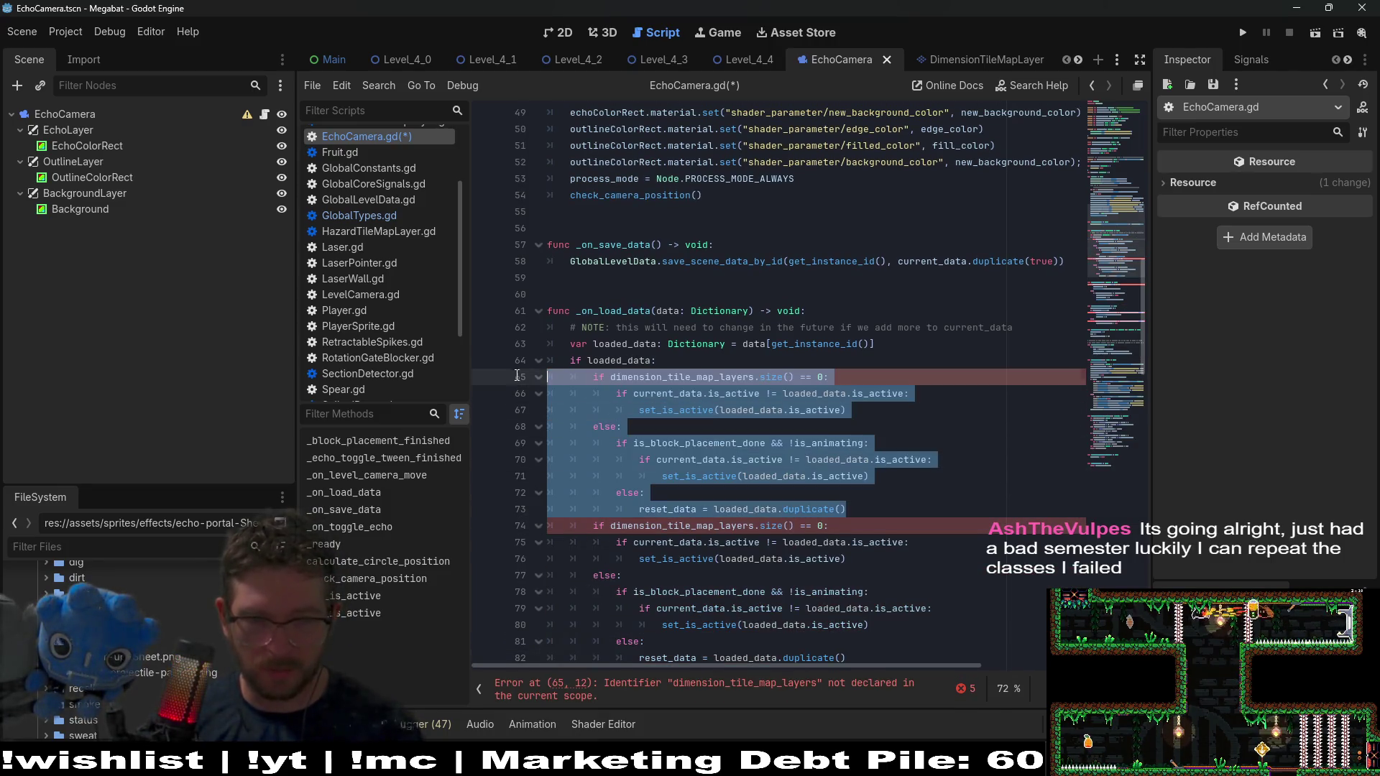
pyautogui.hotkey('ctrl', 'k')
# Change the copied condition's dimension_tile_map_layers to world_tile_map_layers
pyautogui.scroll(-2, 695, 416)
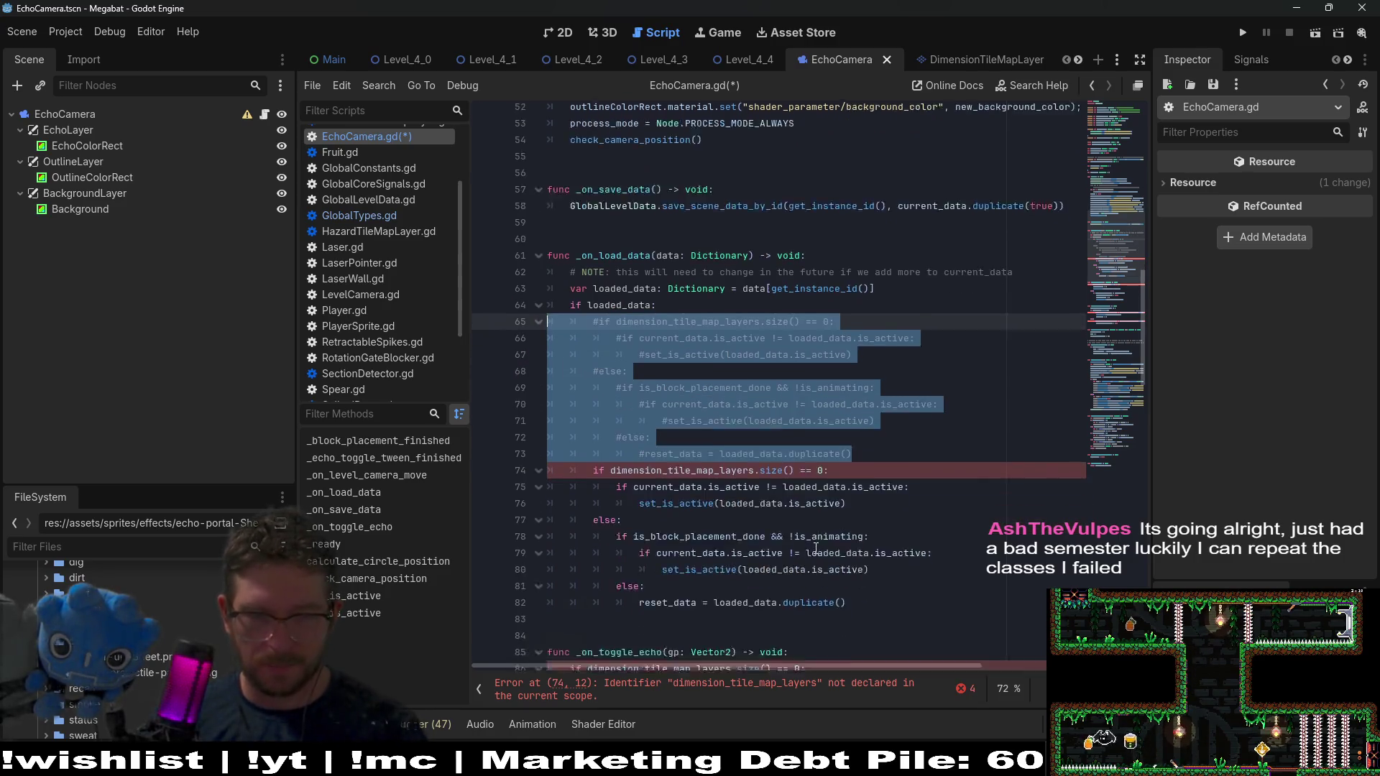
pyautogui.doubleClick(692, 427)
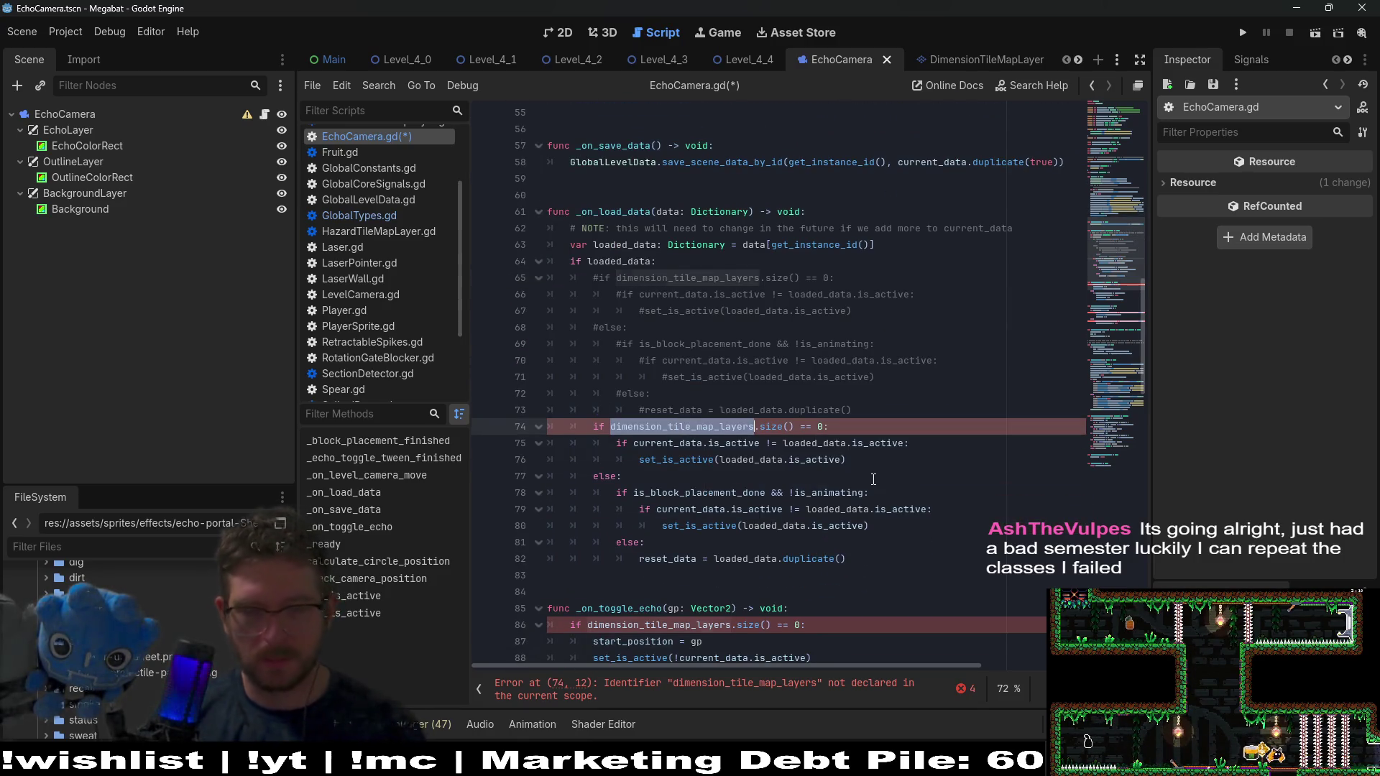
pyautogui.write('wolr')
pyautogui.press('Return')
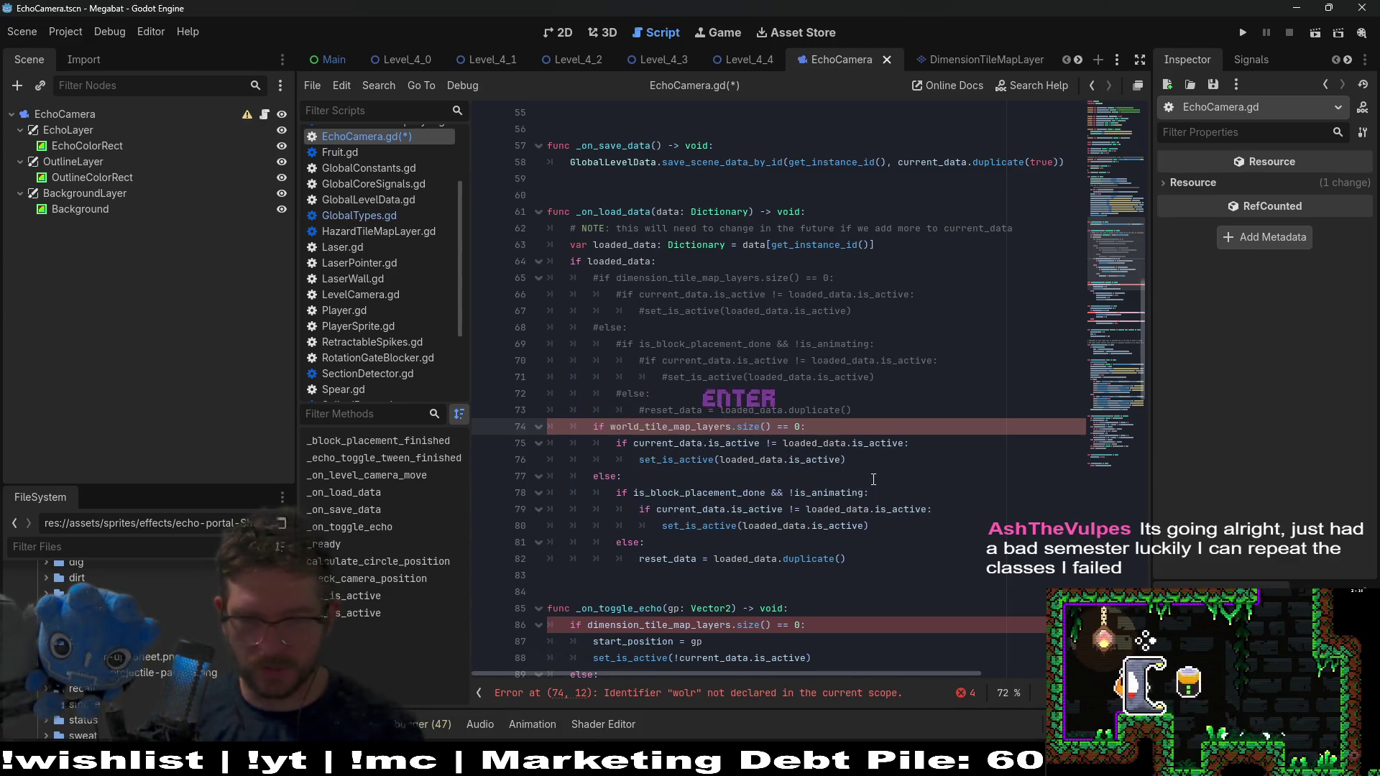
pyautogui.scroll(-2, 644, 137)
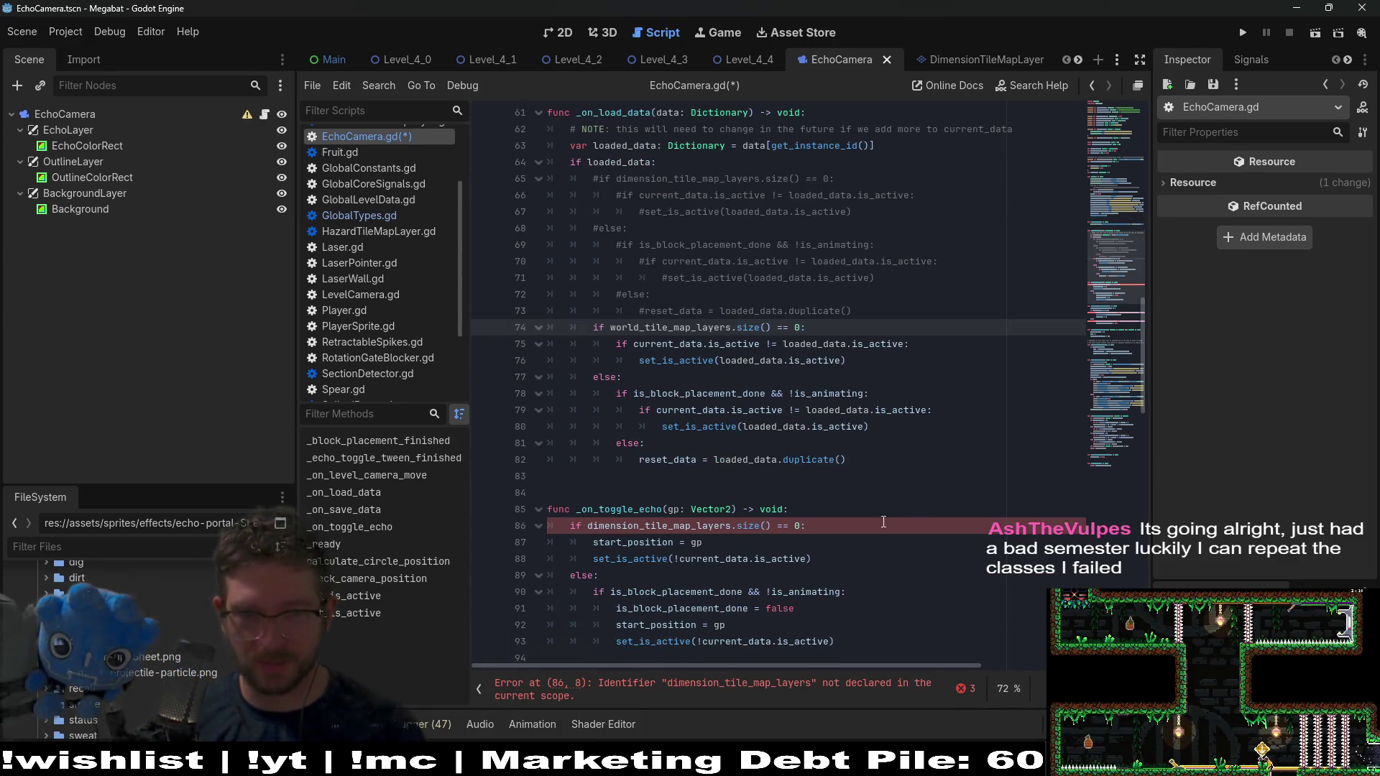
pyautogui.scroll(-2, 838, 506)
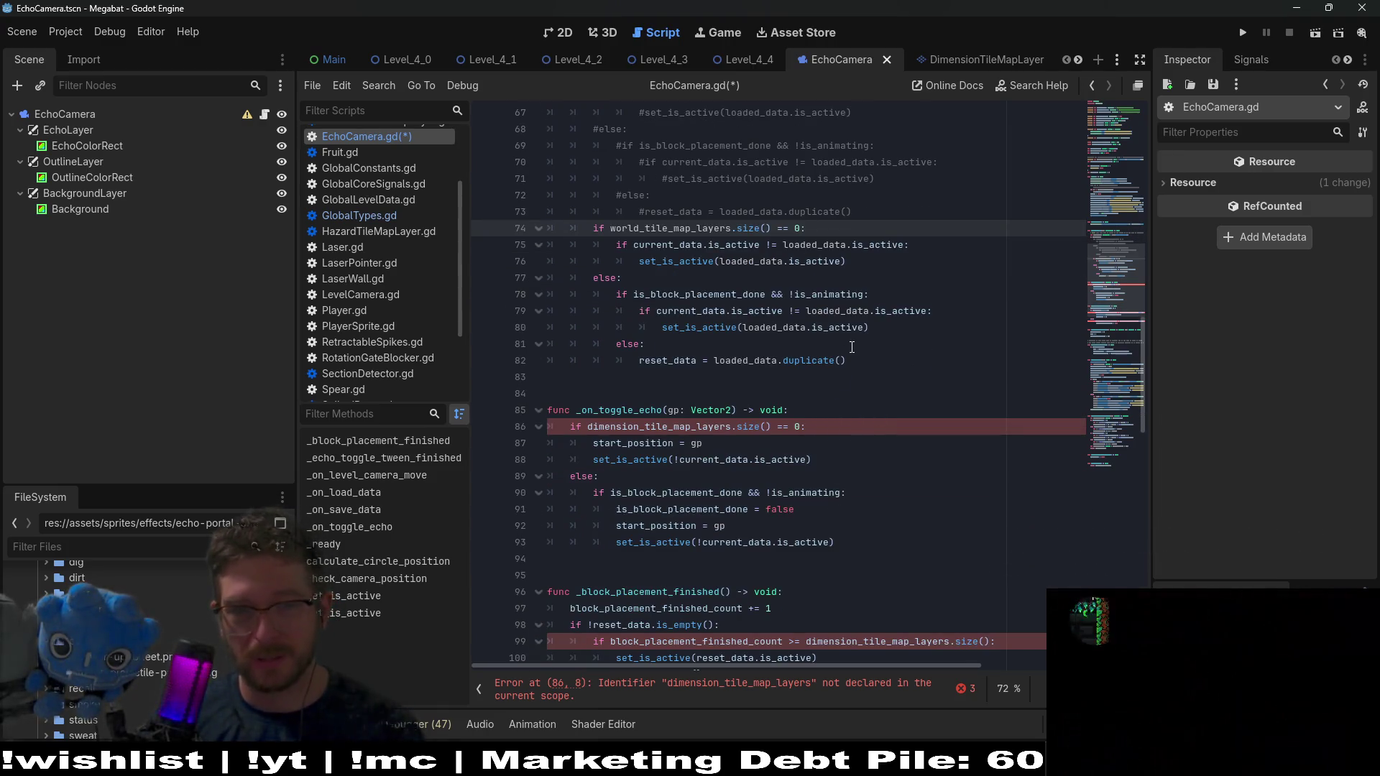
pyautogui.scroll(2, 868, 223)
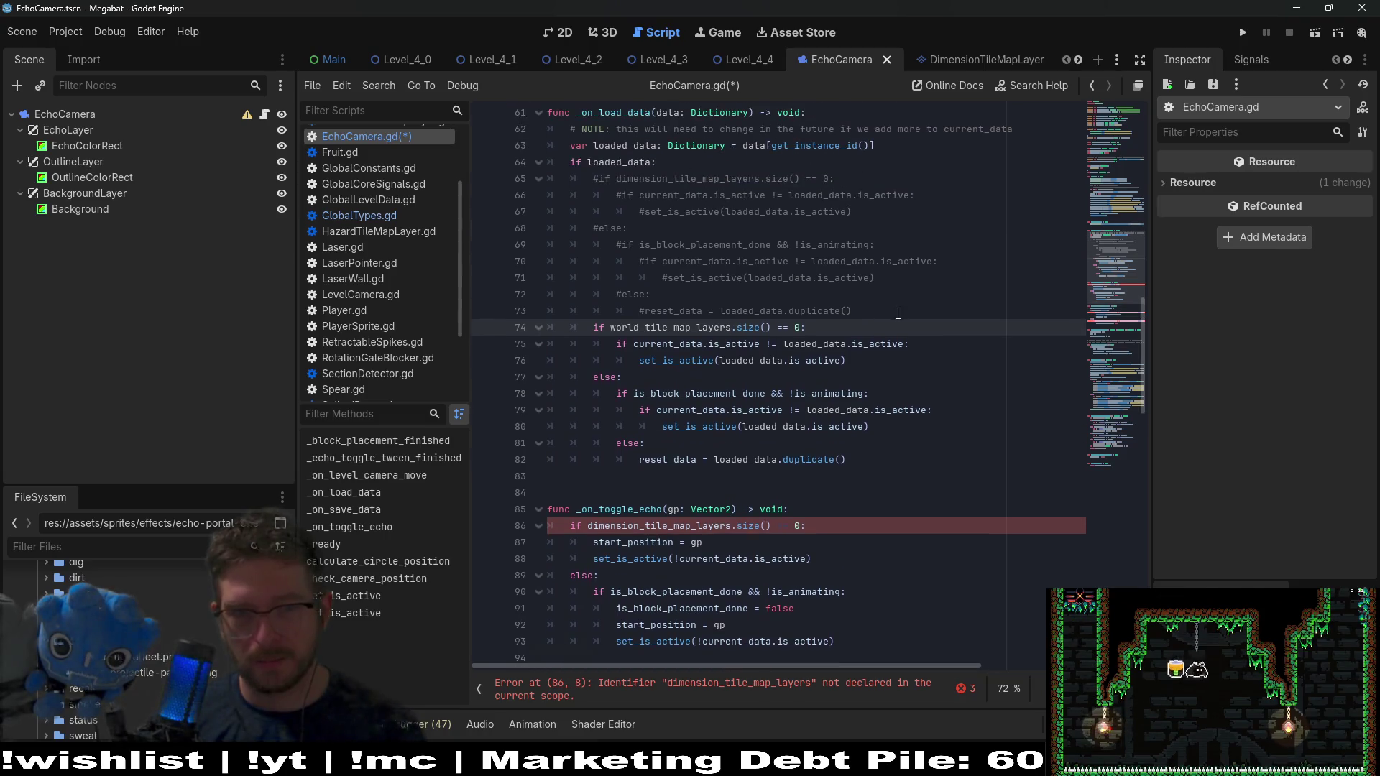
pyautogui.click(891, 317)
# Delete the commented-out old block and use world_tile_map_layers in the toggle-echo check on line 77
pyautogui.moveTo(891, 317)
pyautogui.mouseDown()
pyautogui.moveTo(827, 186)
pyautogui.moveTo(780, 165)
pyautogui.mouseUp()
pyautogui.press('BackSpace')
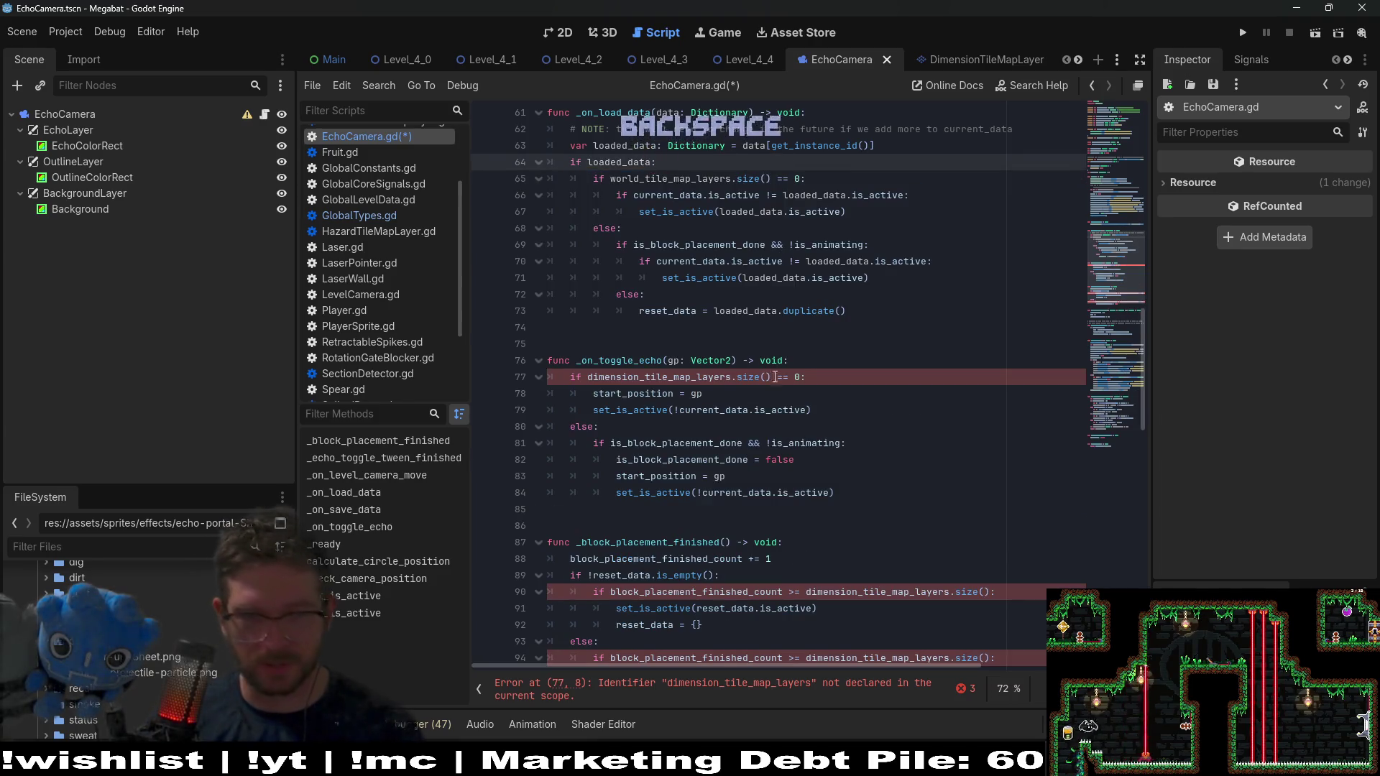
pyautogui.doubleClick(651, 178)
pyautogui.hotkey('ctrl', 'c')
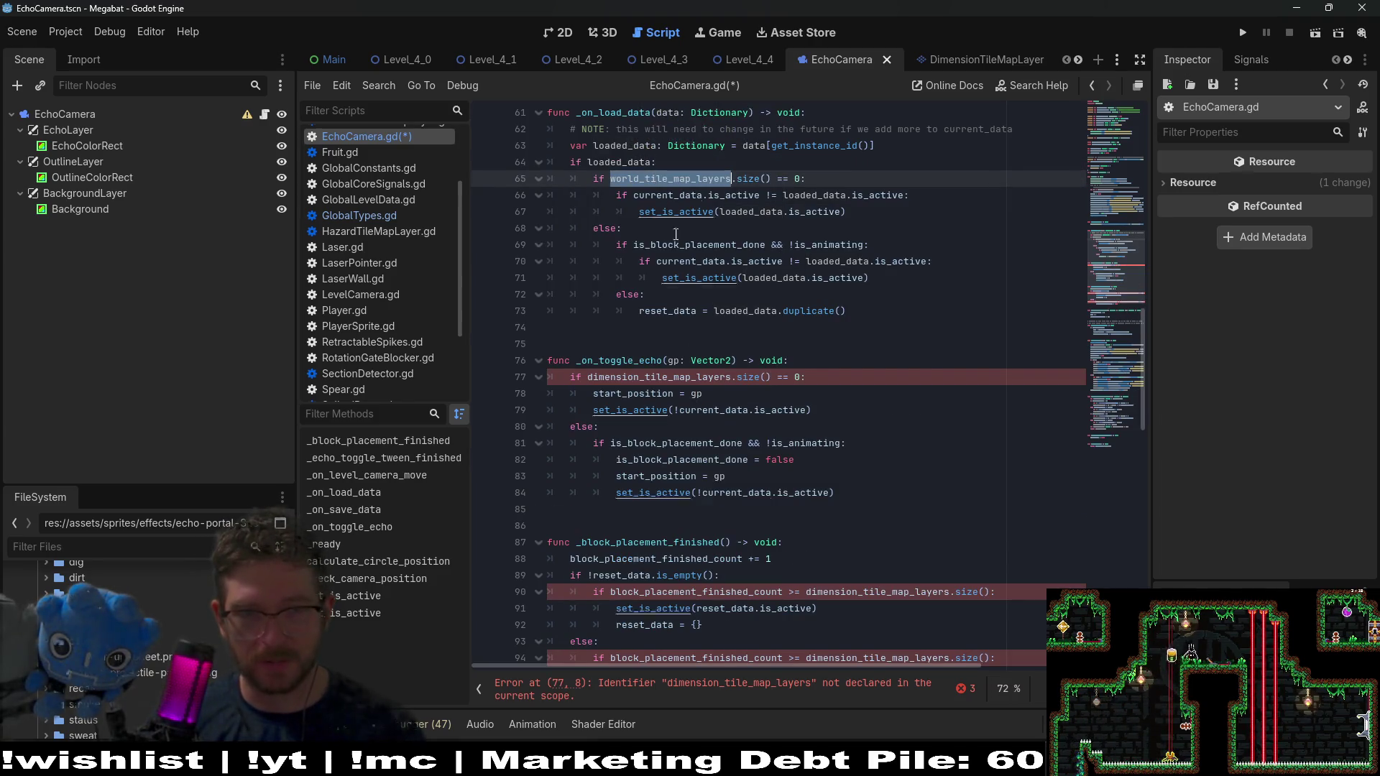
pyautogui.doubleClick(642, 380)
pyautogui.hotkey('ctrl', 'v')
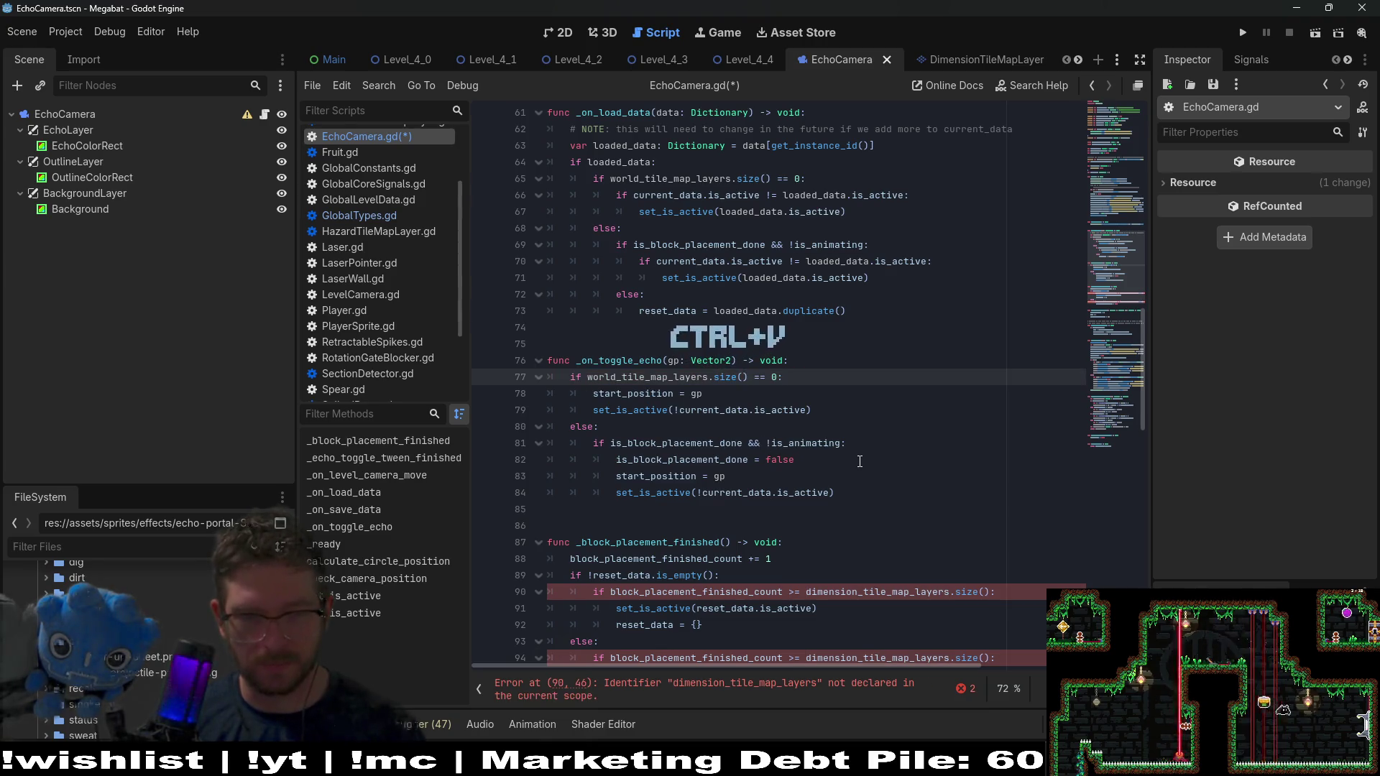
# Replace dimension_tile_map_layers with world_tile_map_layers on lines 90 and 94, then save
pyautogui.scroll(-3, 901, 474)
pyautogui.doubleClick(886, 442)
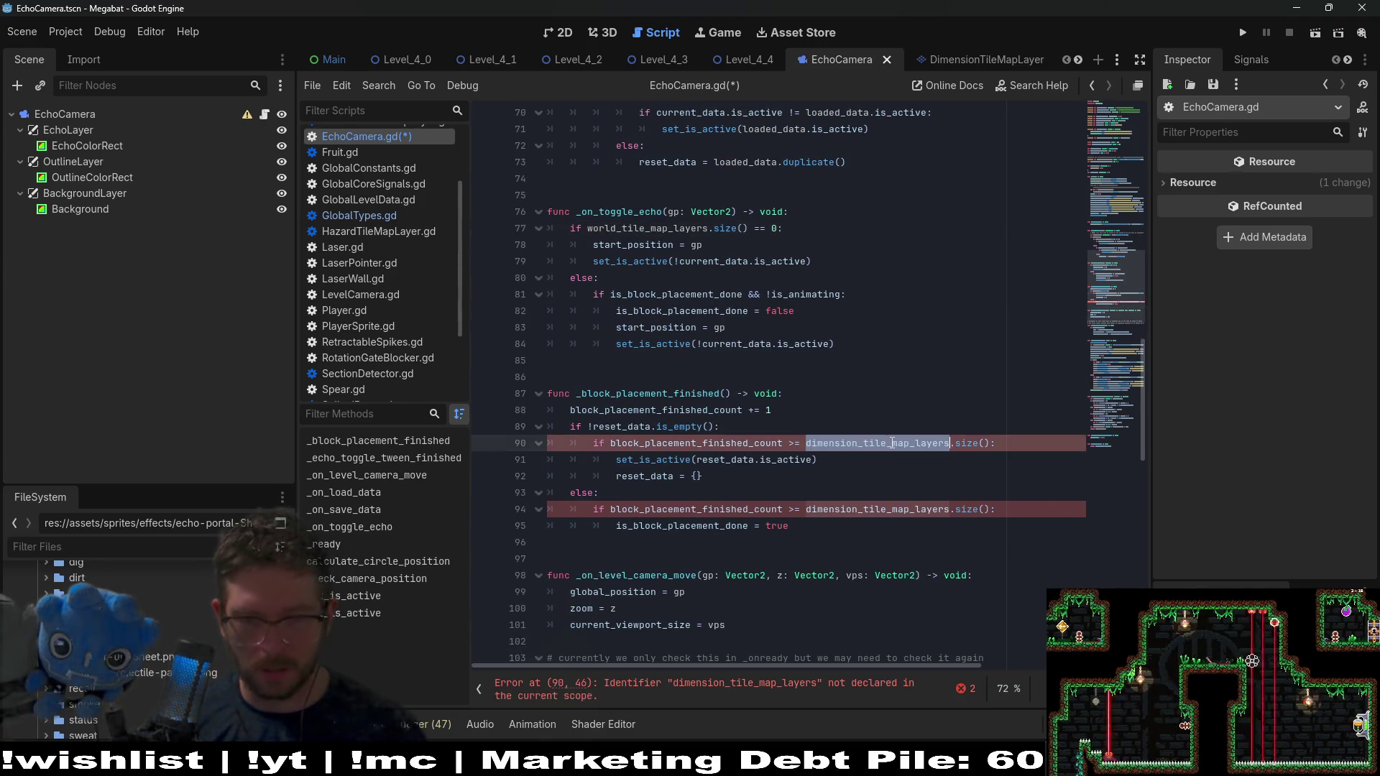
pyautogui.hotkey('ctrl', 'v')
pyautogui.doubleClick(886, 509)
pyautogui.hotkey('ctrl', 'v')
pyautogui.scroll(-15, 886, 507)
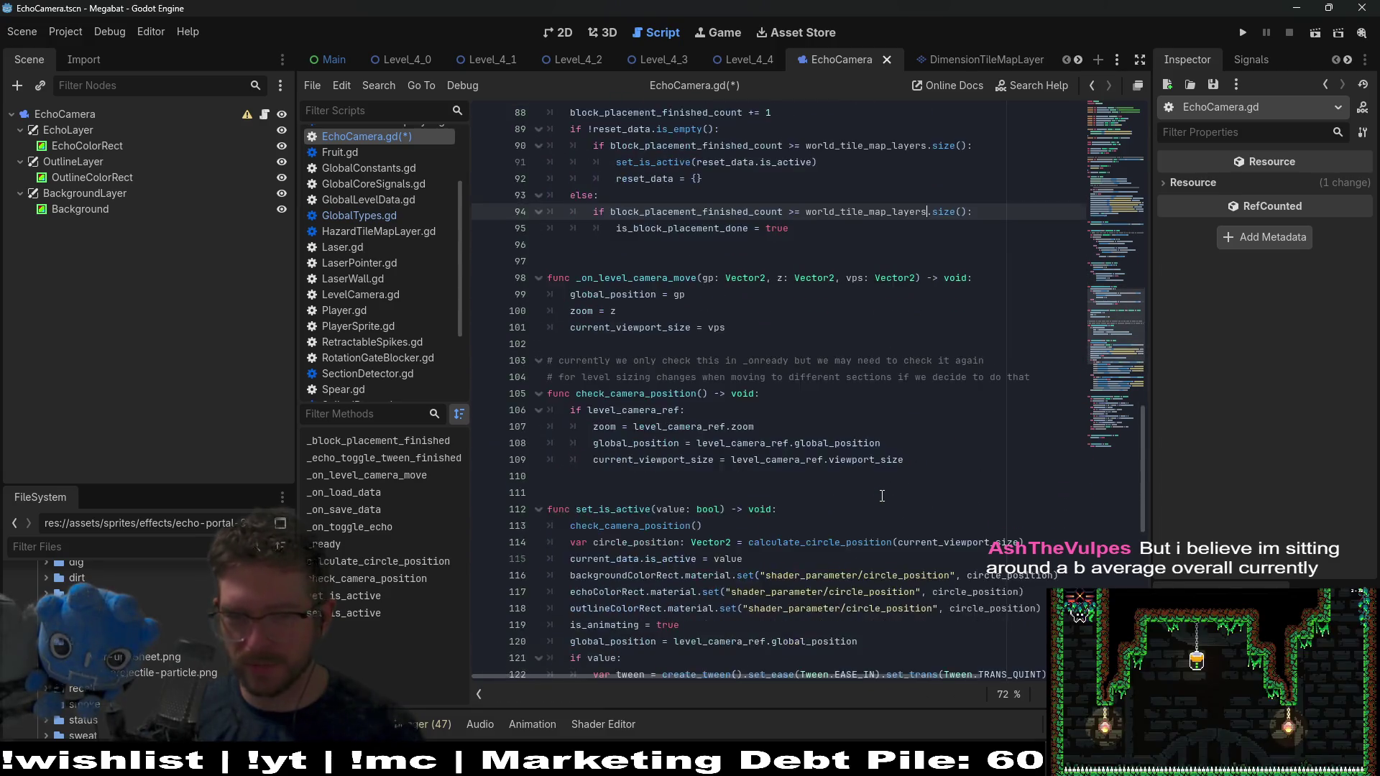
pyautogui.scroll(20, 875, 476)
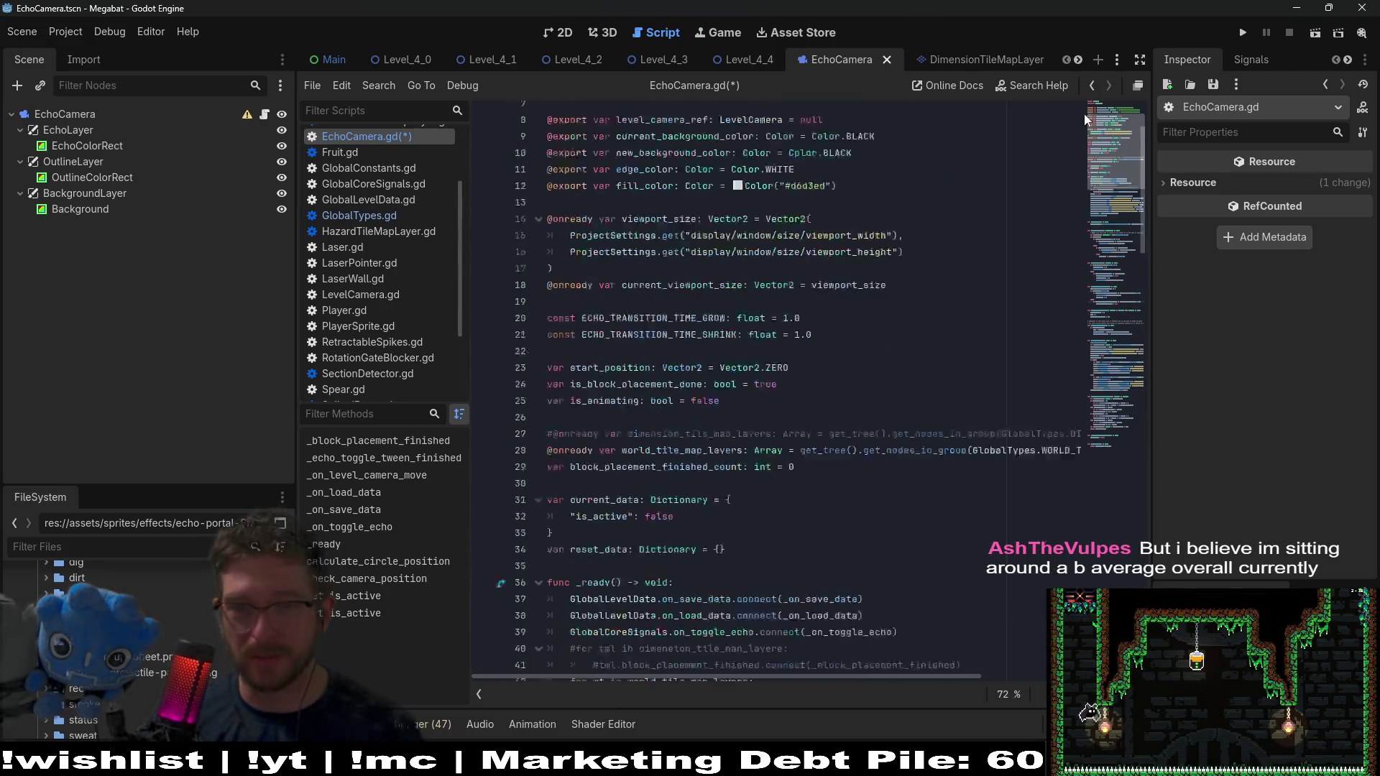
pyautogui.click(892, 263)
pyautogui.hotkey('ctrl', 's')
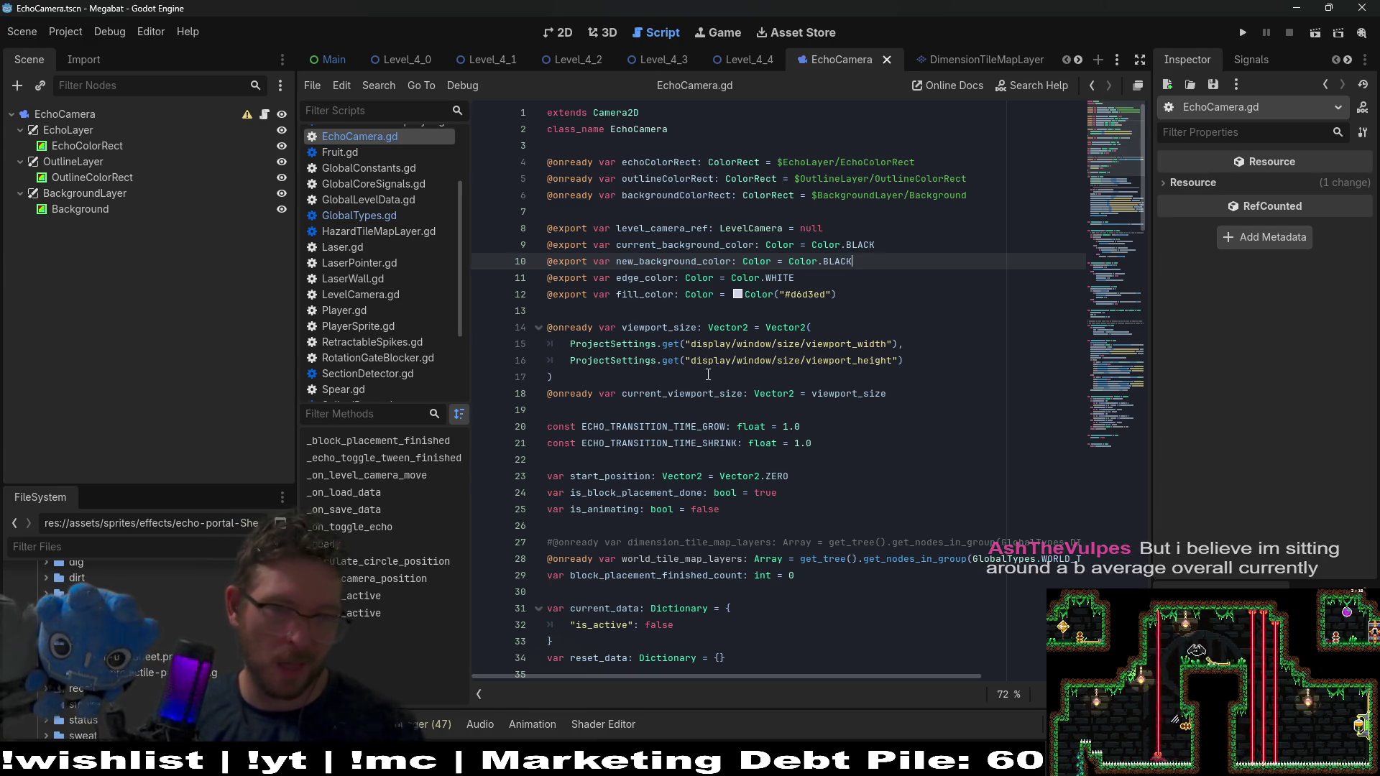
pyautogui.click(761, 377)
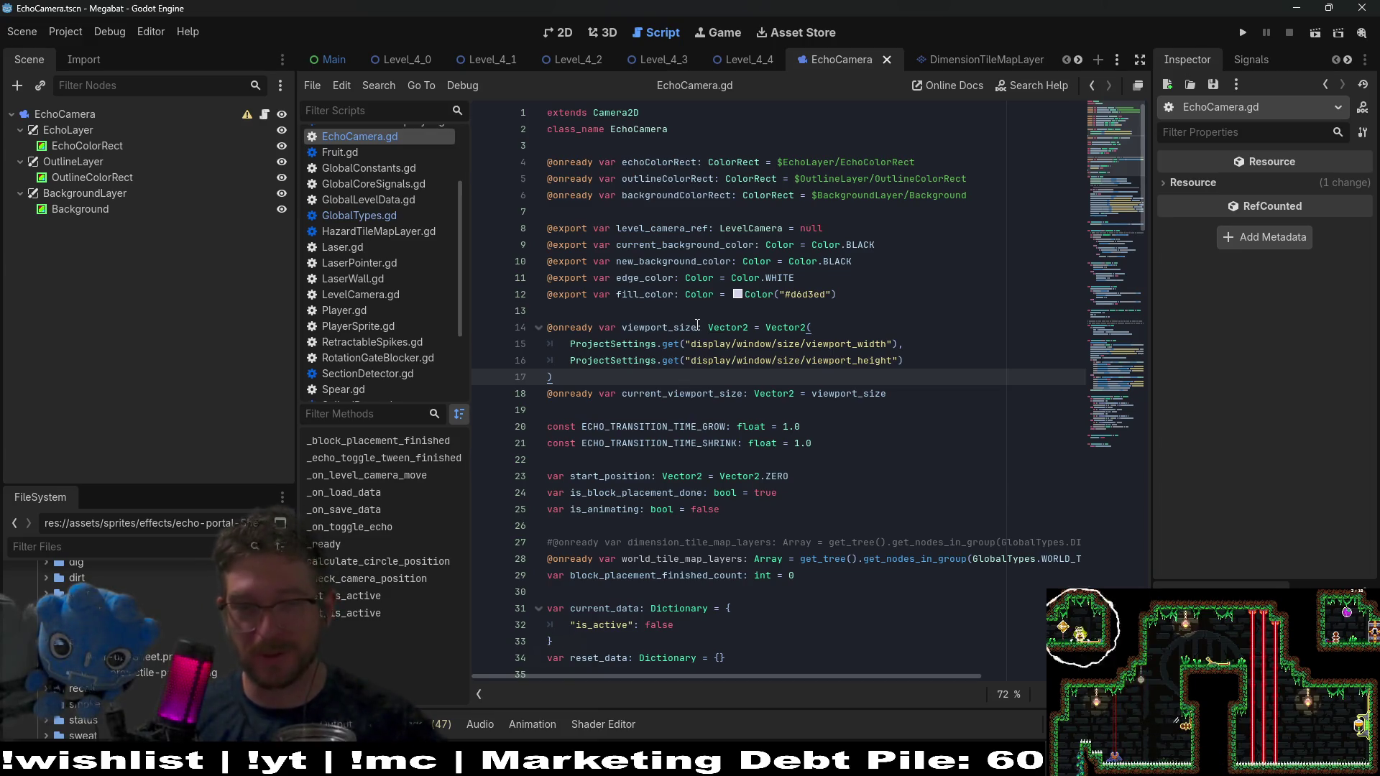
pyautogui.click(727, 327)
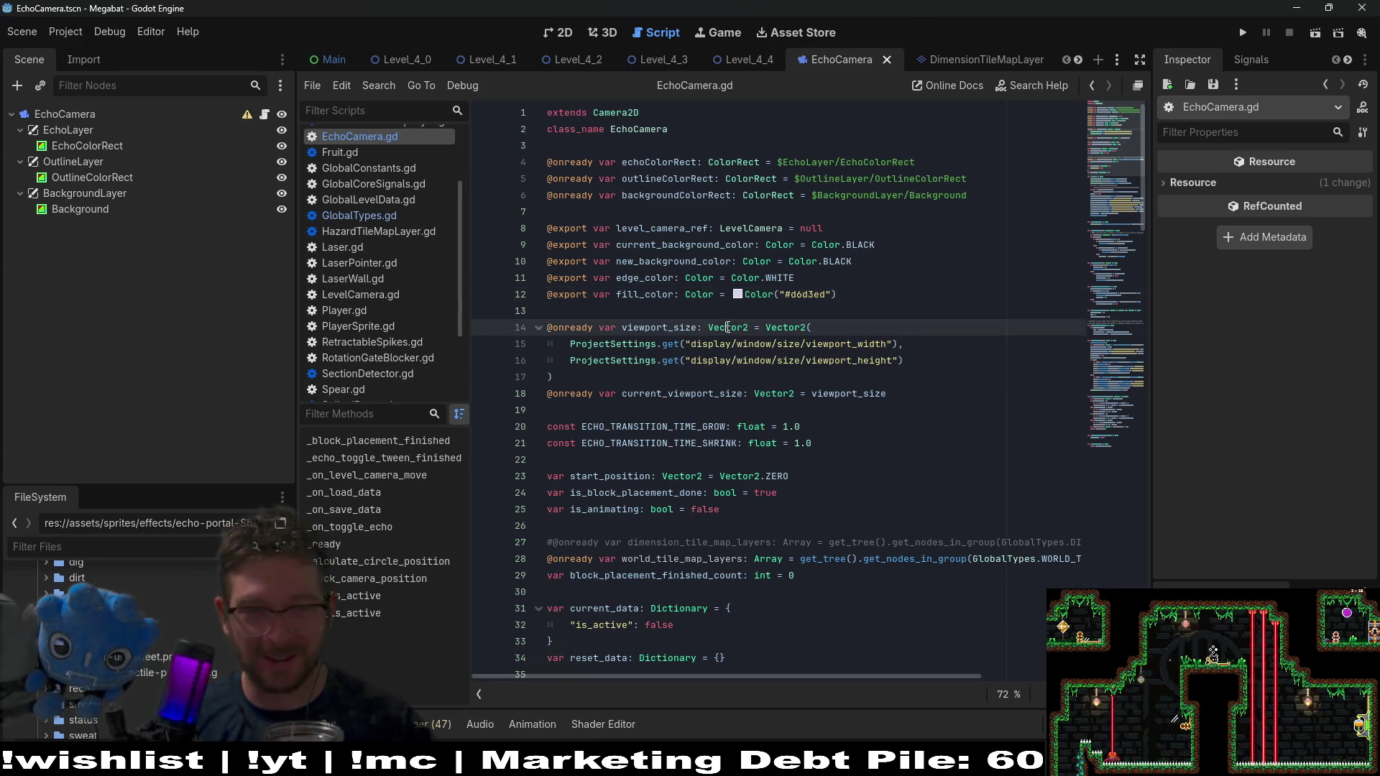
pyautogui.click(741, 305)
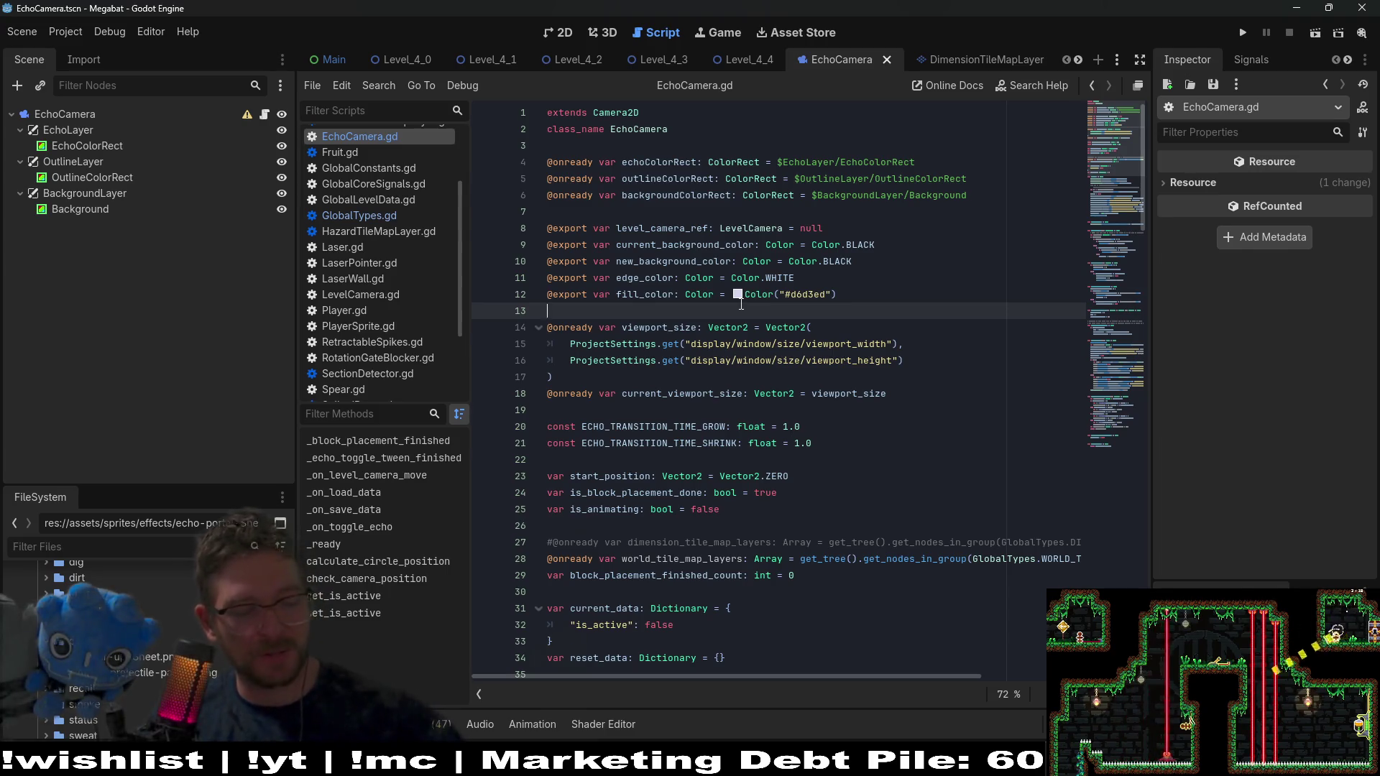
pyautogui.scroll(-2, 857, 321)
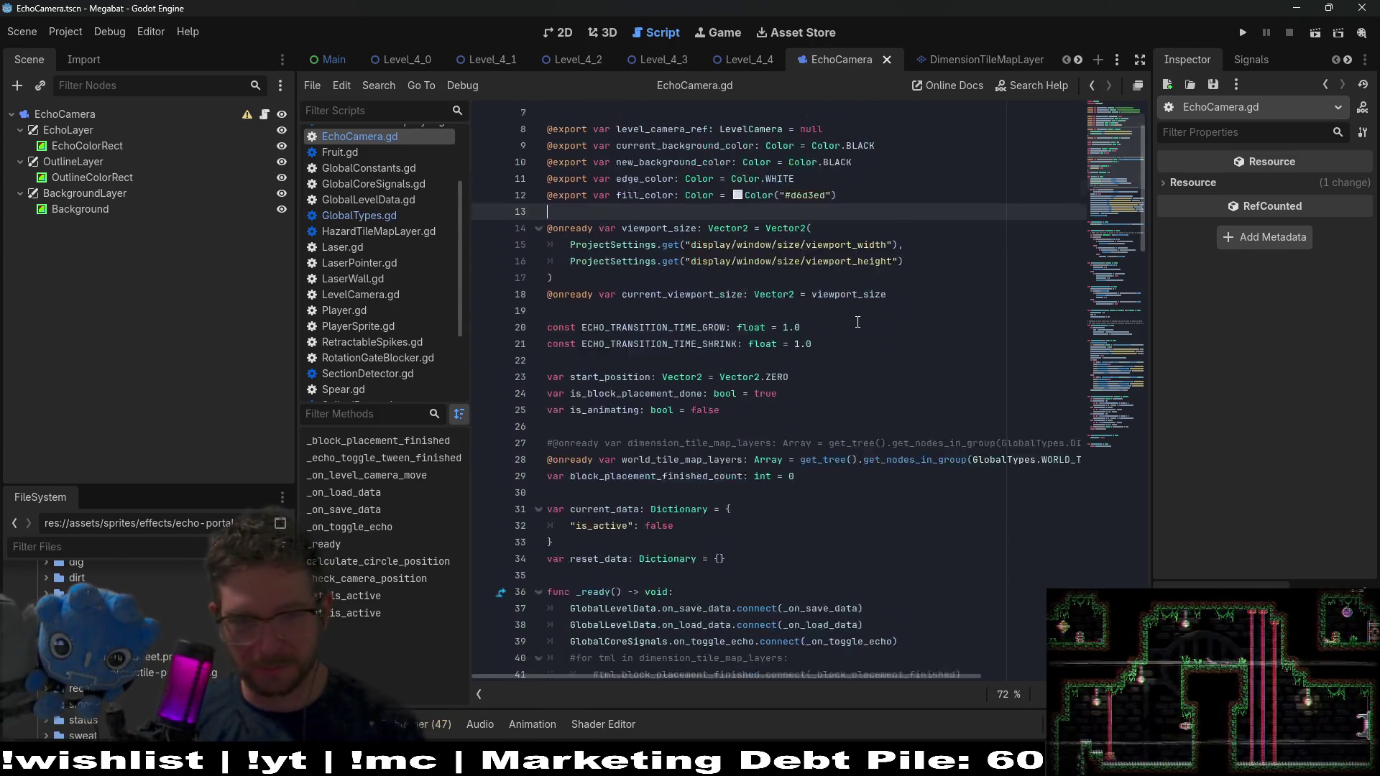
pyautogui.scroll(-5, 858, 322)
pyautogui.scroll(-11, 955, 391)
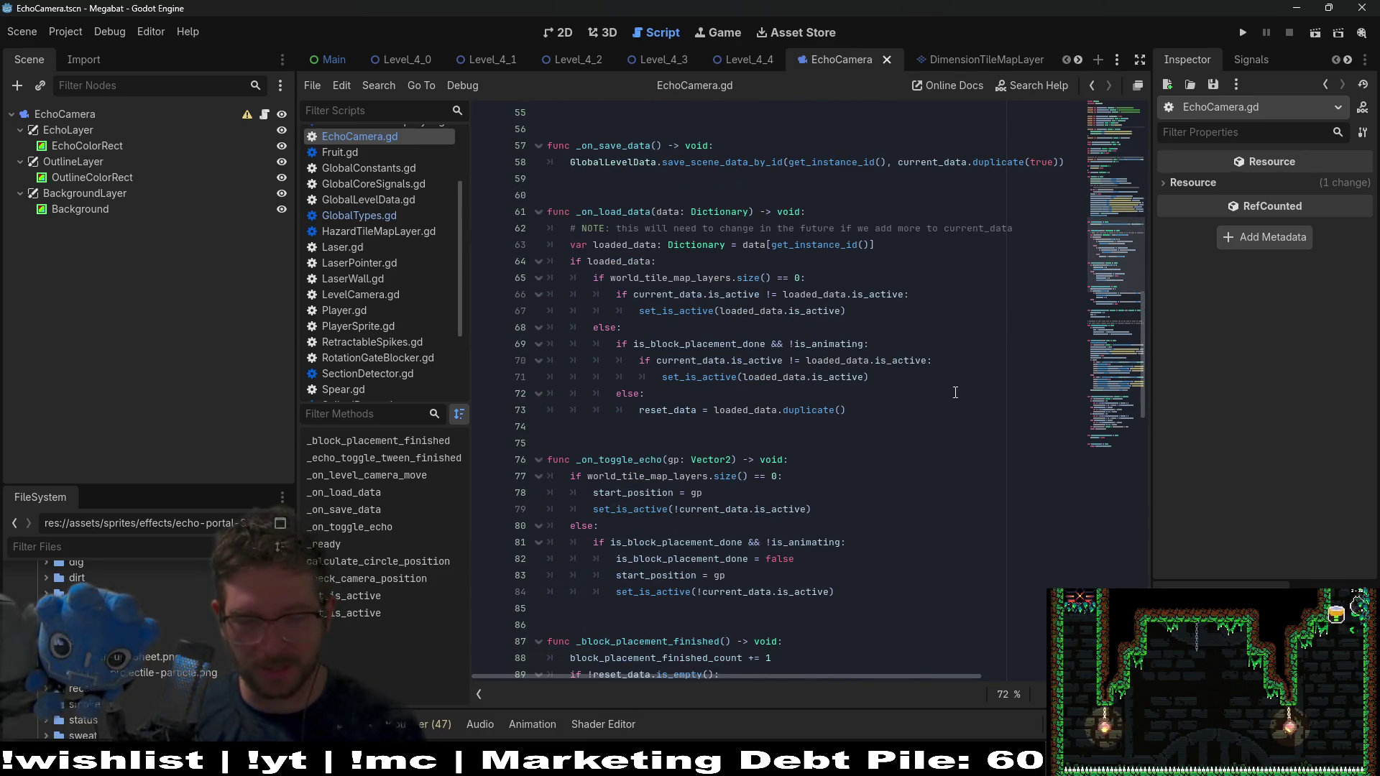
pyautogui.scroll(-2, 955, 392)
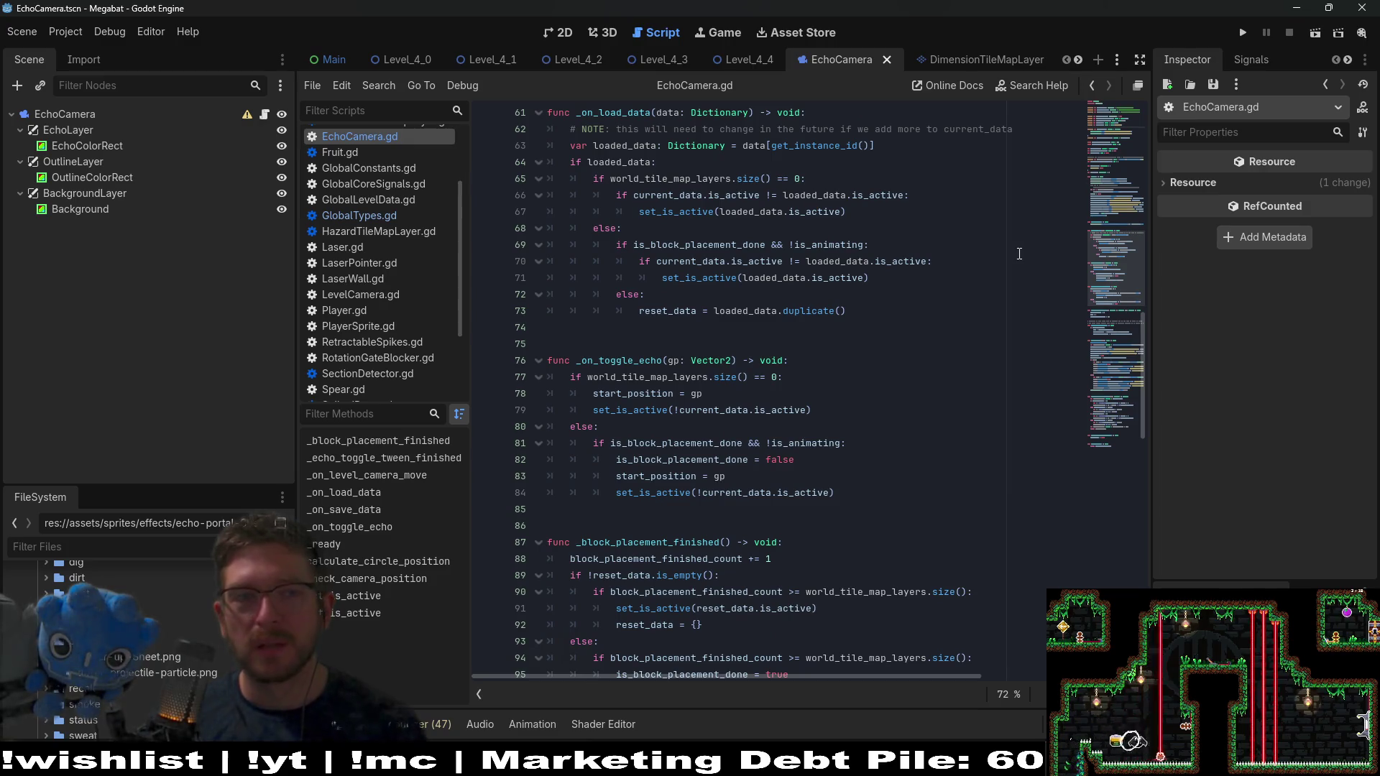
pyautogui.click(852, 325)
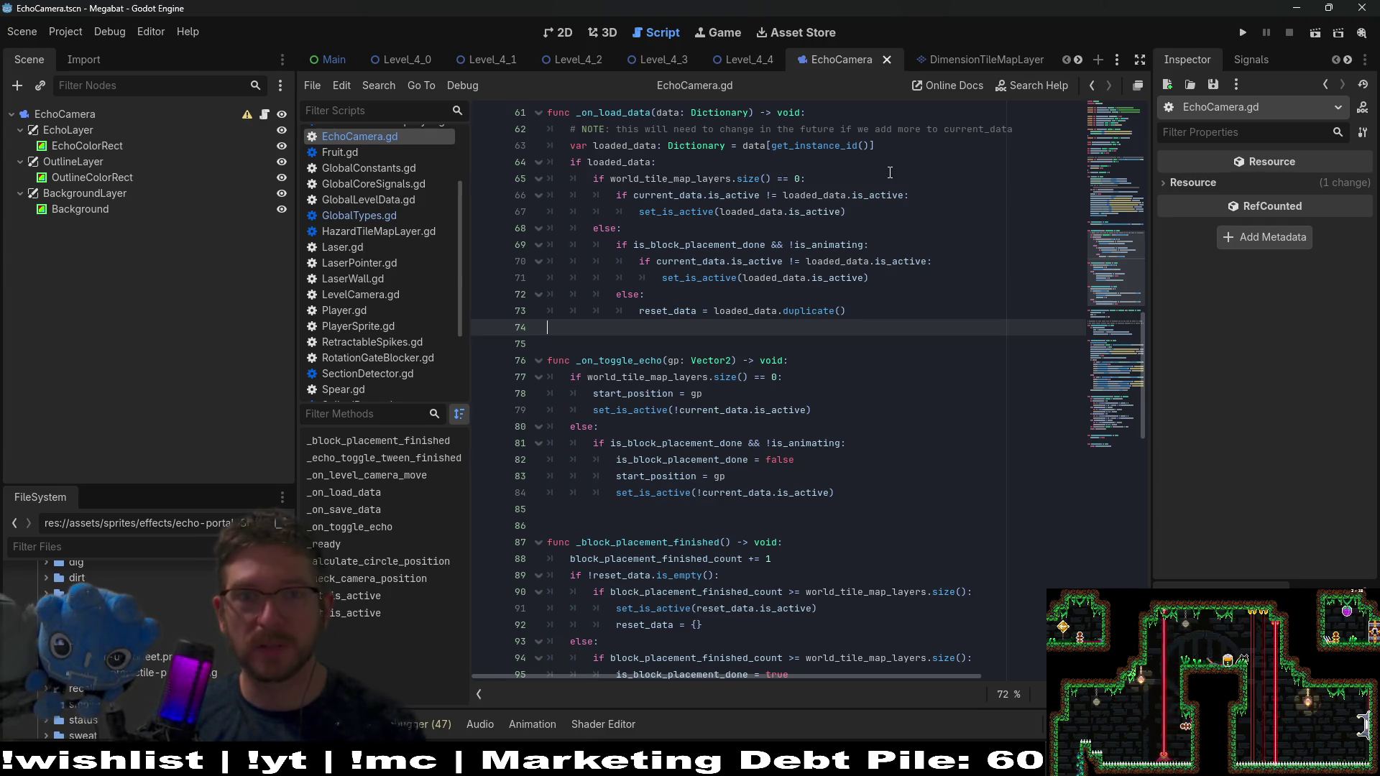
pyautogui.scroll(16, 902, 164)
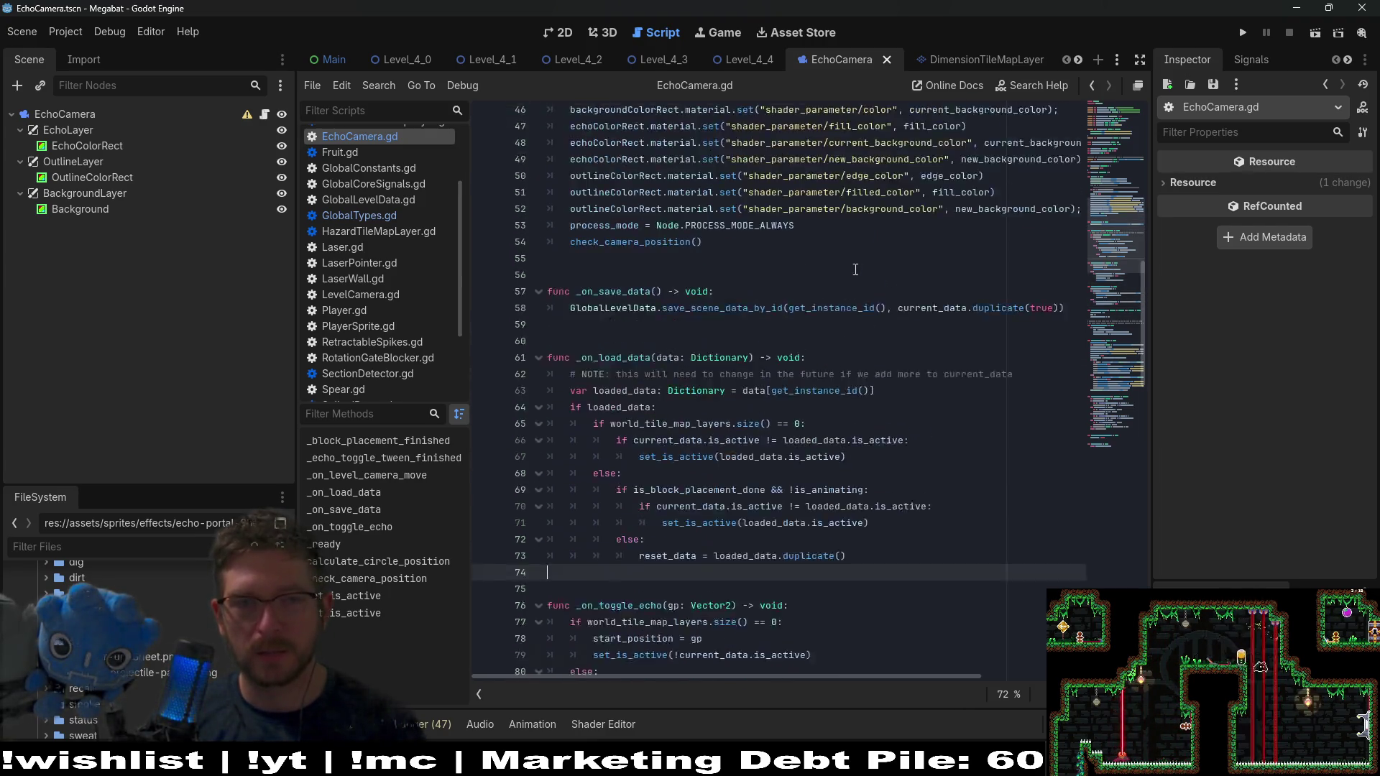
pyautogui.scroll(2, 855, 267)
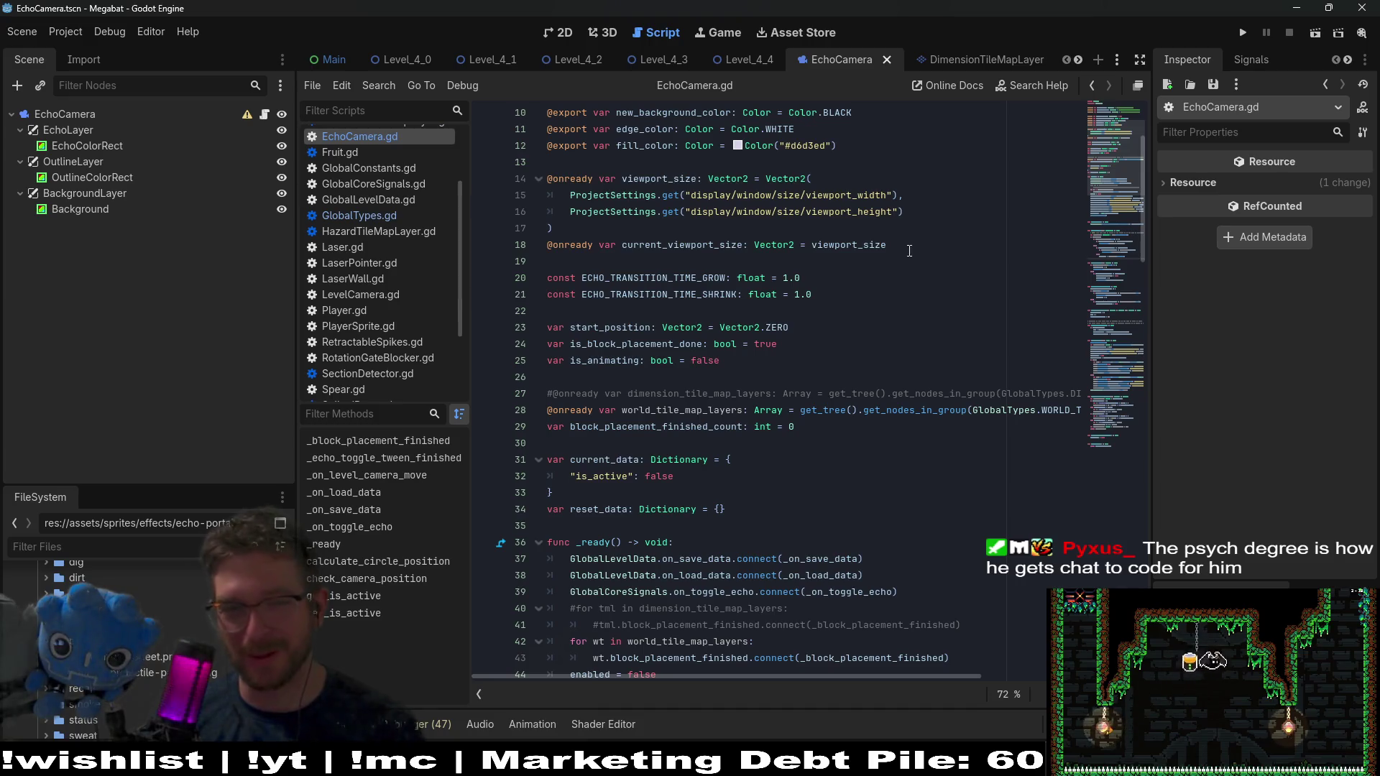
pyautogui.click(724, 374)
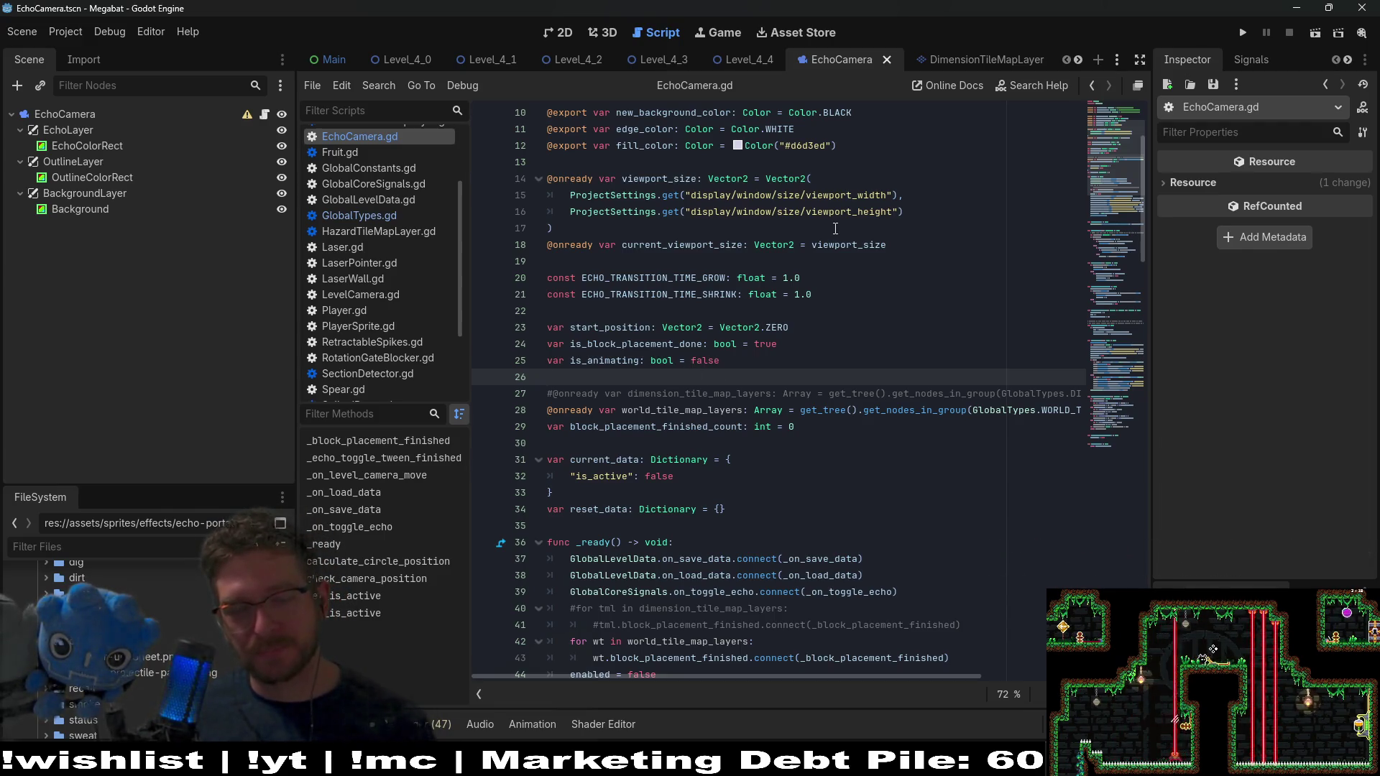
pyautogui.scroll(-6, 835, 229)
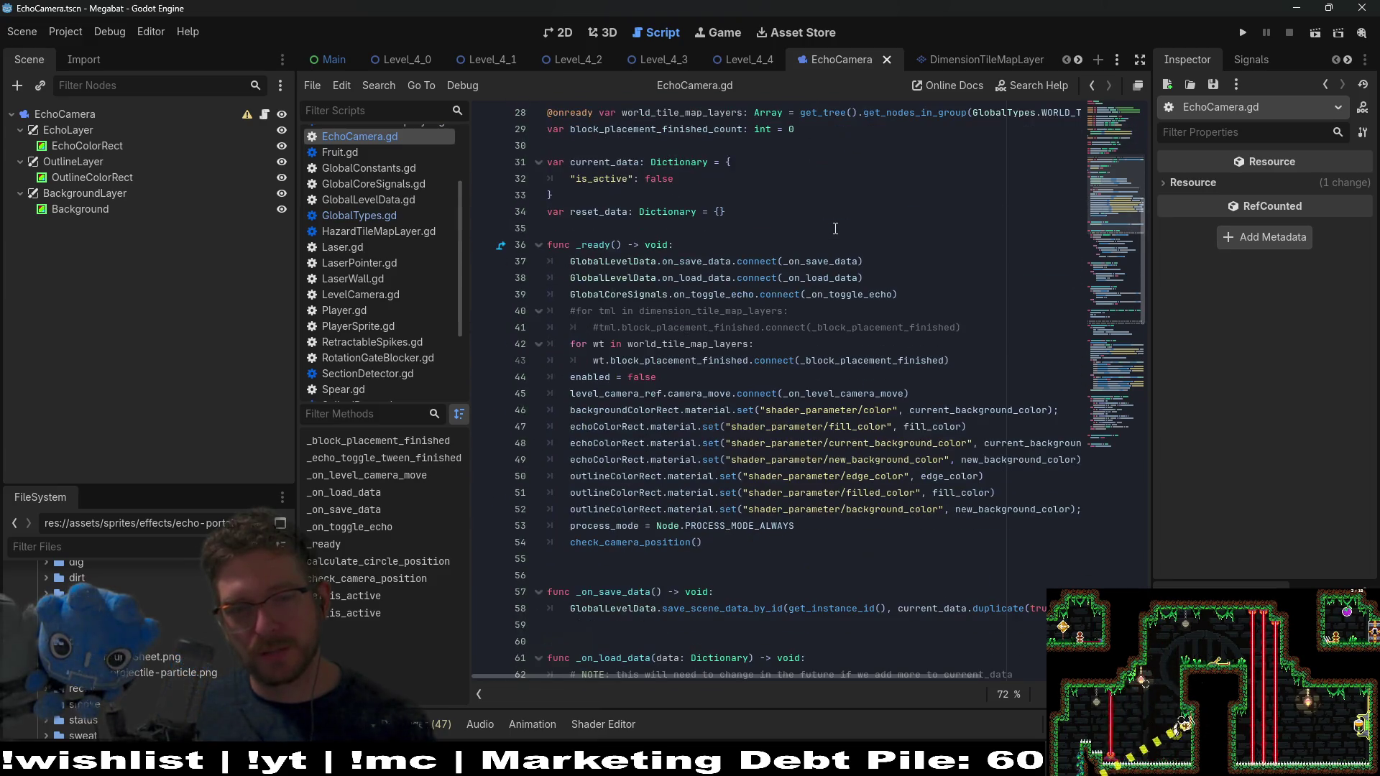
pyautogui.scroll(-11, 835, 228)
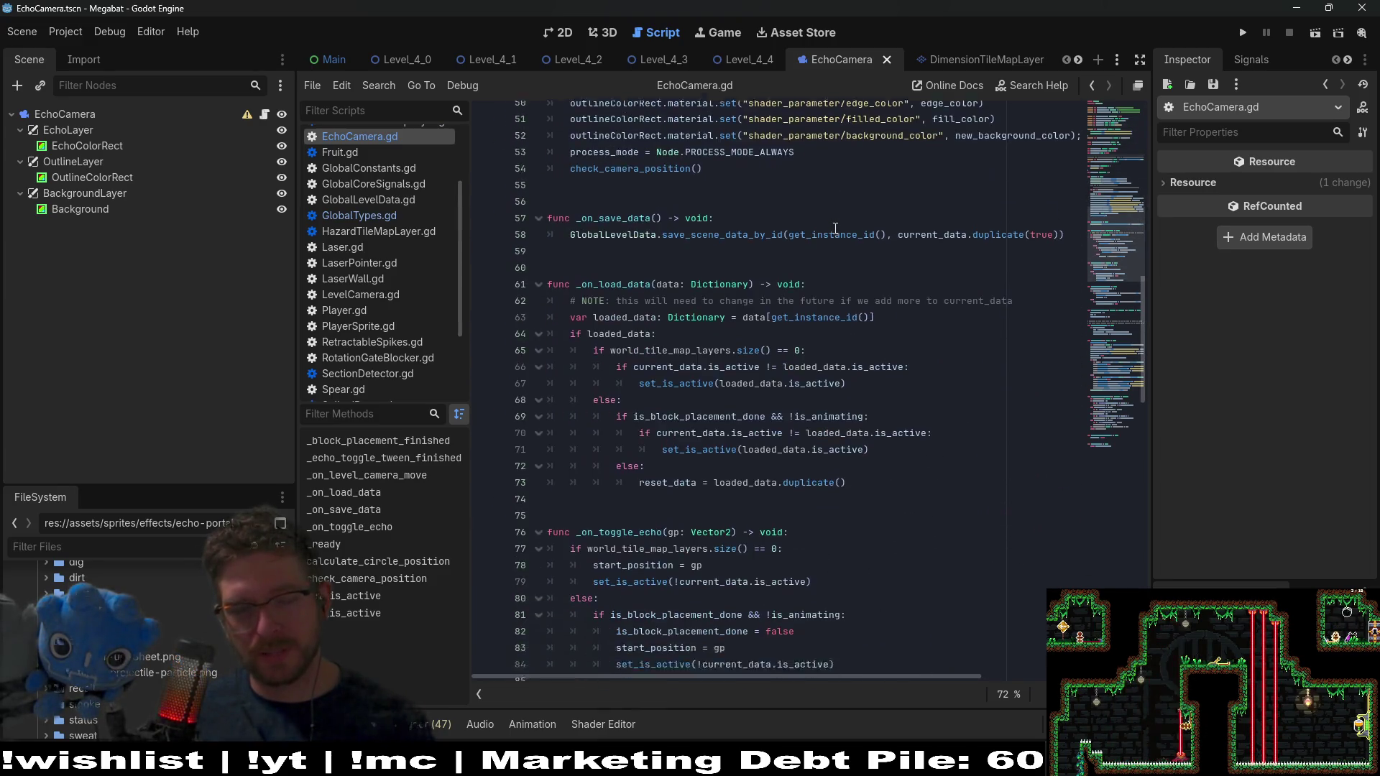
pyautogui.scroll(-6, 835, 229)
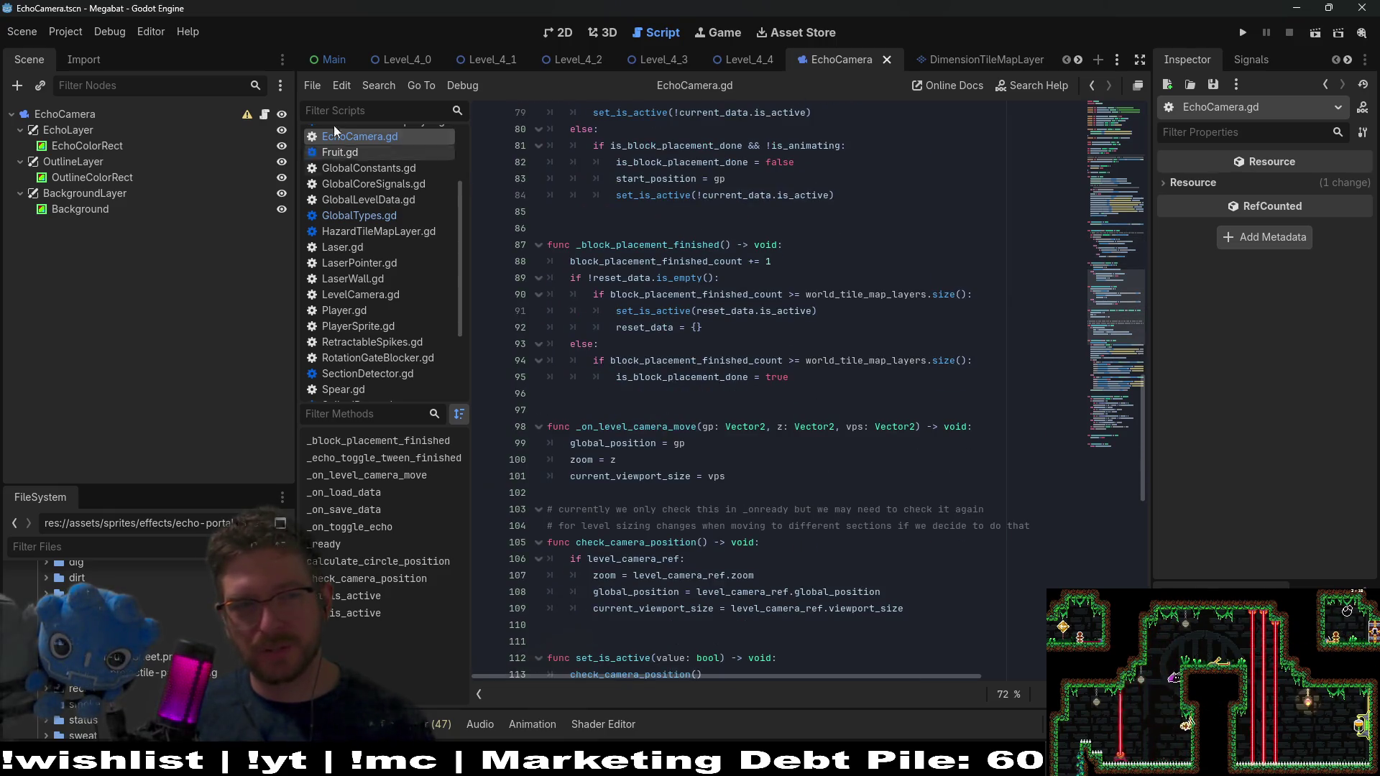
pyautogui.click(282, 131)
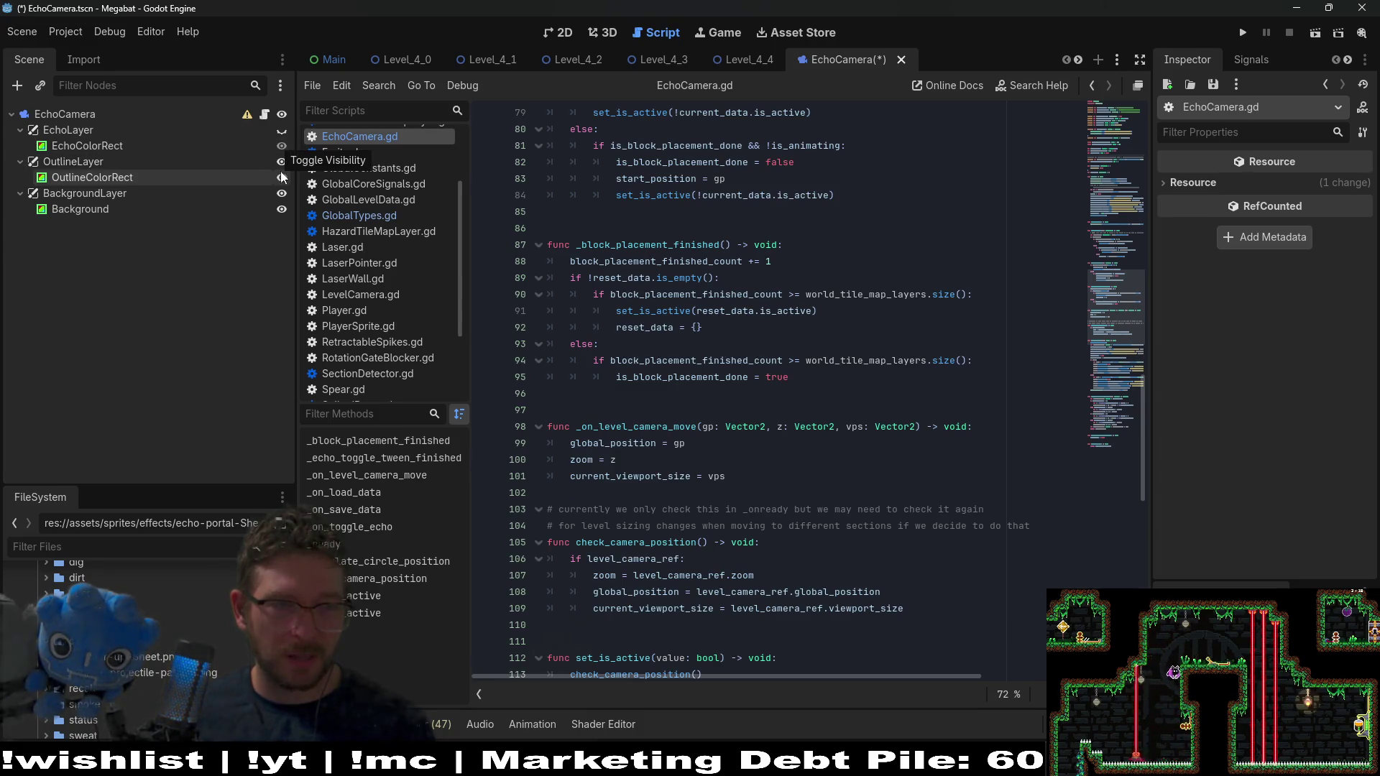
# Hide OutlineLayer, BackgroundLayer, Background, OutlineColorRect and EchoColorRect in the EchoCamera scene
pyautogui.click(280, 161)
pyautogui.click(282, 194)
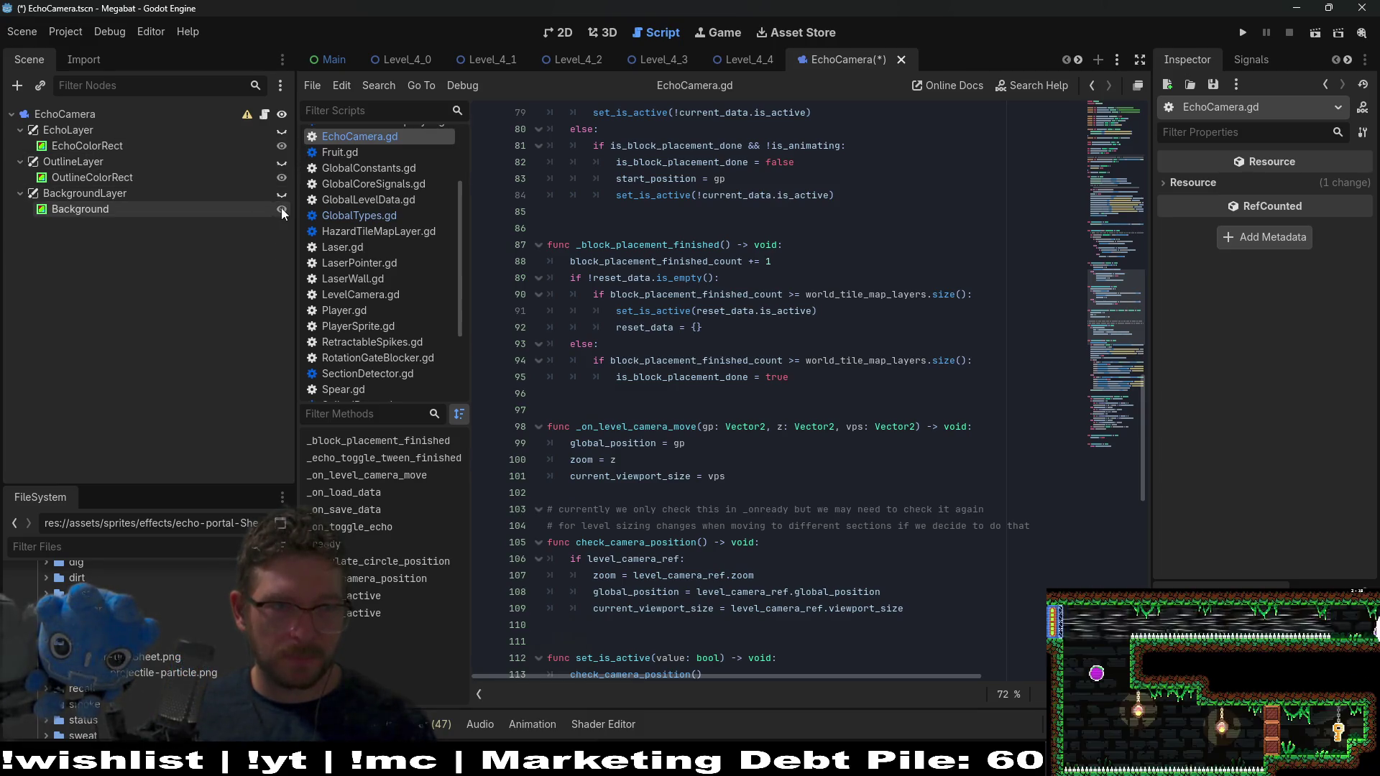
pyautogui.click(282, 209)
pyautogui.click(282, 179)
pyautogui.click(283, 146)
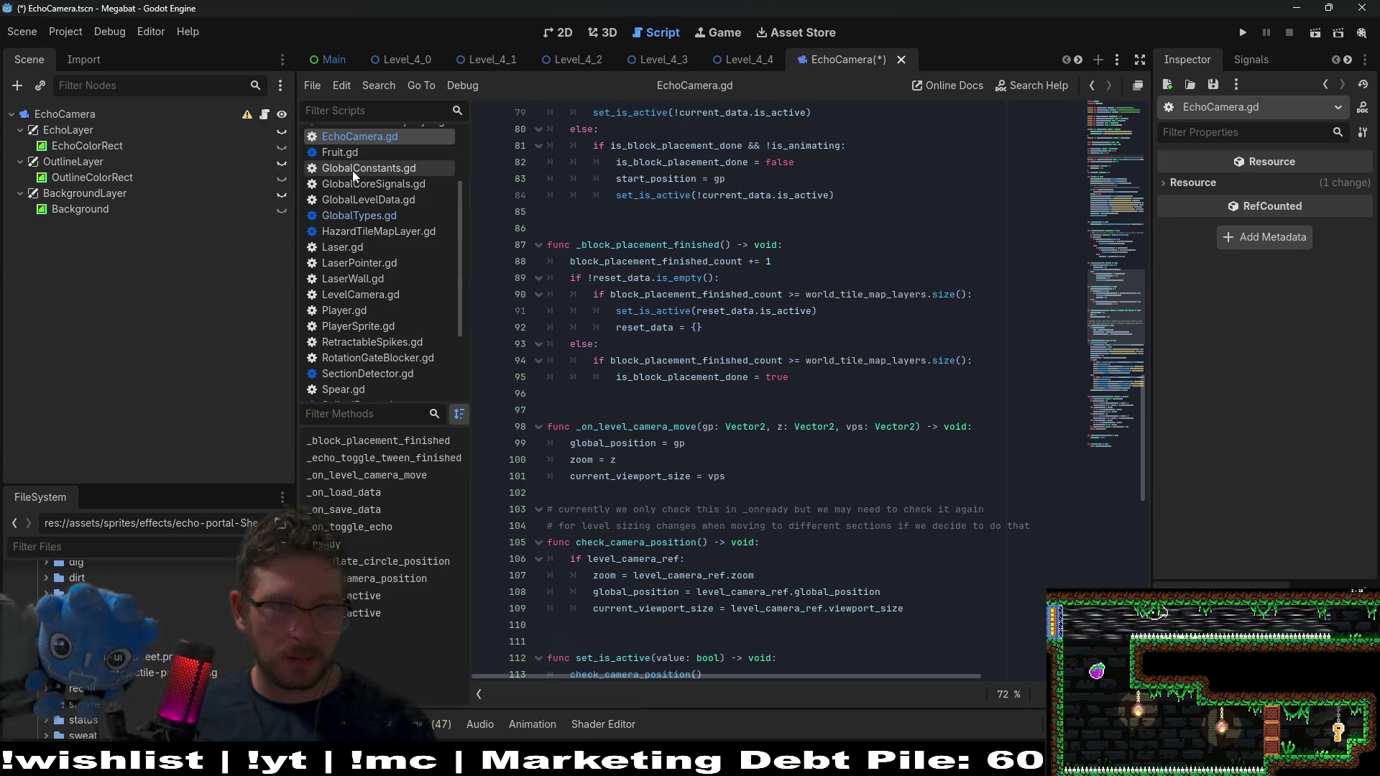
# Save the EchoCamera scene and look over the _on_load_data code
pyautogui.click(686, 196)
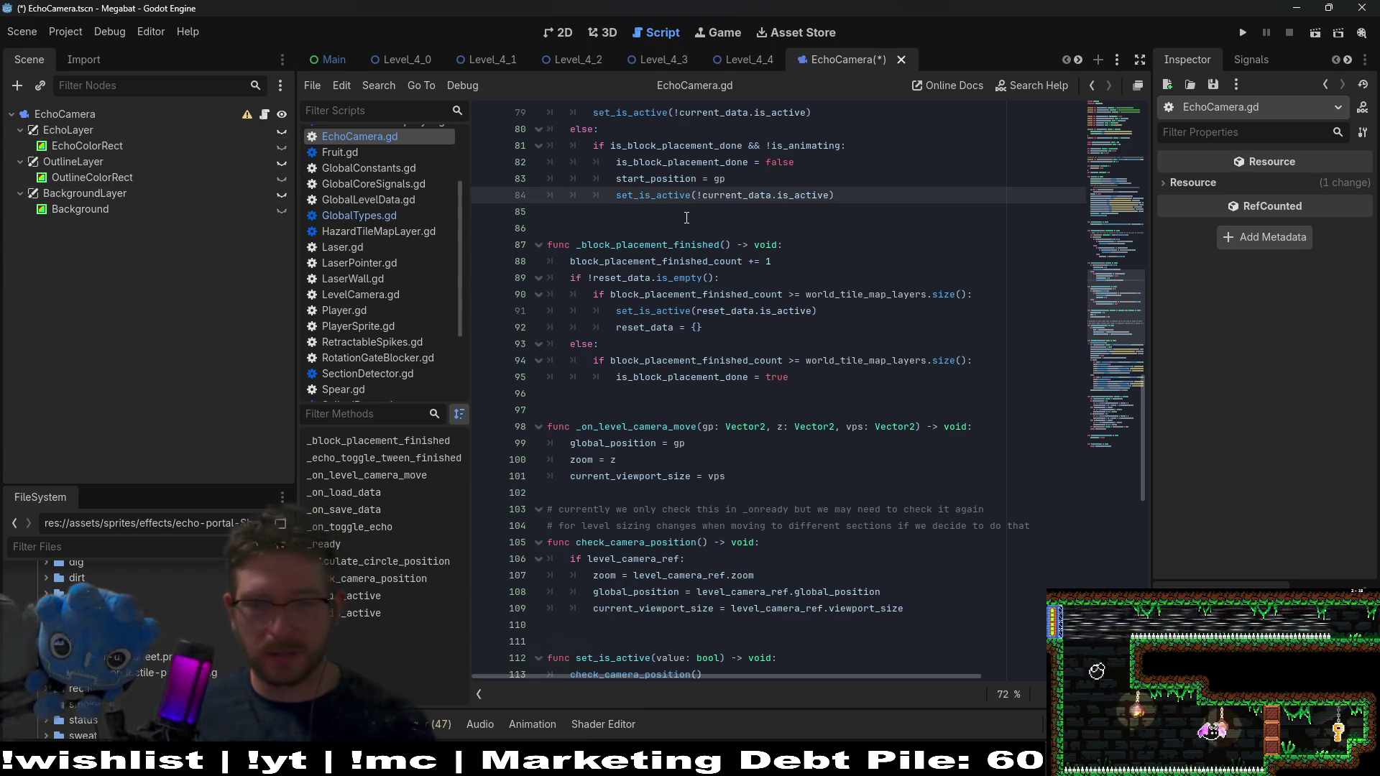
pyautogui.hotkey('ctrl', 's')
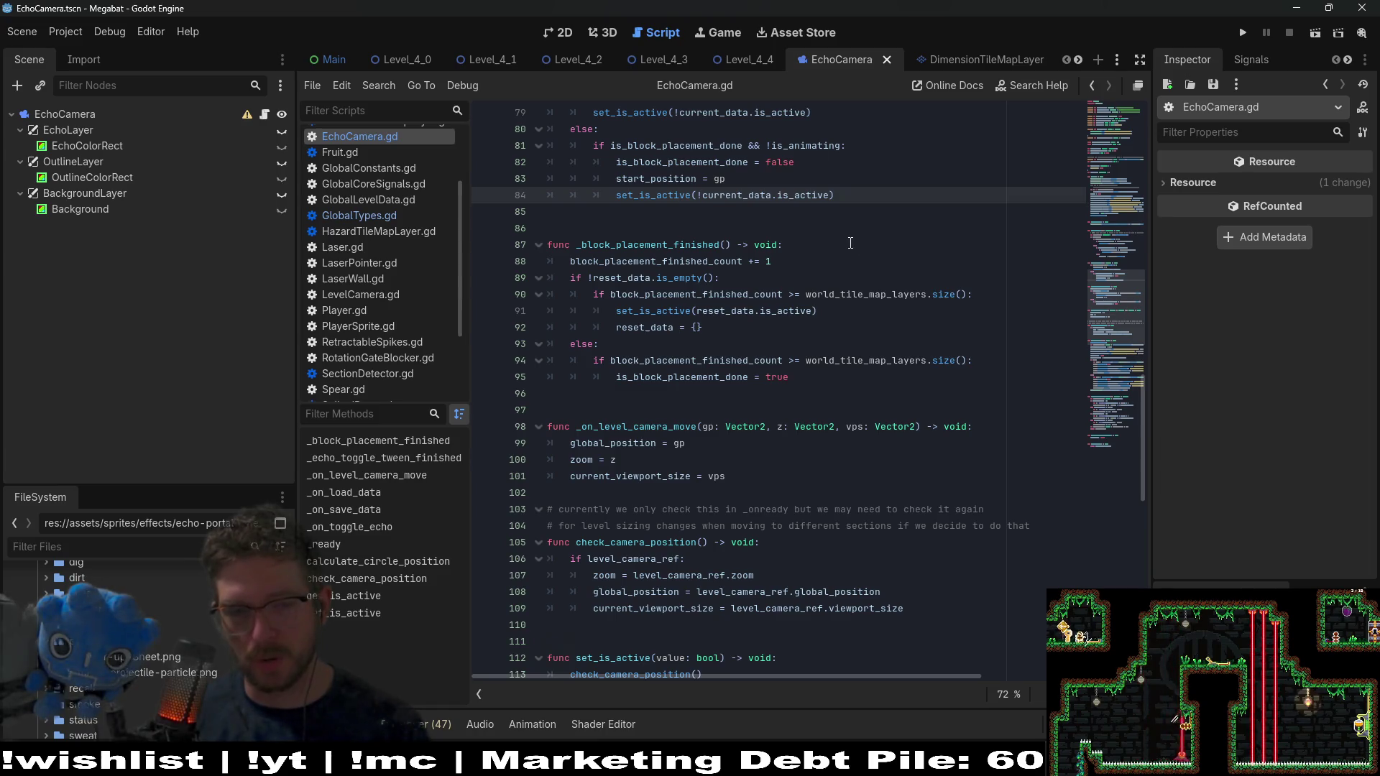
pyautogui.scroll(13, 828, 256)
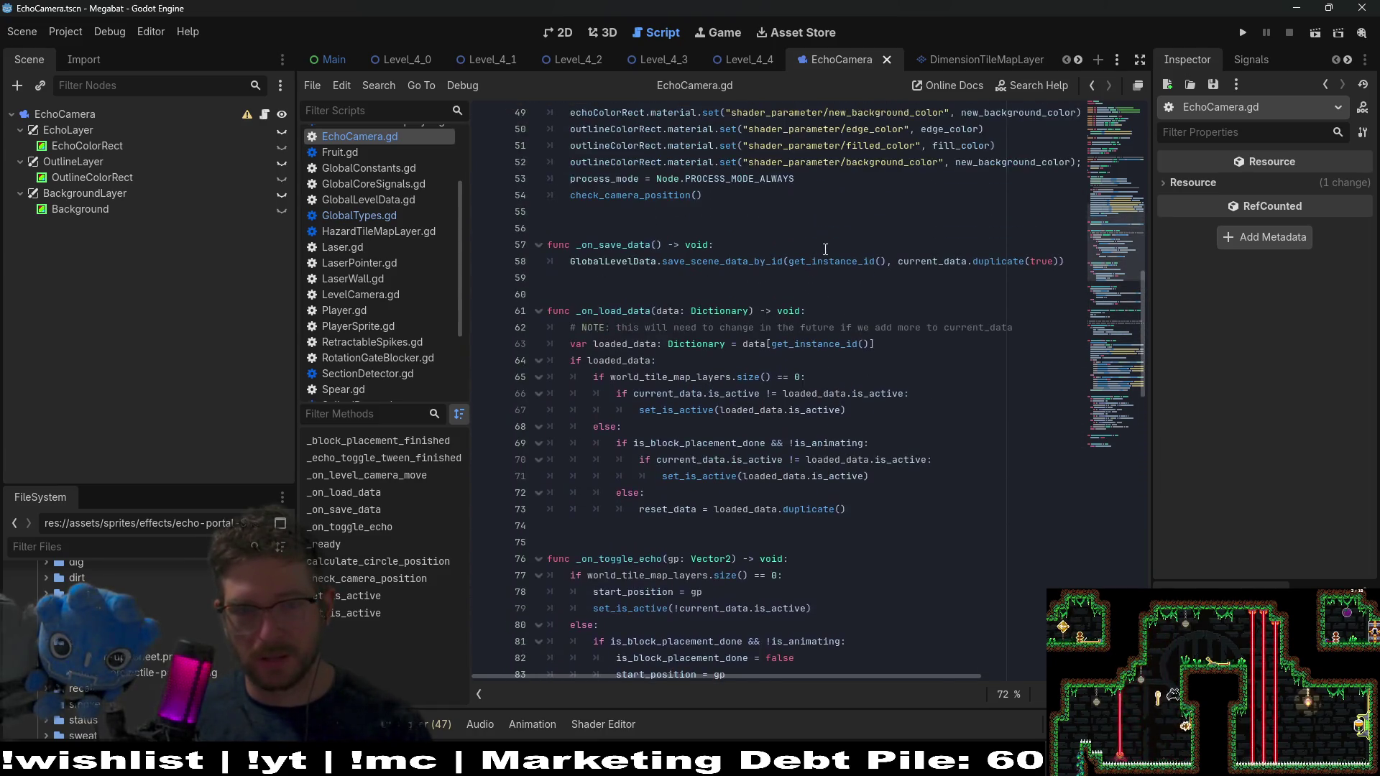
pyautogui.scroll(-2, 825, 249)
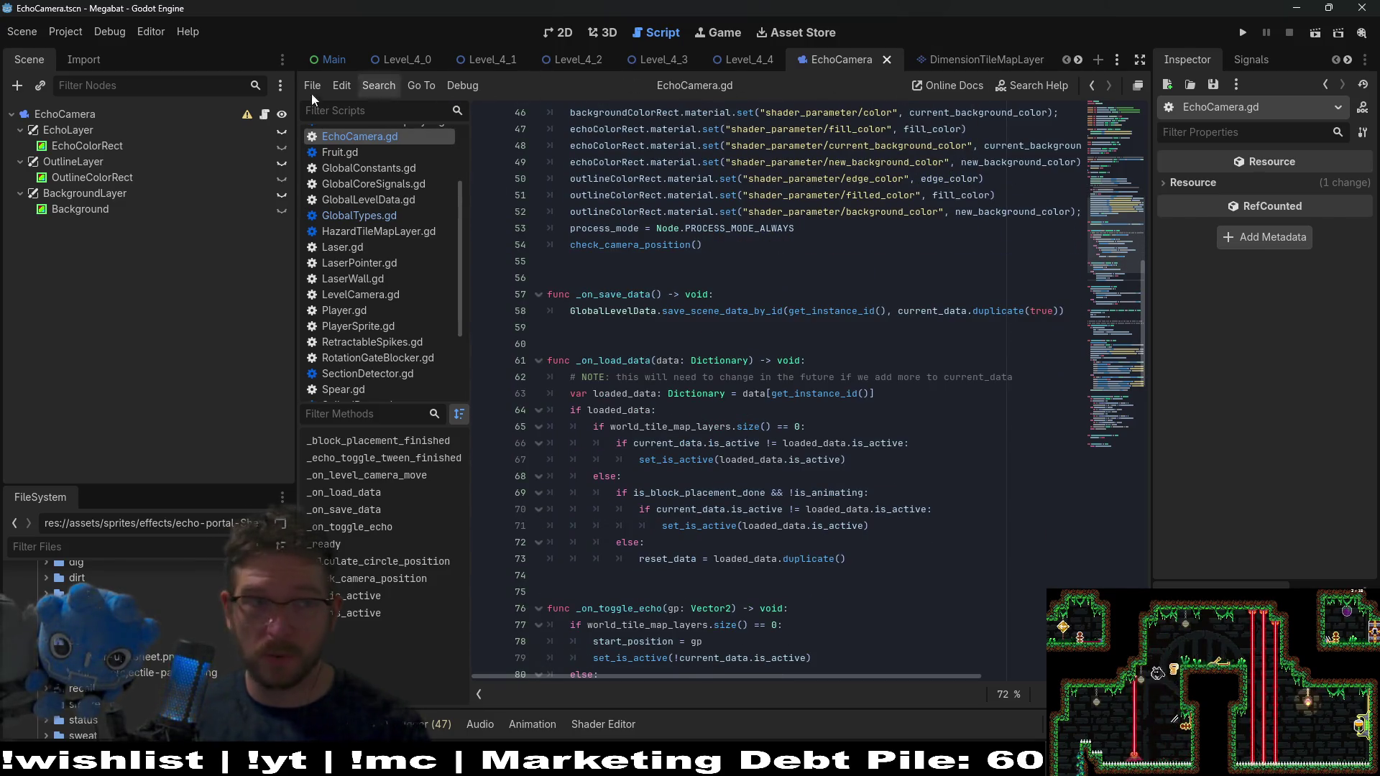
pyautogui.scroll(-4, 668, 61)
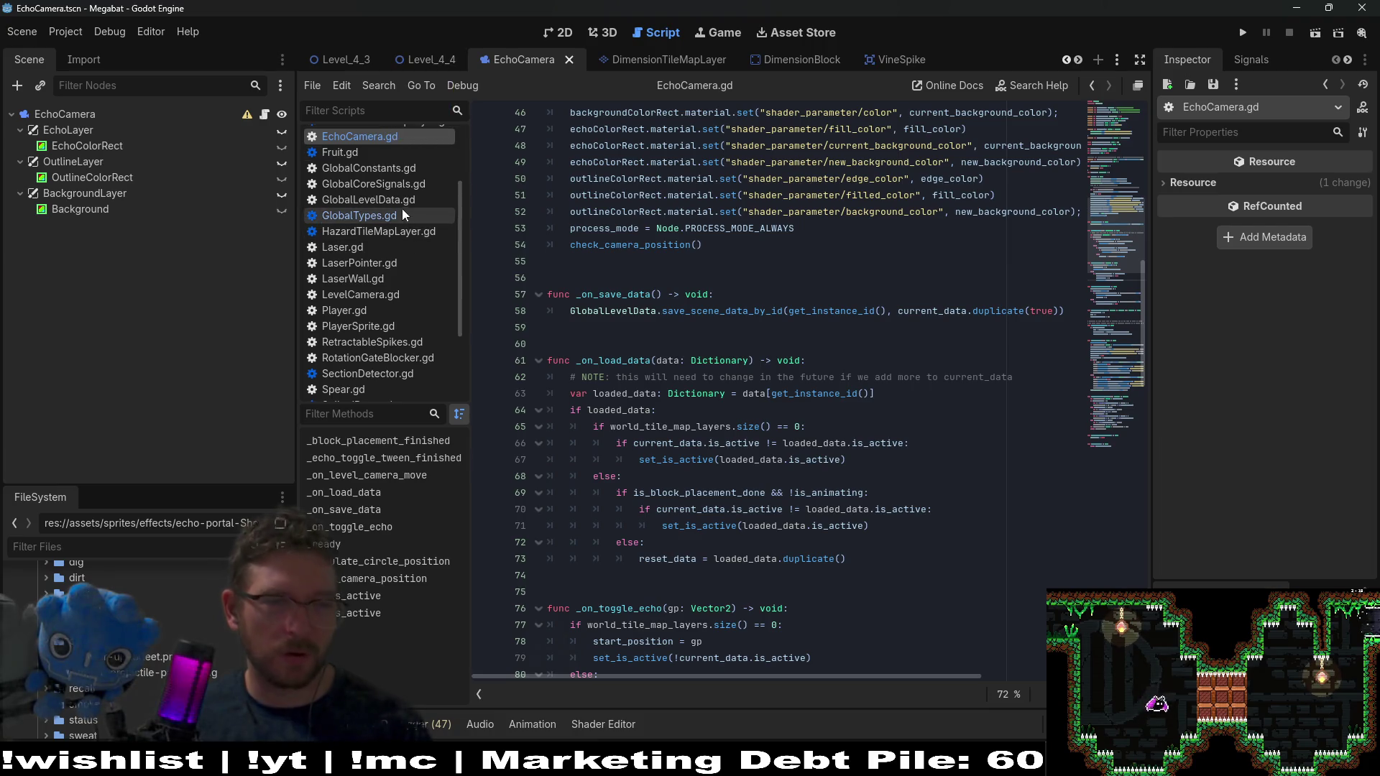
# From Level_4_4, add the WorldTileMapLayer root node to a new group named world_tiles_group
pyautogui.click(429, 55)
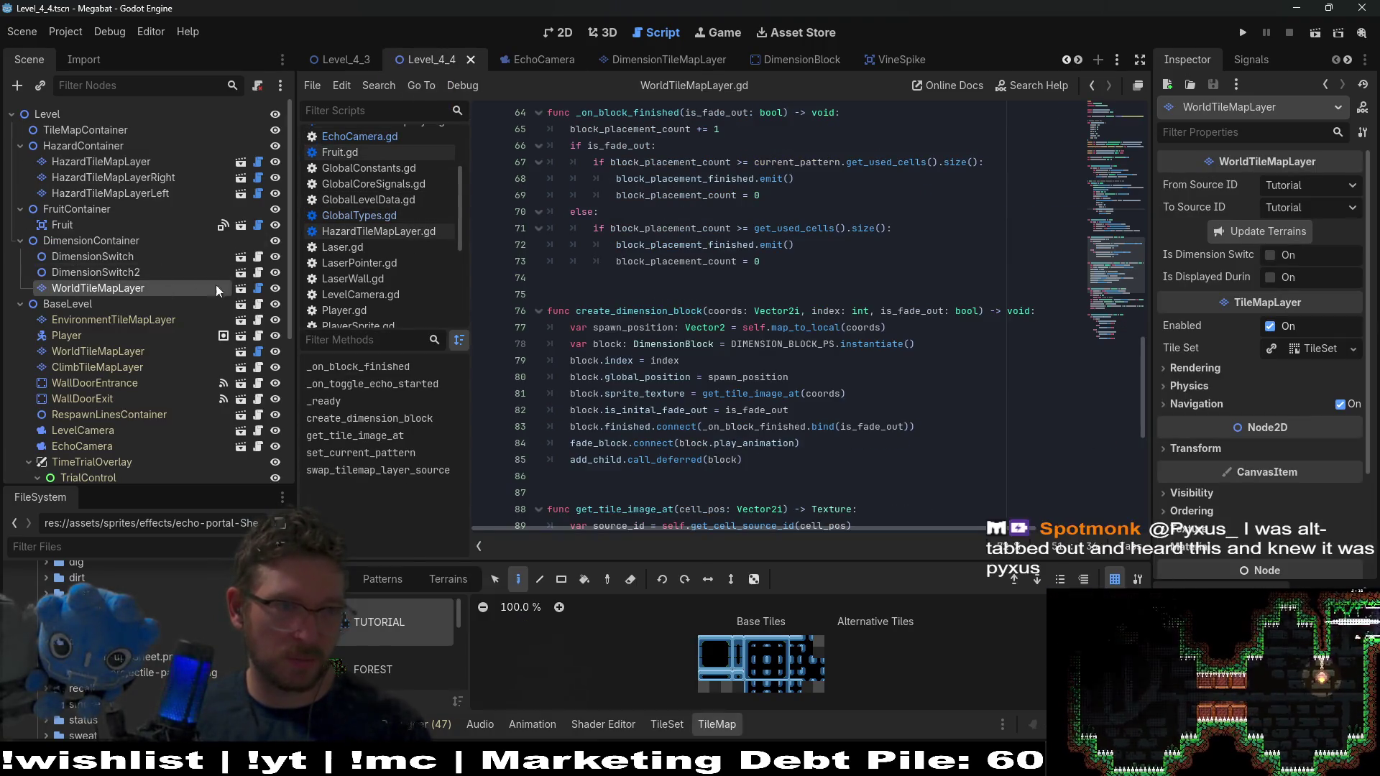
pyautogui.click(236, 291)
pyautogui.click(1291, 59)
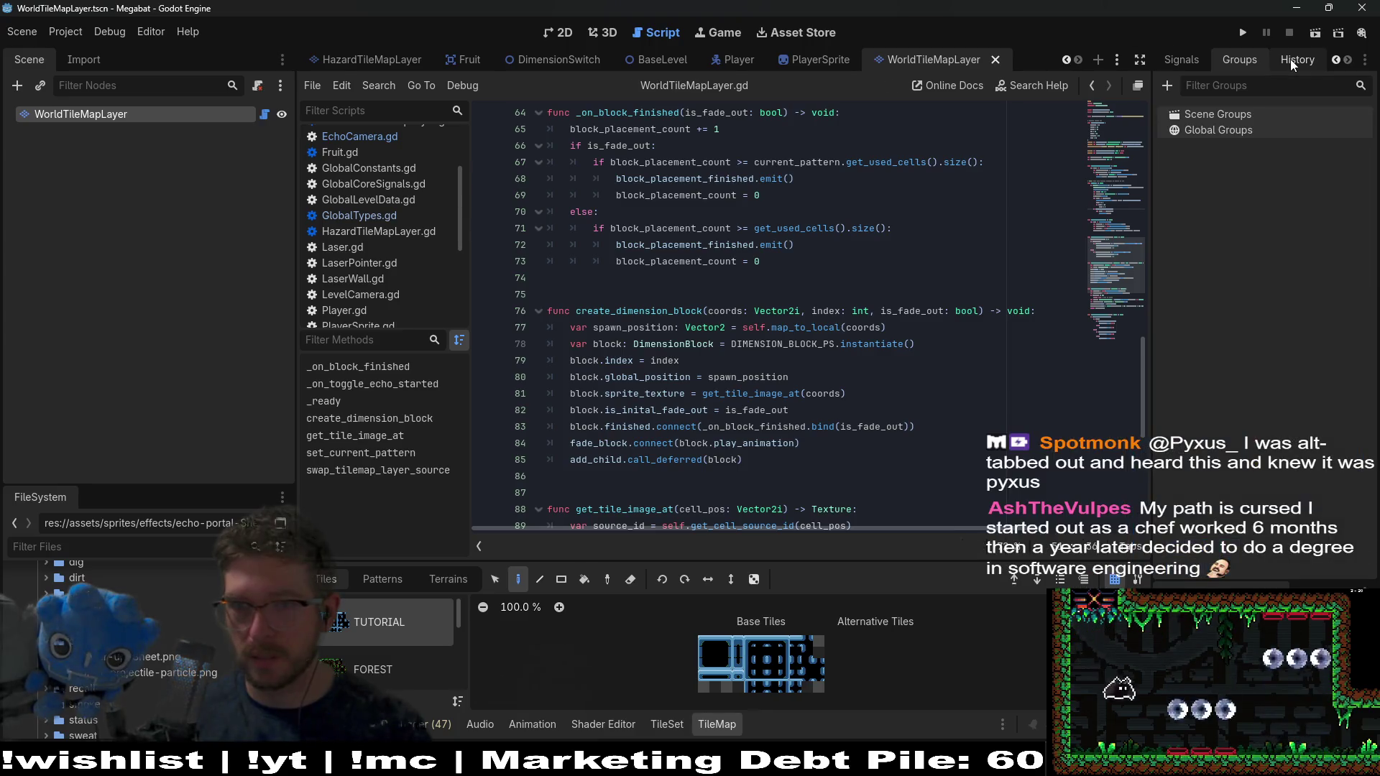
pyautogui.click(1166, 85)
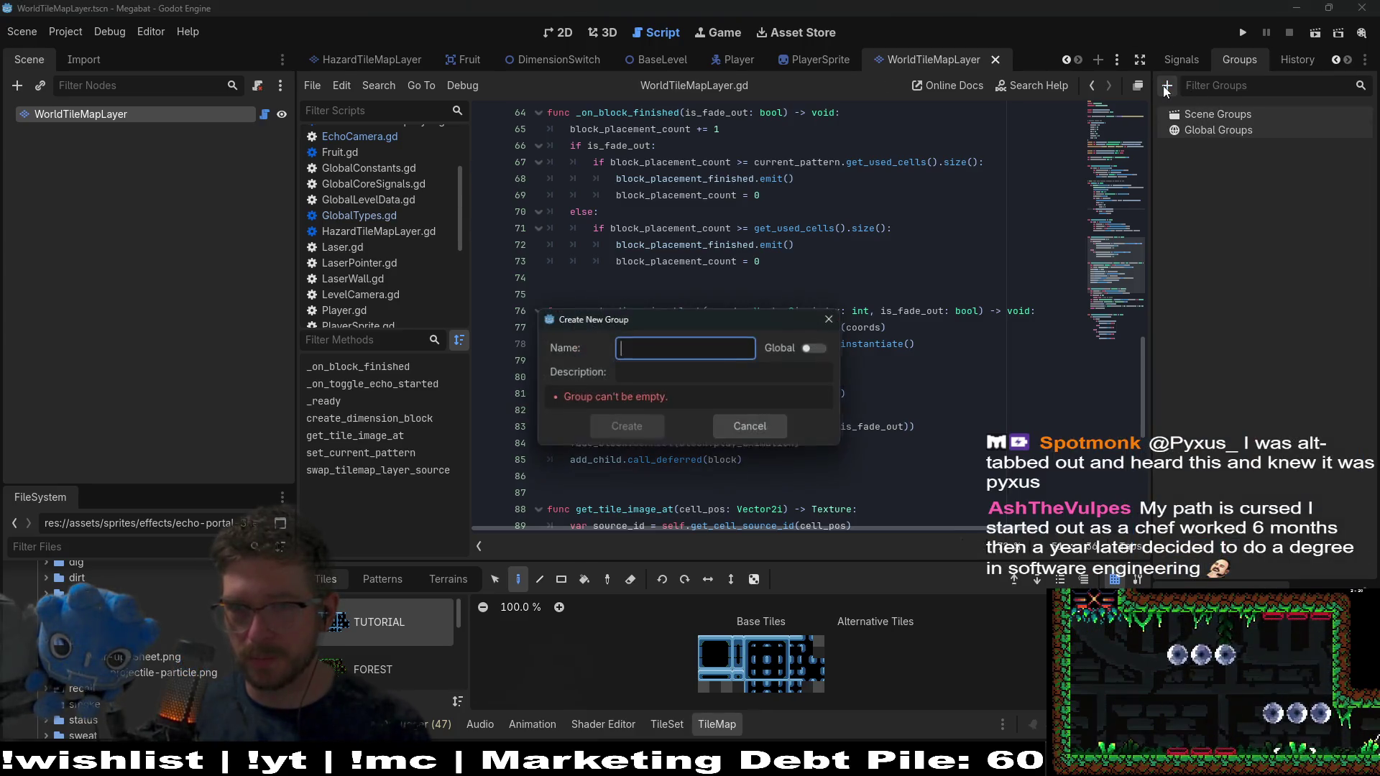
pyautogui.click(674, 349)
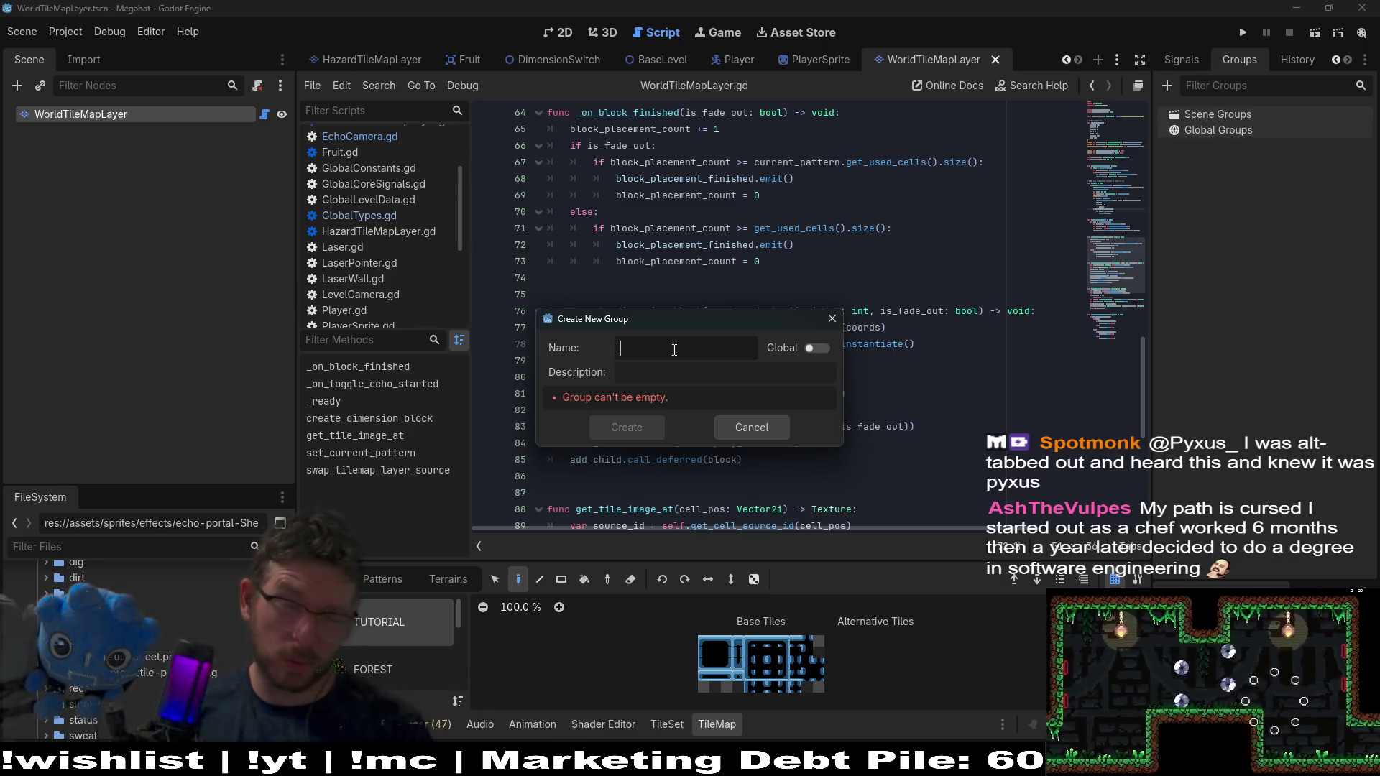
pyautogui.write('world')
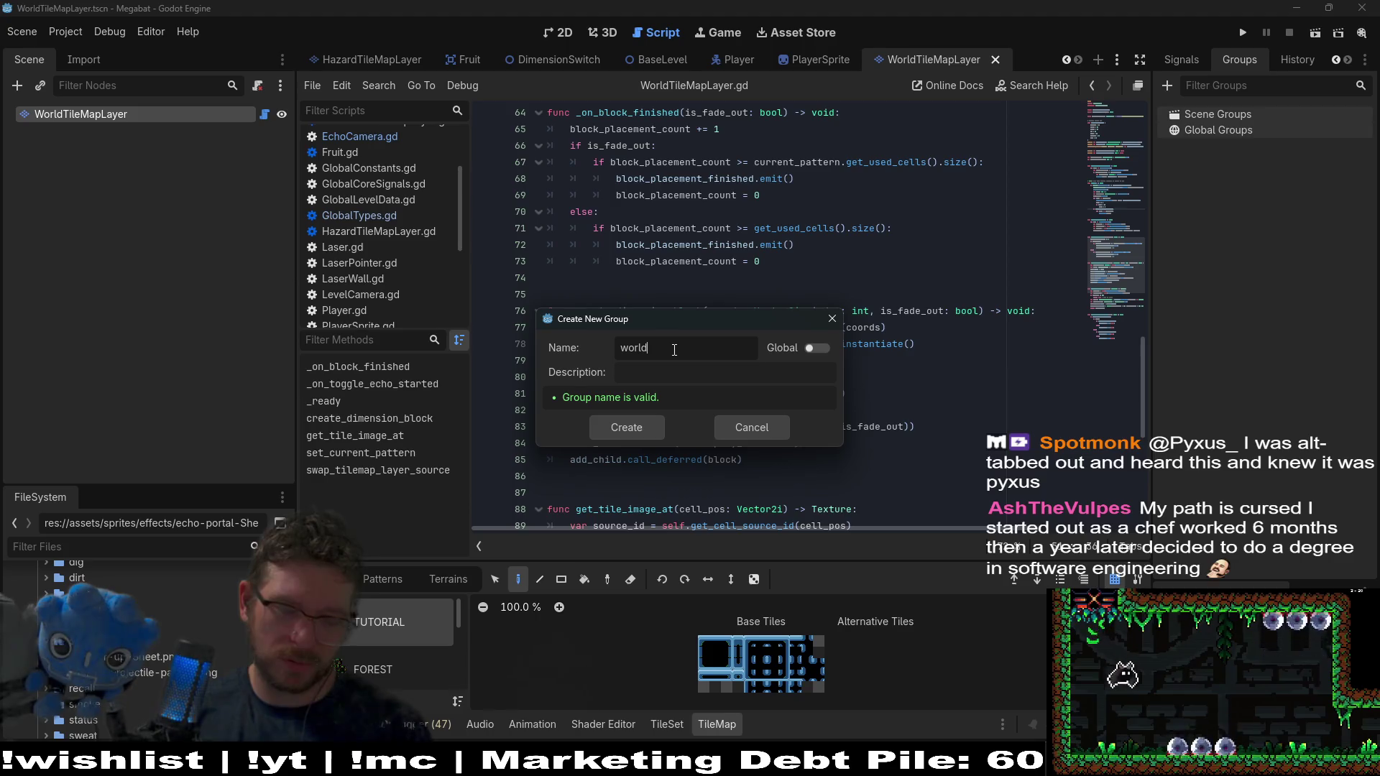
pyautogui.write('_tiles_group')
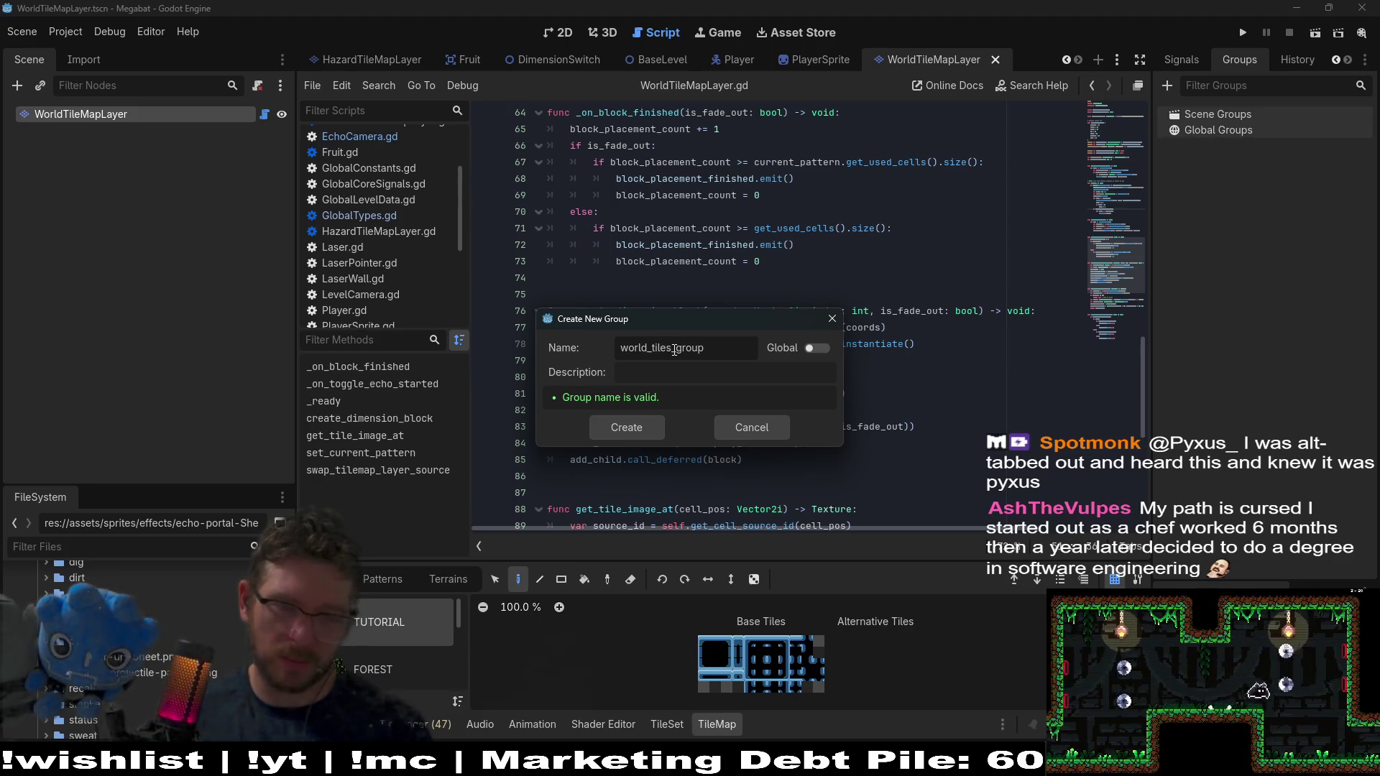
pyautogui.click(644, 433)
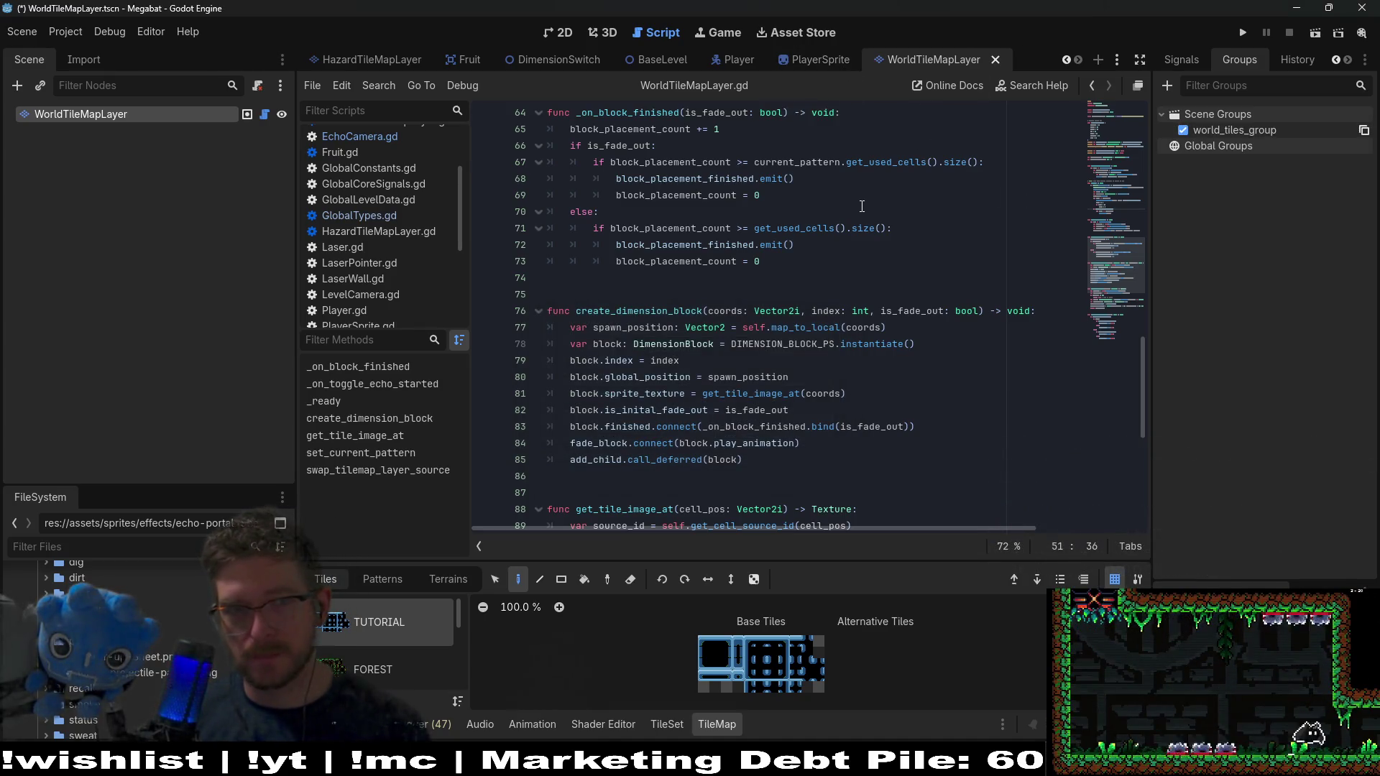
pyautogui.scroll(5, 895, 235)
pyautogui.scroll(15, 895, 235)
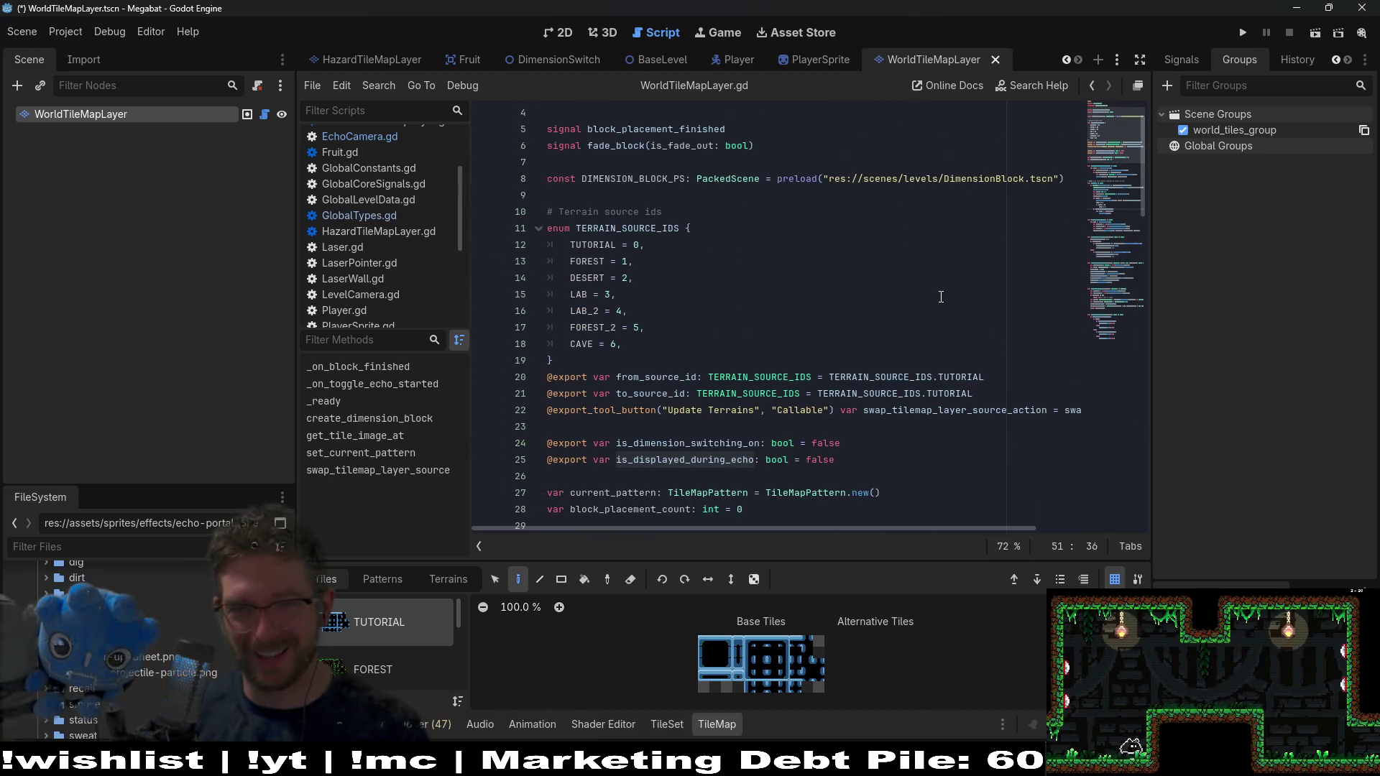
pyautogui.moveTo(766, 528)
pyautogui.mouseDown()
pyautogui.moveTo(920, 507)
pyautogui.moveTo(745, 512)
pyautogui.mouseUp()
pyautogui.scroll(-2, 745, 511)
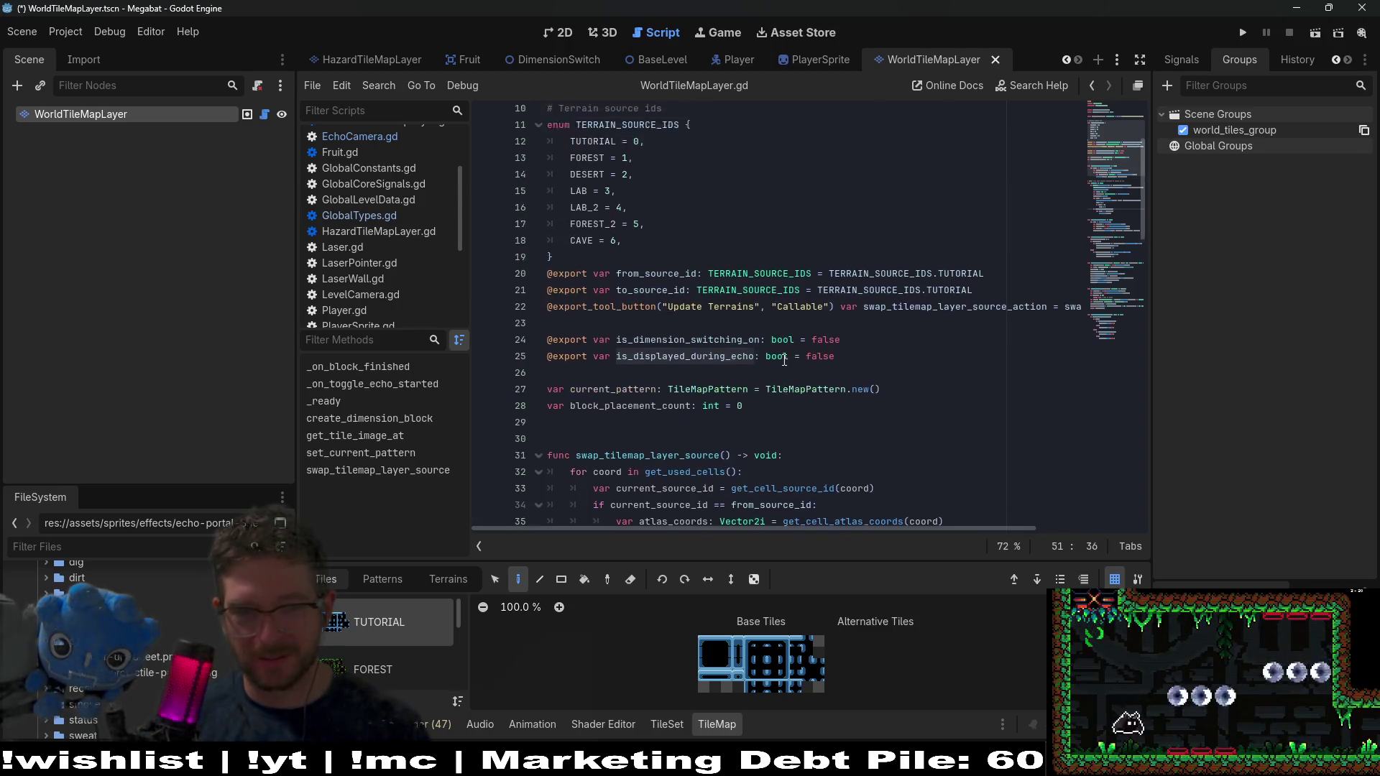
pyautogui.scroll(3, 786, 360)
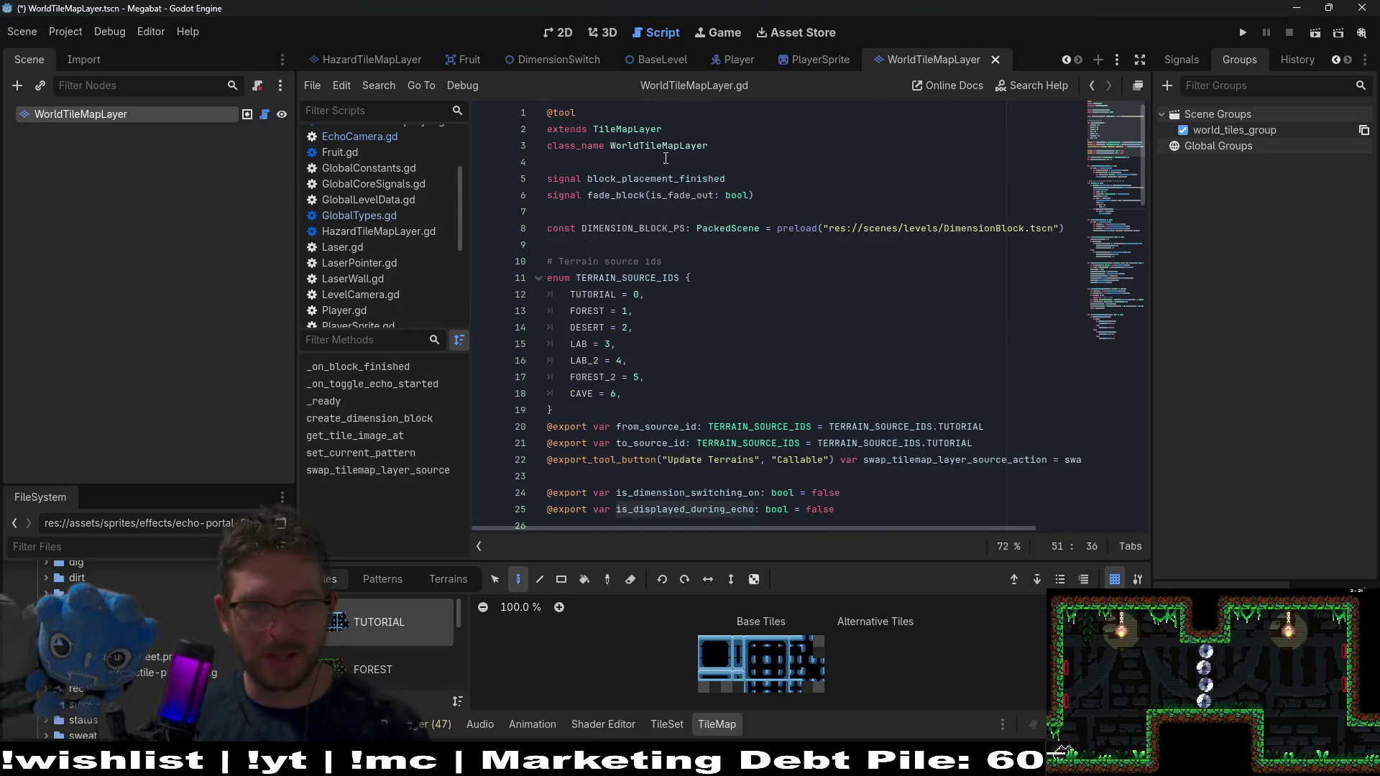
pyautogui.scroll(-2, 814, 211)
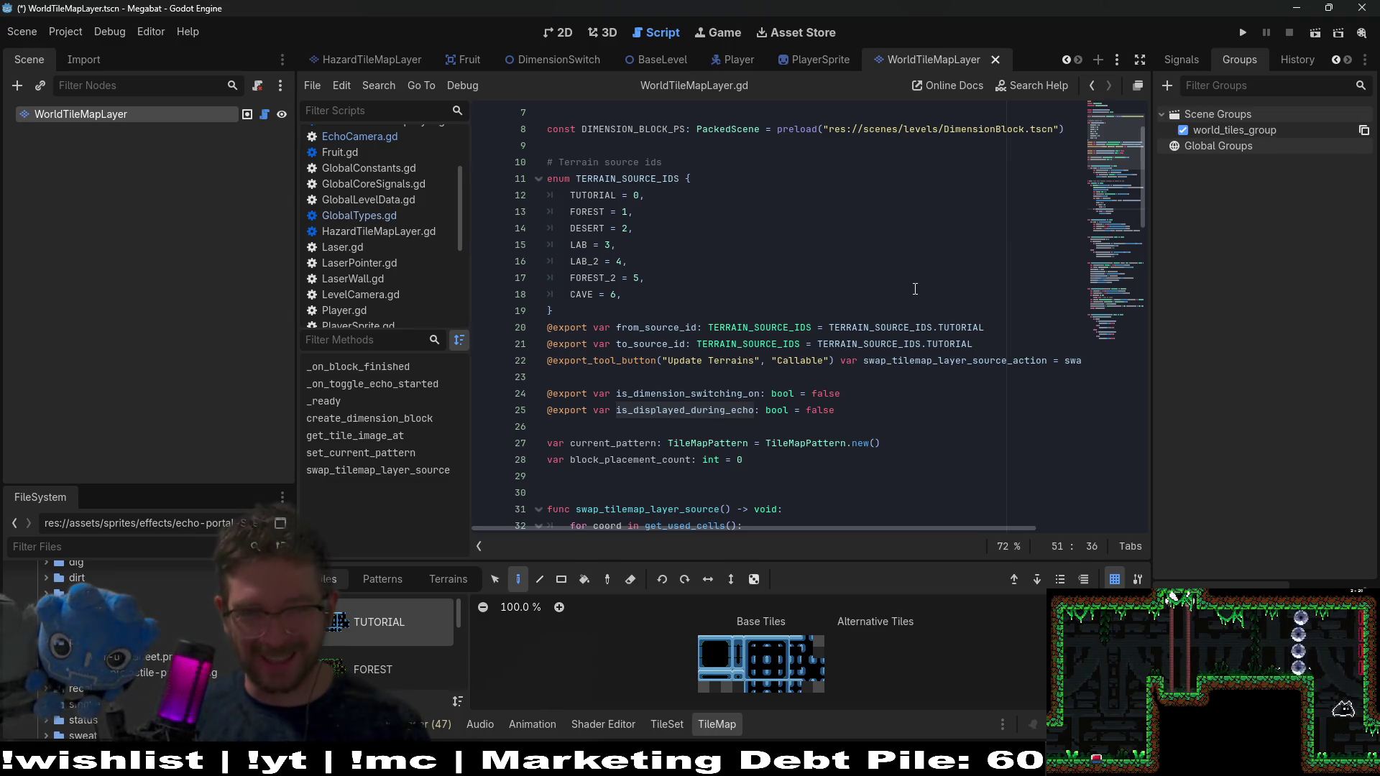
pyautogui.scroll(-4, 915, 289)
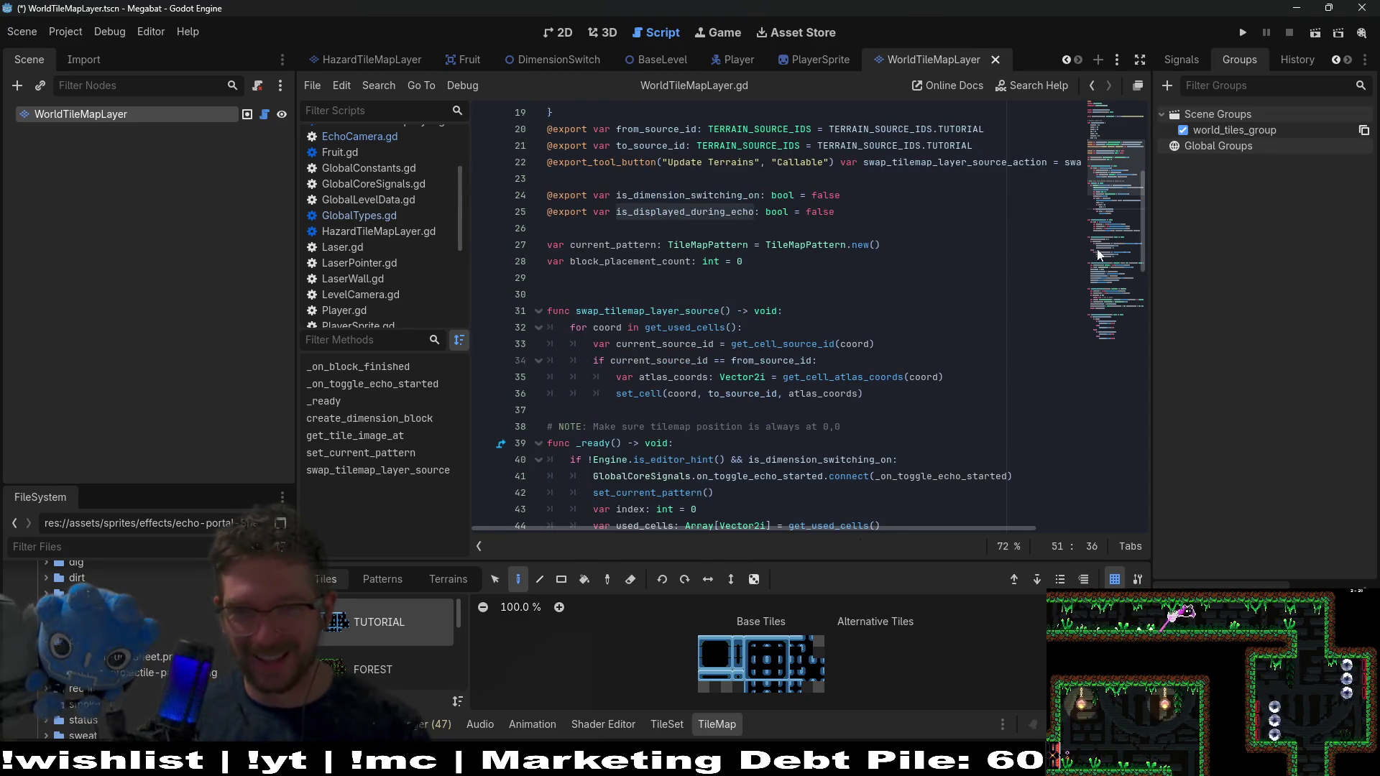
pyautogui.scroll(6, 860, 221)
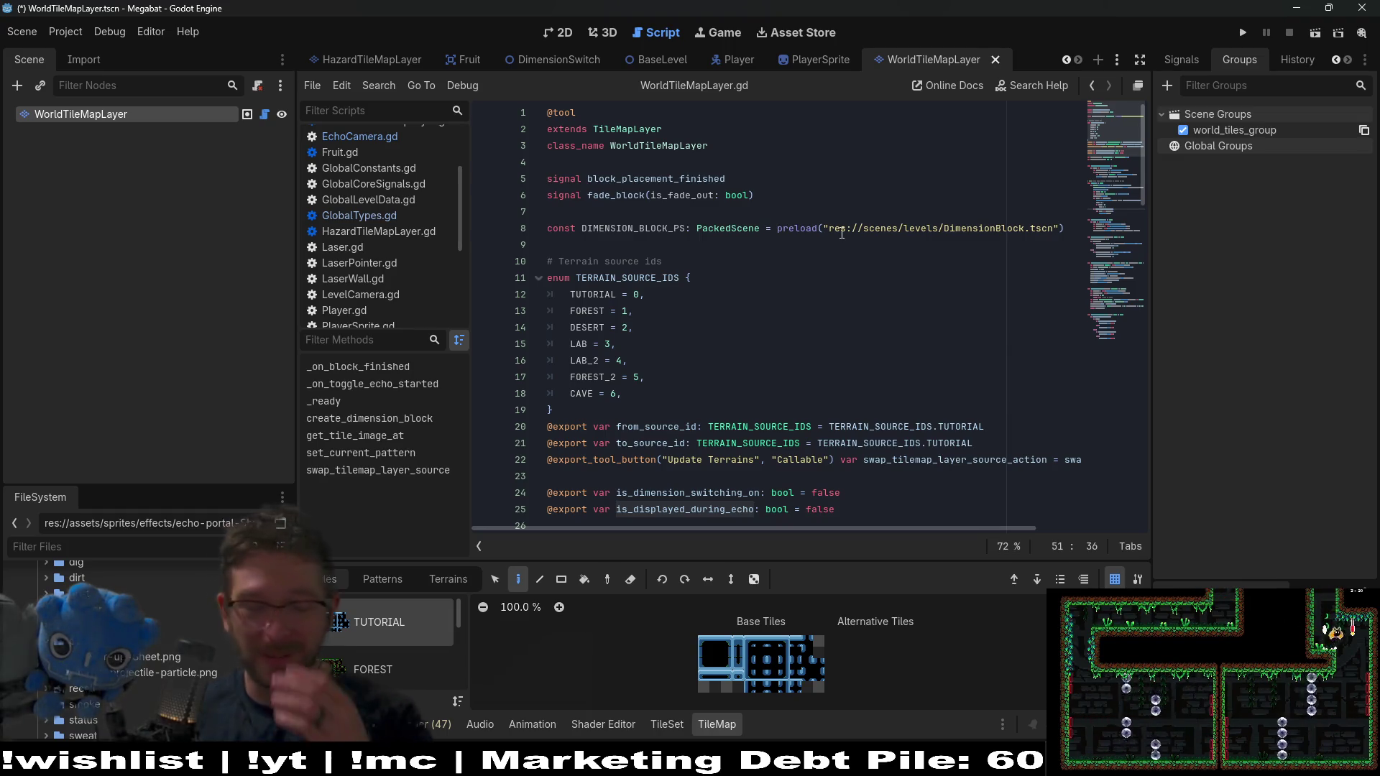
pyautogui.moveTo(839, 230)
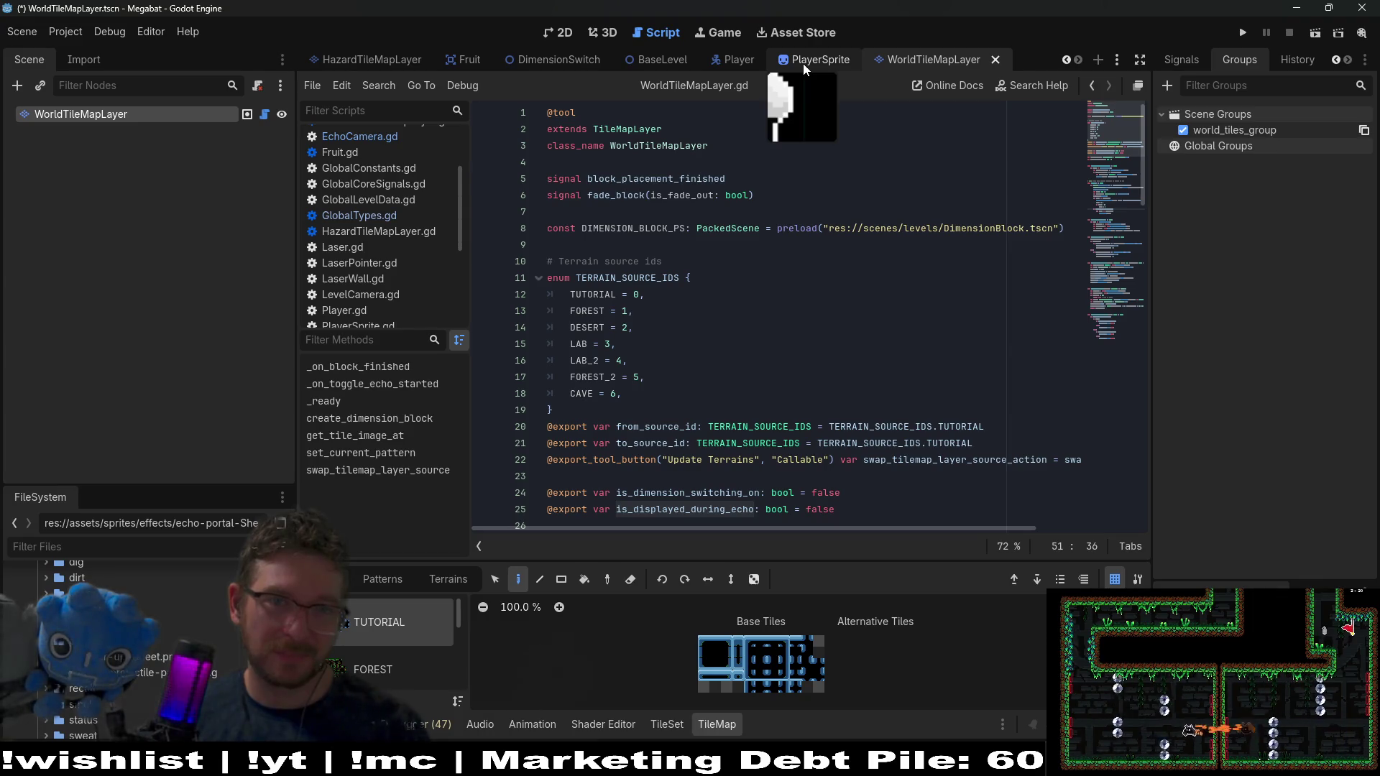
pyautogui.scroll(5, 370, 63)
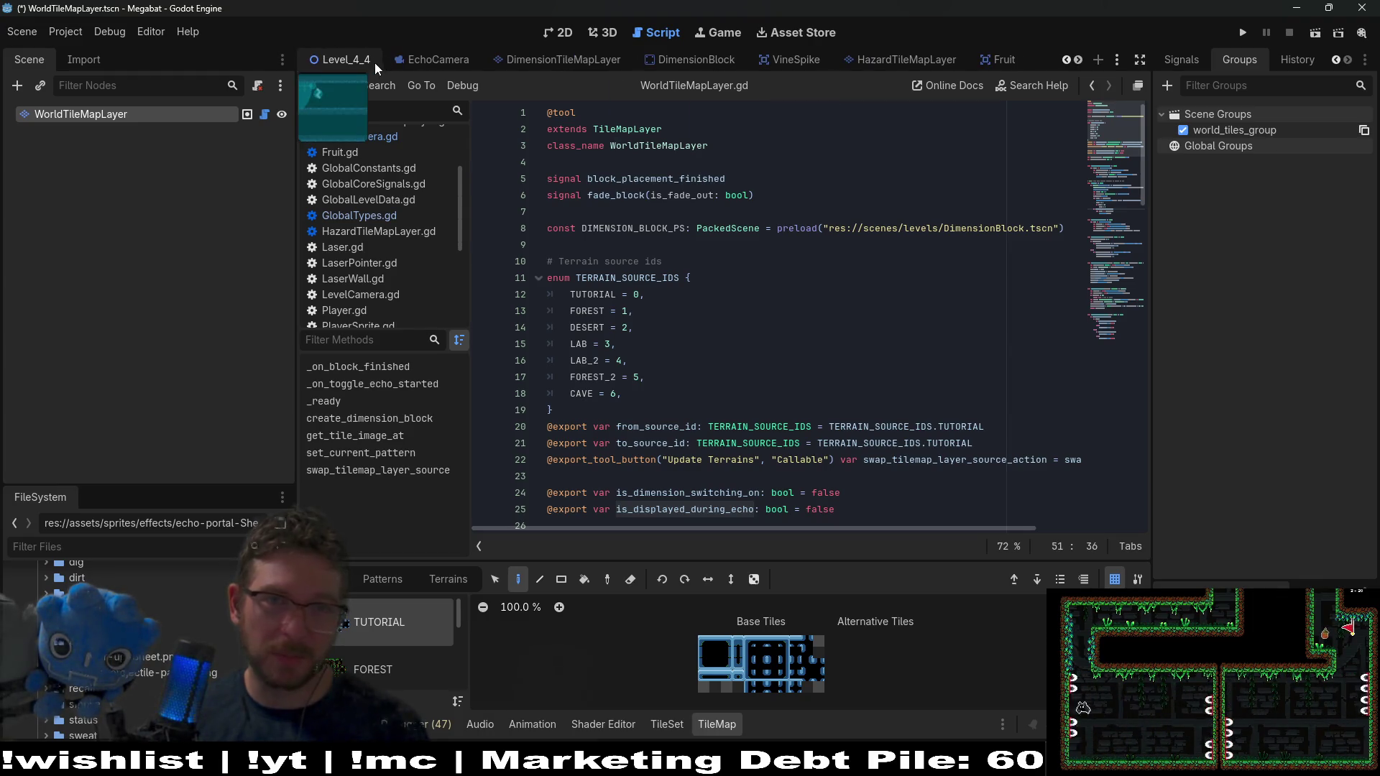
# Review the terrain enum entries such as LAB_2 in the DimensionTileMapLayer script
pyautogui.click(576, 62)
pyautogui.click(838, 233)
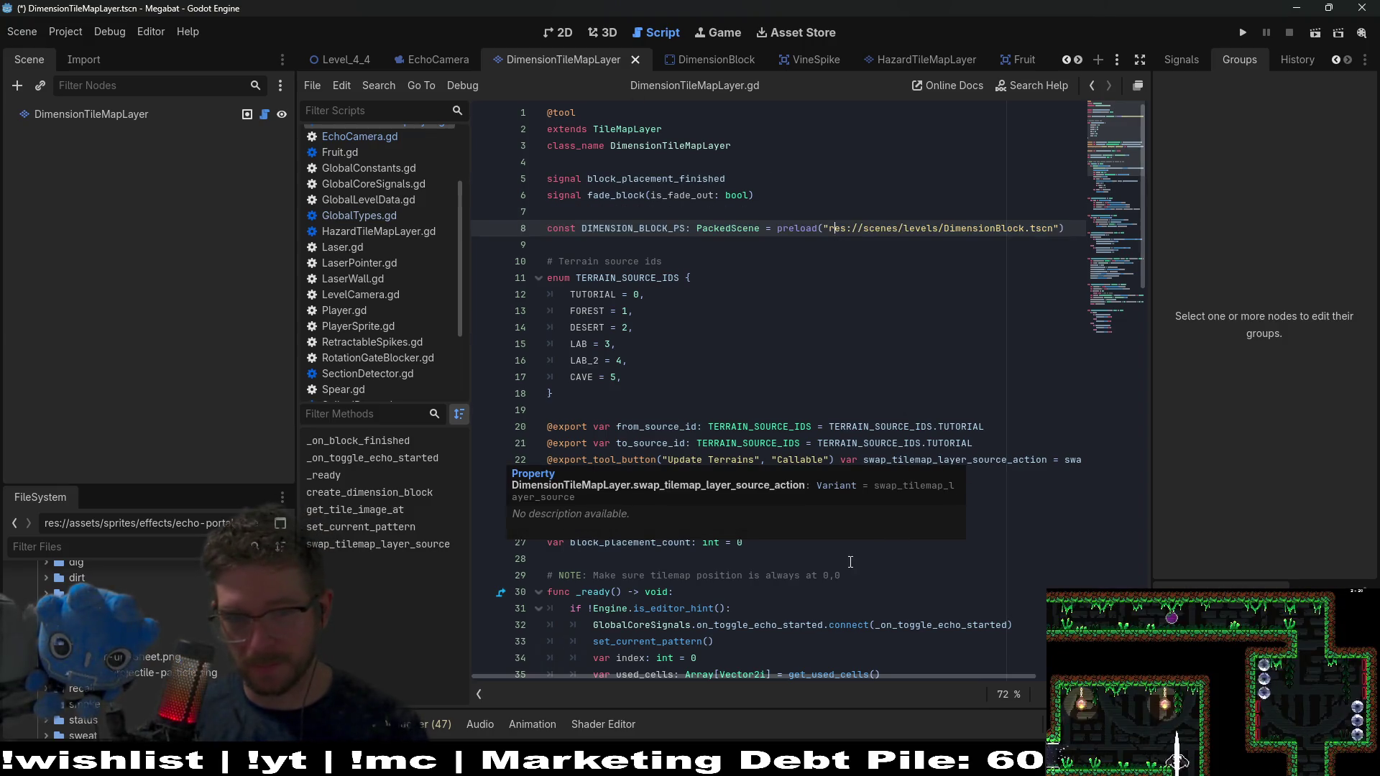
pyautogui.press('Down')
pyautogui.press('Down')
pyautogui.press('Down')
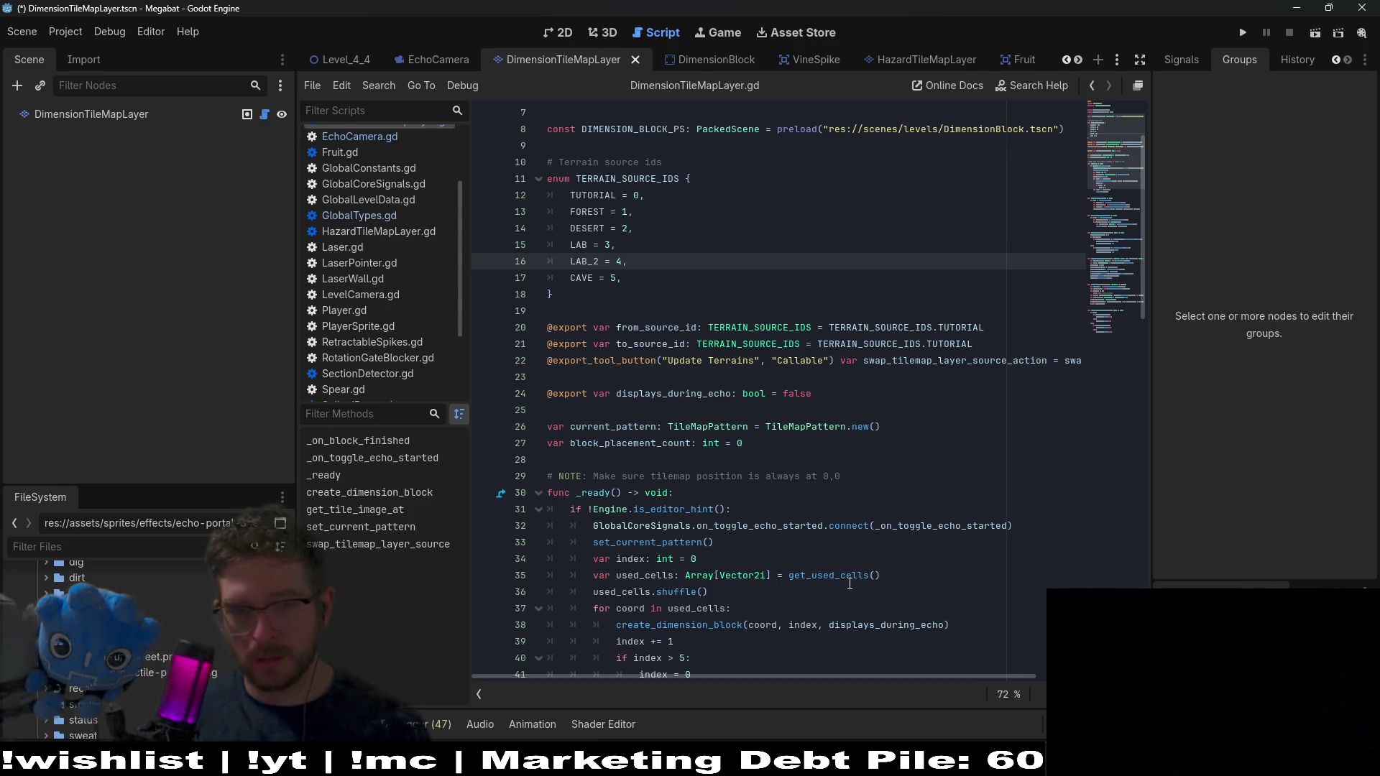
pyautogui.scroll(2, 797, 517)
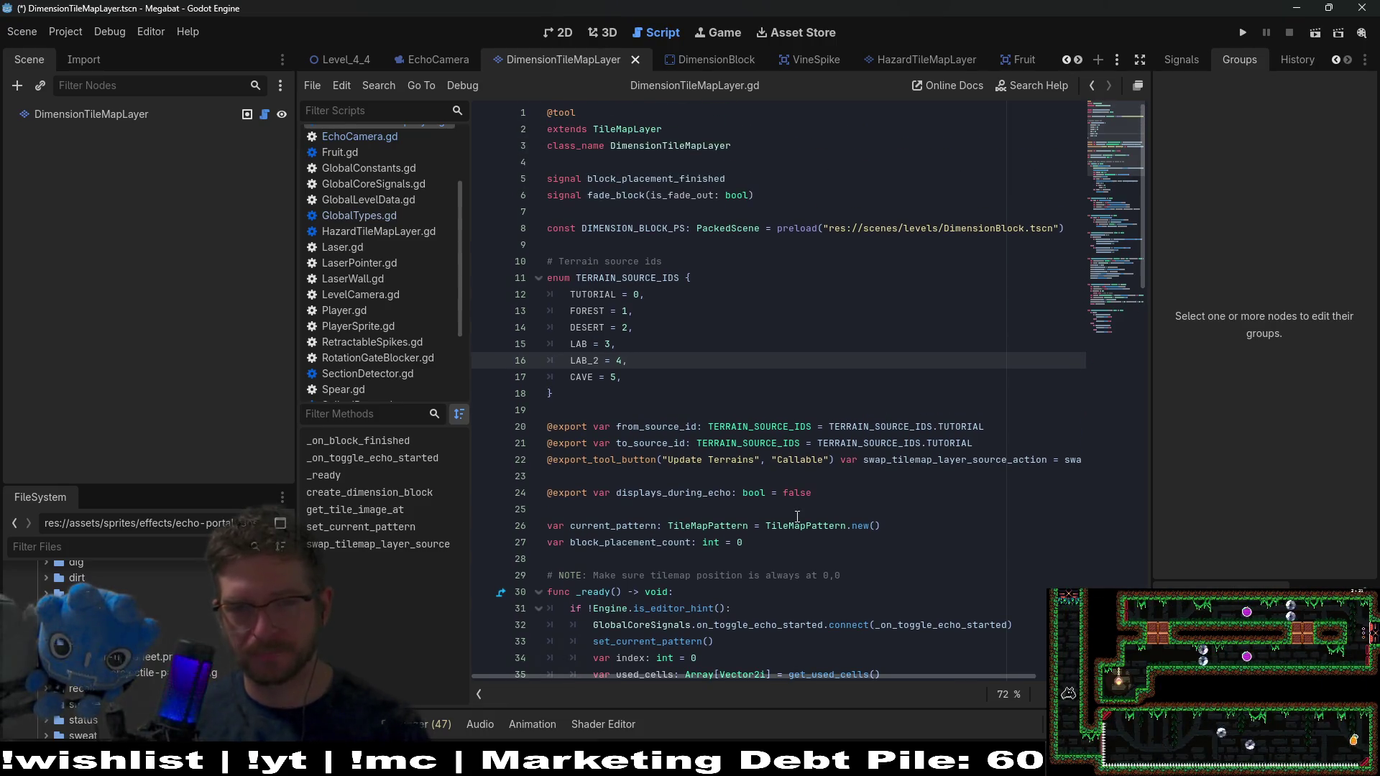
pyautogui.scroll(-1, 965, 436)
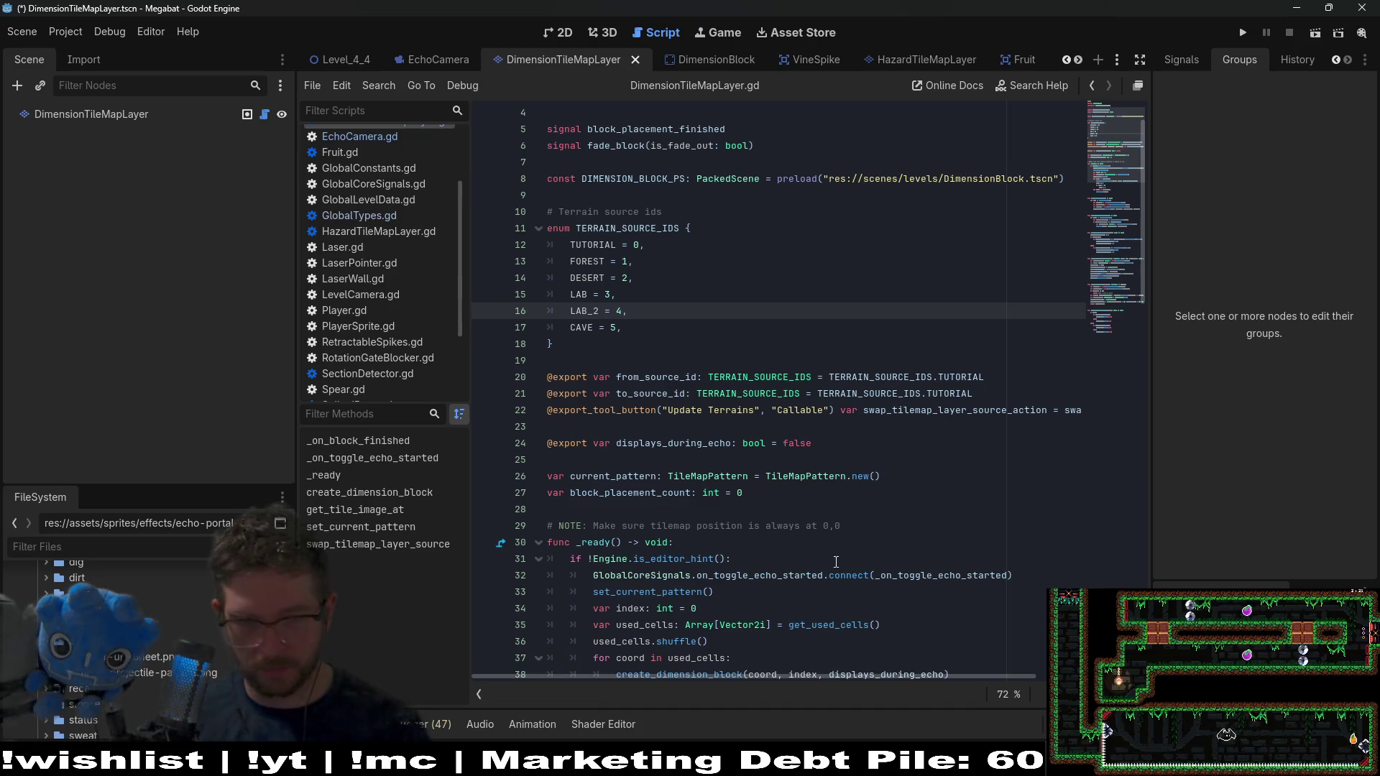
pyautogui.scroll(-3, 835, 561)
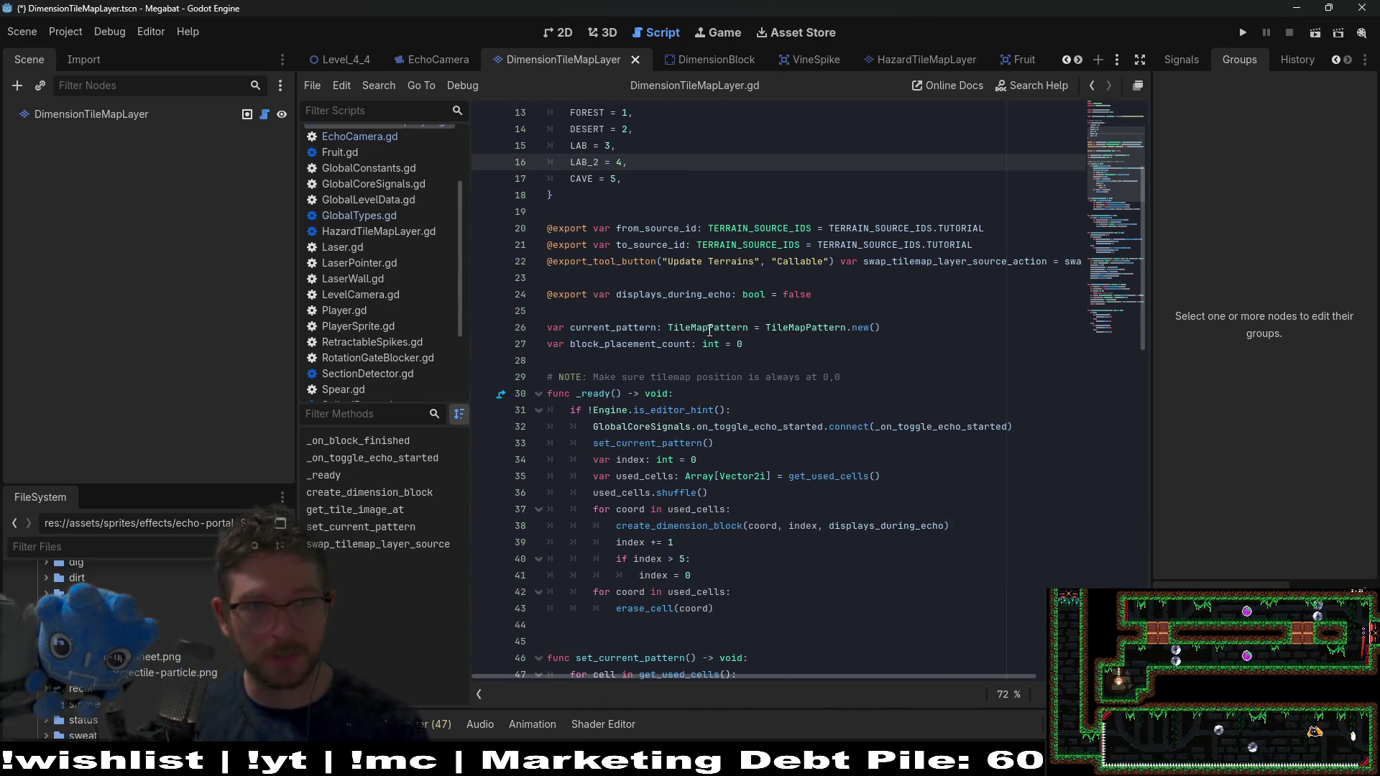
pyautogui.scroll(1, 359, 151)
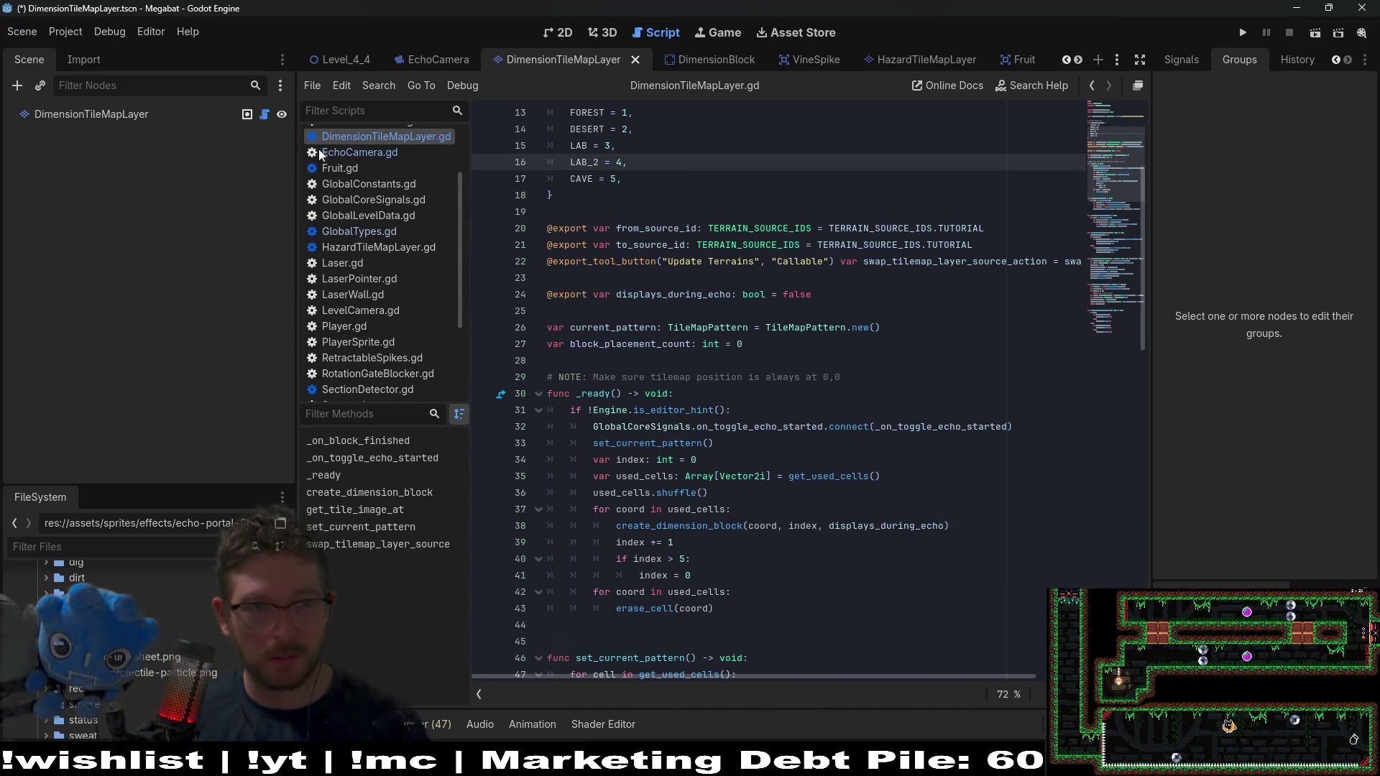
# From EchoCamera.gd, jump to the WORLD_TILES_GROUP definition in GlobalTypes.gd and save the scene
pyautogui.click(359, 151)
pyautogui.scroll(7, 881, 359)
pyautogui.scroll(4, 942, 313)
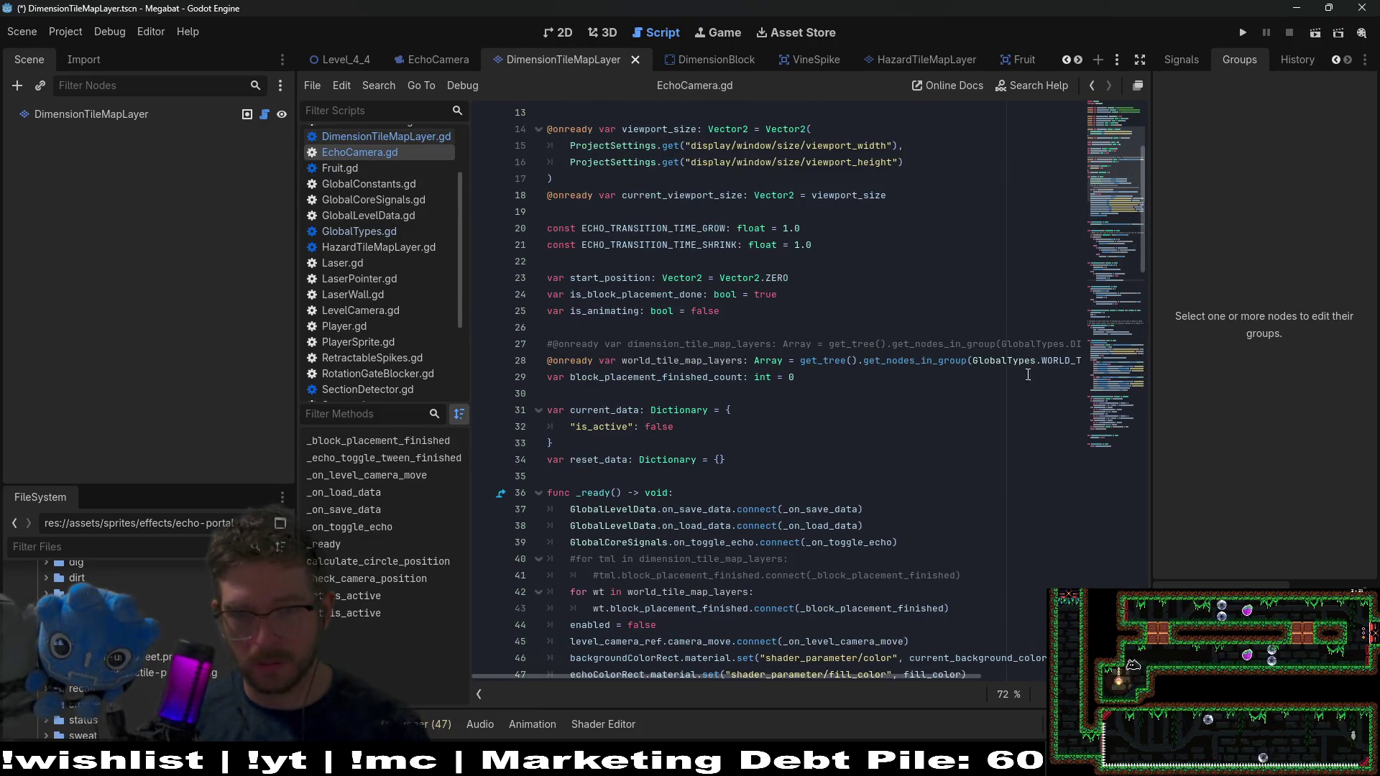
pyautogui.keyDown('ctrl'); pyautogui.click(1057, 360); pyautogui.keyUp('ctrl')
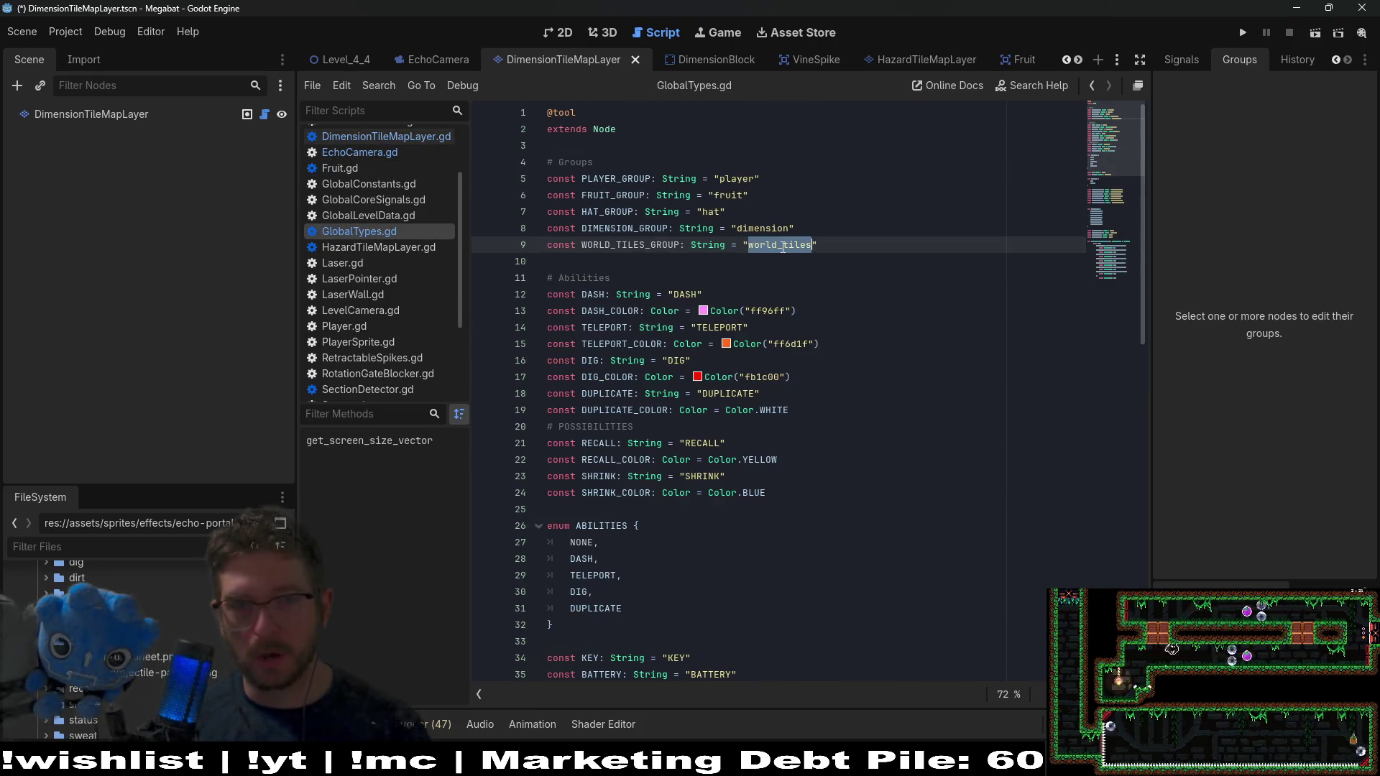
pyautogui.hotkey('ctrl', 's')
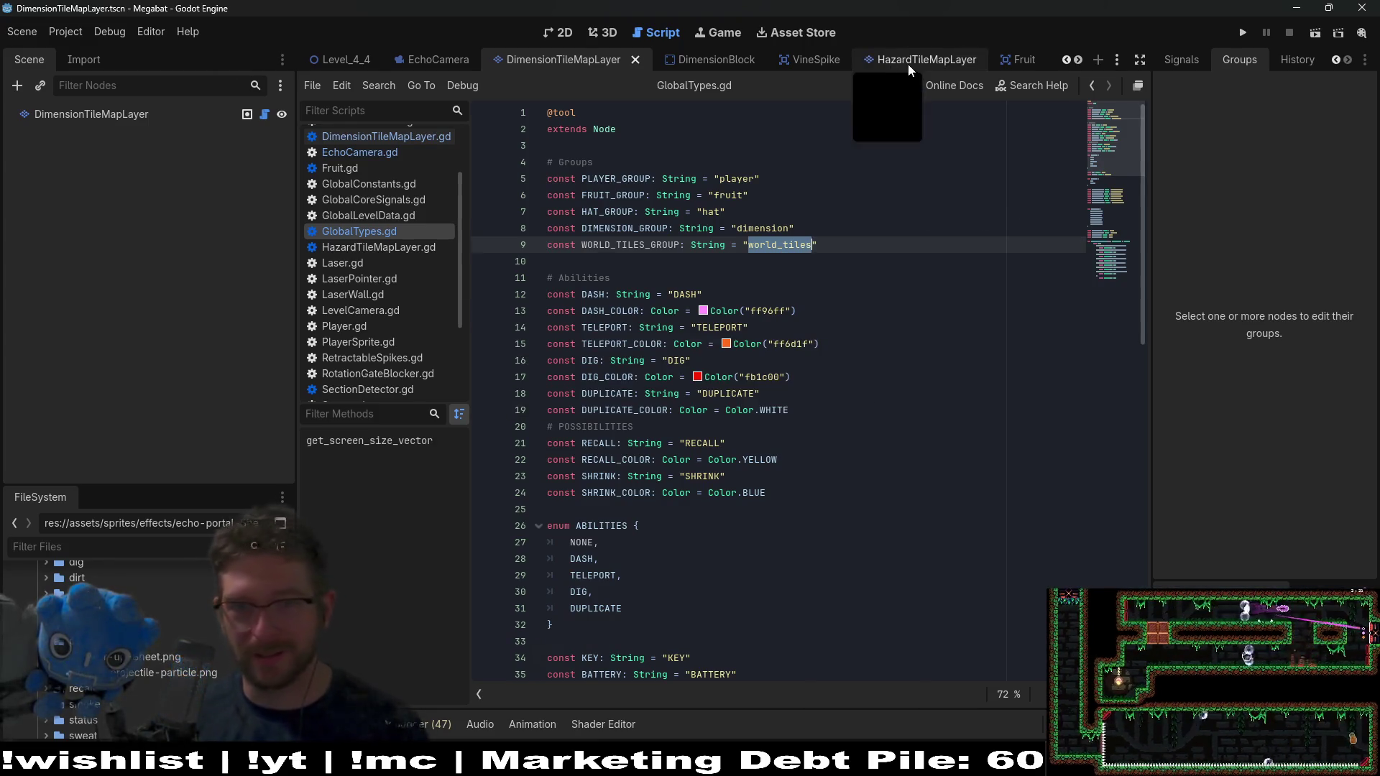
pyautogui.scroll(-4, 907, 63)
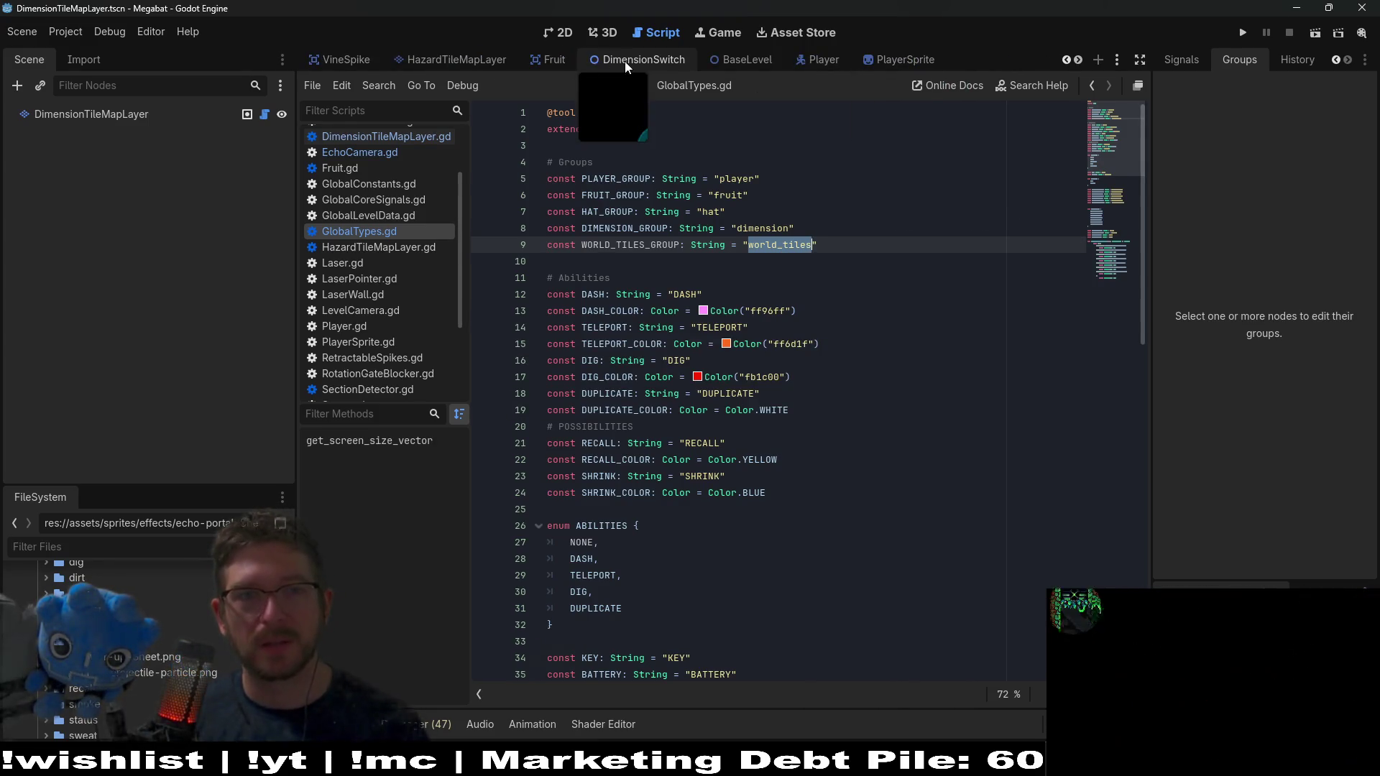
pyautogui.scroll(8, 585, 61)
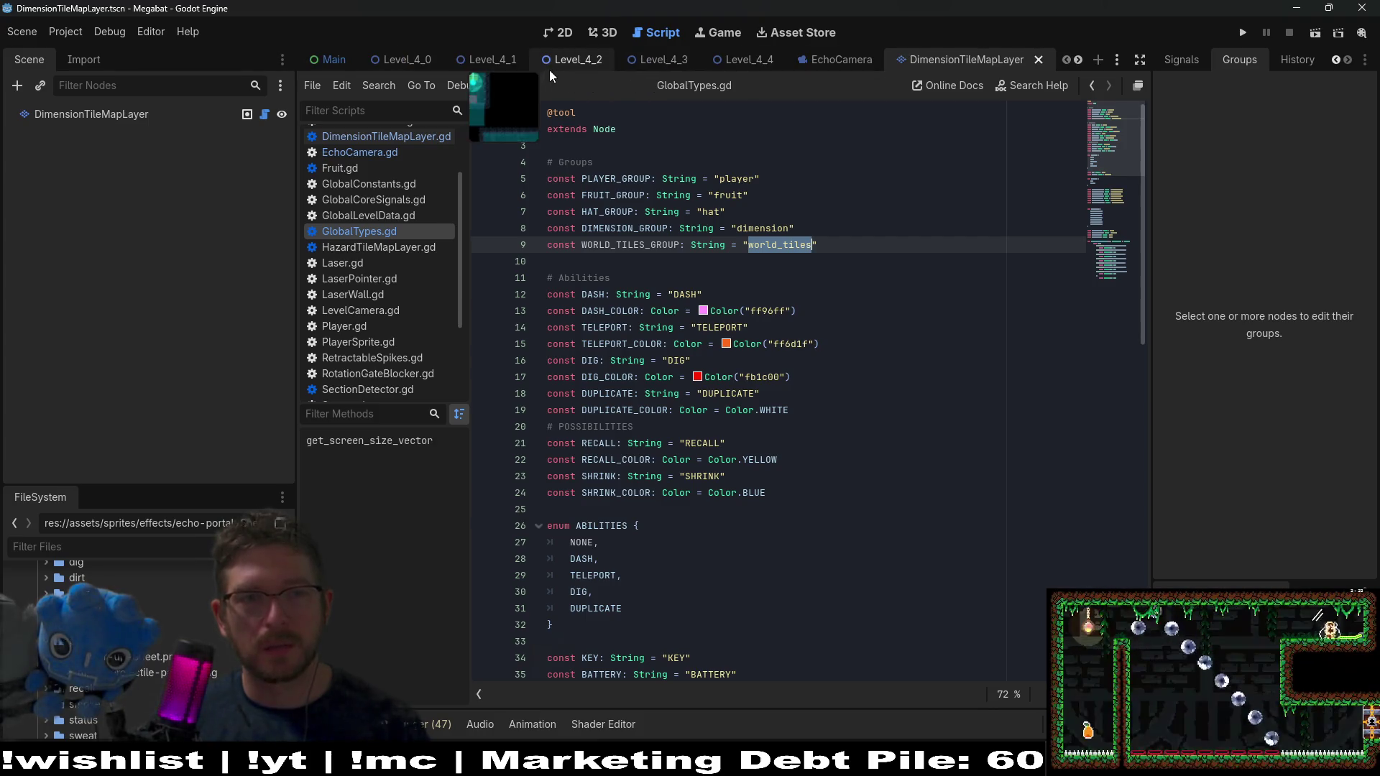
# Open the WorldTileMapLayer scene by itself from Level_4_2 and inspect its world_tiles_group group
pyautogui.click(549, 71)
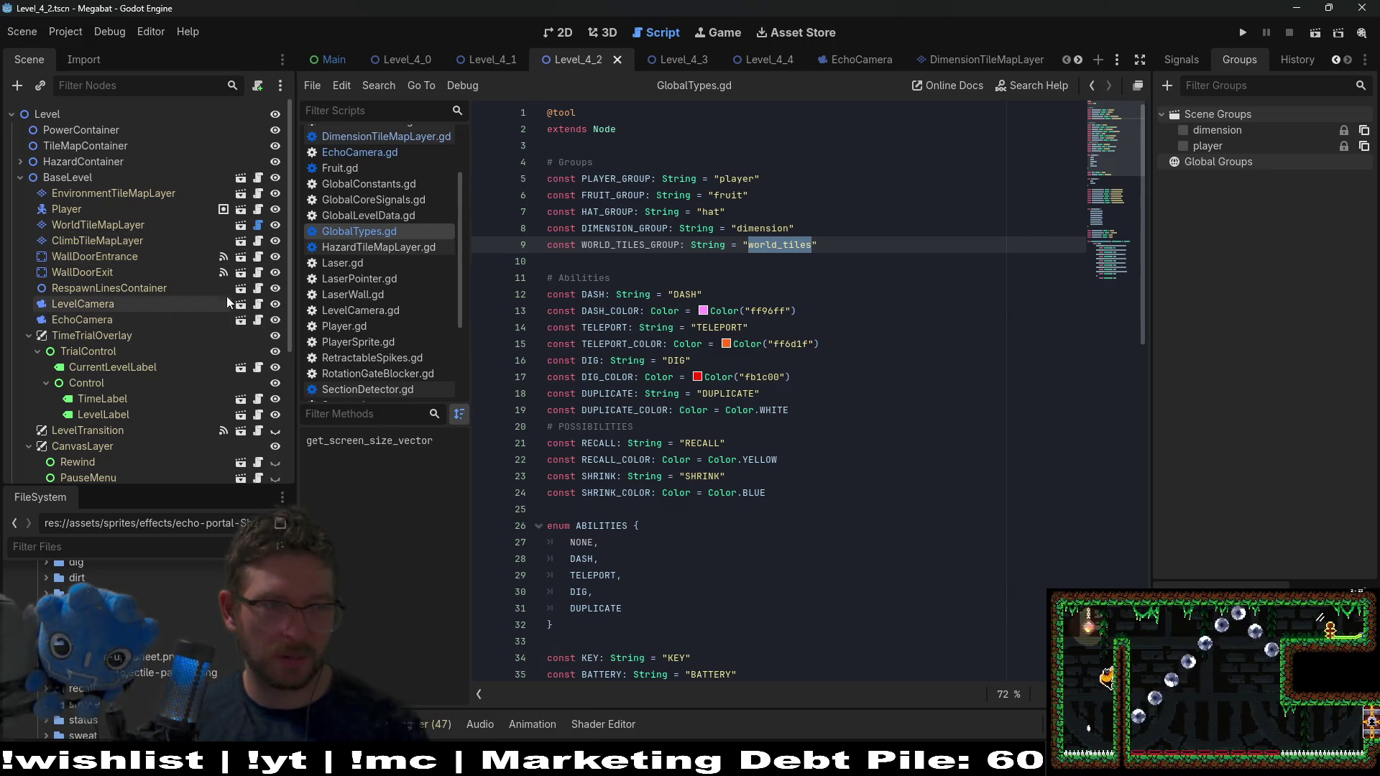
pyautogui.click(242, 225)
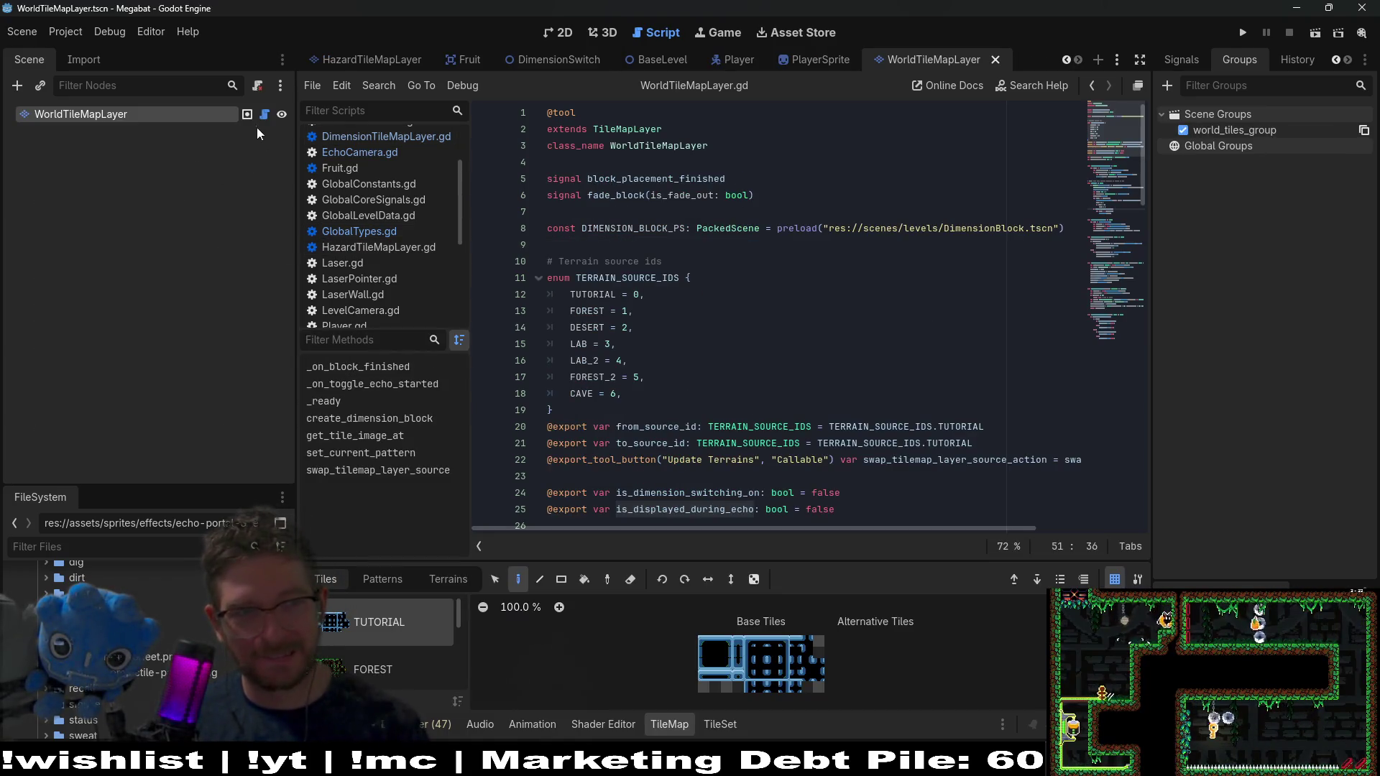
pyautogui.doubleClick(1184, 130)
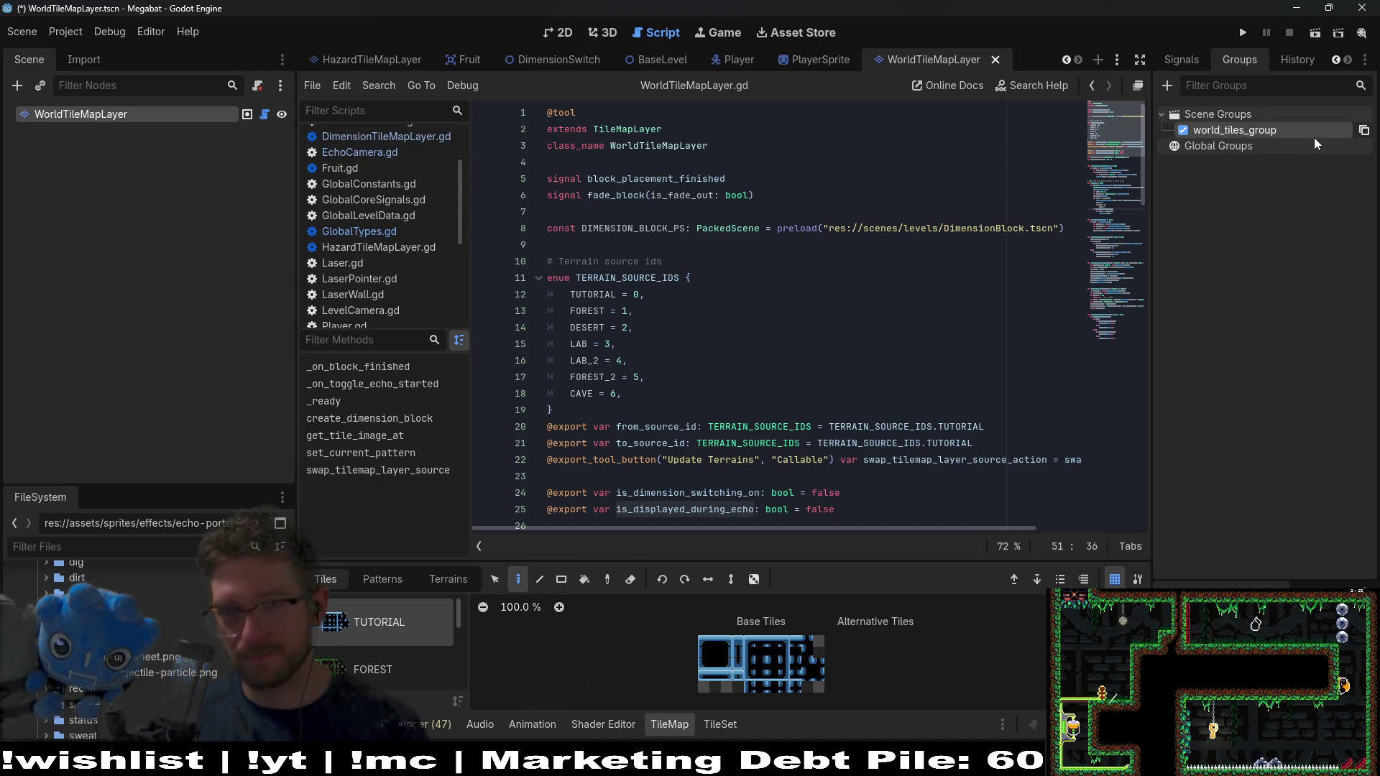
# Replace the world_tiles_group group with a new world_tiles group and save the scene
pyautogui.click(1167, 85)
pyautogui.write('world_tiles')
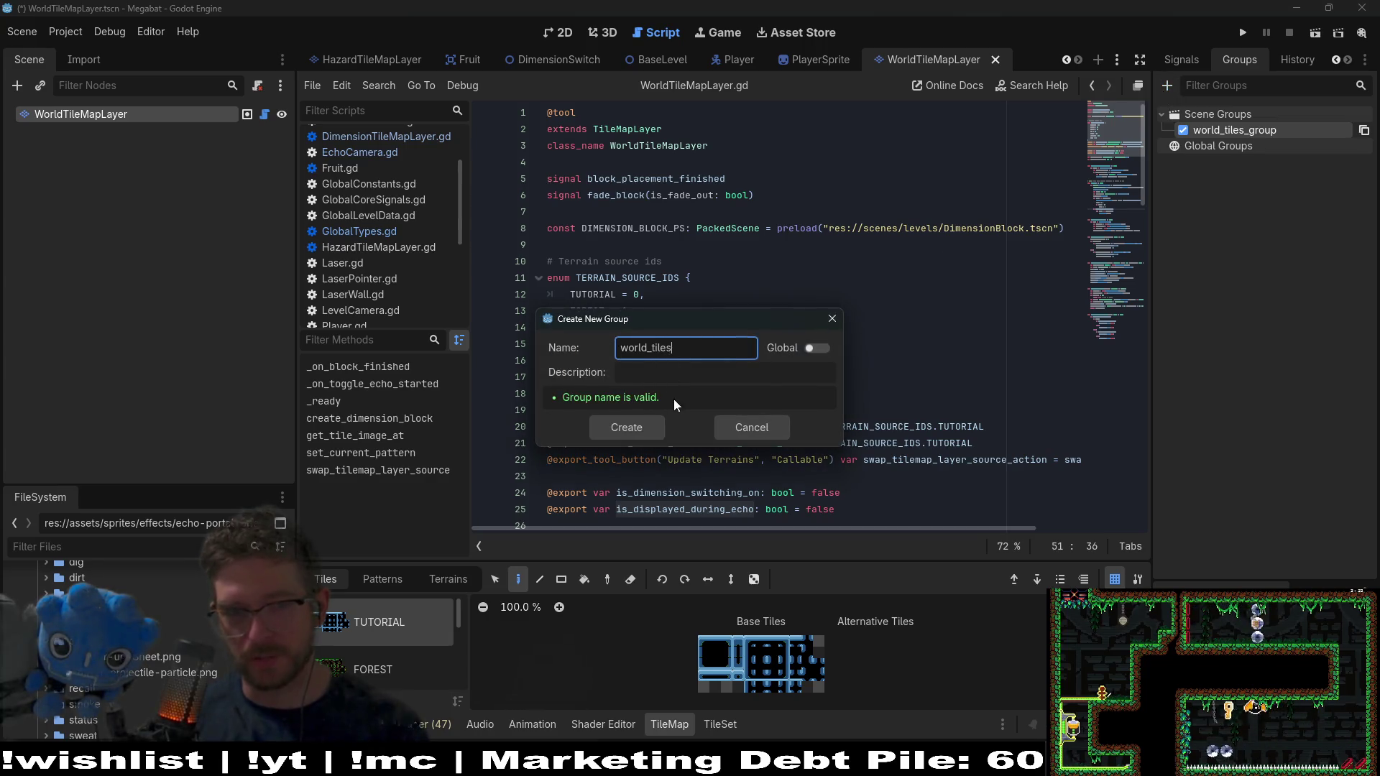
pyautogui.click(644, 422)
pyautogui.click(1222, 131)
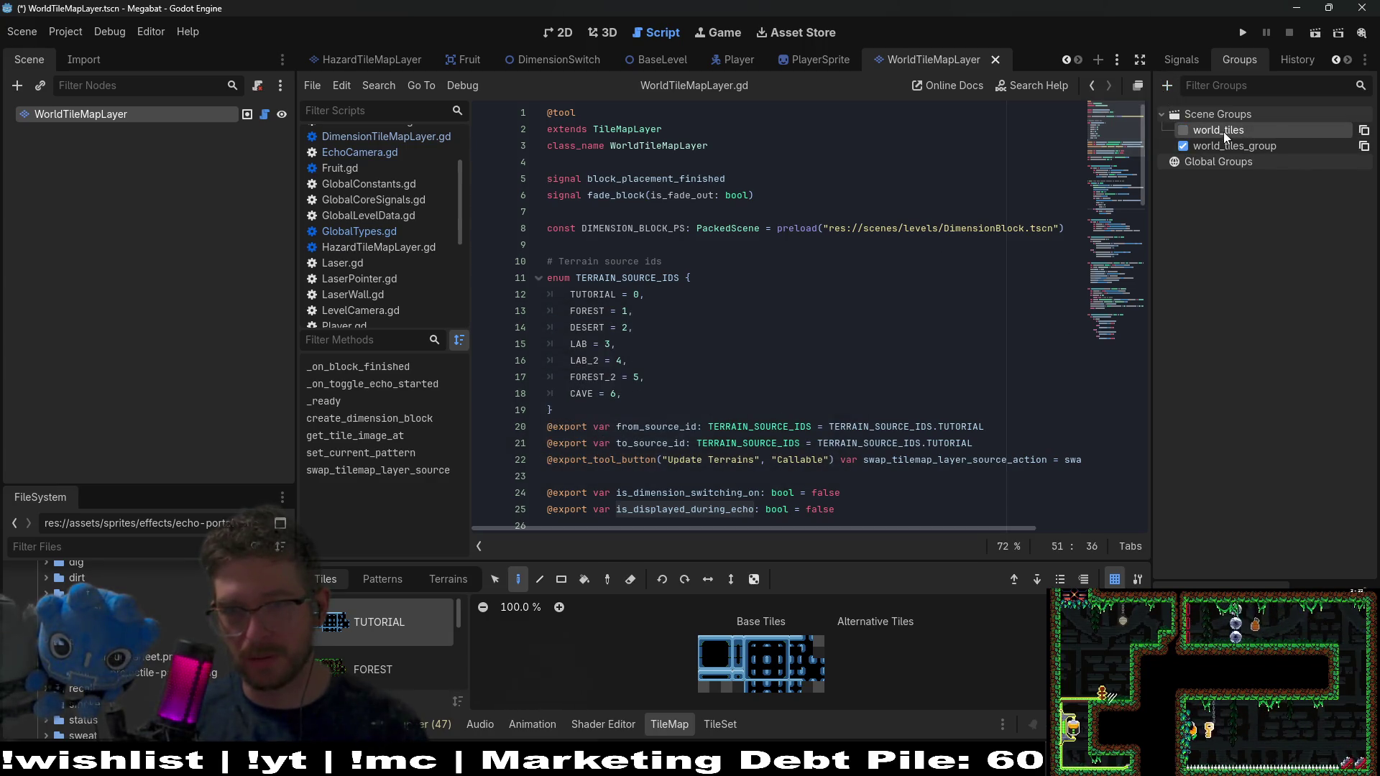
pyautogui.rightClick(1242, 147)
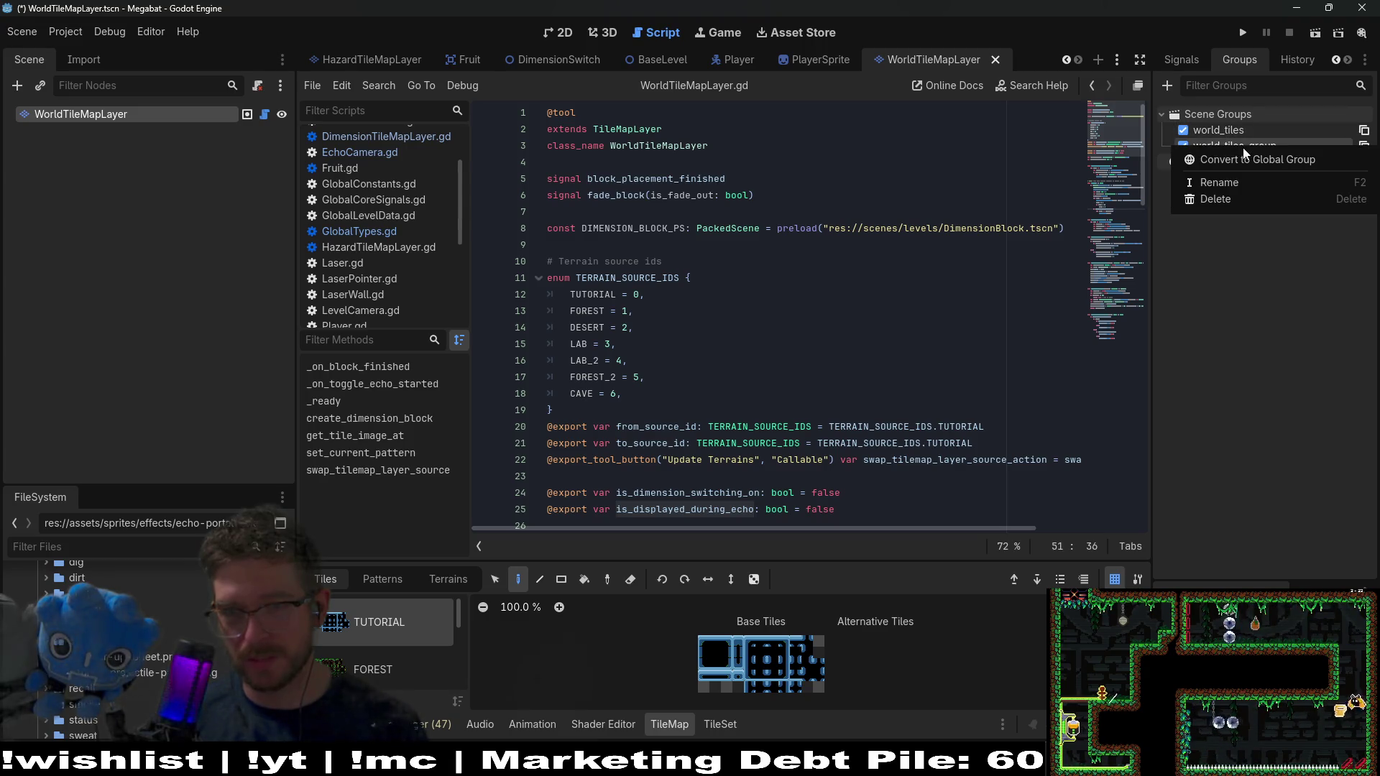
pyautogui.click(1231, 194)
pyautogui.press('Return')
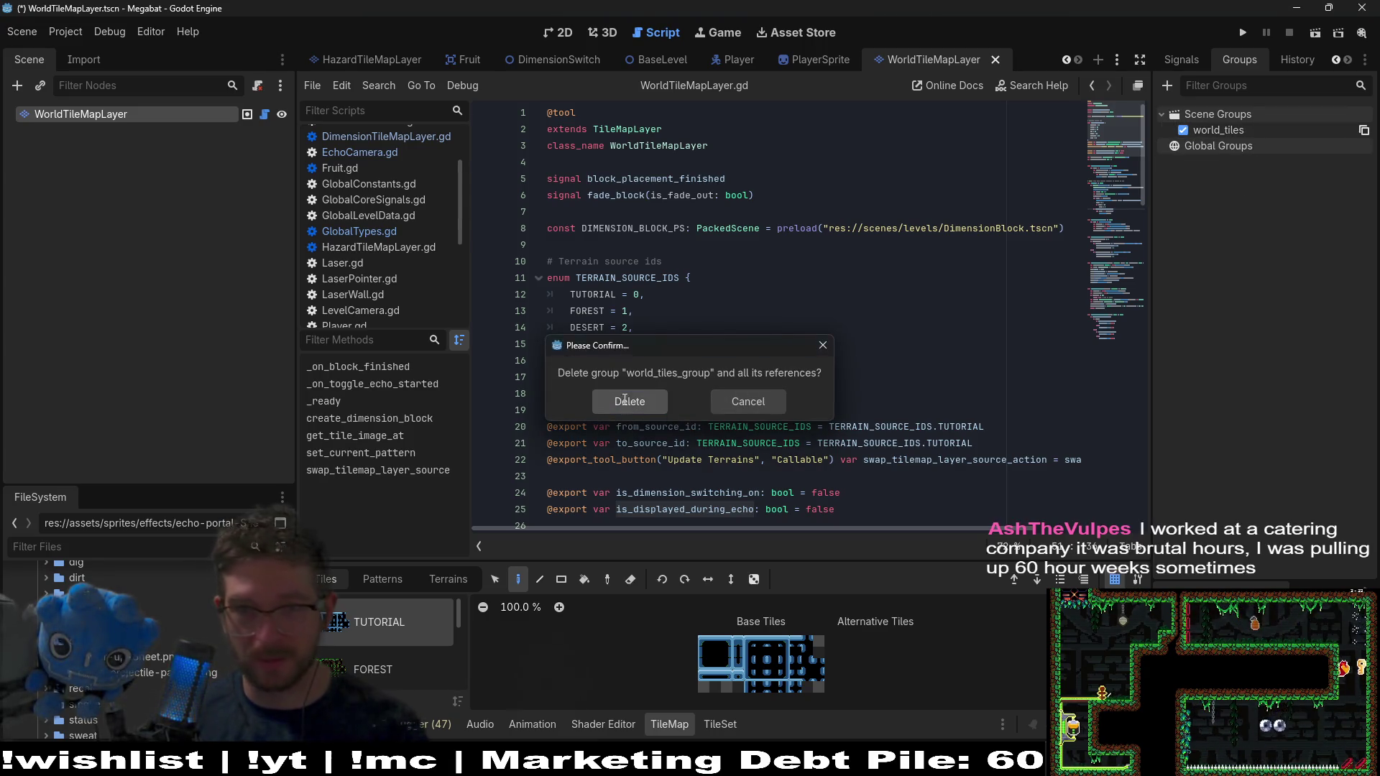
pyautogui.hotkey('ctrl', 's')
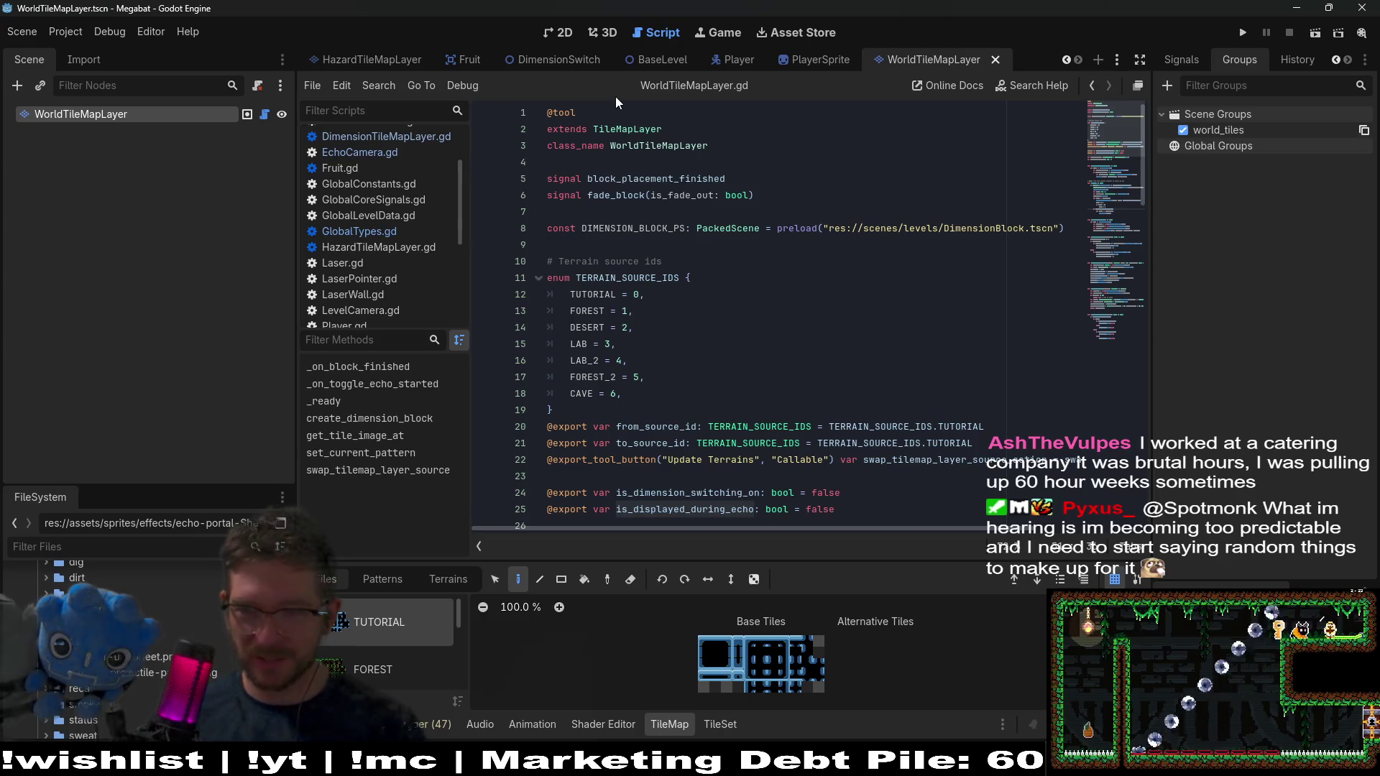
# Move to line 7 of WorldTileMapLayer.gd and scroll up to the top of the script
pyautogui.click(721, 247)
pyautogui.click(621, 218)
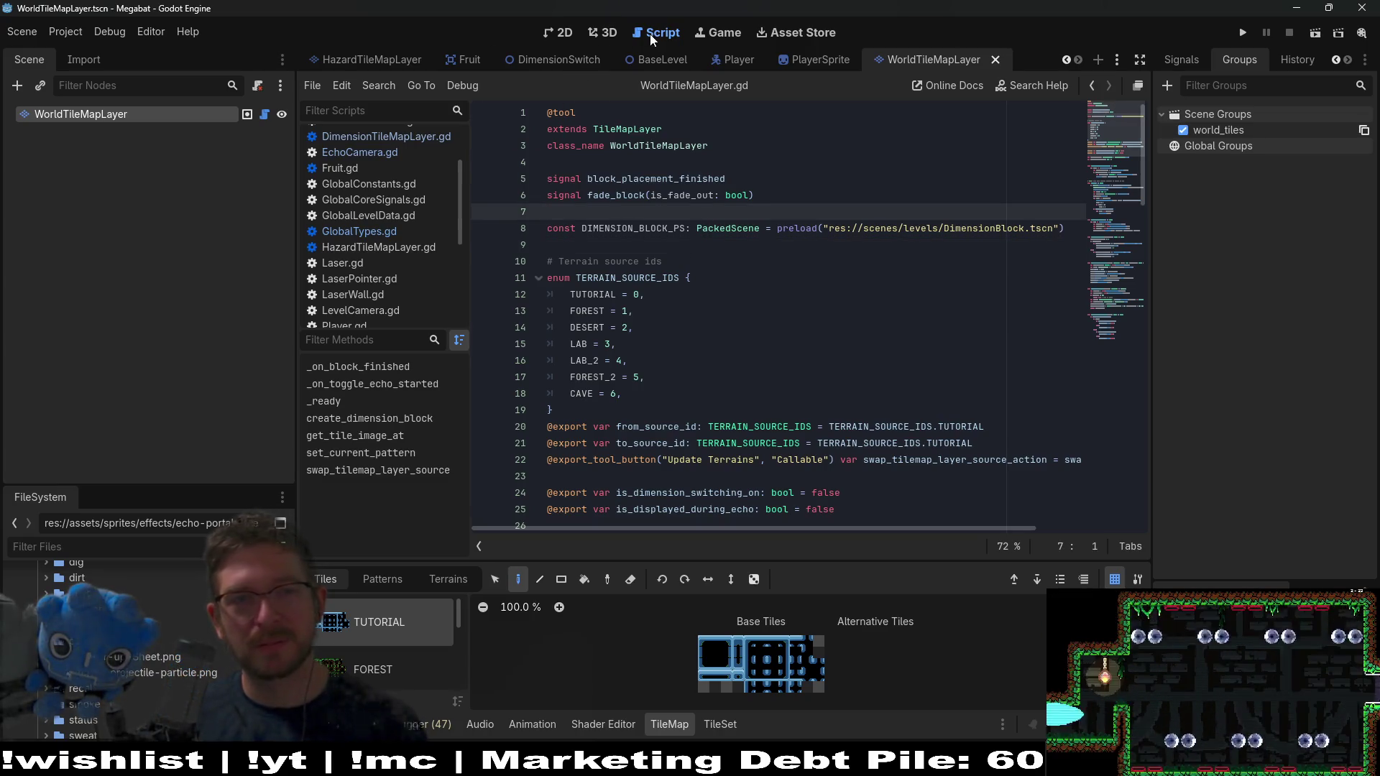
pyautogui.scroll(5, 706, 59)
pyautogui.scroll(2, 626, 62)
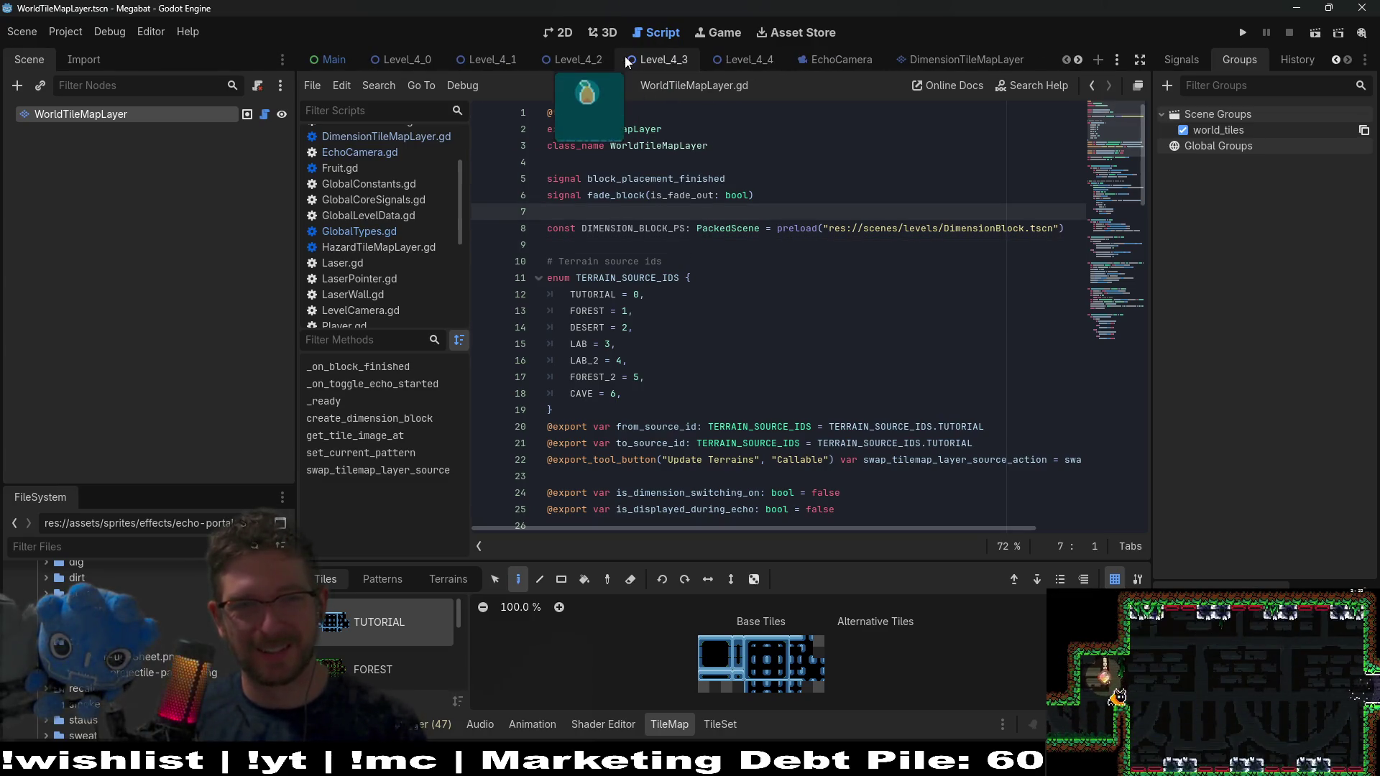
# In the 2D view, close the BaseLevel scene tab and bring up the Level_4_4 scene
pyautogui.click(566, 34)
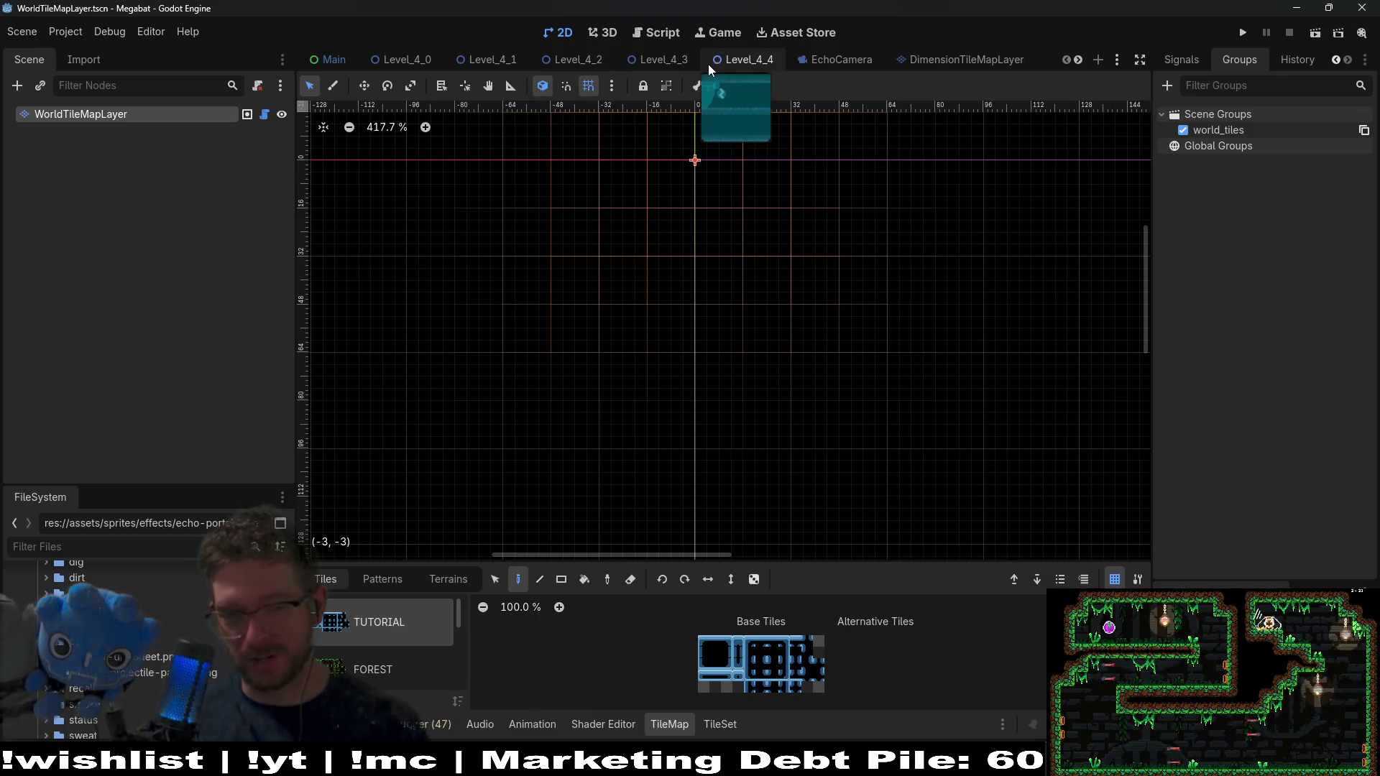
pyautogui.scroll(-5, 722, 62)
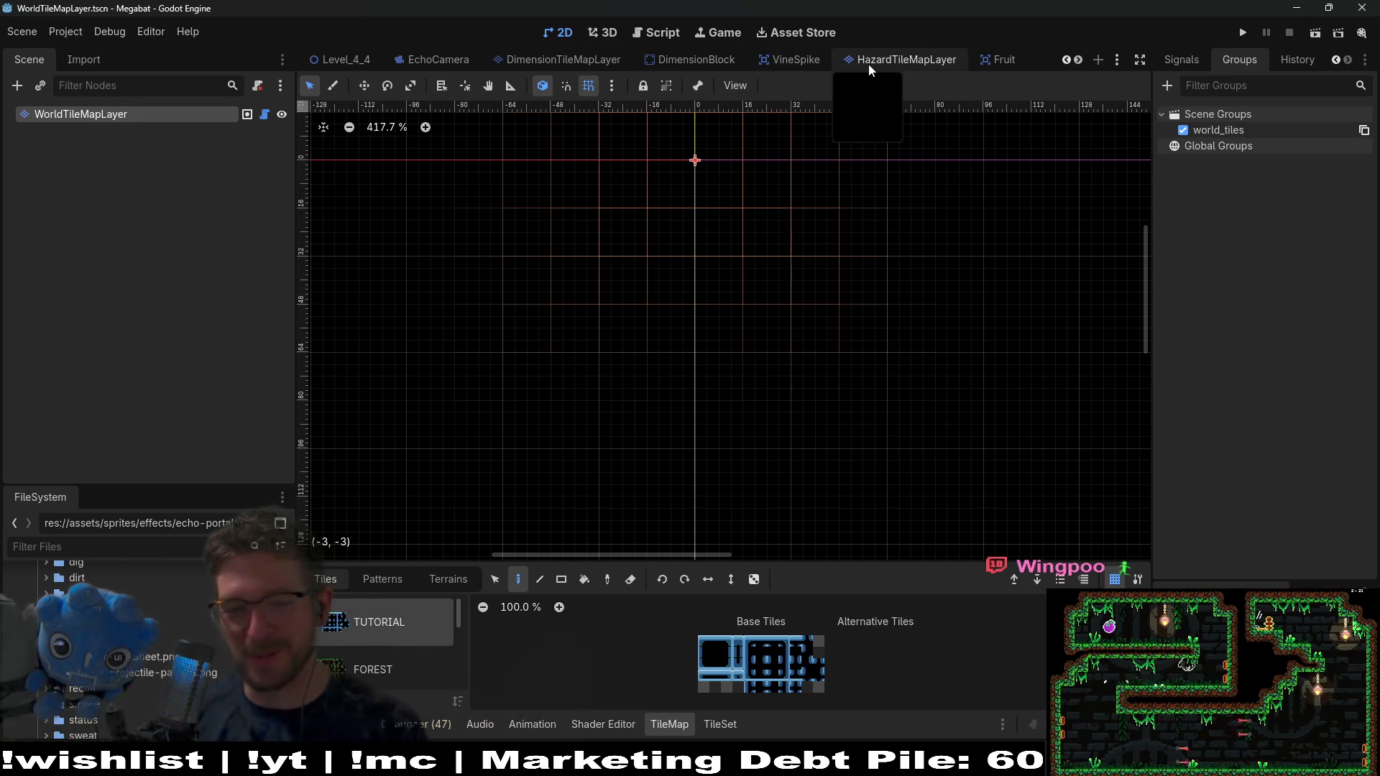
pyautogui.scroll(-2, 868, 63)
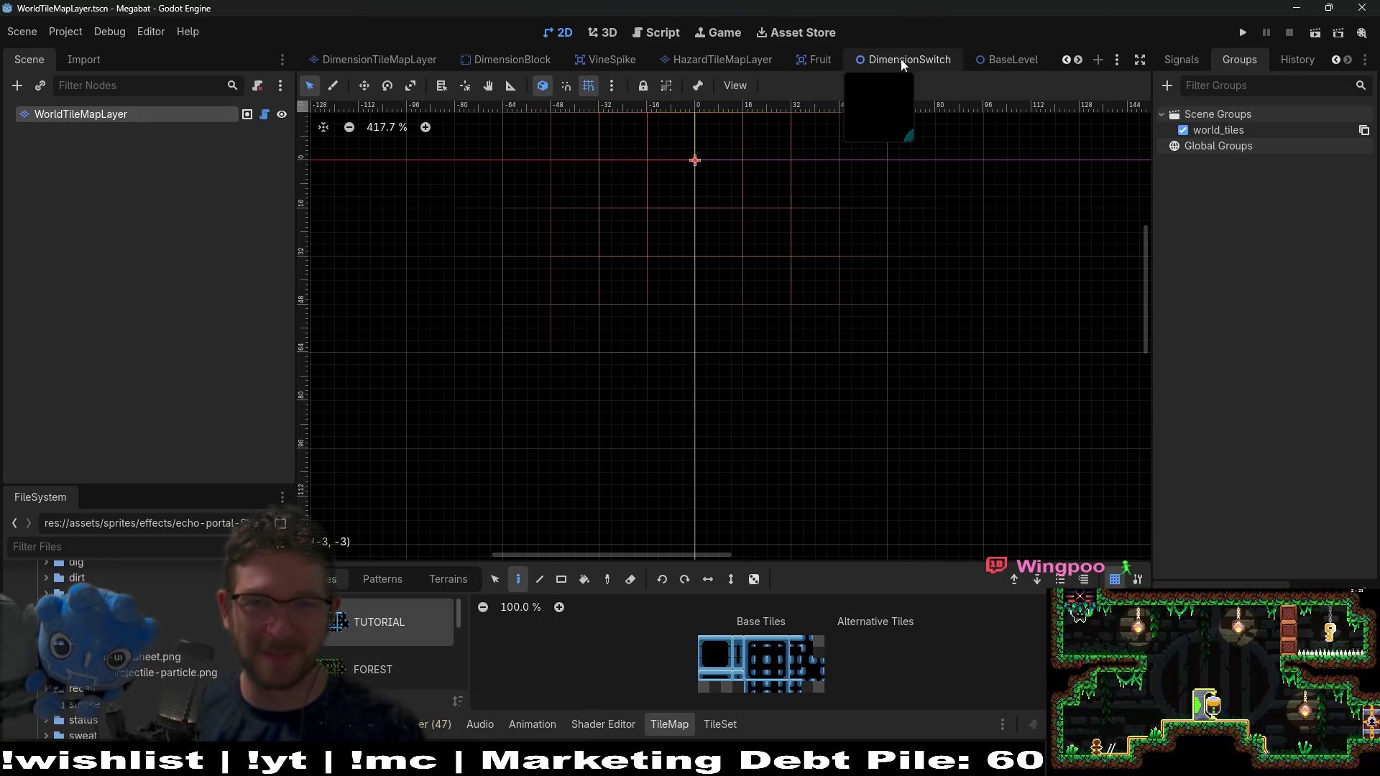
pyautogui.click(1015, 65)
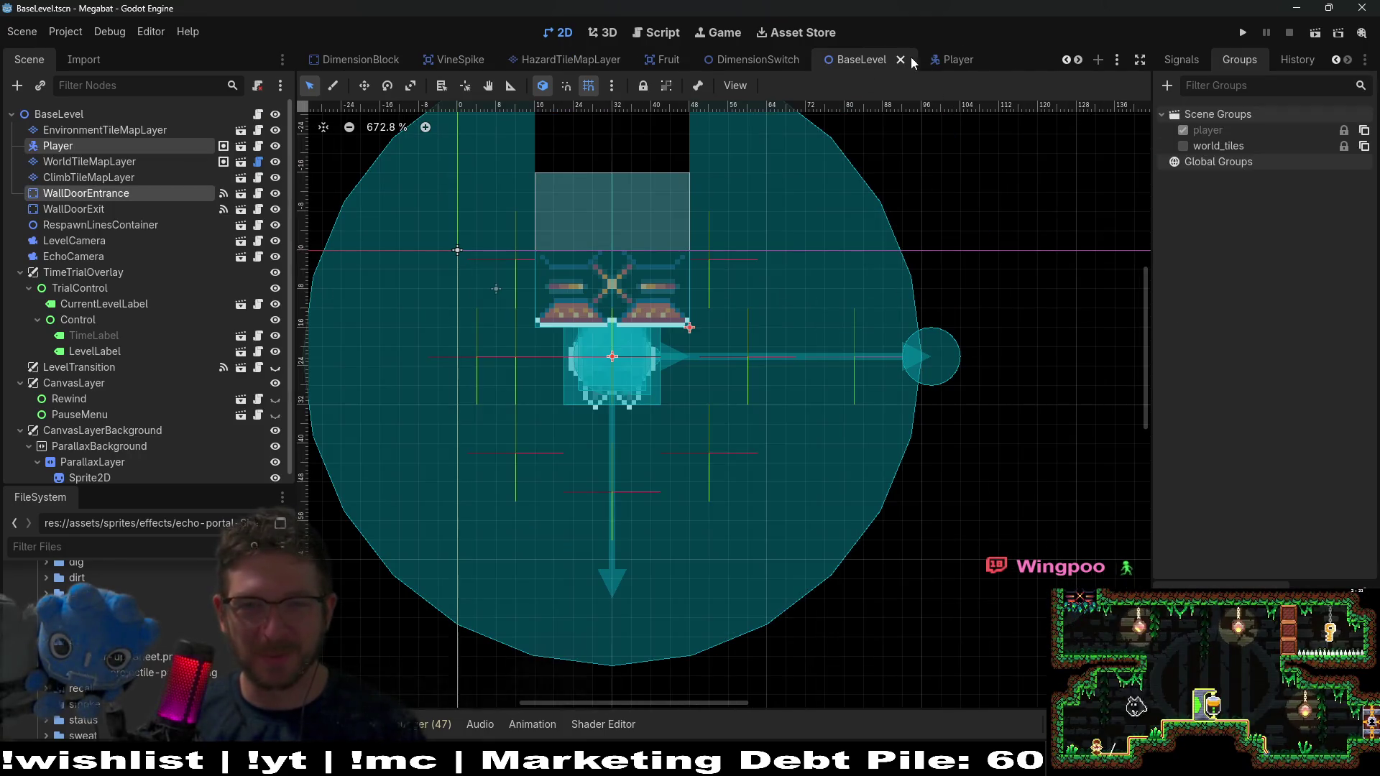
pyautogui.middleClick(875, 62)
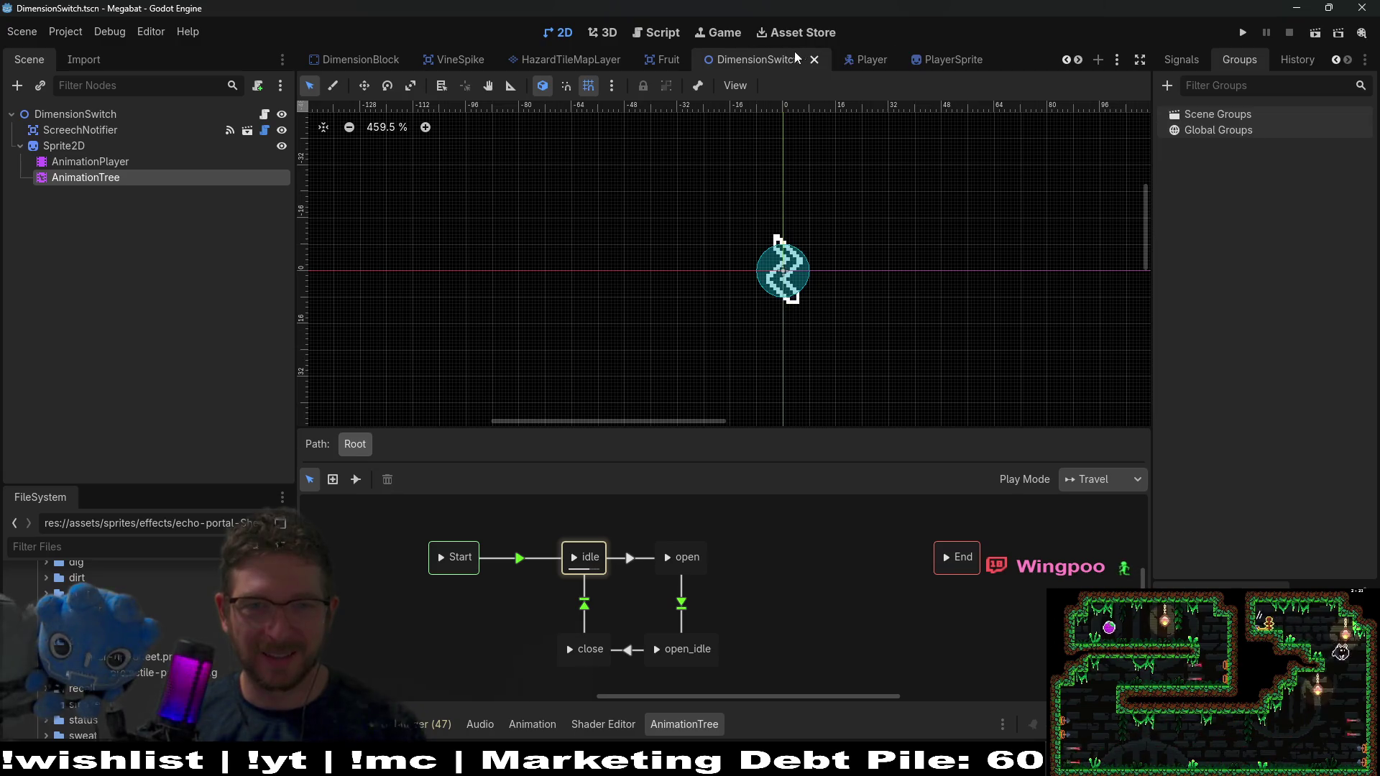
pyautogui.scroll(7, 782, 71)
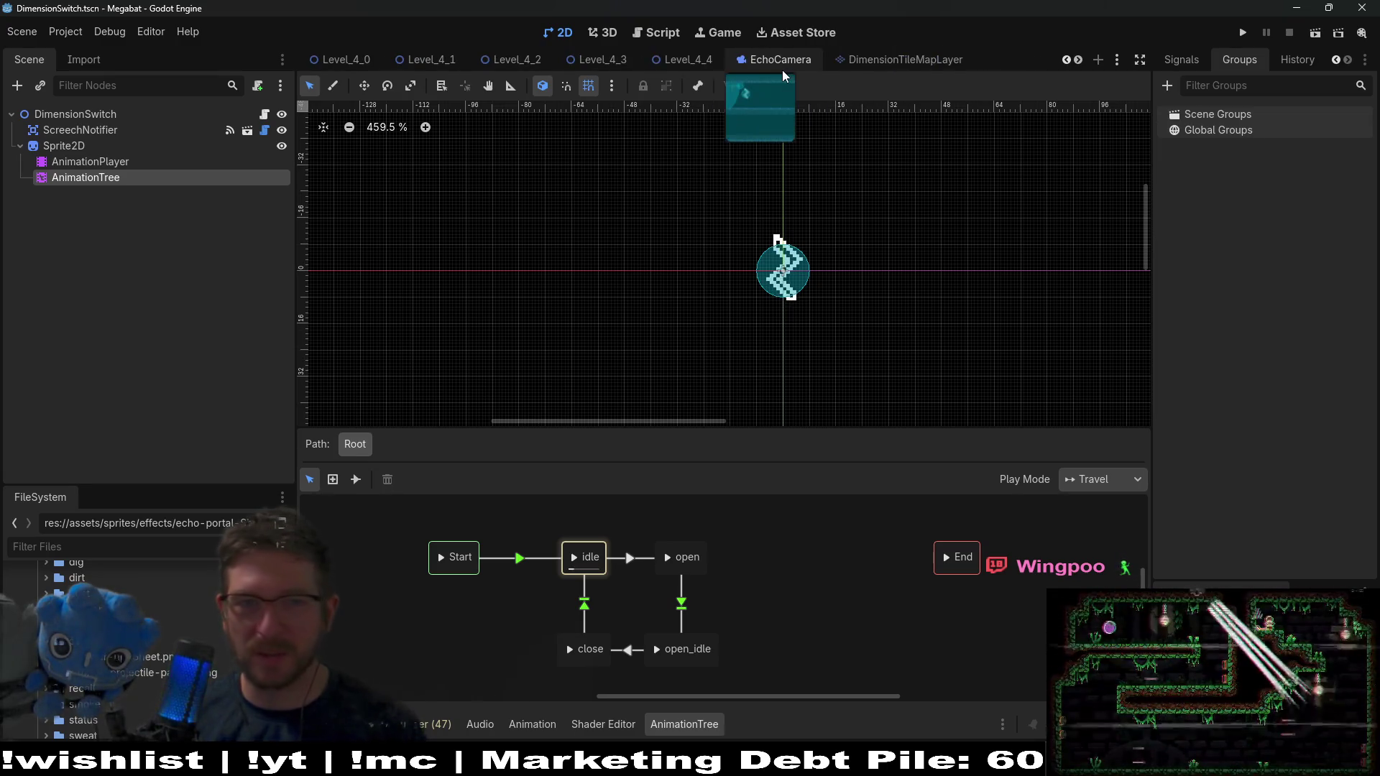
pyautogui.scroll(1, 554, 58)
pyautogui.scroll(-1, 647, 61)
pyautogui.click(683, 64)
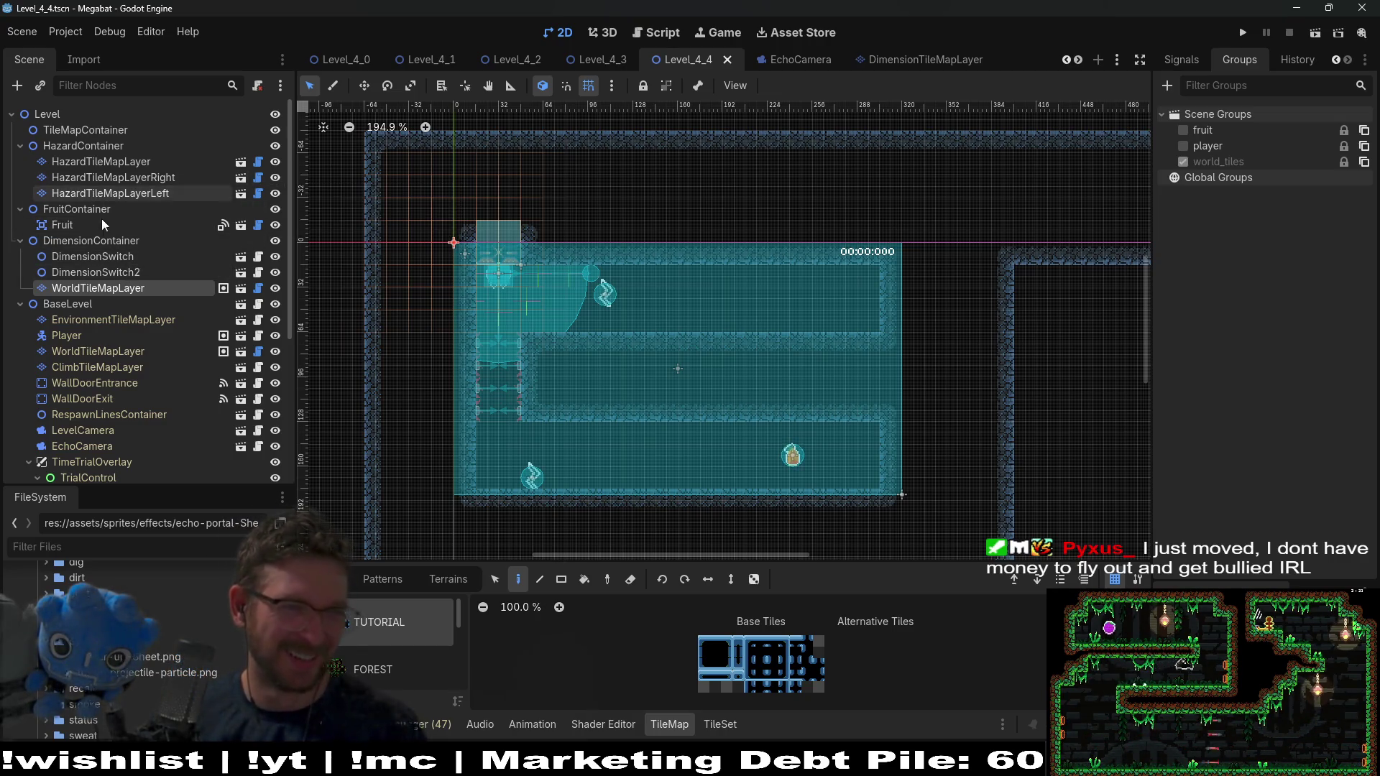
# Select BaseLevel's WorldTileMapLayer and look through its Signals, History and Groups panels
pyautogui.click(102, 352)
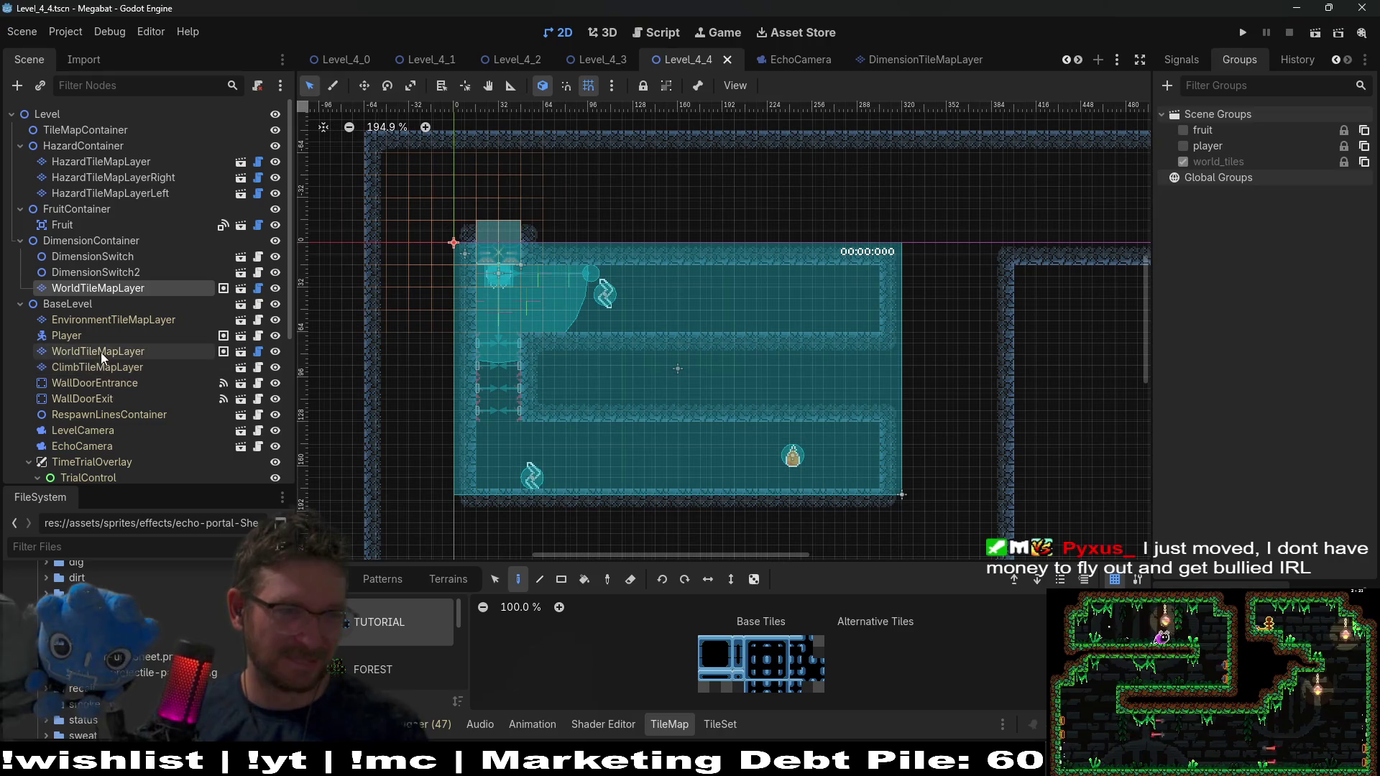
pyautogui.click(1188, 59)
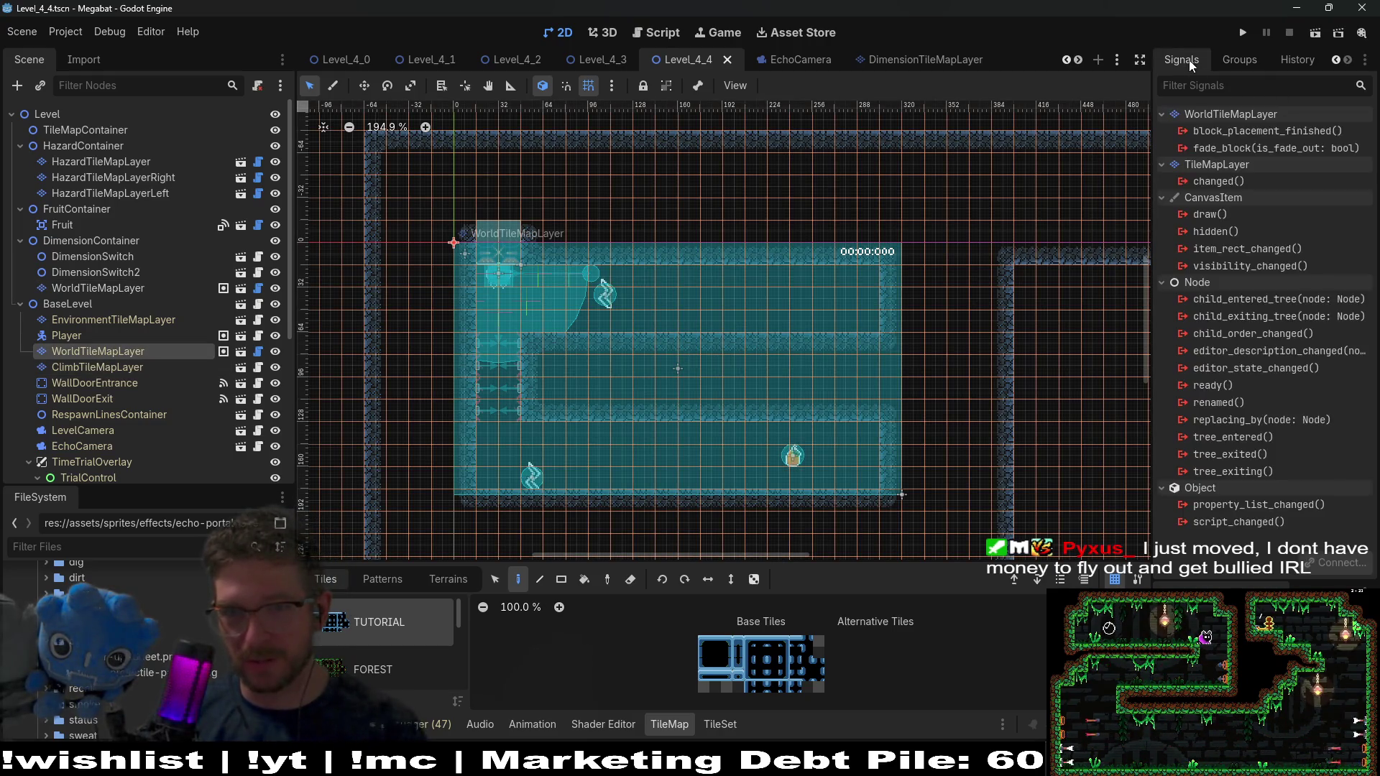
pyautogui.click(1294, 65)
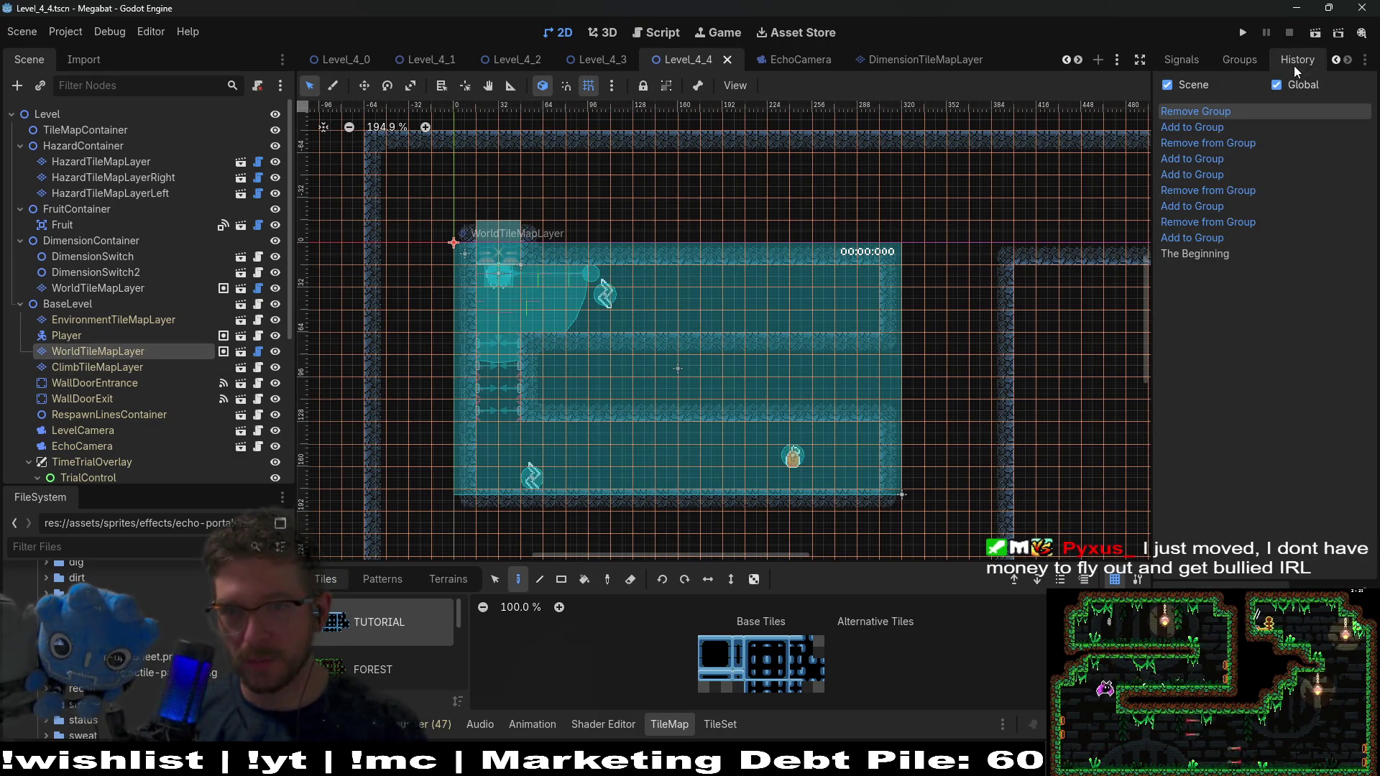
pyautogui.click(1240, 60)
pyautogui.click(1176, 60)
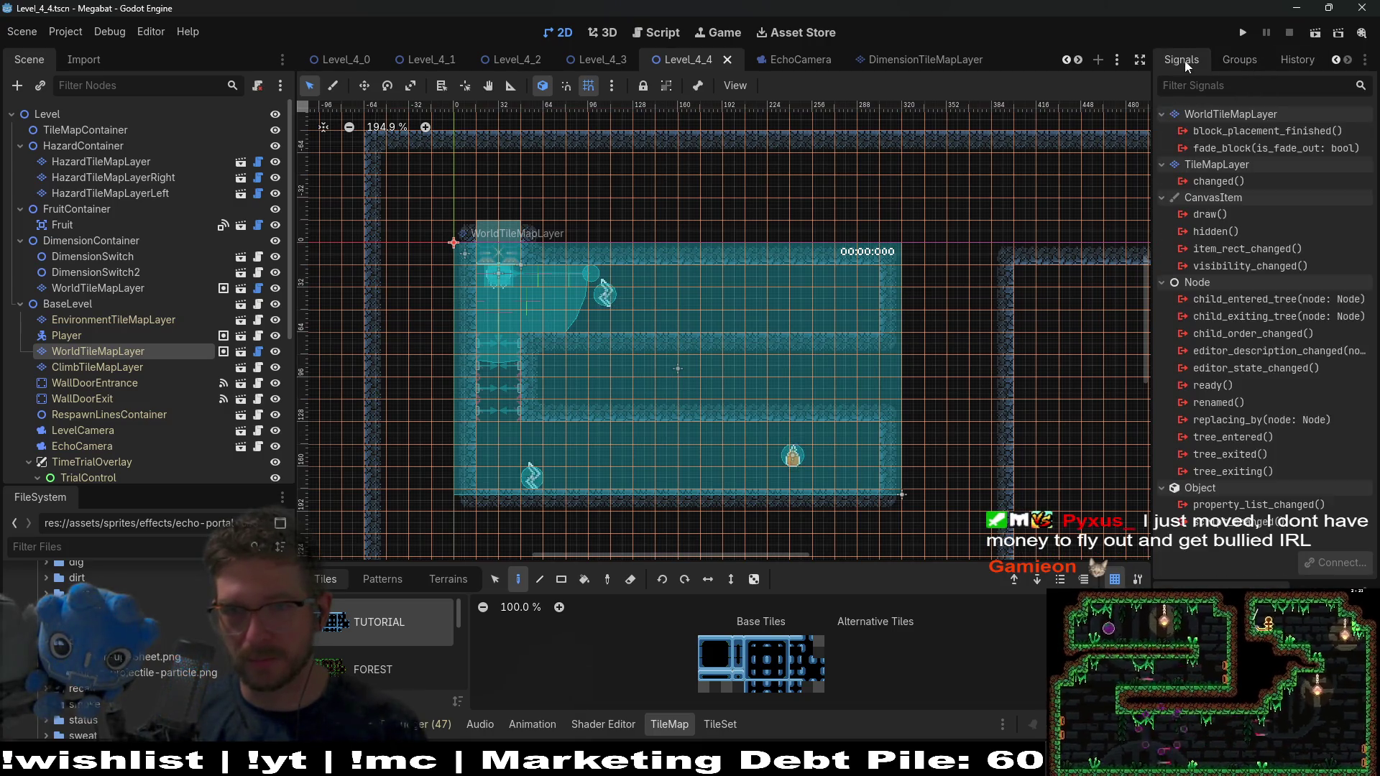
pyautogui.click(1246, 61)
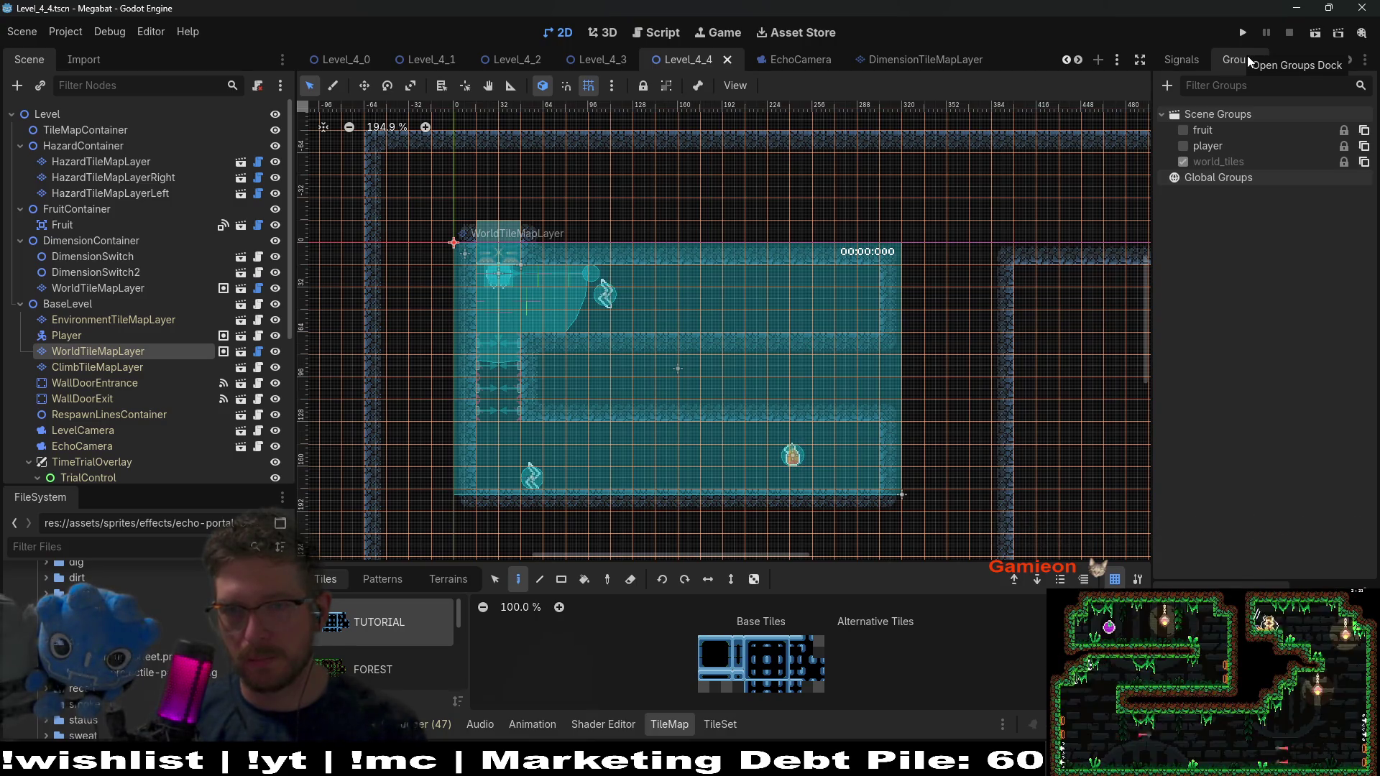
pyautogui.click(1179, 65)
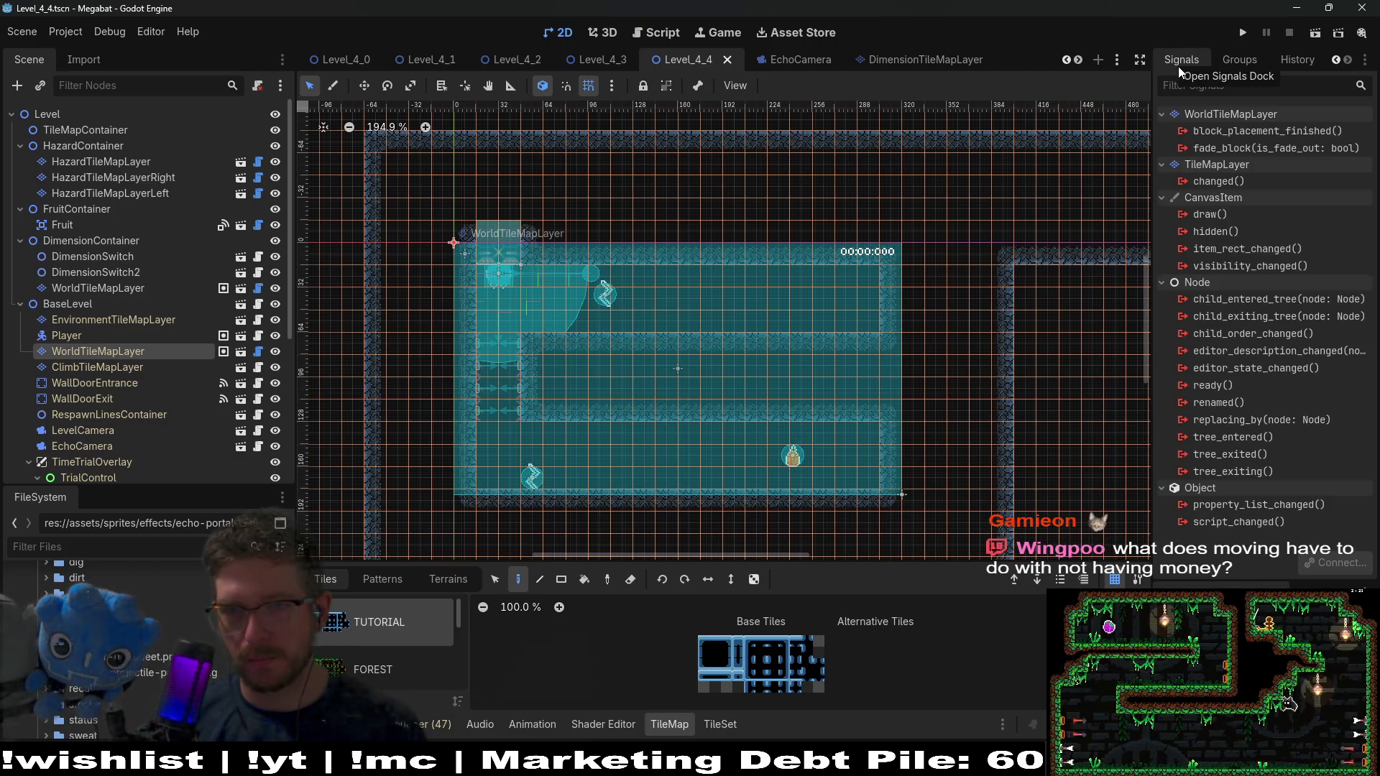
pyautogui.scroll(1, 1178, 64)
# Show the tile layer's Inspector properties and turn on Is Dimension Switch
pyautogui.click(1178, 64)
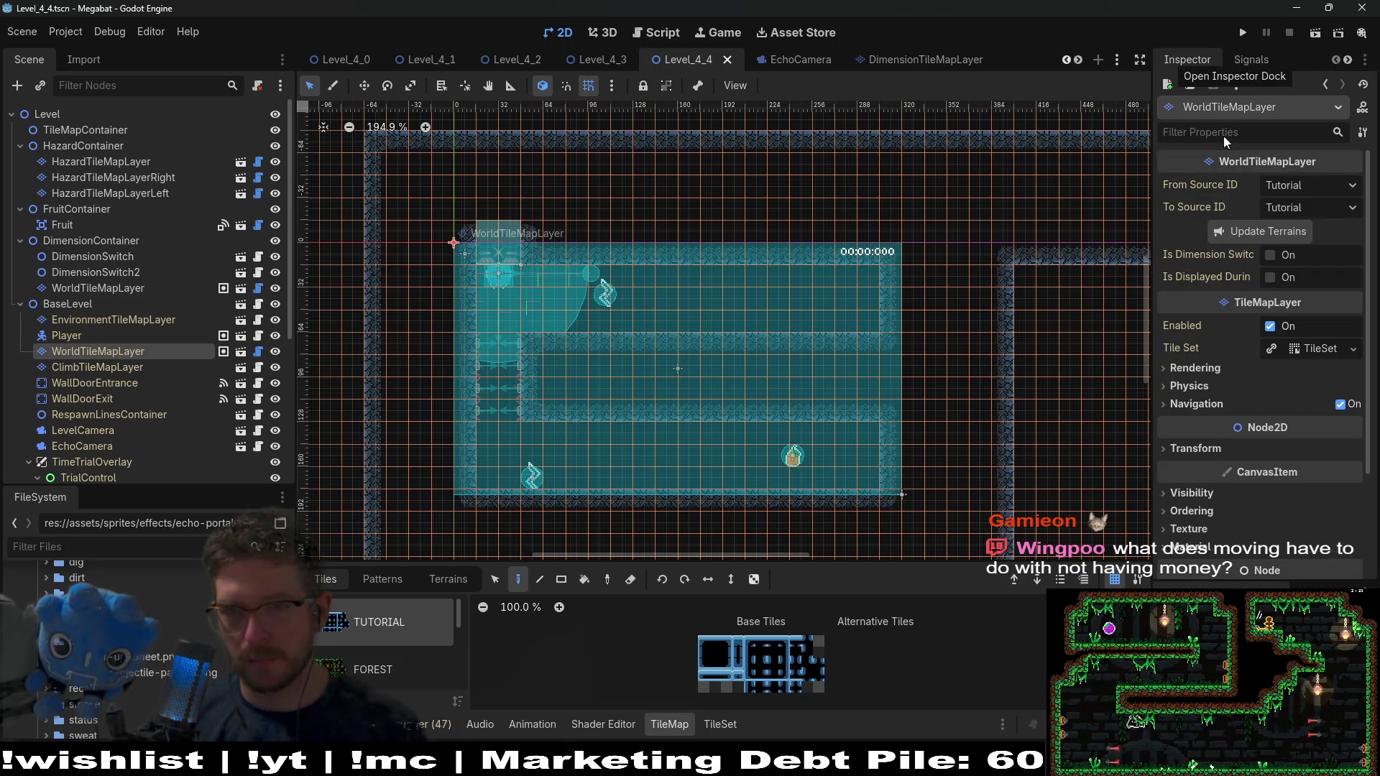
pyautogui.scroll(-3, 1214, 365)
pyautogui.scroll(3, 1213, 363)
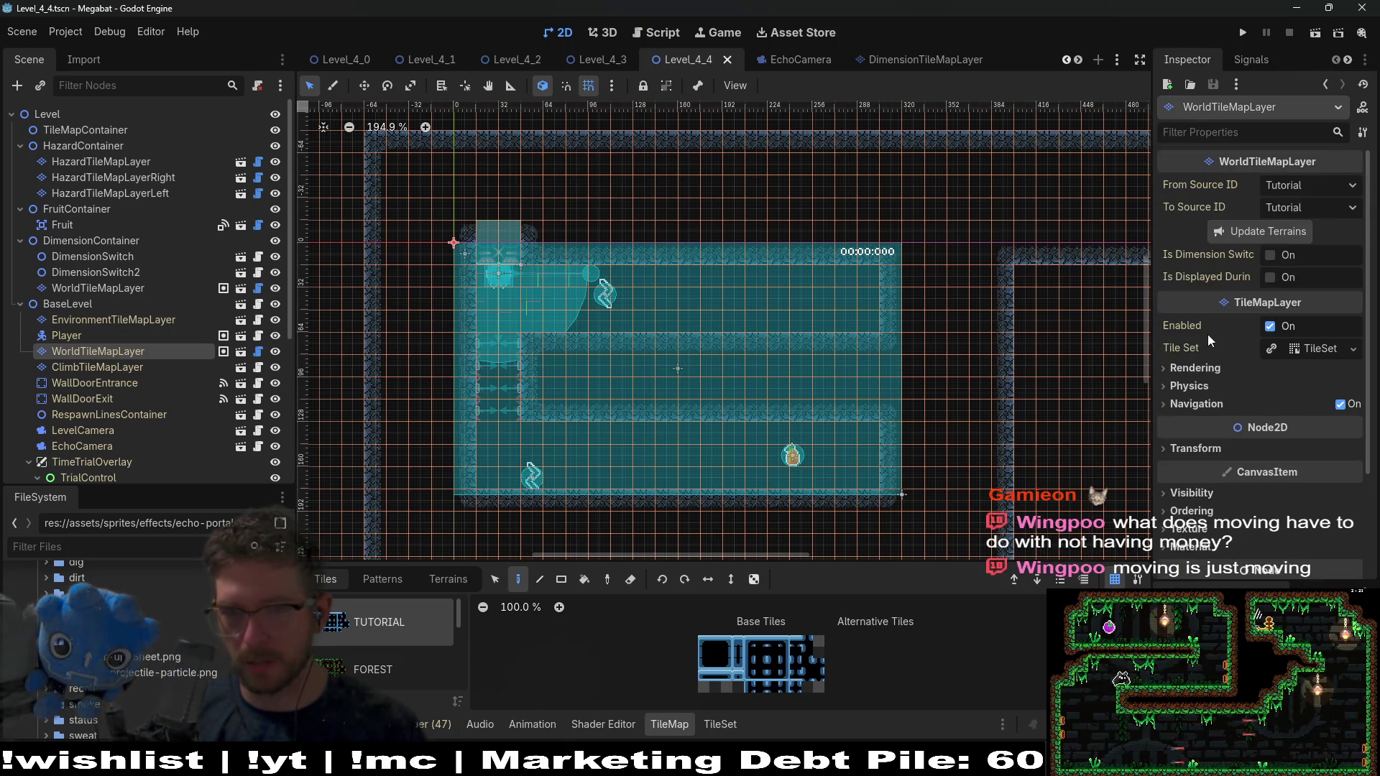
pyautogui.click(1270, 257)
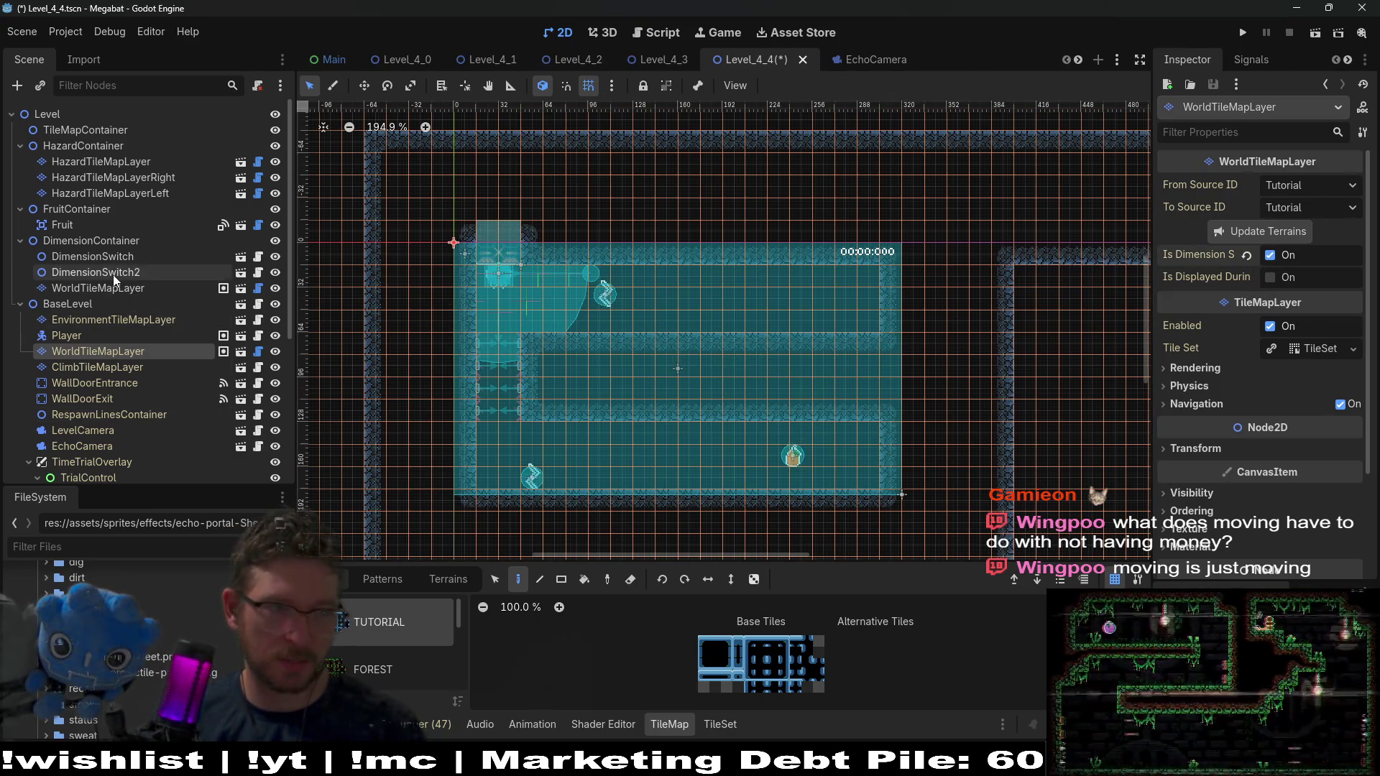
# Enable Is Dimension Switching On and Is Displayed During Echo on DimensionContainer's WorldTileMapLayer
pyautogui.click(113, 286)
pyautogui.click(1270, 255)
pyautogui.click(1269, 277)
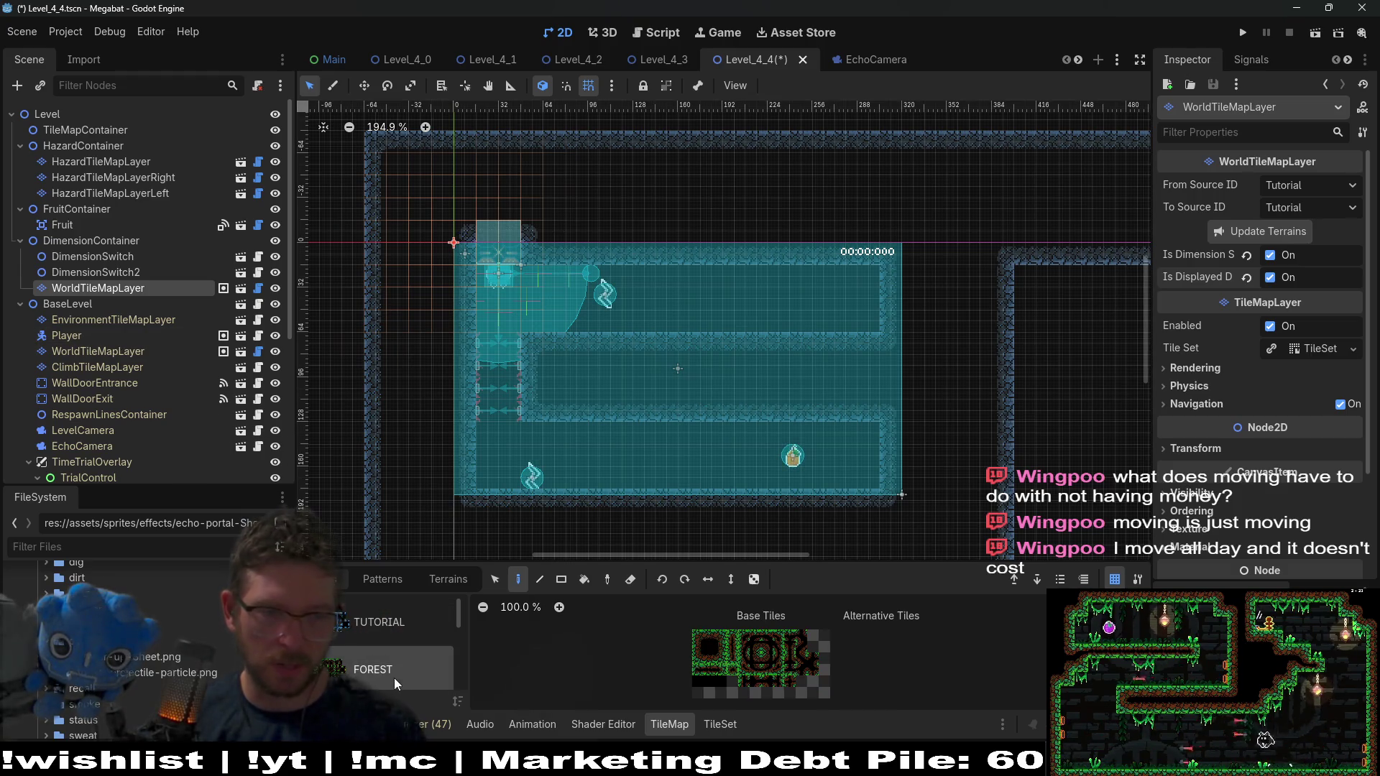
# With the FOREST terrain in rectangle mode, measure out 24x4 and 26x6 areas
pyautogui.click(450, 580)
pyautogui.click(373, 638)
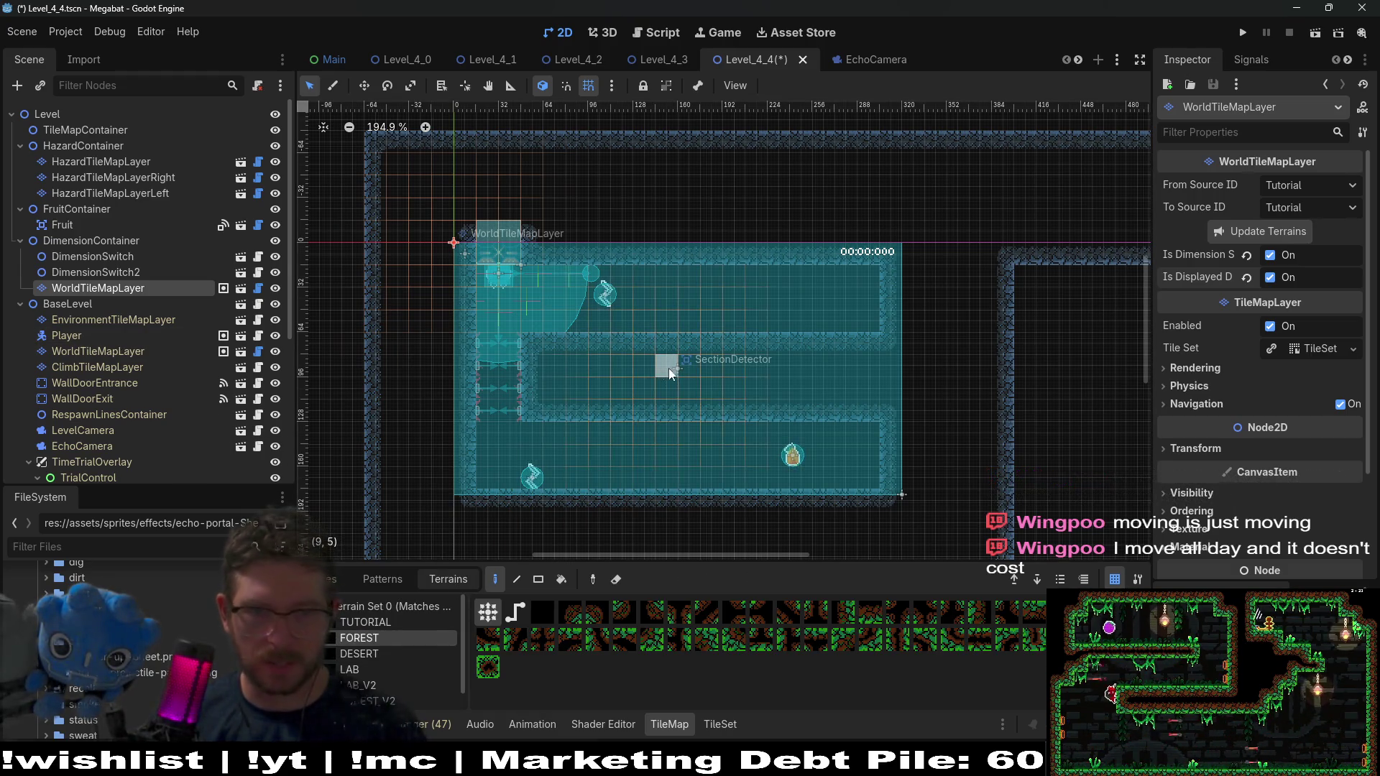
pyautogui.click(538, 579)
pyautogui.moveTo(396, 339)
pyautogui.mouseDown()
pyautogui.moveTo(874, 410)
pyautogui.moveTo(1005, 409)
pyautogui.moveTo(981, 419)
pyautogui.mouseUp()
pyautogui.moveTo(889, 149)
pyautogui.mouseDown()
pyautogui.moveTo(1013, 410)
pyautogui.moveTo(999, 413)
pyautogui.moveTo(899, 316)
pyautogui.mouseUp()
pyautogui.moveTo(912, 255)
pyautogui.mouseDown()
pyautogui.moveTo(601, 176)
pyautogui.moveTo(364, 145)
pyautogui.mouseUp()
# Measure out a 3x12 terrain strip, then save Level_4_4
pyautogui.scroll(-3, 418, 396)
pyautogui.moveTo(366, 372)
pyautogui.mouseDown()
pyautogui.moveTo(493, 402)
pyautogui.moveTo(937, 424)
pyautogui.moveTo(991, 441)
pyautogui.mouseUp()
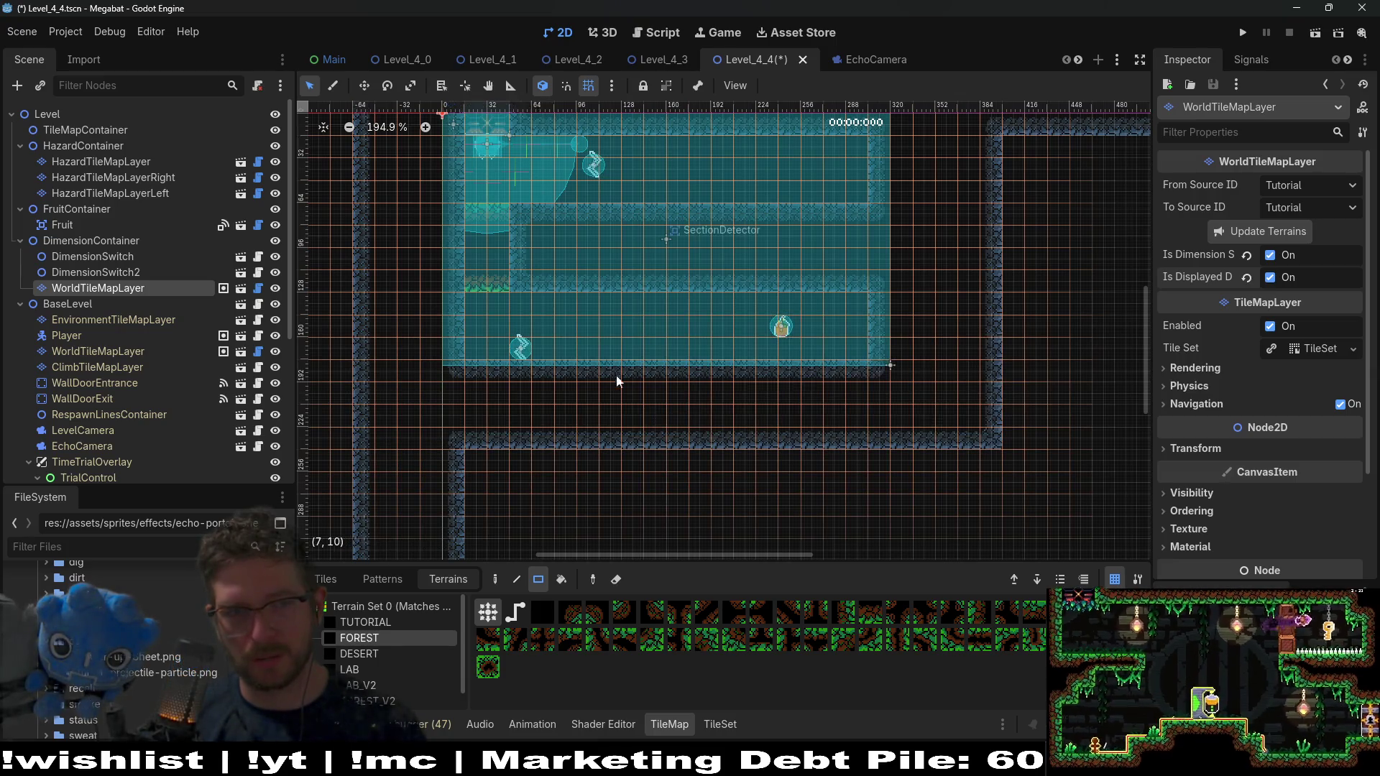
pyautogui.scroll(1, 647, 309)
pyautogui.hscroll(-1, 647, 309)
pyautogui.moveTo(405, 159)
pyautogui.mouseDown()
pyautogui.moveTo(471, 445)
pyautogui.moveTo(493, 479)
pyautogui.mouseUp()
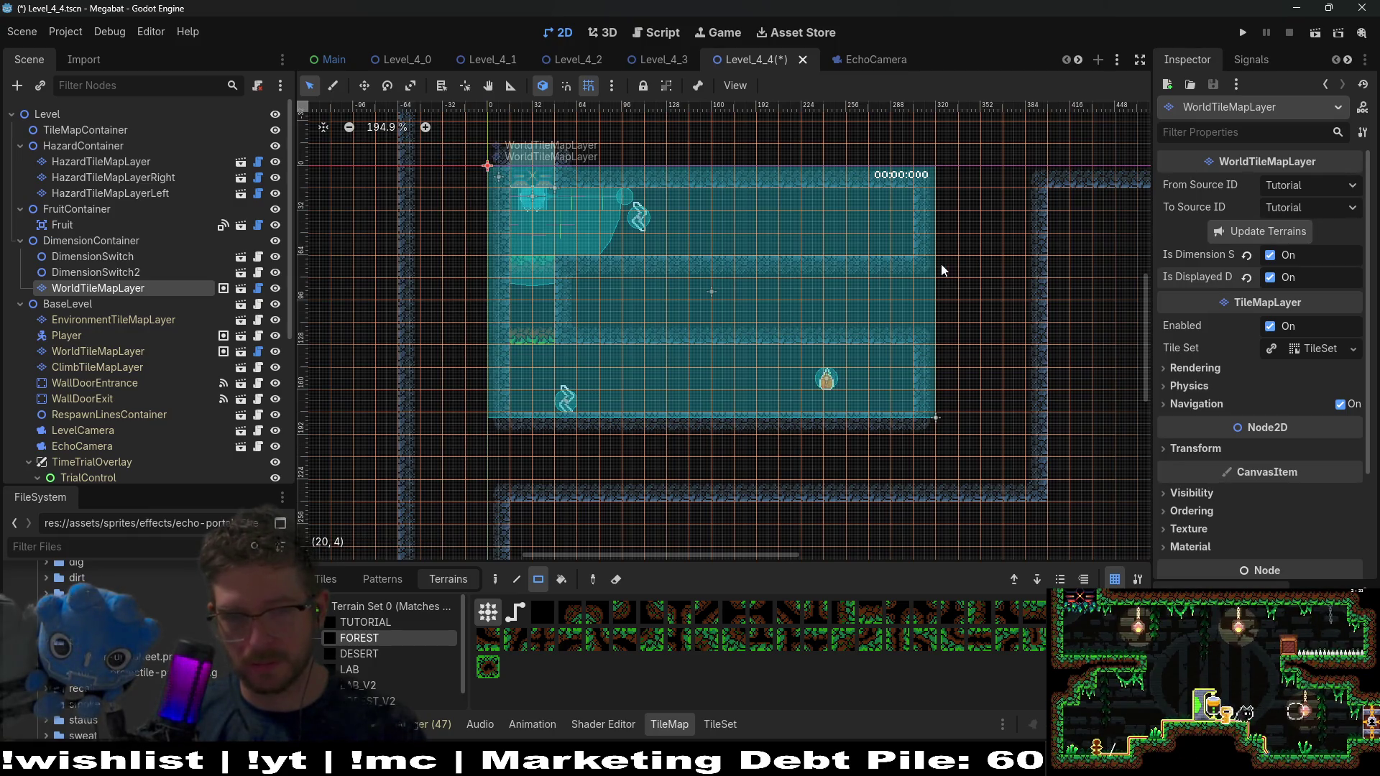
pyautogui.scroll(-2, 760, 273)
pyautogui.scroll(2, 806, 331)
pyautogui.hscroll(1, 806, 331)
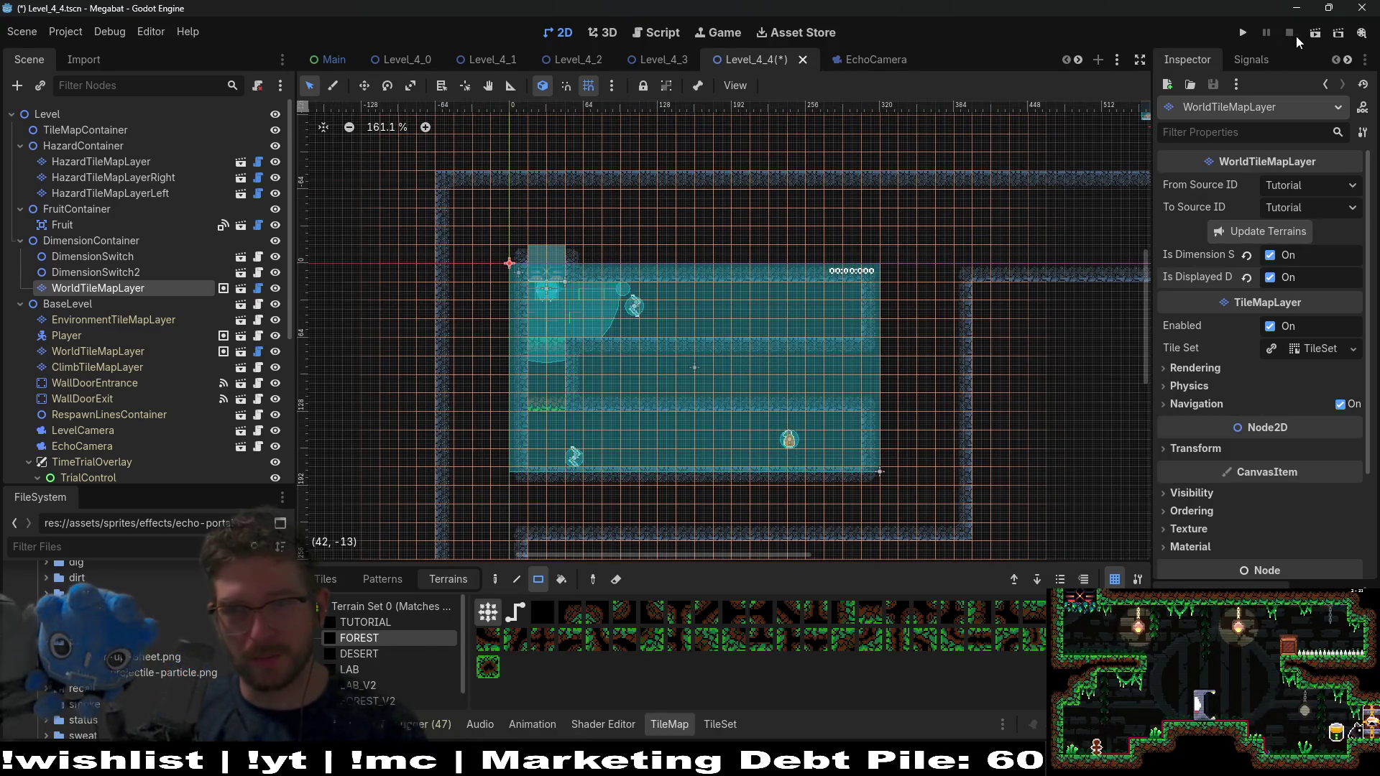
pyautogui.hotkey('ctrl', 's')
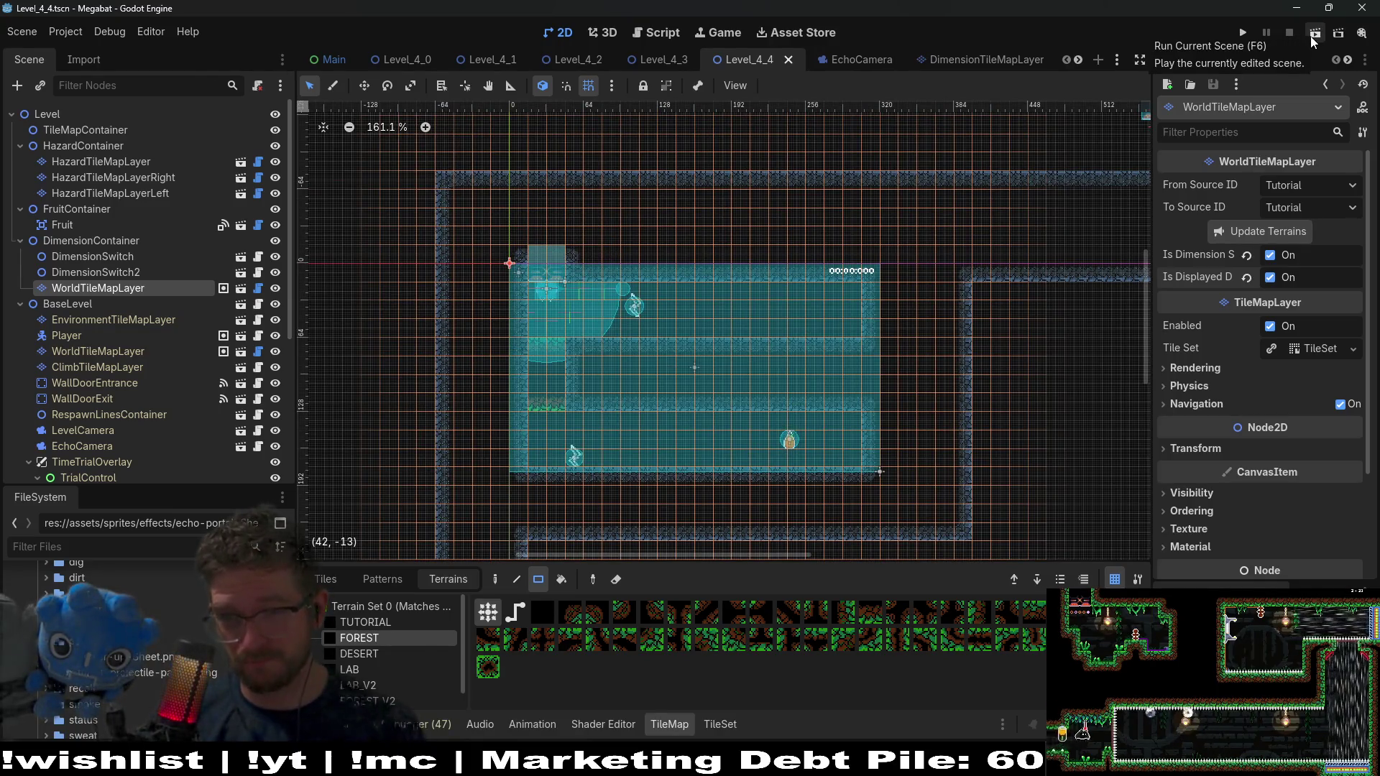
# Test-run Level_4_4 in the Megabat game window, then close the game
pyautogui.click(1311, 37)
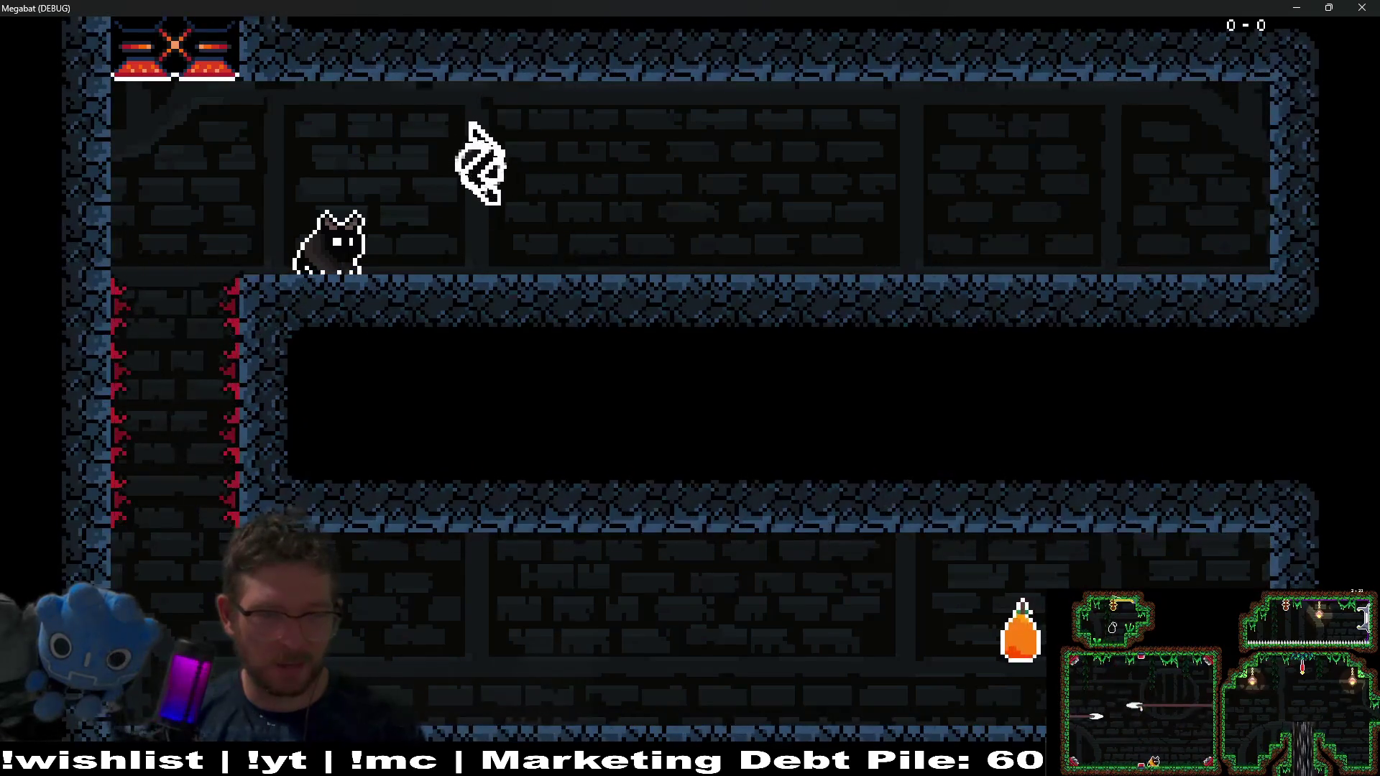
pyautogui.click(1363, 8)
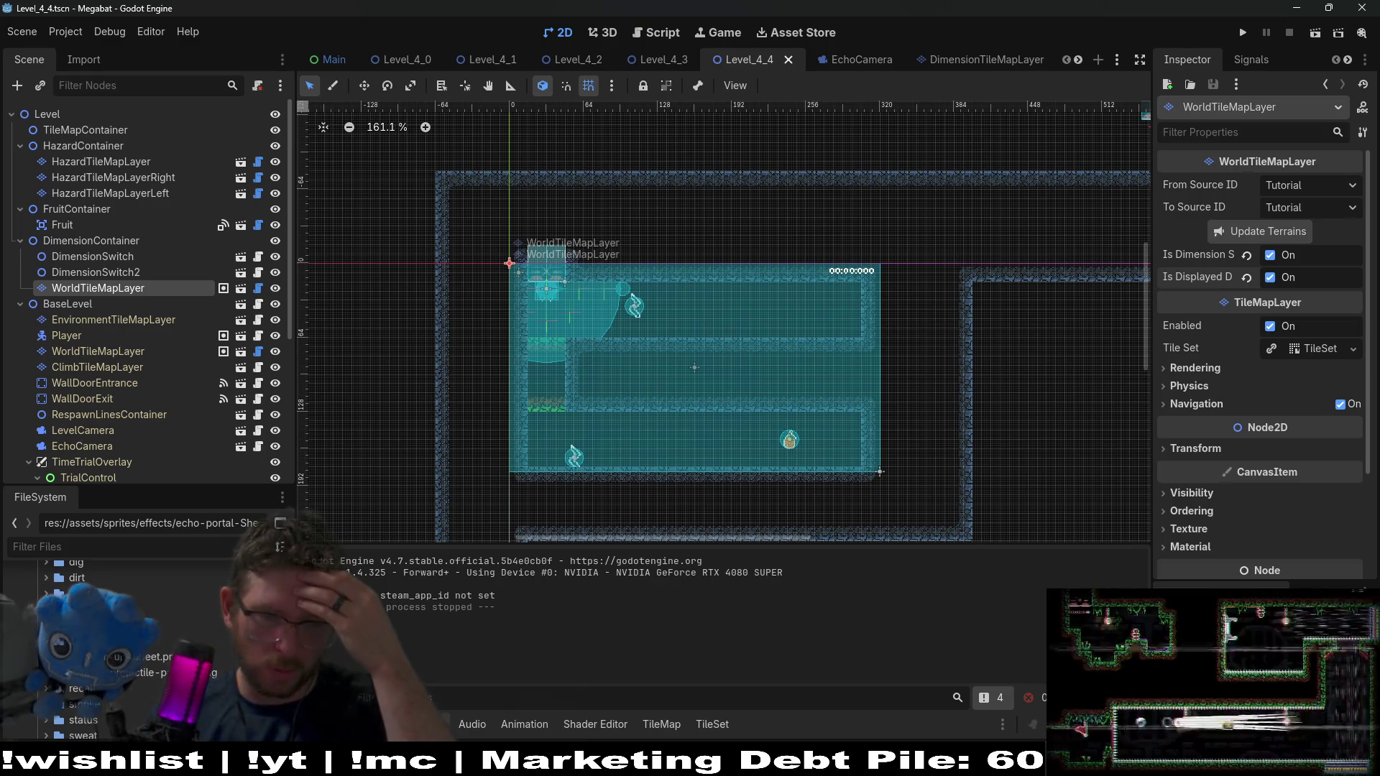
# Open the debugger's Errors list and jump to the set_current_pattern code behind the errors
pyautogui.click(425, 724)
pyautogui.click(425, 519)
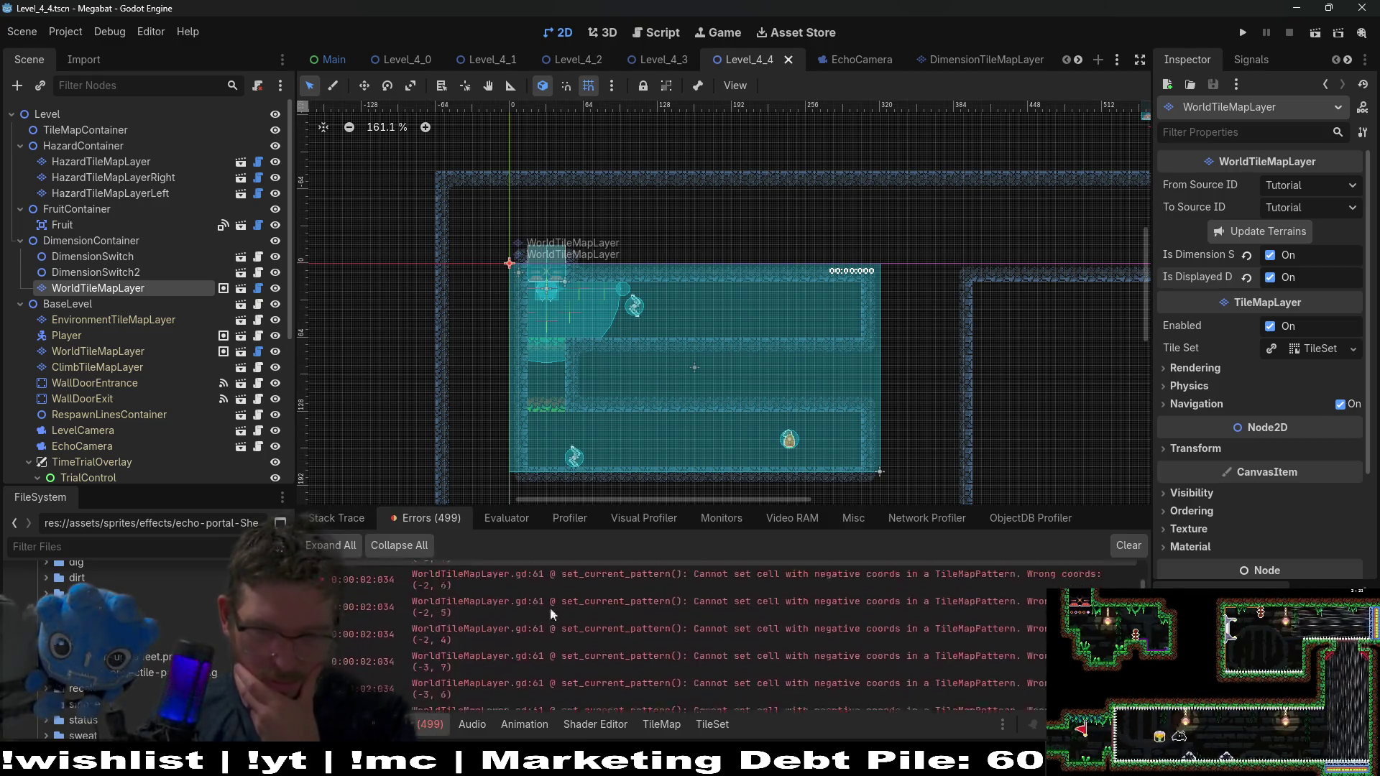
pyautogui.doubleClick(602, 666)
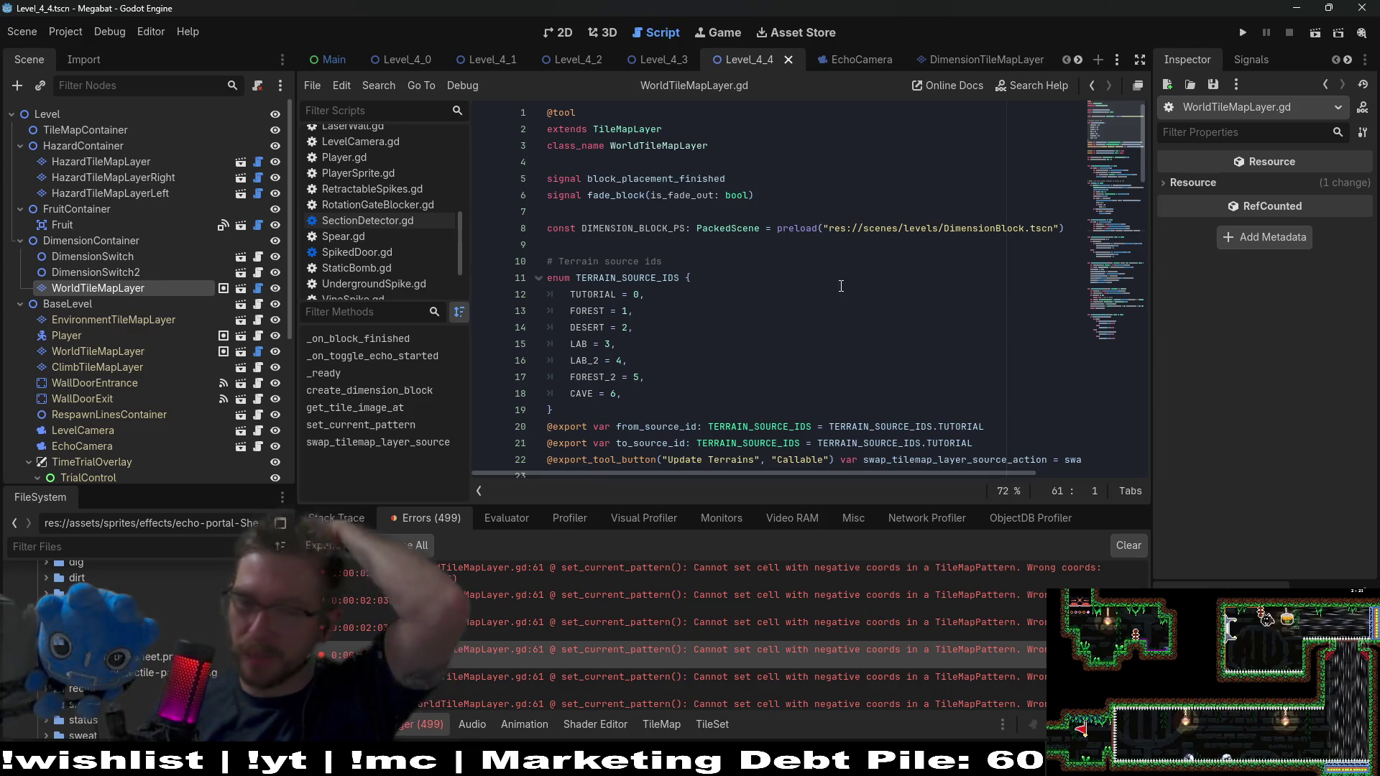
pyautogui.scroll(-4, 847, 291)
pyautogui.scroll(-4, 840, 288)
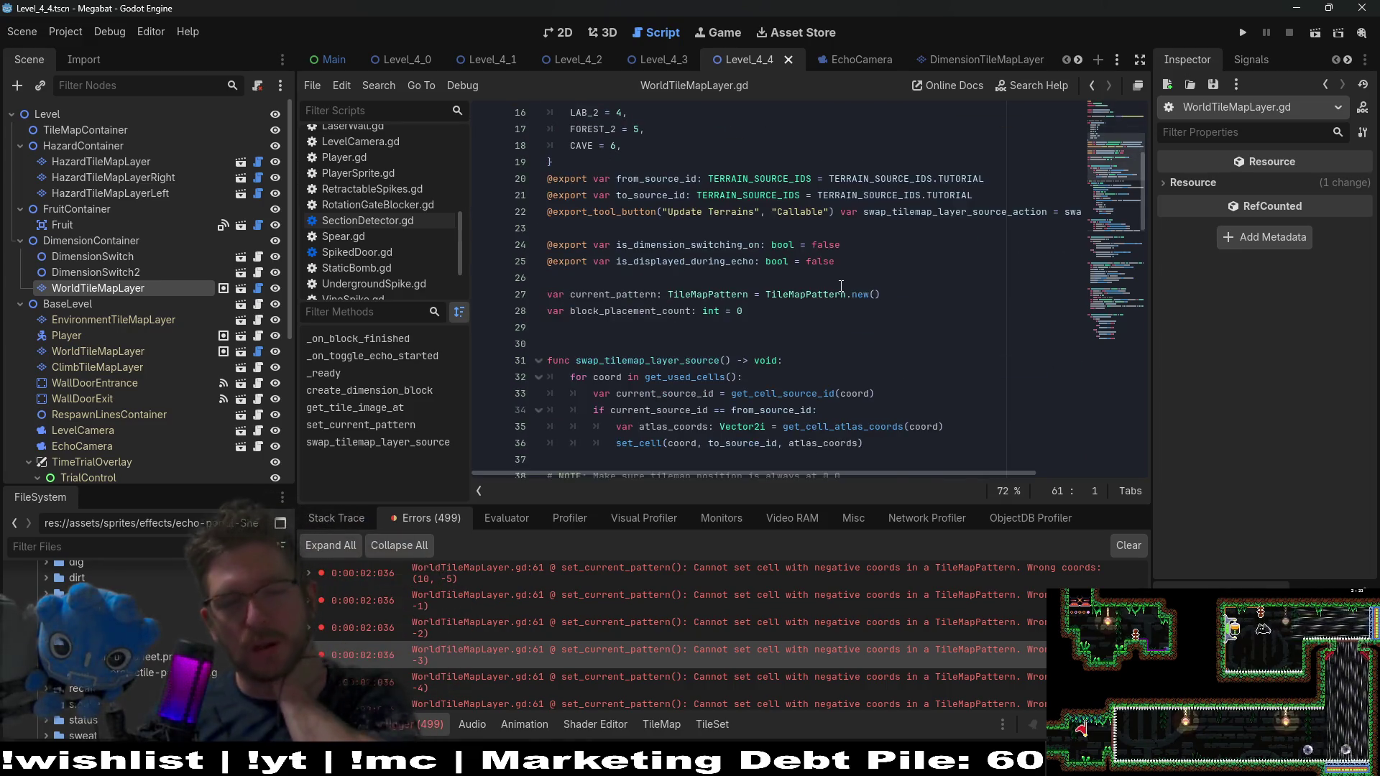
pyautogui.scroll(-2, 837, 396)
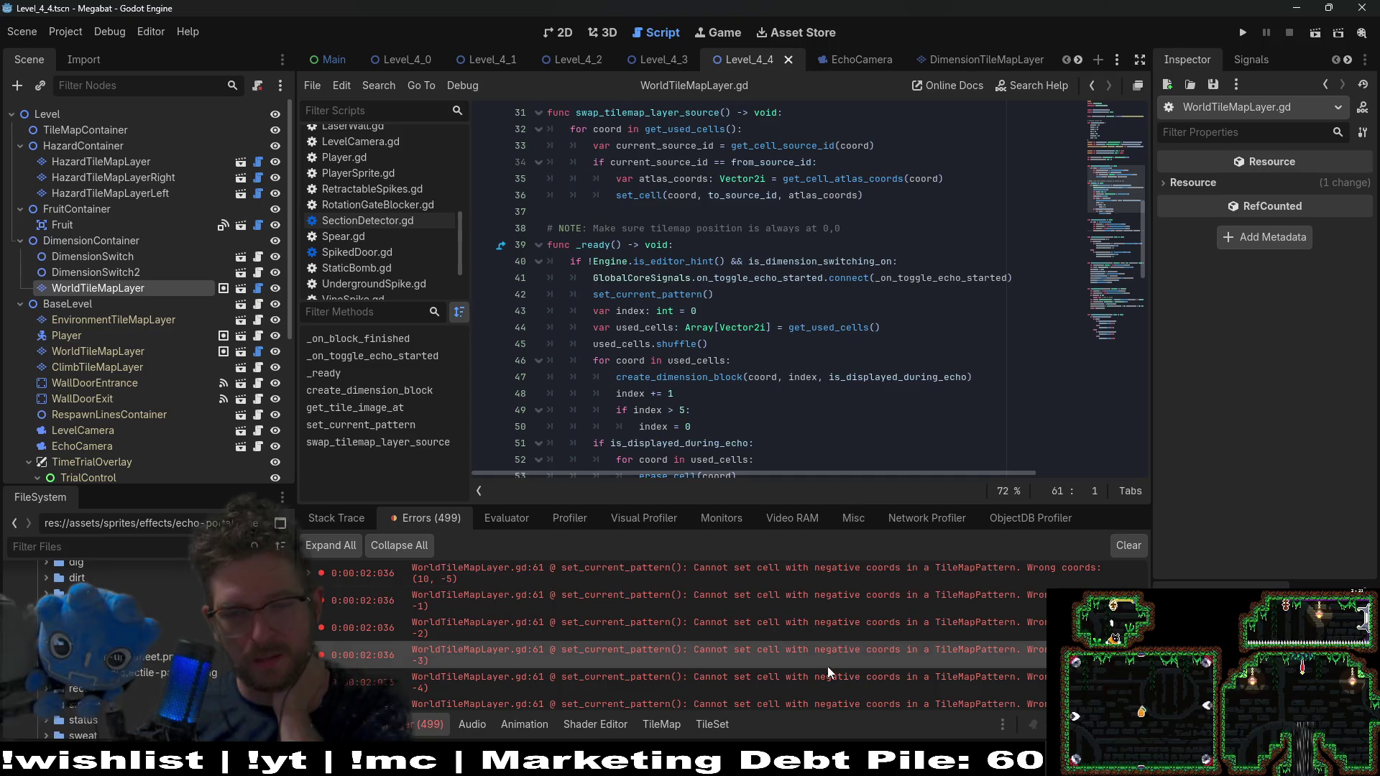
pyautogui.scroll(1, 837, 611)
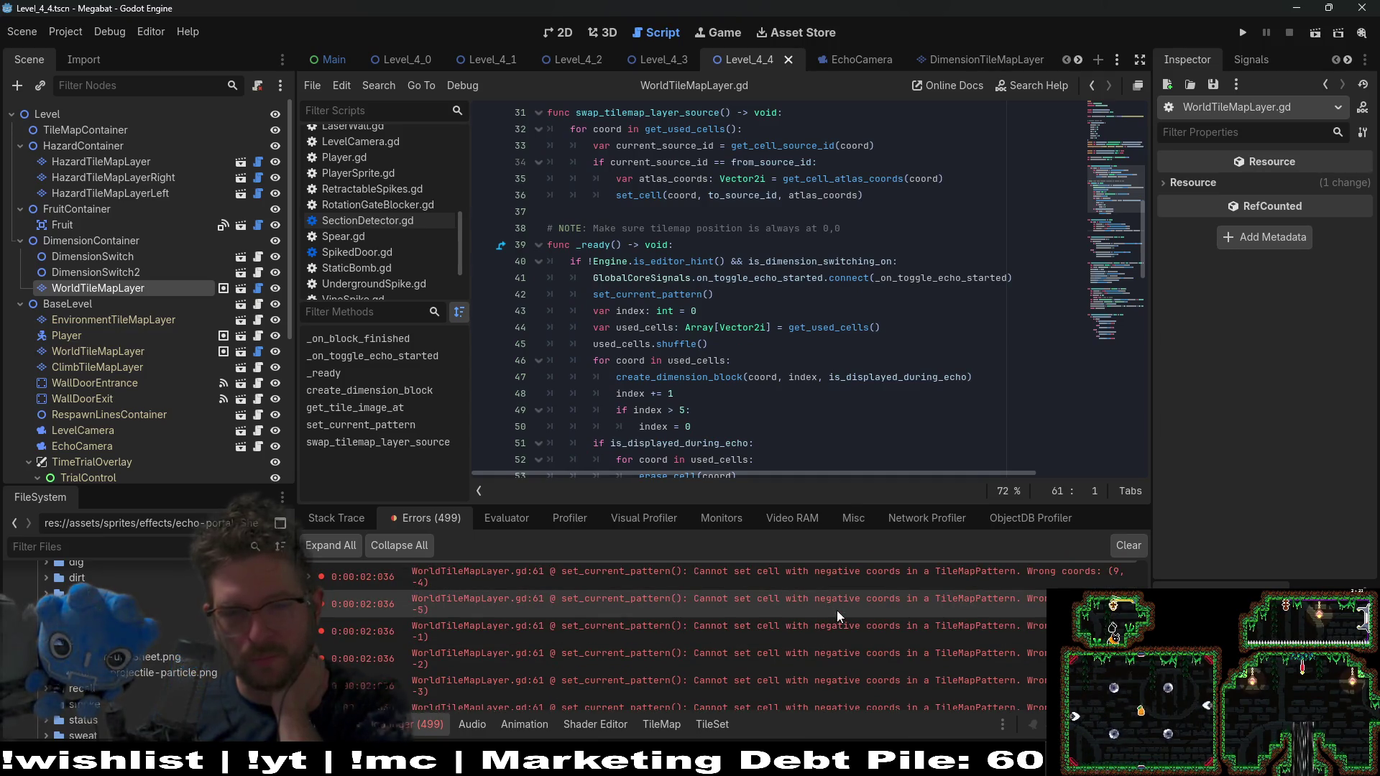
pyautogui.scroll(-1, 837, 610)
pyautogui.click(819, 627)
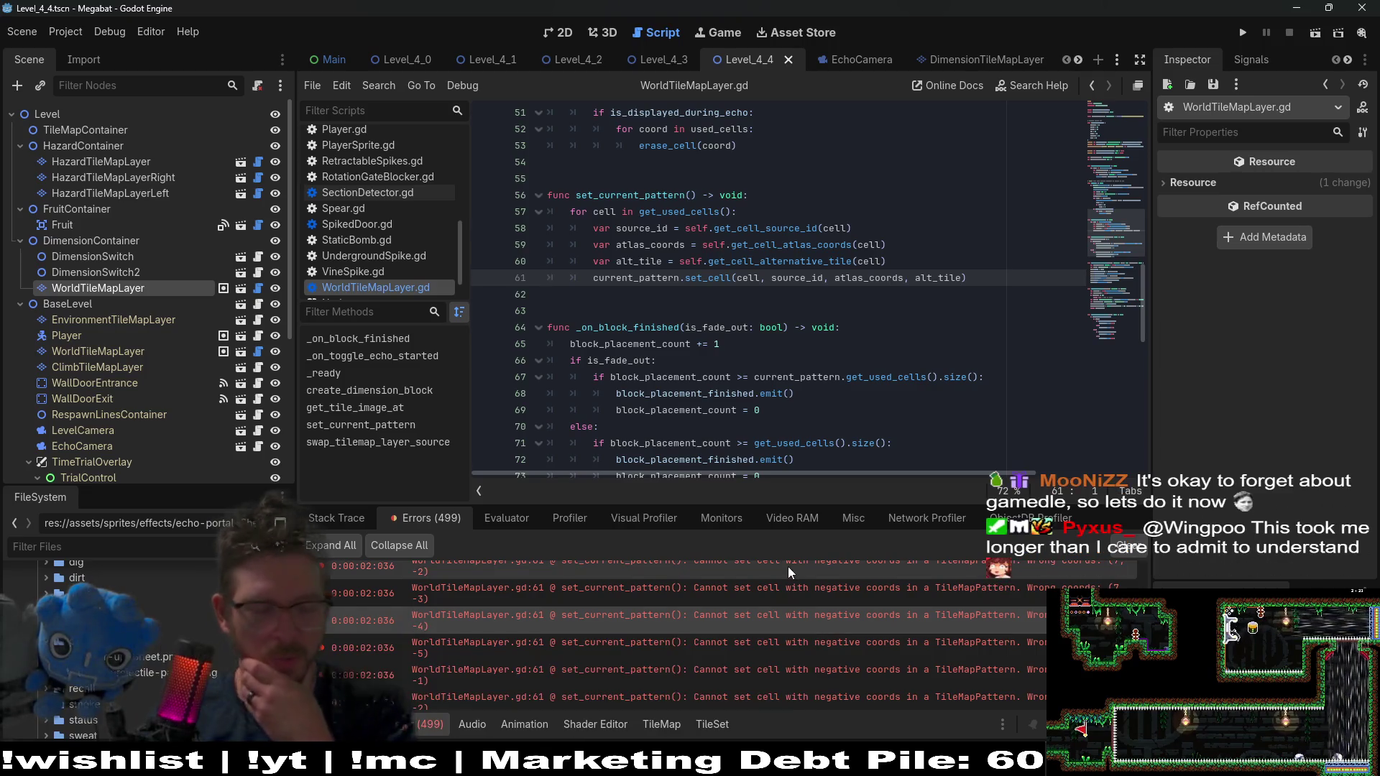
# Comment out the whole set_current_pattern function in WorldTileMapLayer.gd
pyautogui.moveTo(787, 566)
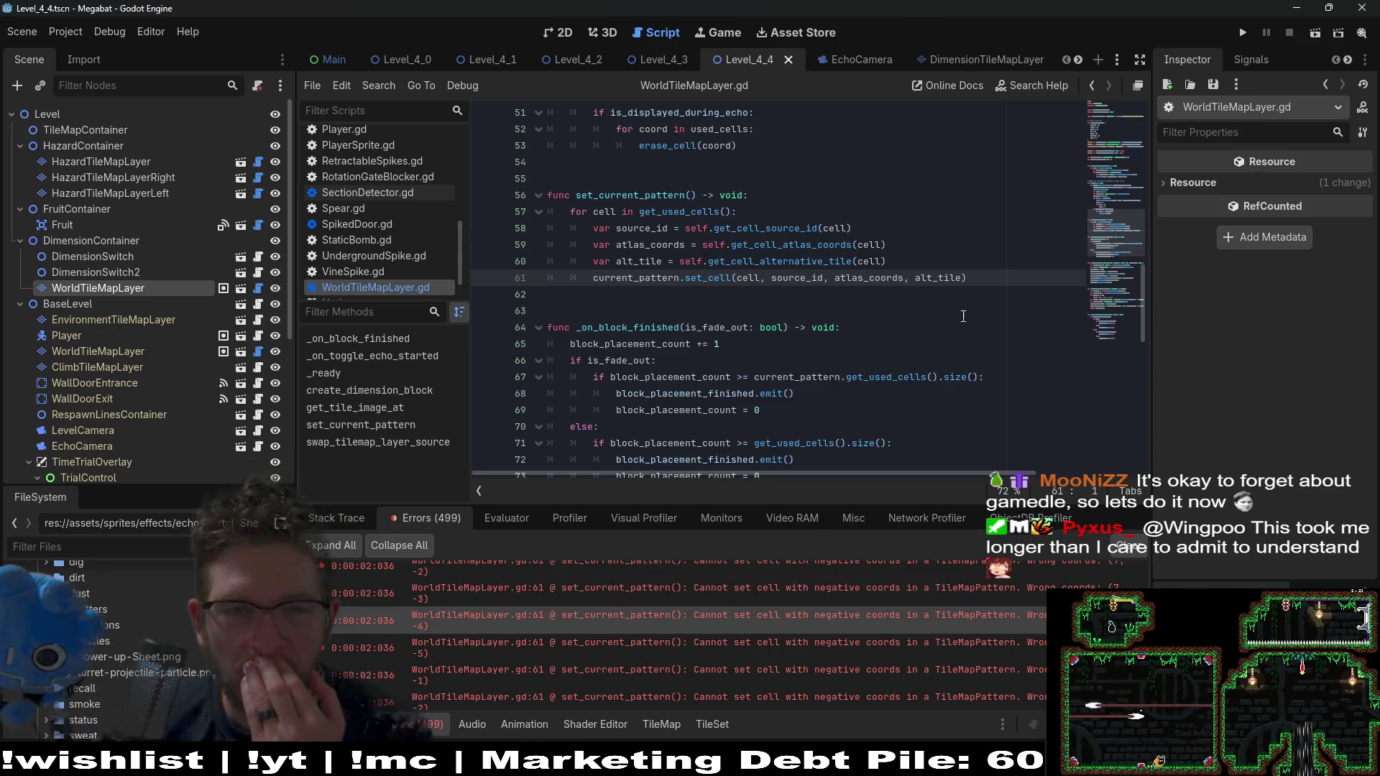
pyautogui.moveTo(970, 277); pyautogui.dragTo(550, 194)
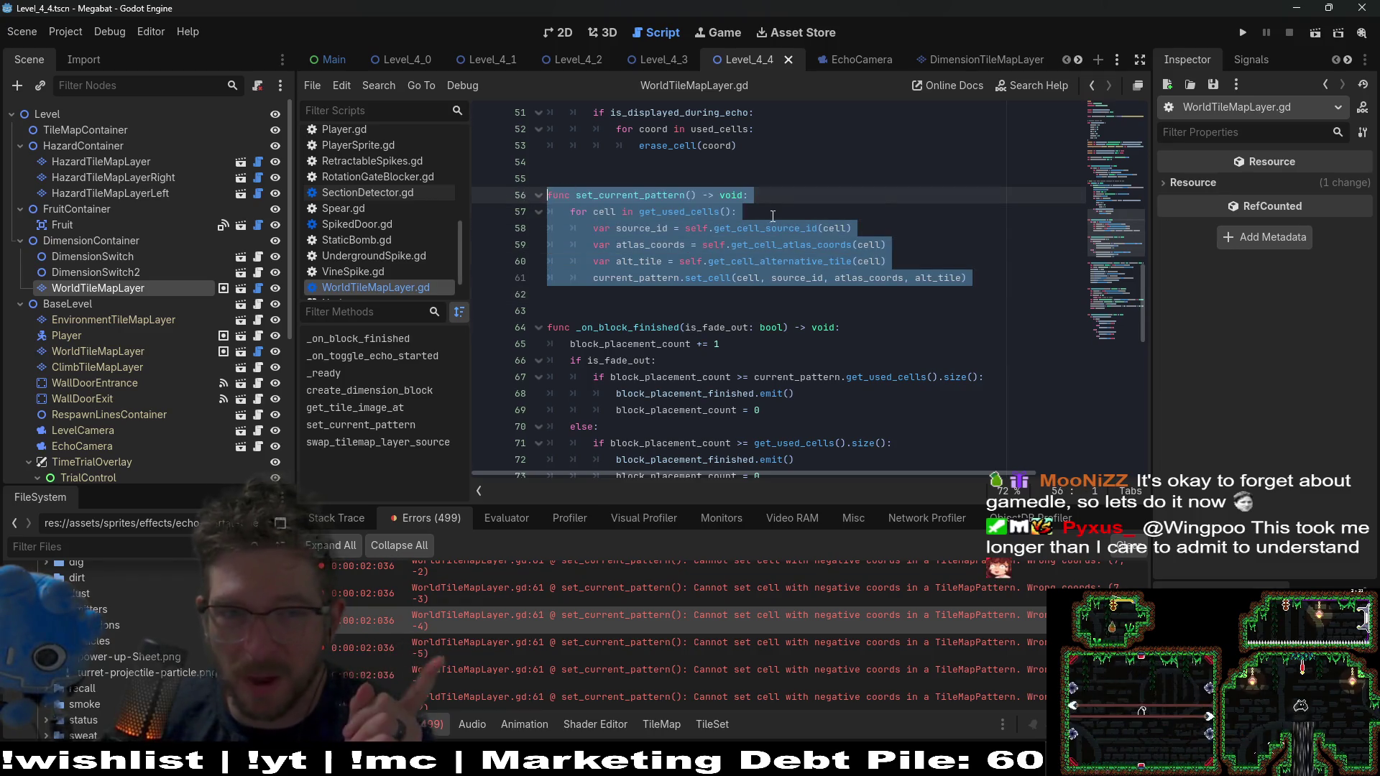
pyautogui.scroll(3, 773, 215)
pyautogui.hotkey('ctrl', 'k')
pyautogui.scroll(3, 776, 299)
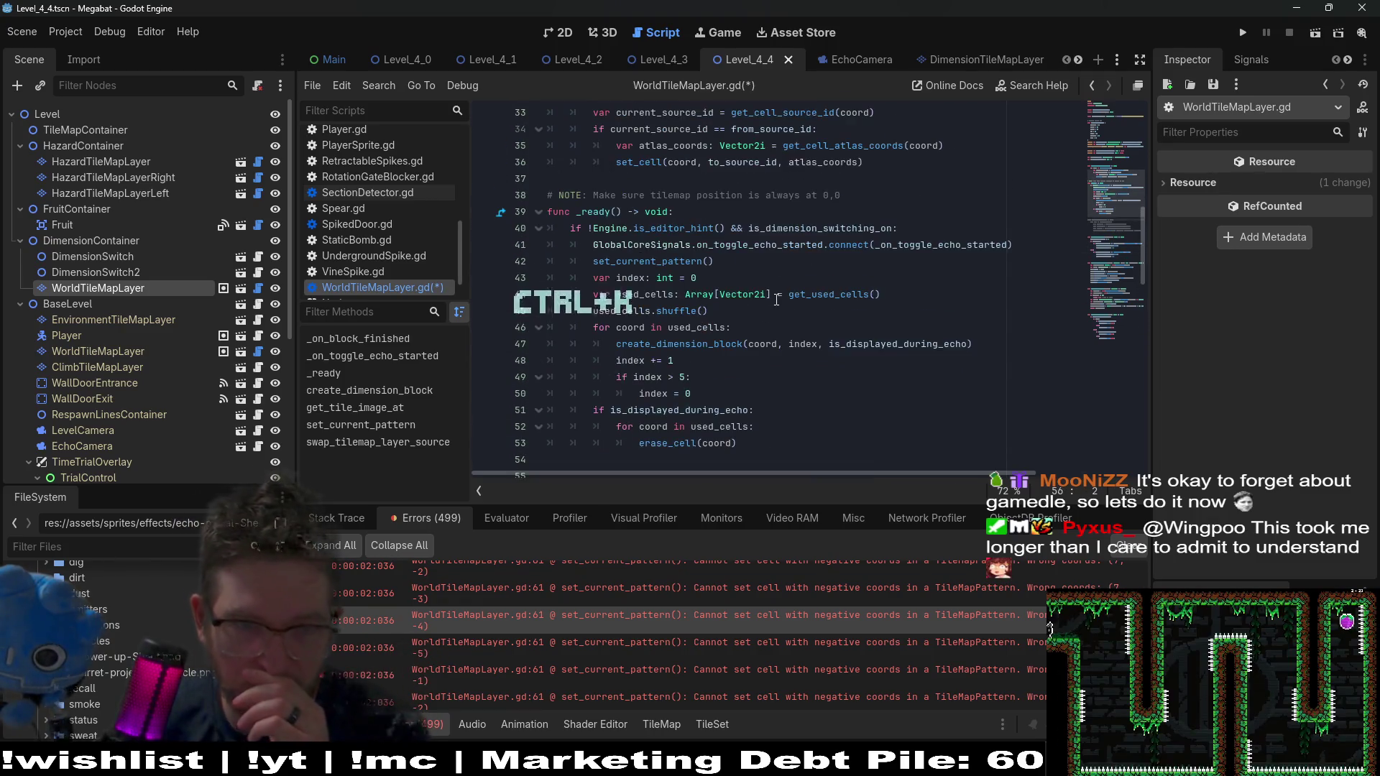
# Comment out the set_current_pattern call on line 42 and save, then undo that change
pyautogui.click(638, 262)
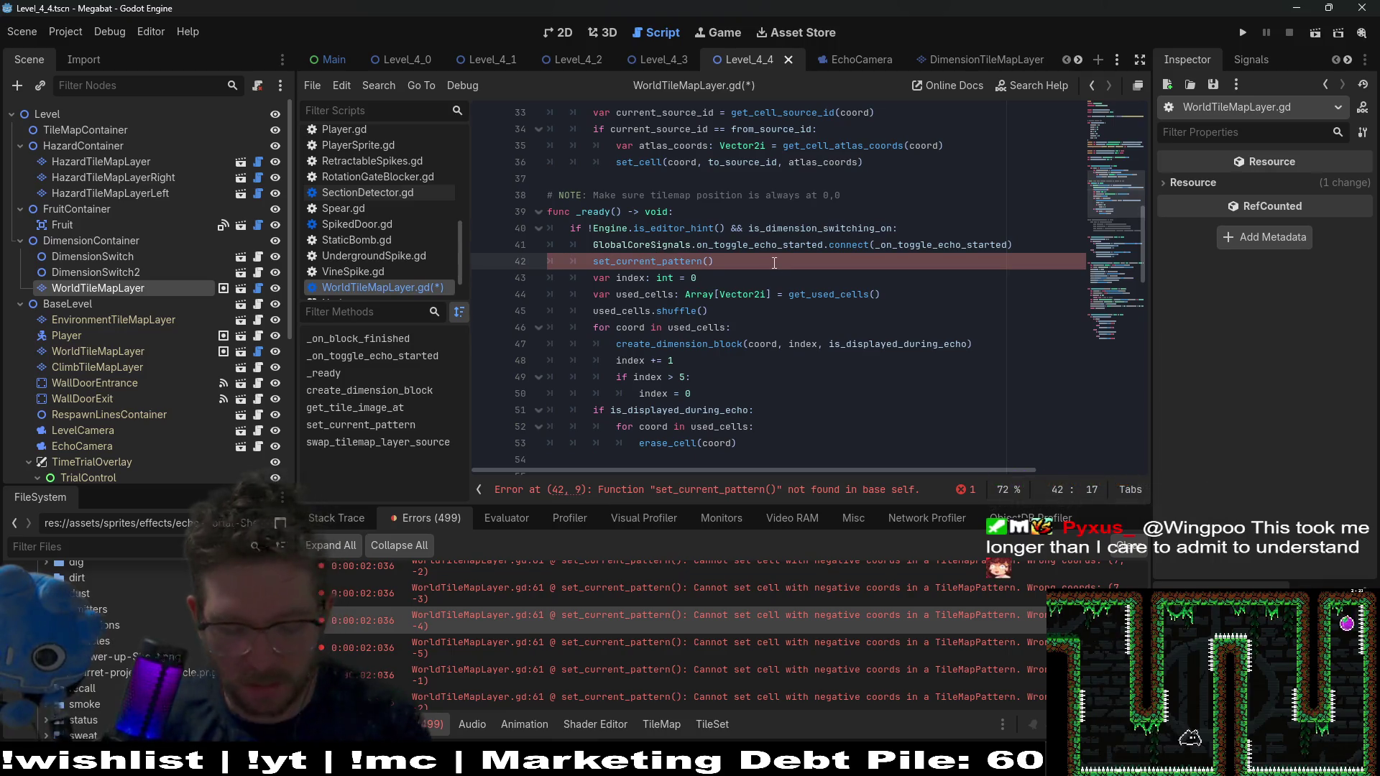
pyautogui.hotkey('ctrl', 'k')
pyautogui.hotkey('ctrl', 's')
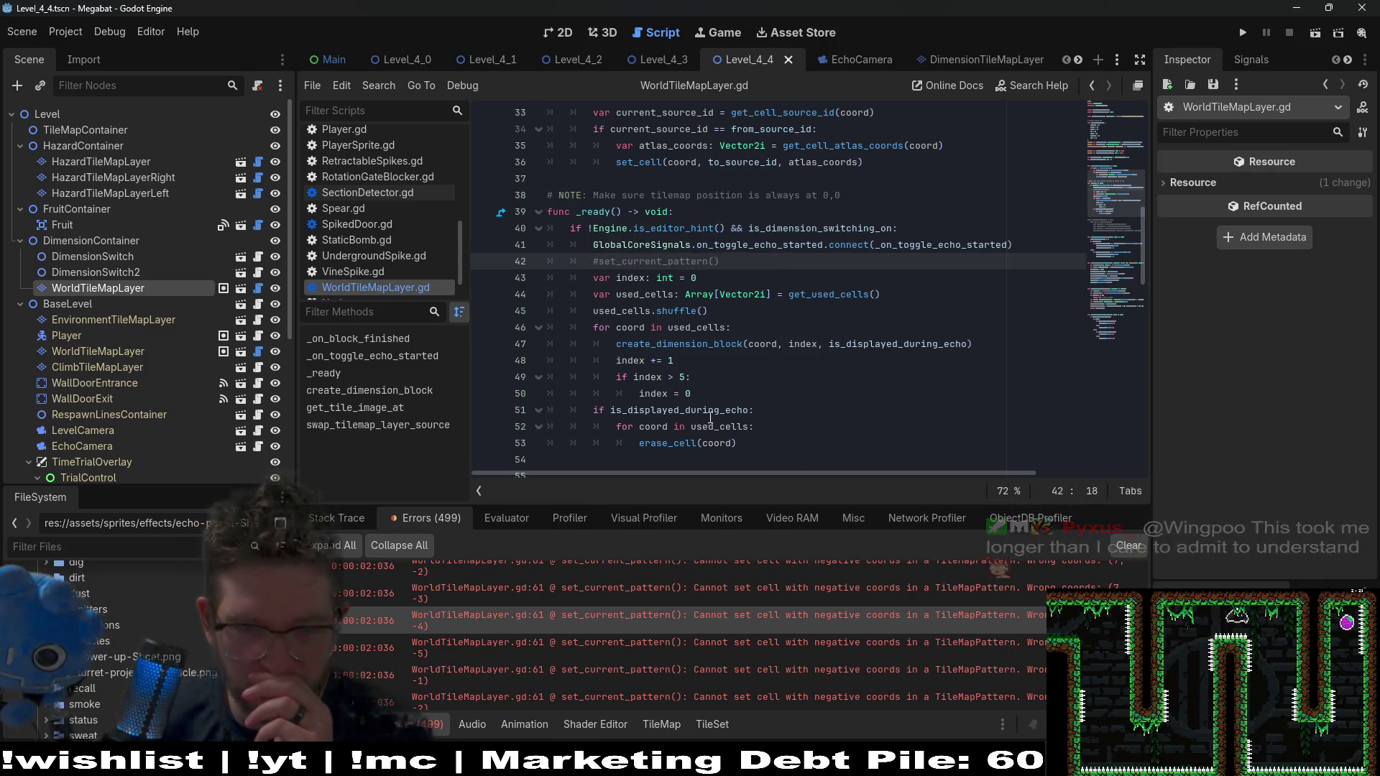
pyautogui.doubleClick(667, 443)
pyautogui.scroll(-2, 786, 370)
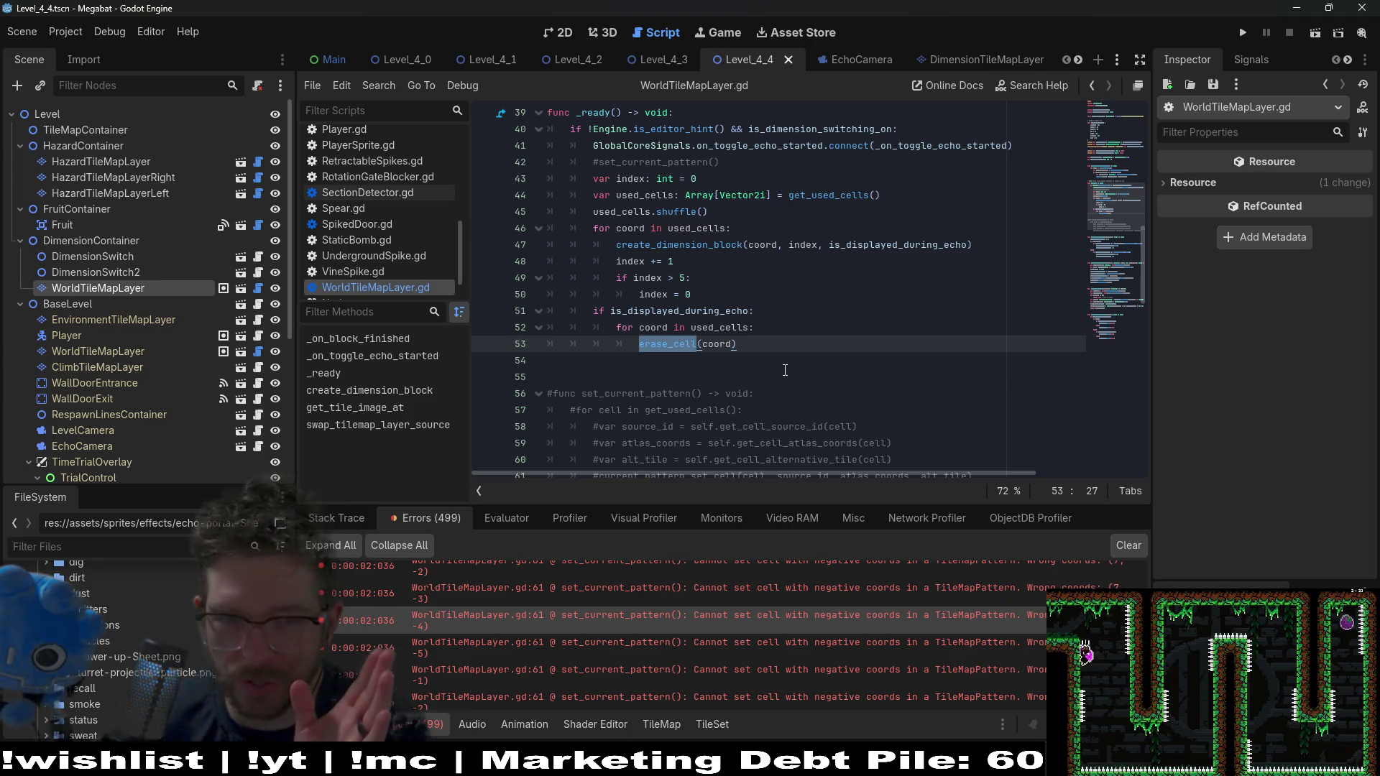
pyautogui.click(747, 346)
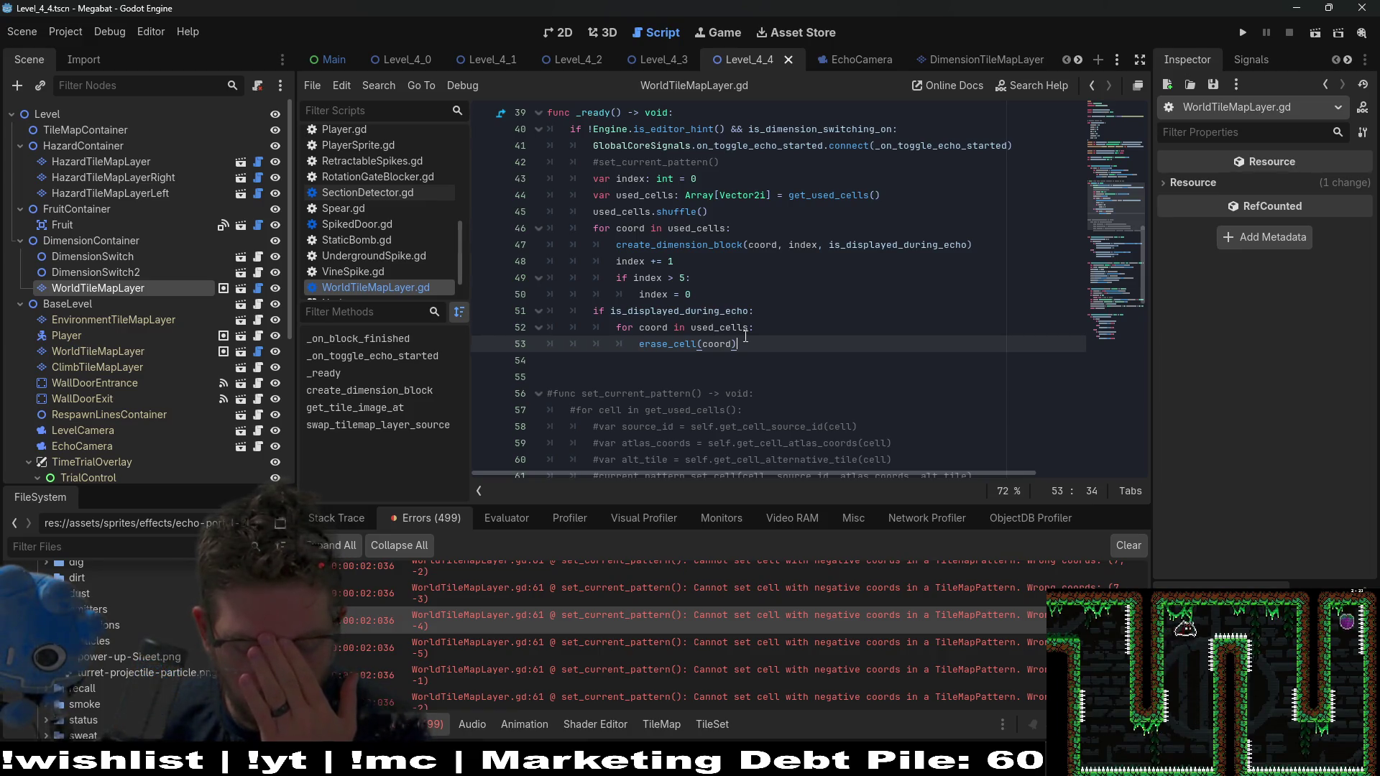
pyautogui.click(730, 365)
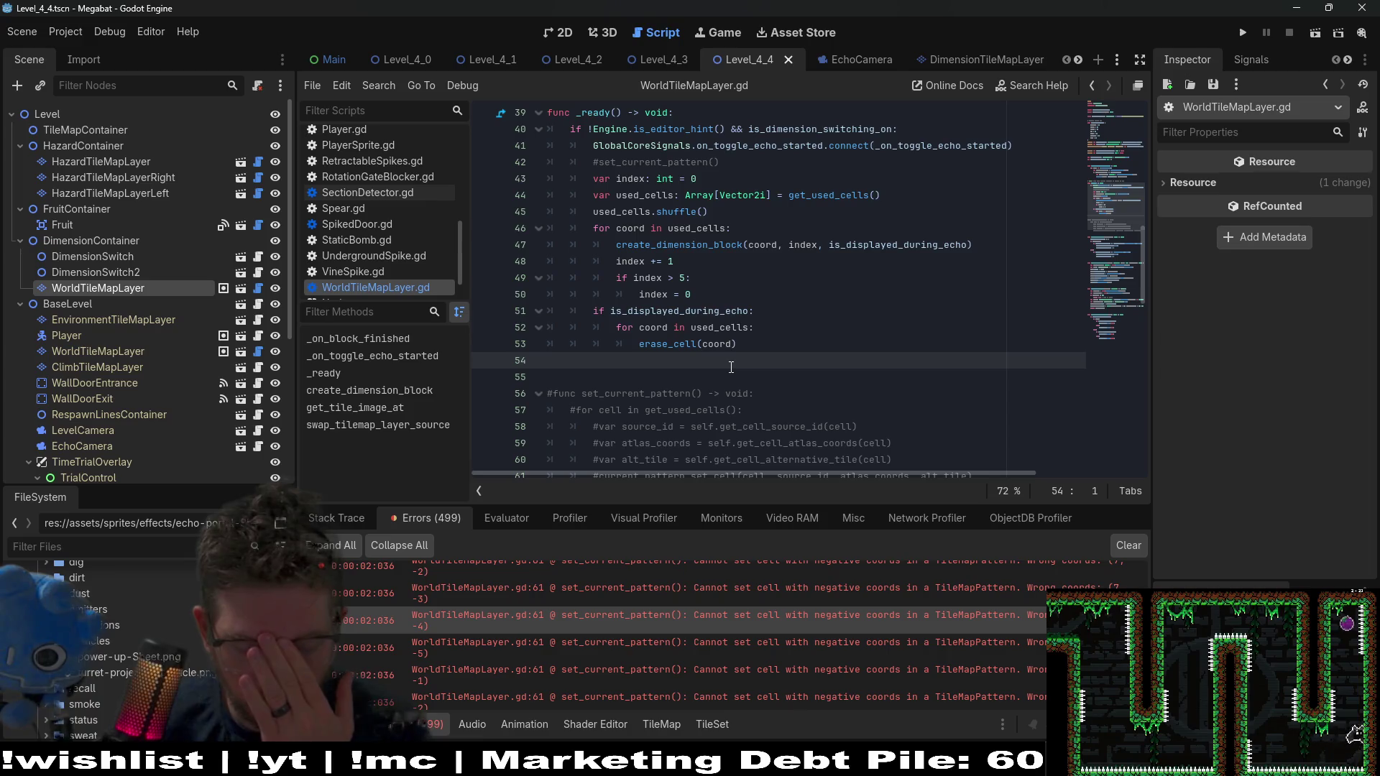
pyautogui.hotkey('ctrl', 'z')
pyautogui.hotkey('ctrl', 'z')
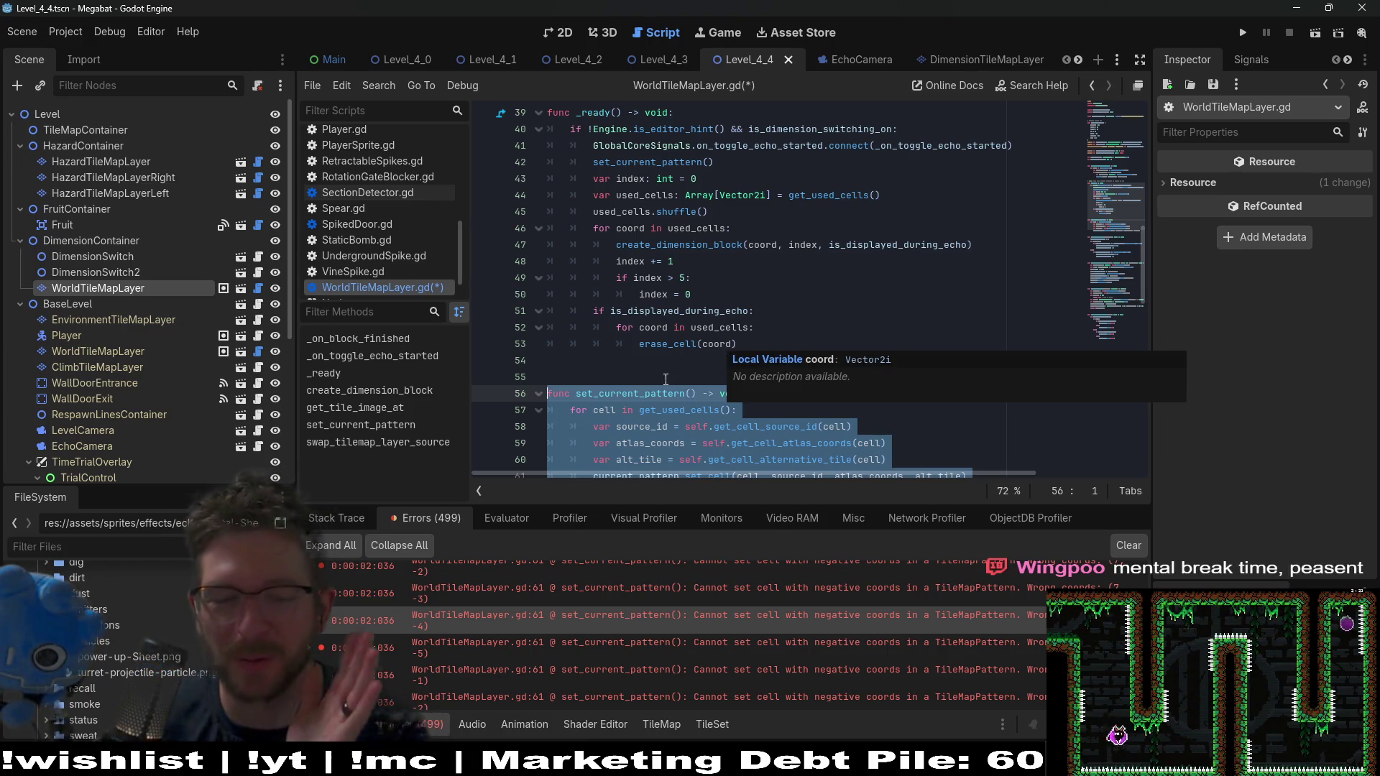
pyautogui.click(775, 311)
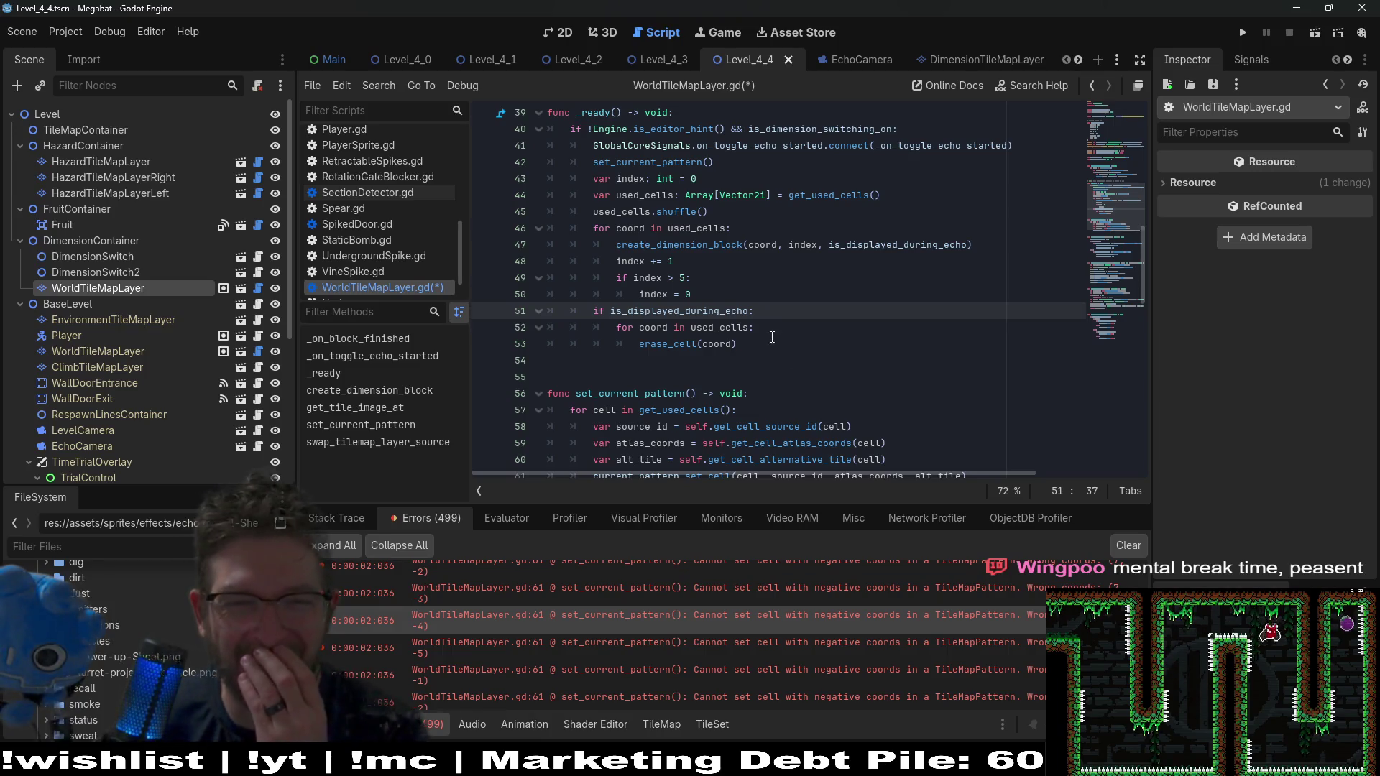
# Save WorldTileMapLayer.gd with set_current_pattern restored
pyautogui.scroll(1, 808, 351)
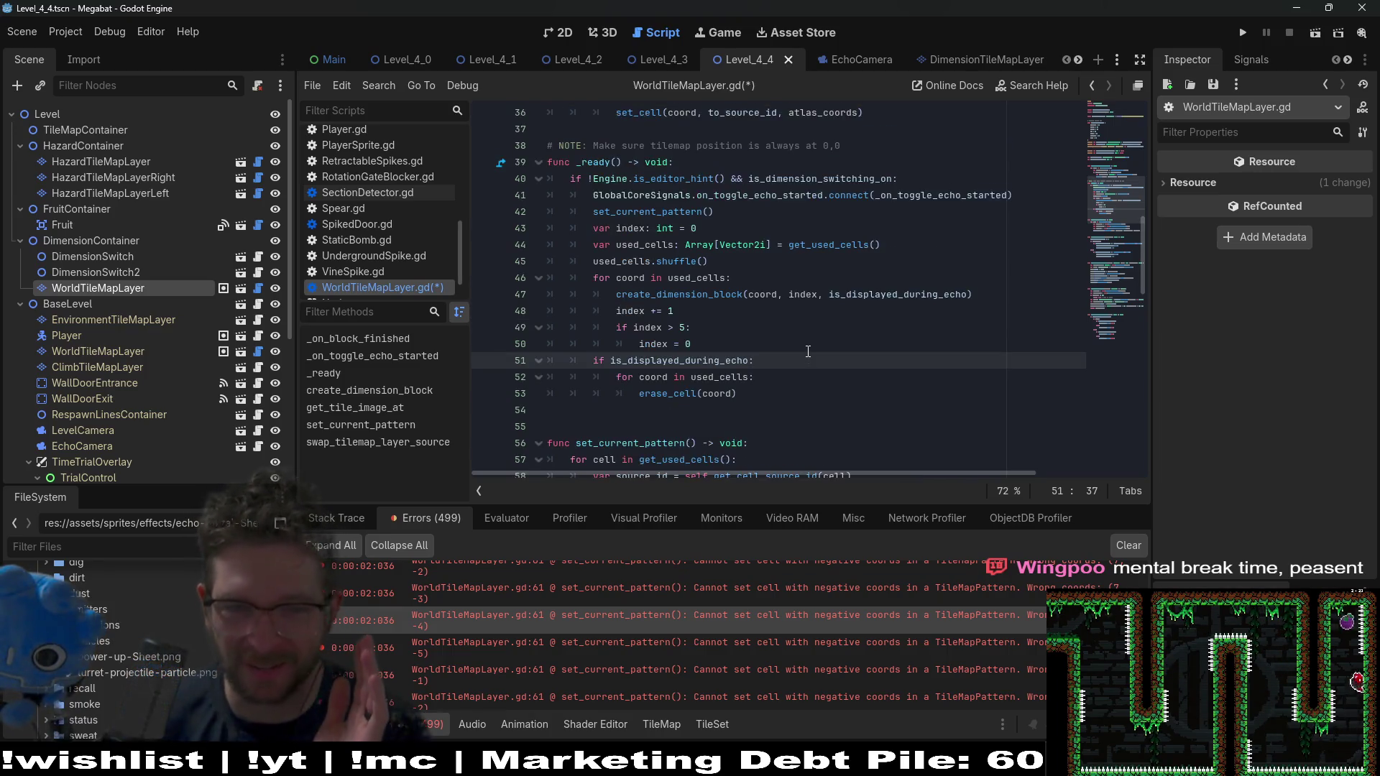
pyautogui.scroll(-3, 808, 351)
pyautogui.scroll(1, 805, 339)
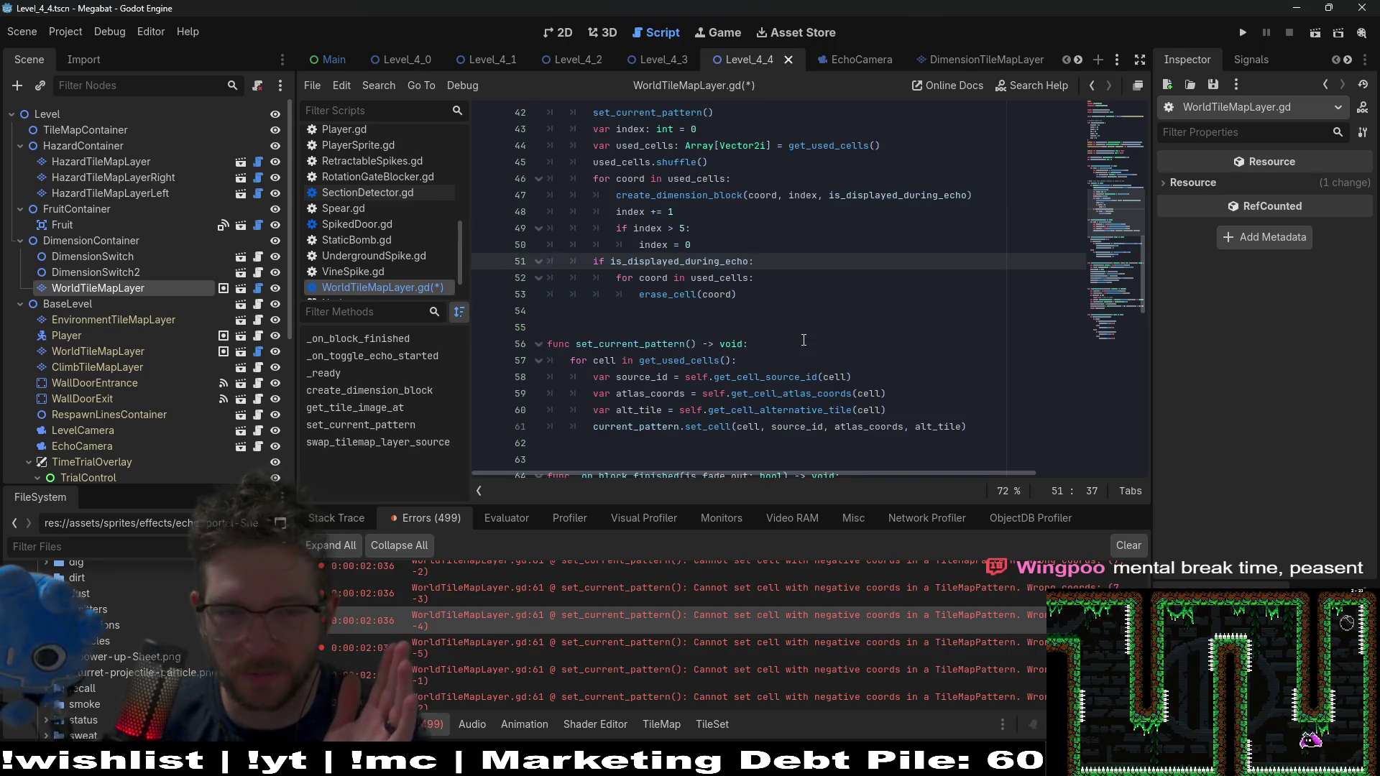
pyautogui.scroll(2, 801, 339)
pyautogui.scroll(3, 599, 283)
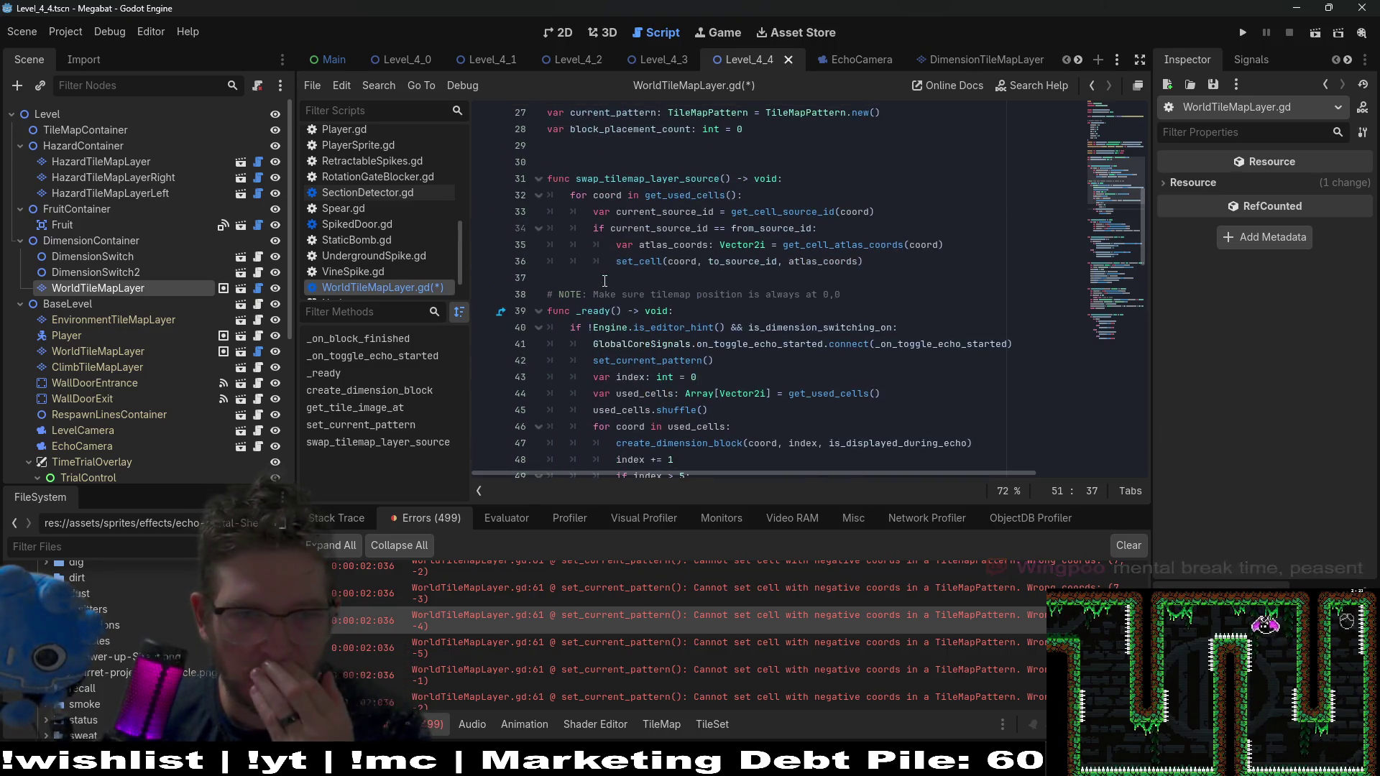
pyautogui.click(604, 279)
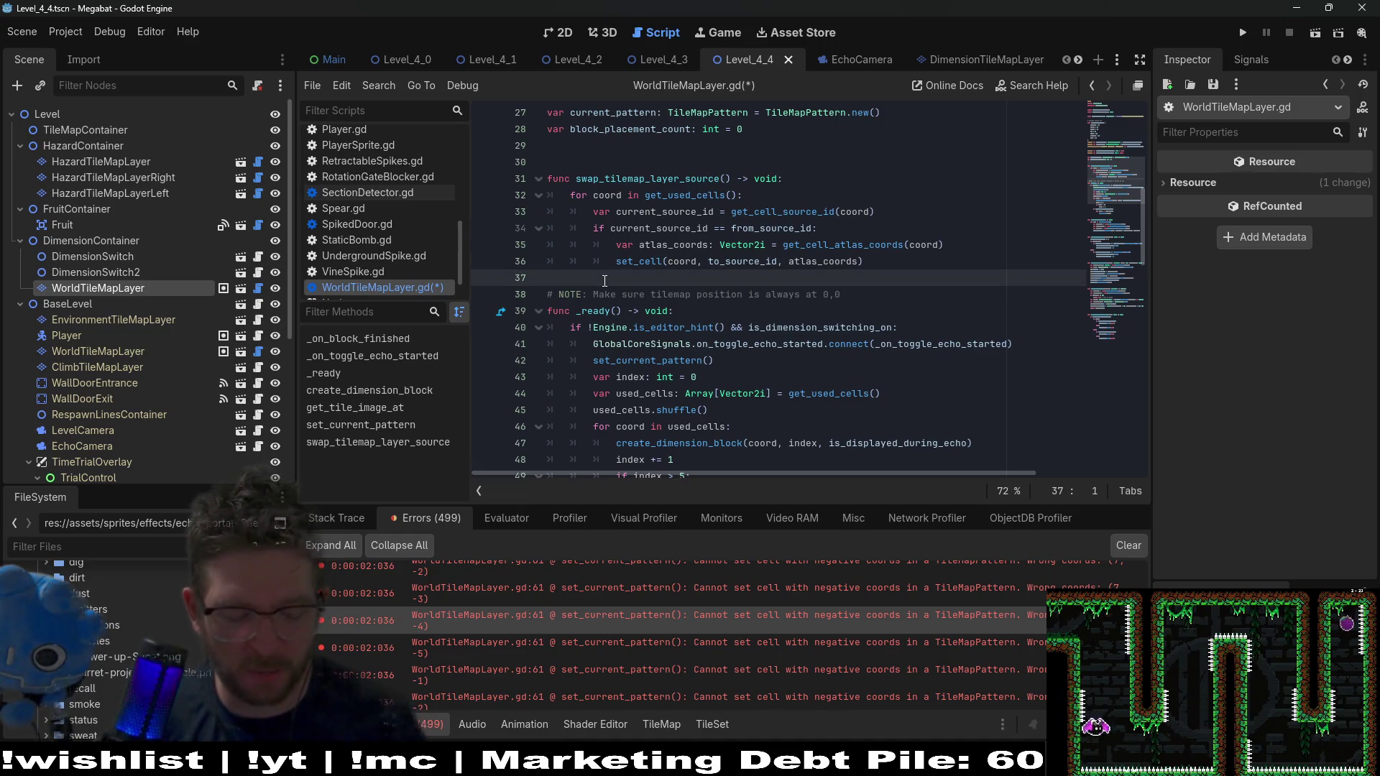
pyautogui.hotkey('ctrl', 's')
# Review the _ready loop, highlighting the erase_cell call and used_cells usages
pyautogui.scroll(-4, 604, 279)
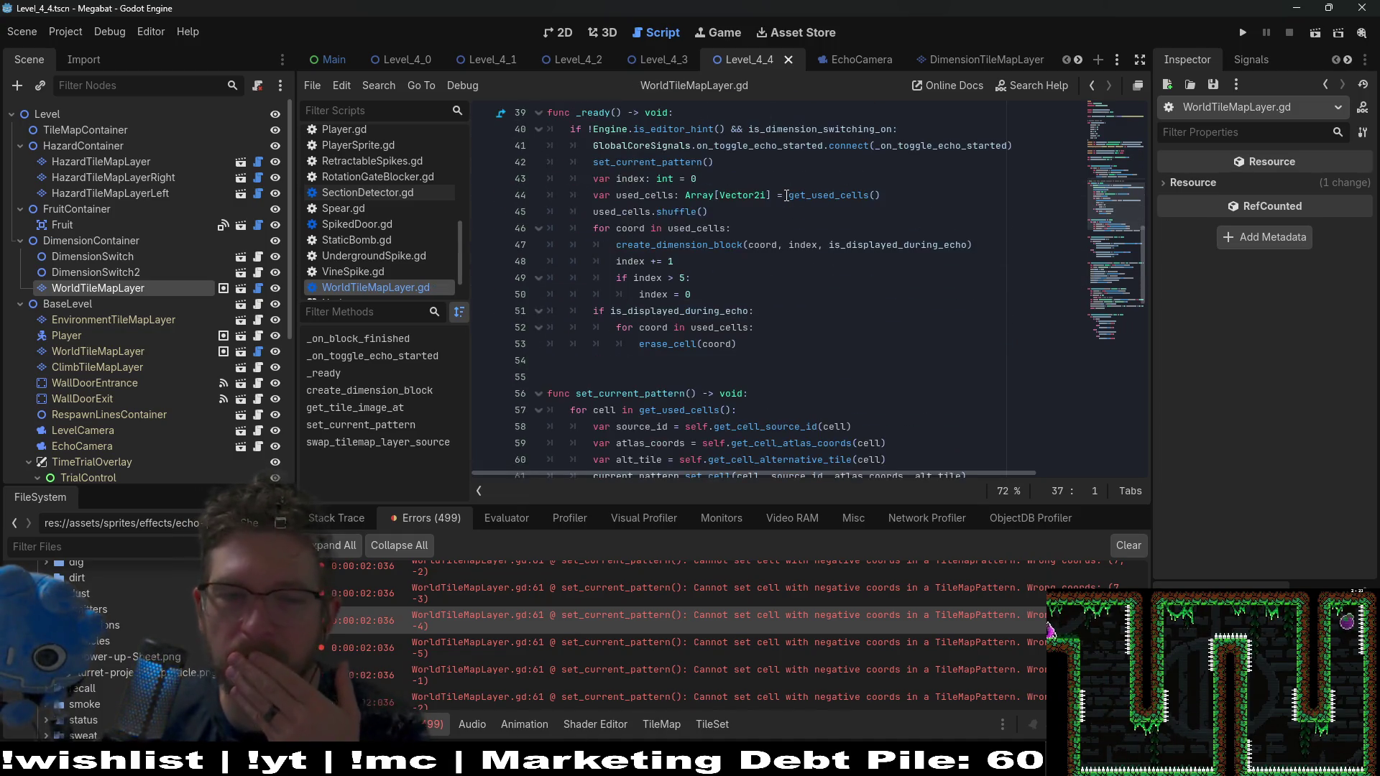
pyautogui.moveTo(684, 343); pyautogui.dragTo(639, 343)
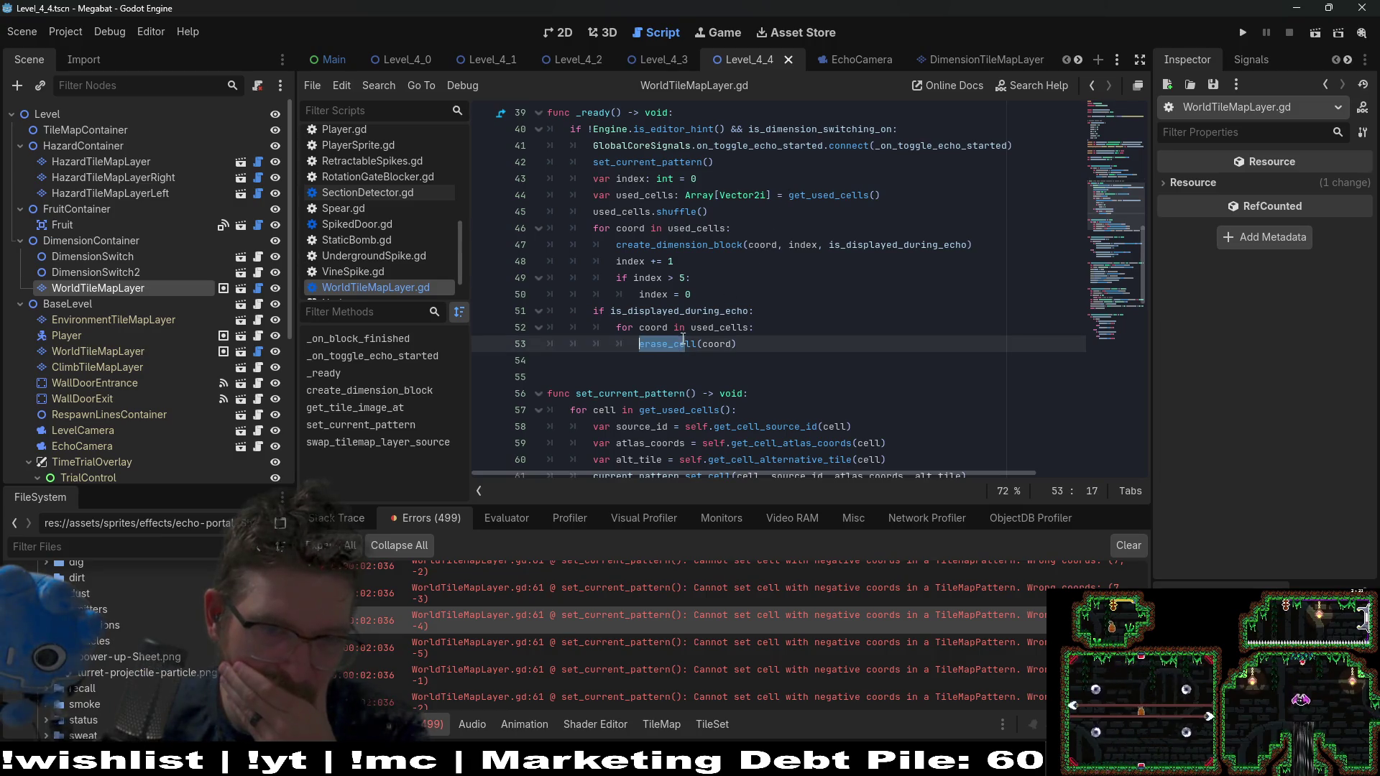
pyautogui.scroll(2, 697, 309)
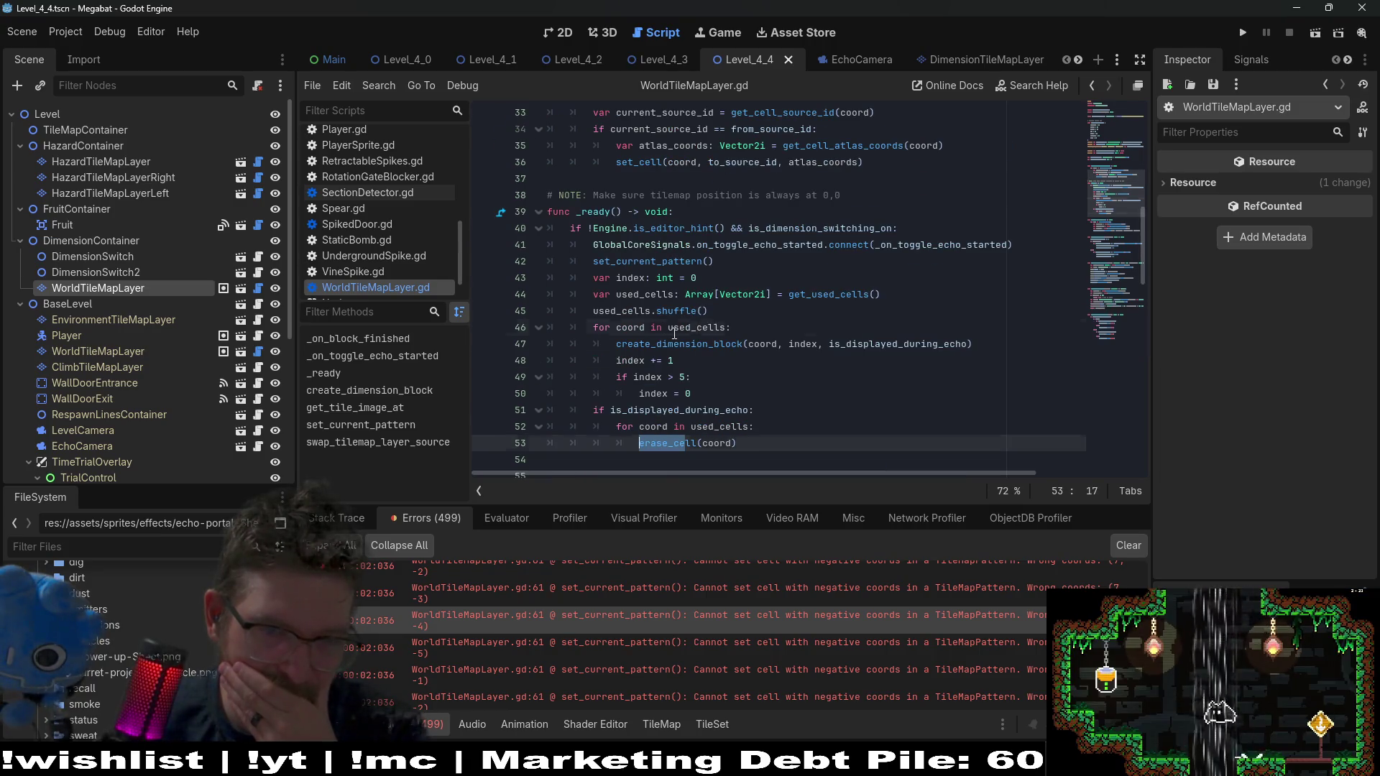
pyautogui.doubleClick(674, 330)
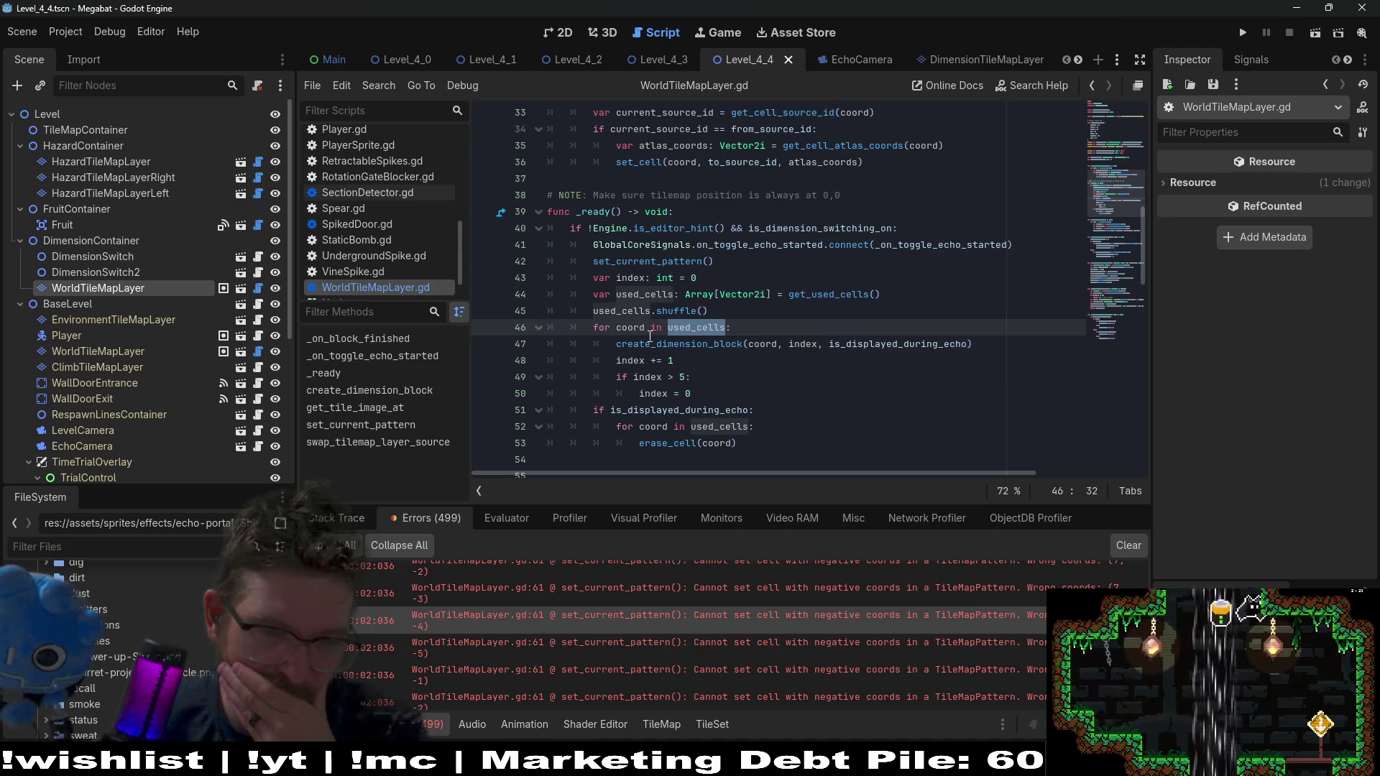
pyautogui.scroll(-1, 648, 325)
pyautogui.scroll(-9, 649, 324)
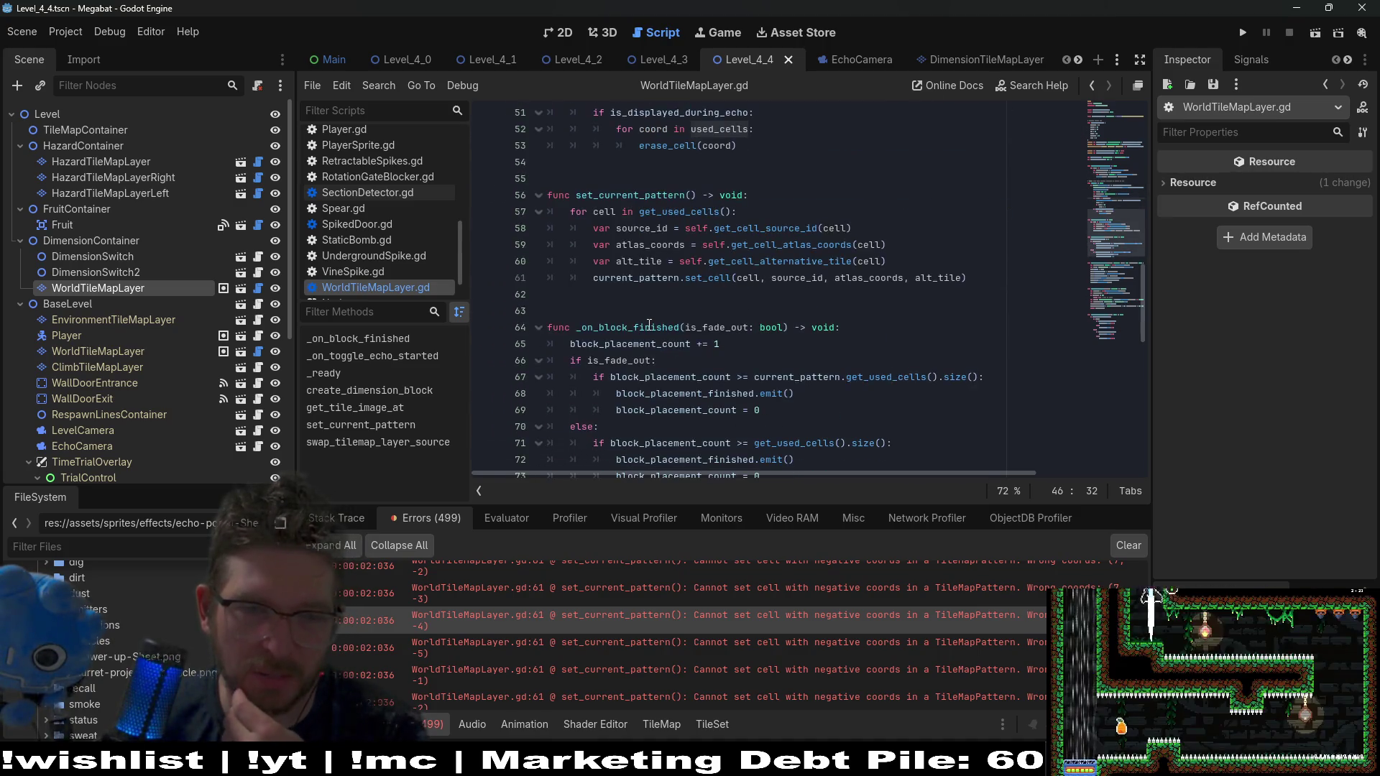
pyautogui.scroll(-5, 649, 325)
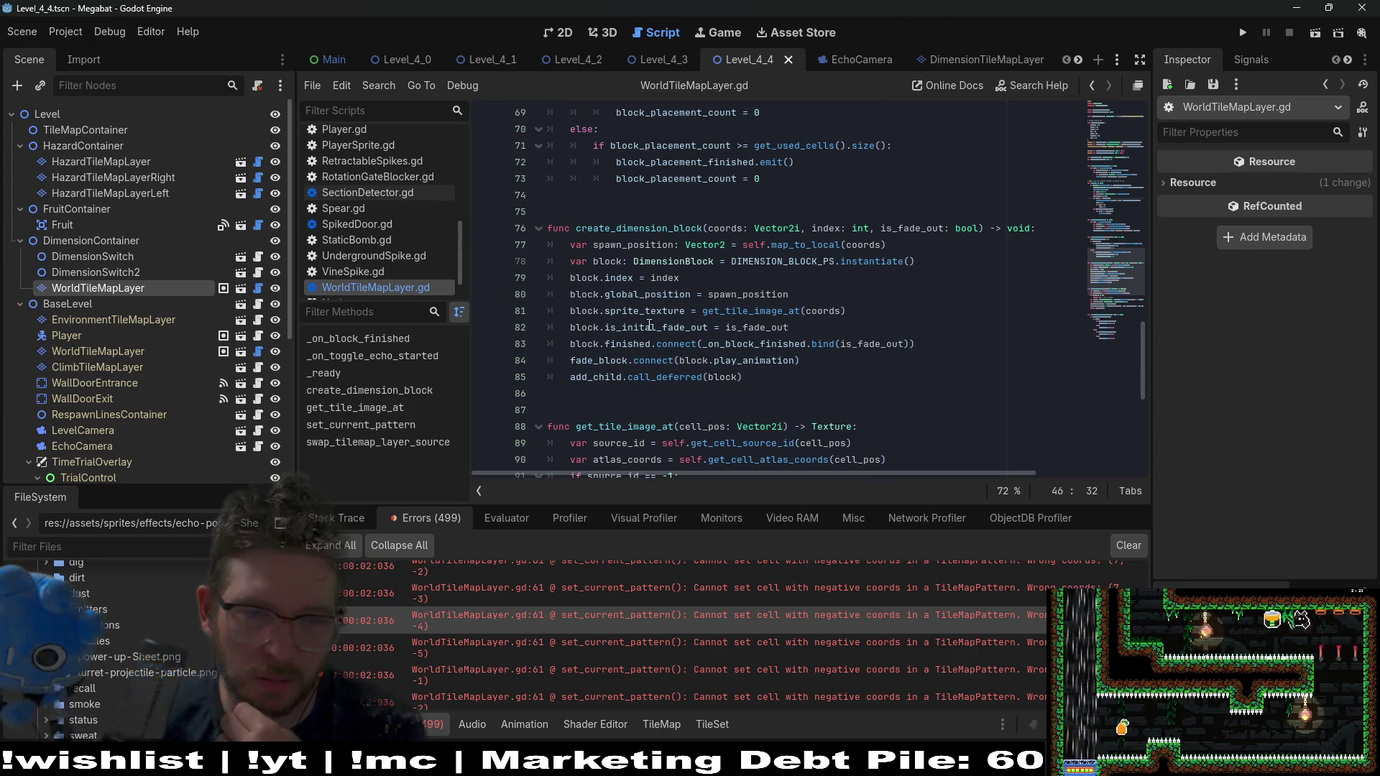
pyautogui.scroll(-1, 649, 324)
pyautogui.scroll(-3, 676, 285)
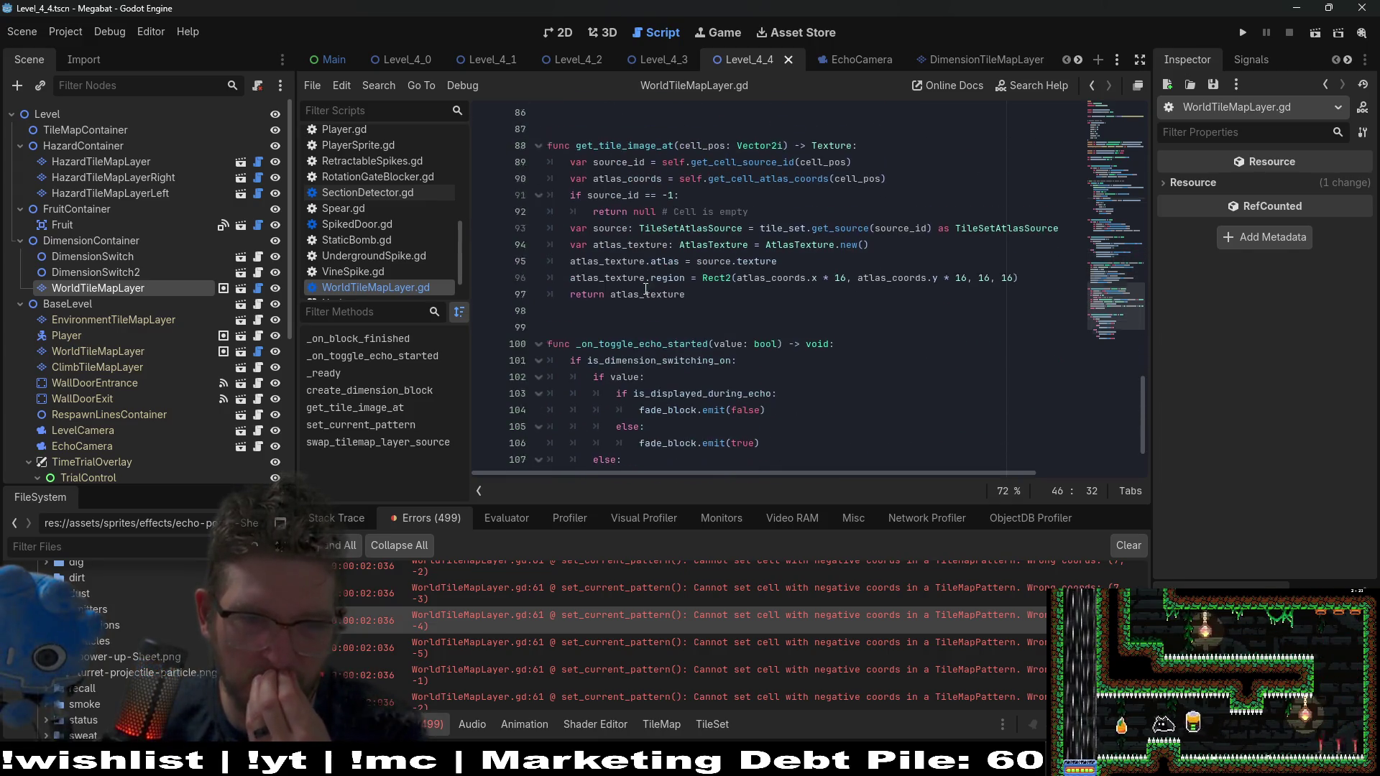
pyautogui.scroll(-2, 677, 286)
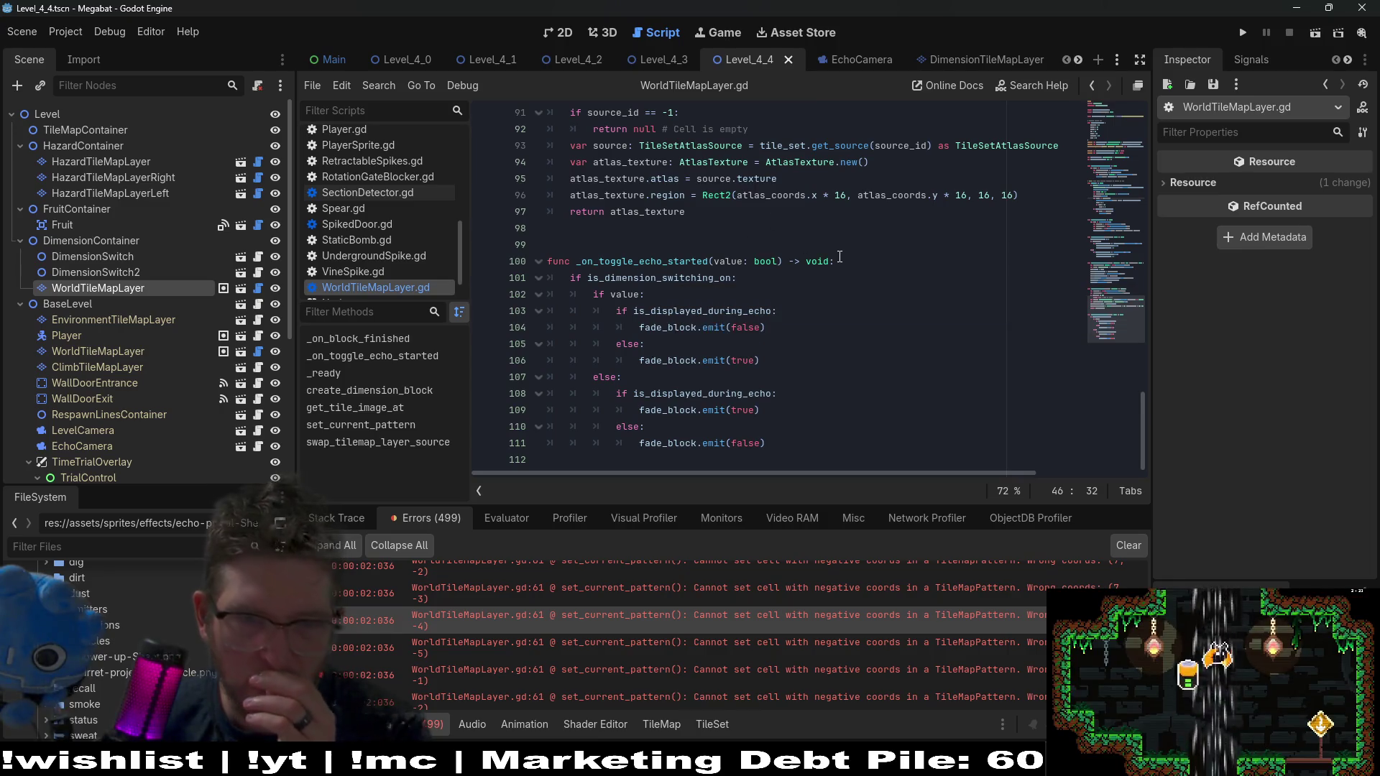
# Trace fade_block and _on_block_finished, inspecting block_placement_count inside the handler
pyautogui.doubleClick(667, 327)
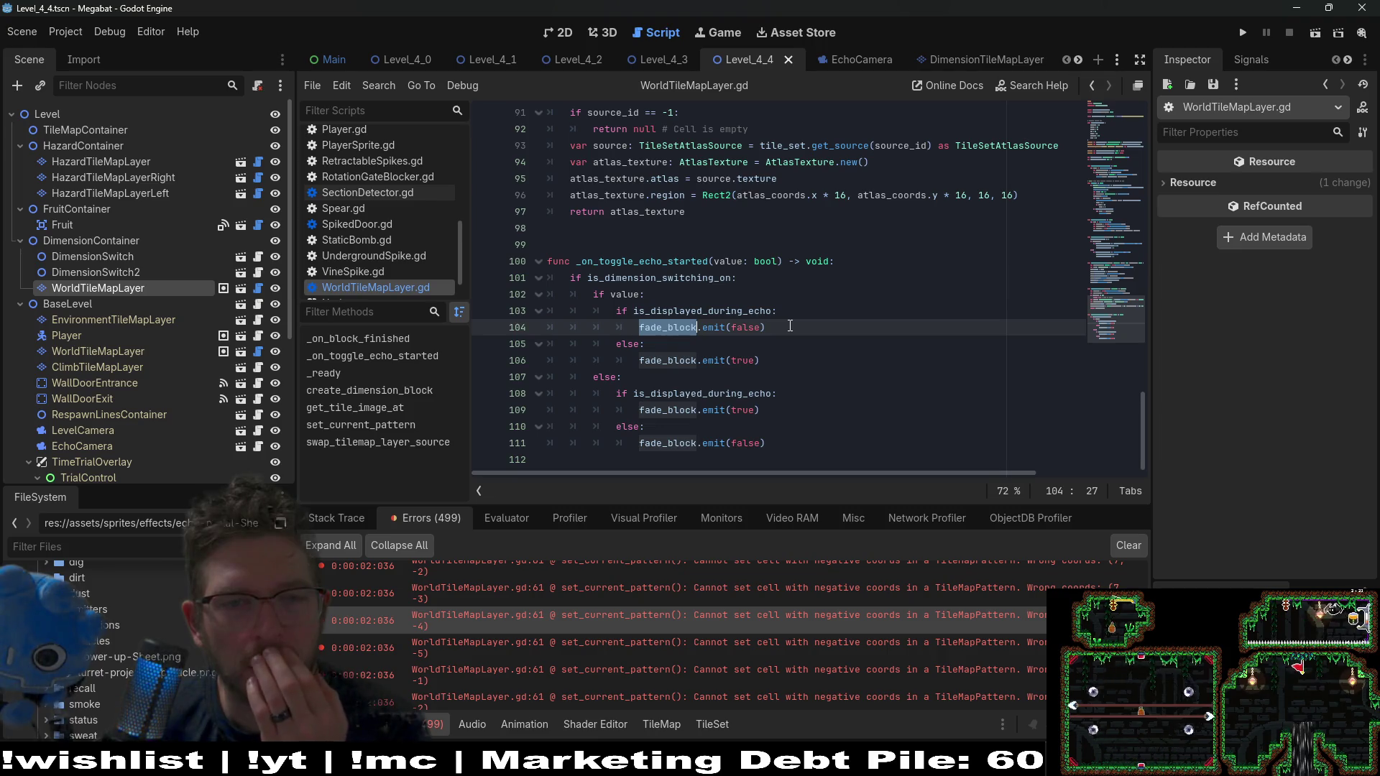
pyautogui.scroll(6, 790, 326)
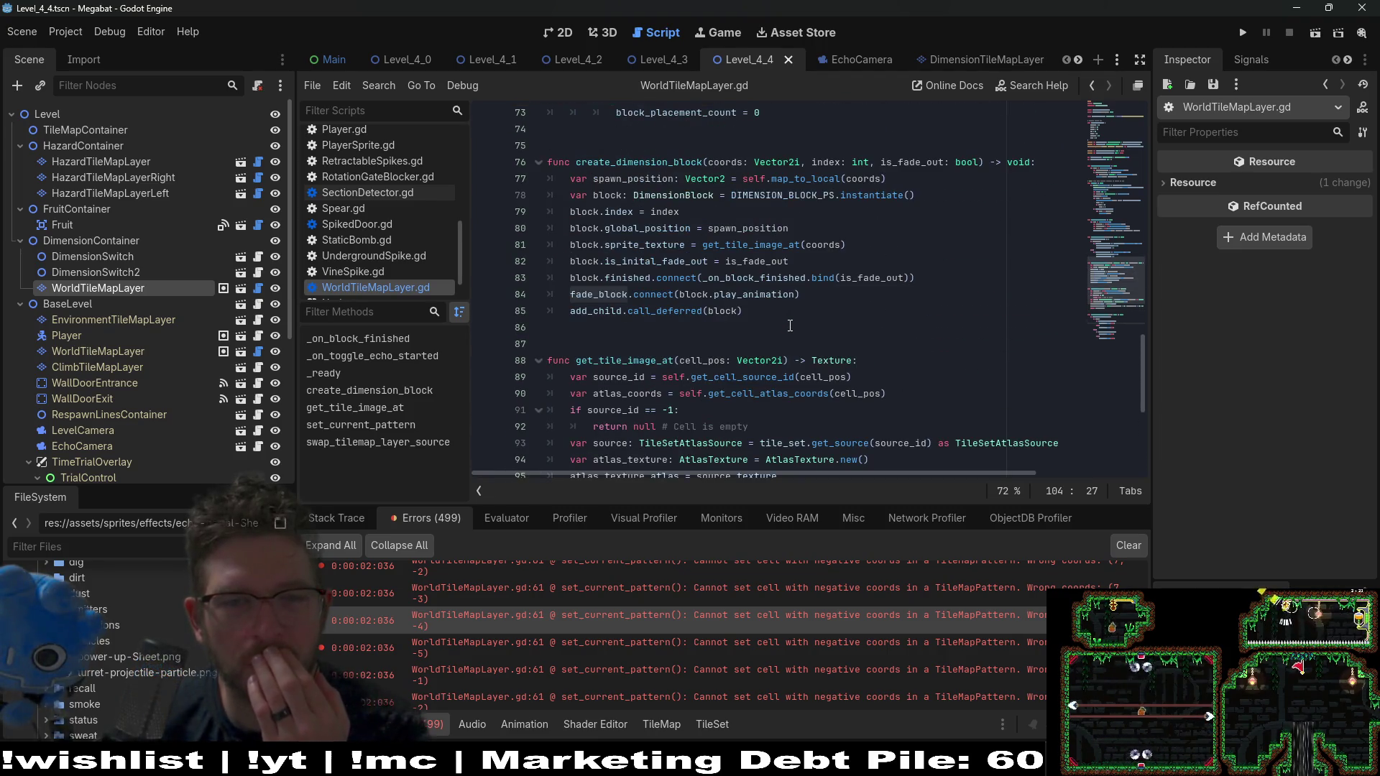
pyautogui.doubleClick(766, 279)
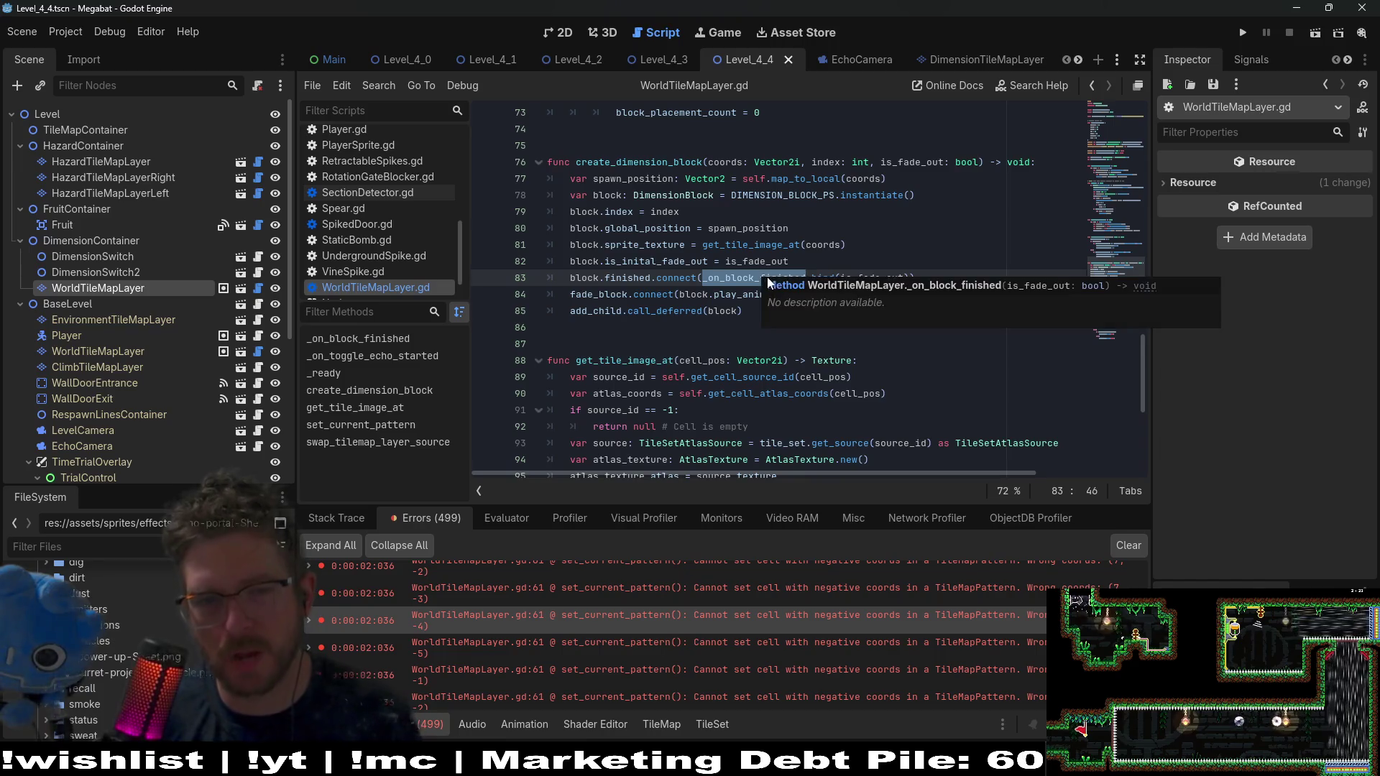
pyautogui.keyDown('ctrl'); pyautogui.click(749, 280); pyautogui.keyUp('ctrl')
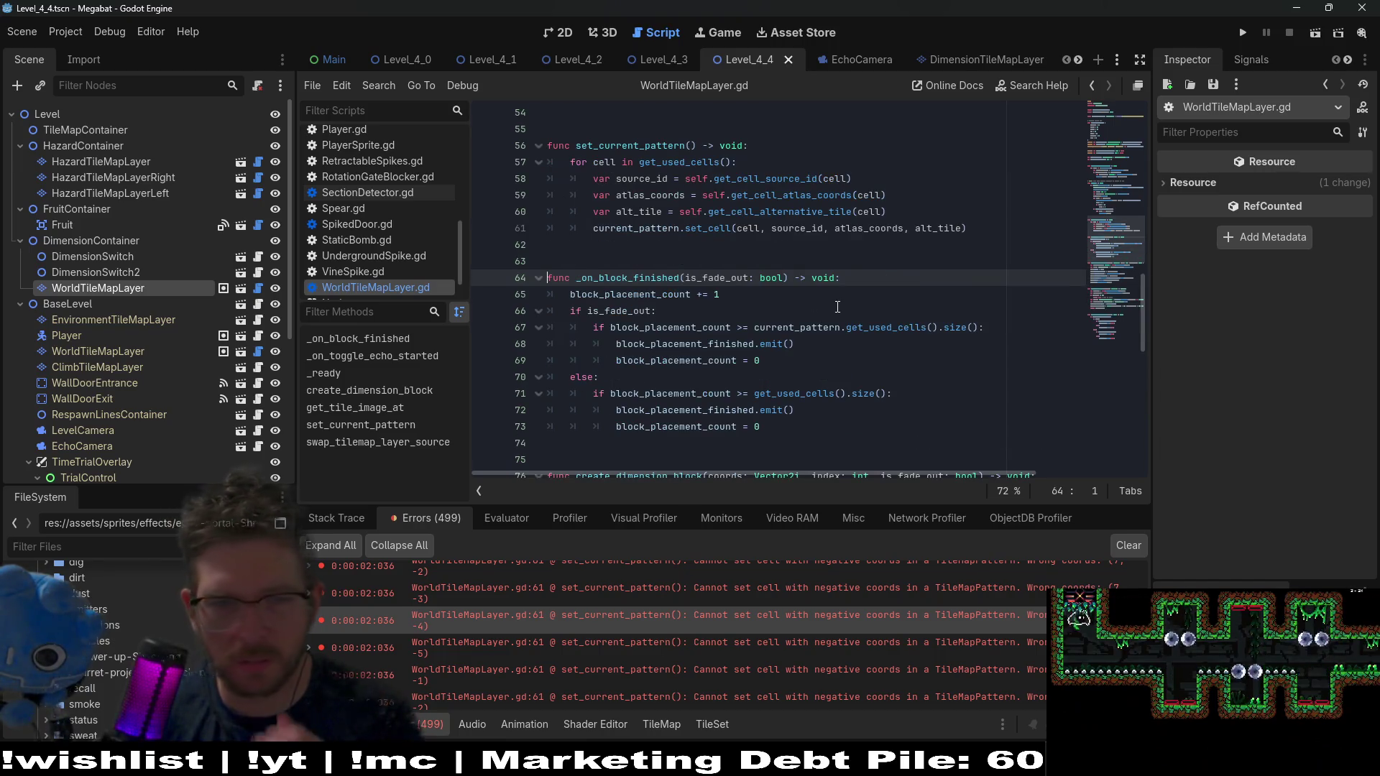
pyautogui.click(776, 315)
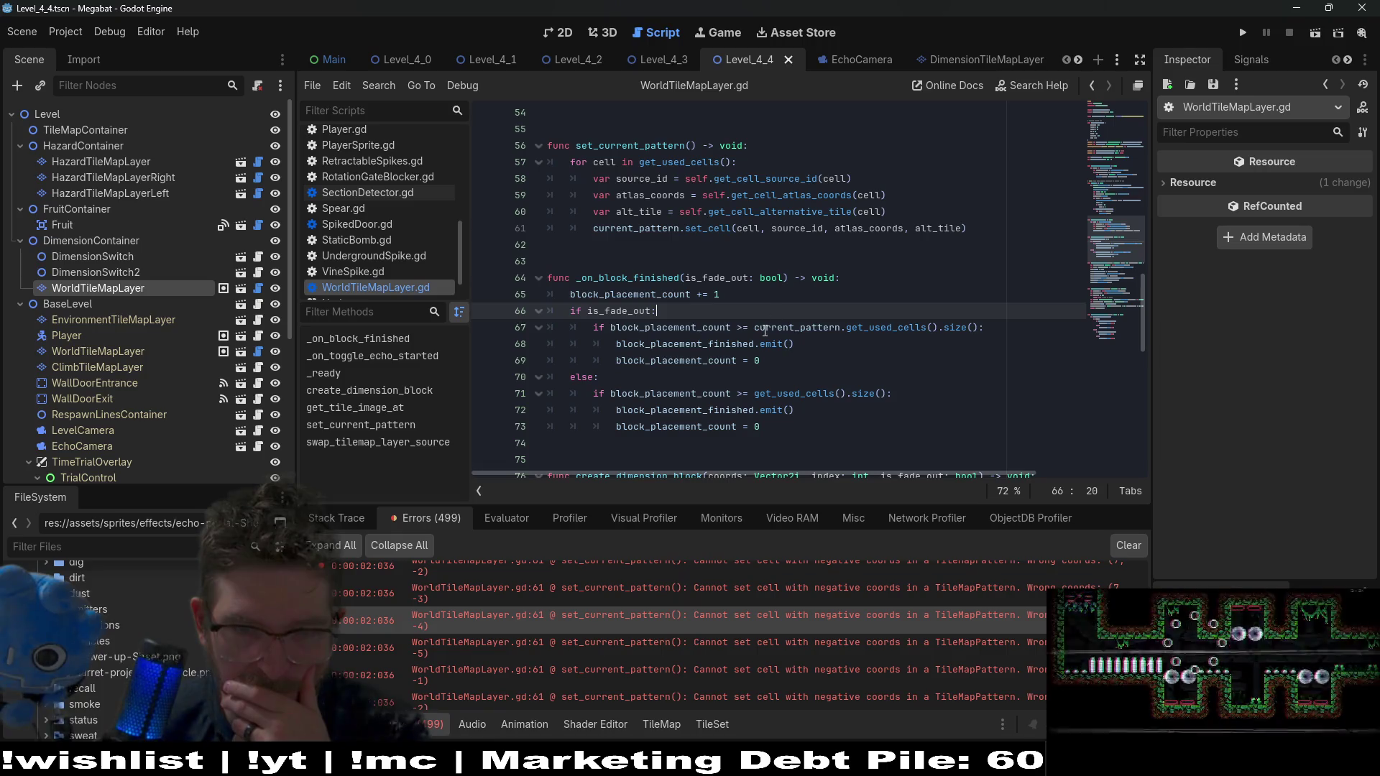
pyautogui.doubleClick(678, 328)
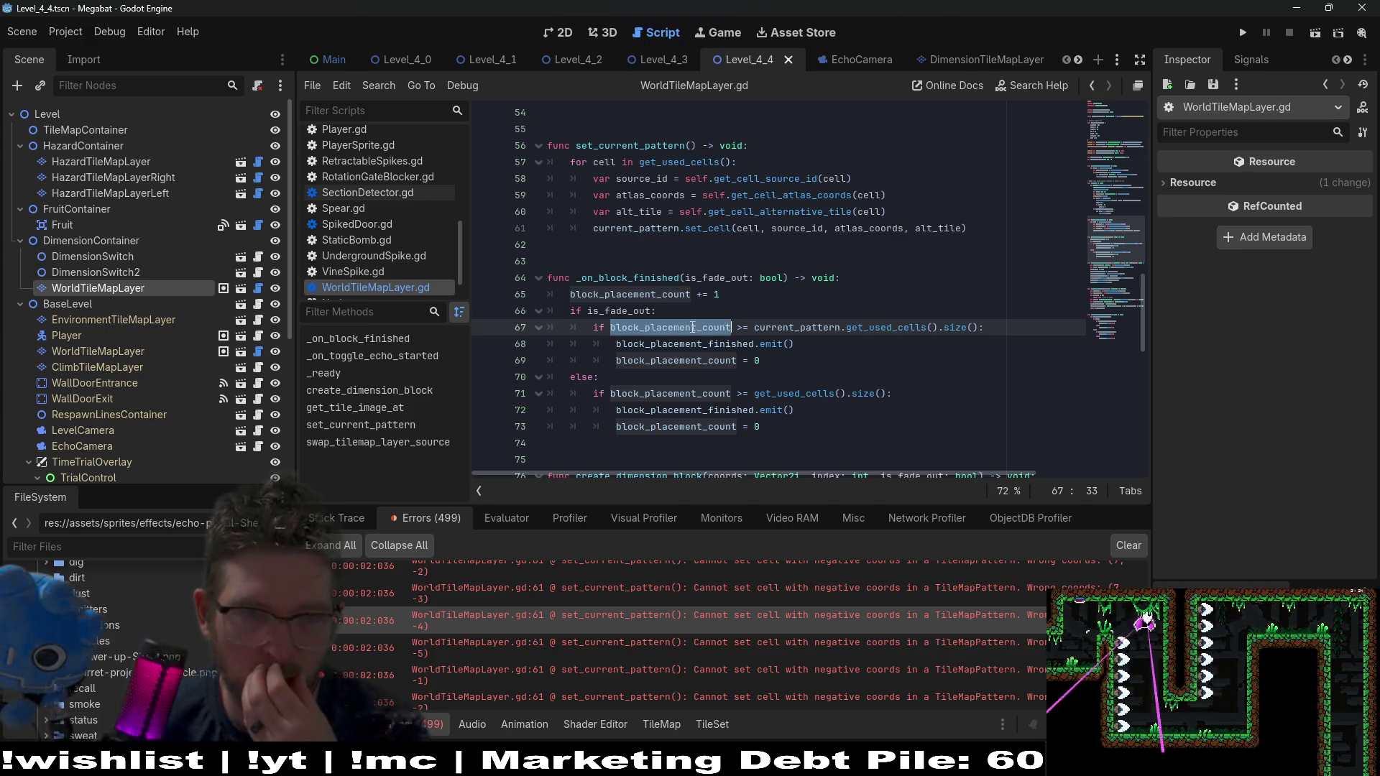
pyautogui.click(889, 273)
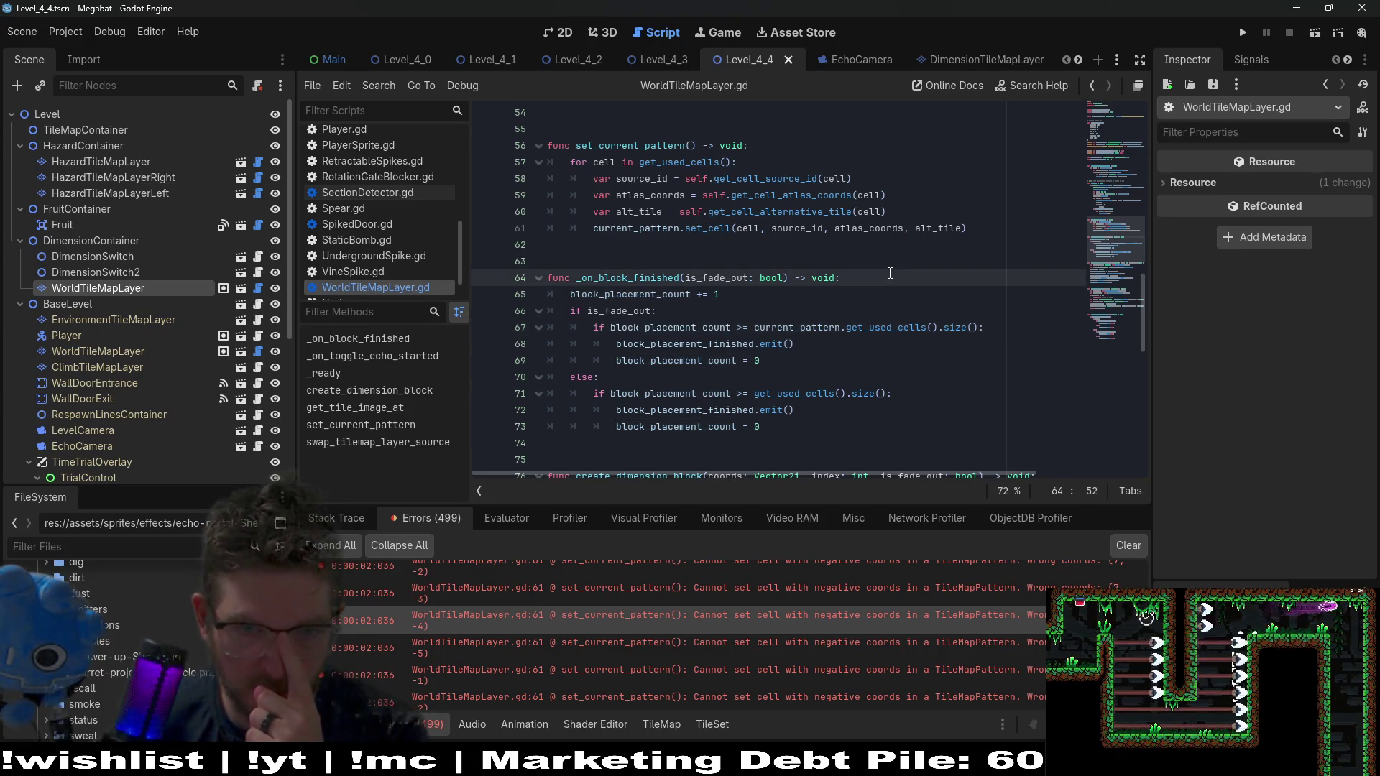
# Wrap the _on_block_finished body in 'if is_dimension_switching_on:' and save
pyautogui.press('Return')
pyautogui.write('if di')
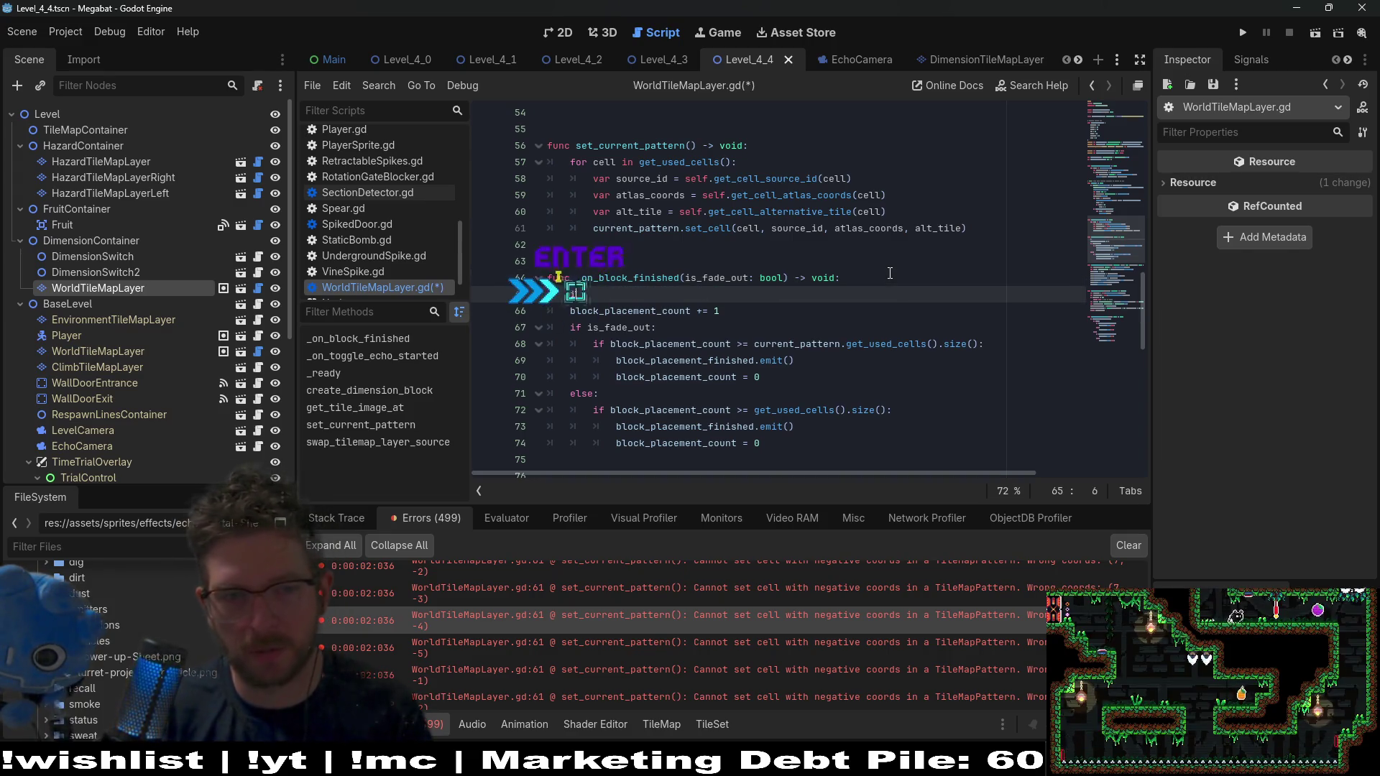
pyautogui.write('me')
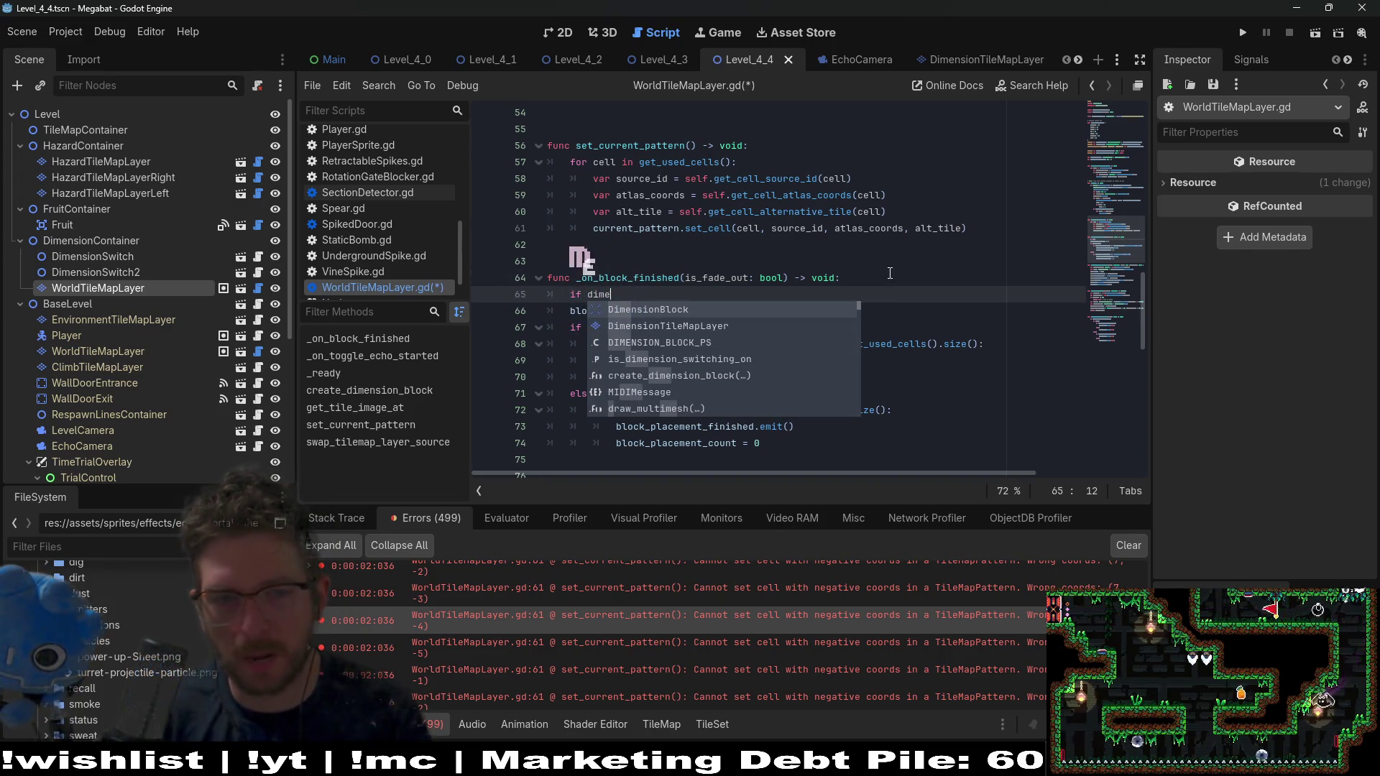
pyautogui.press('Down')
pyautogui.press('Down')
pyautogui.press('Down')
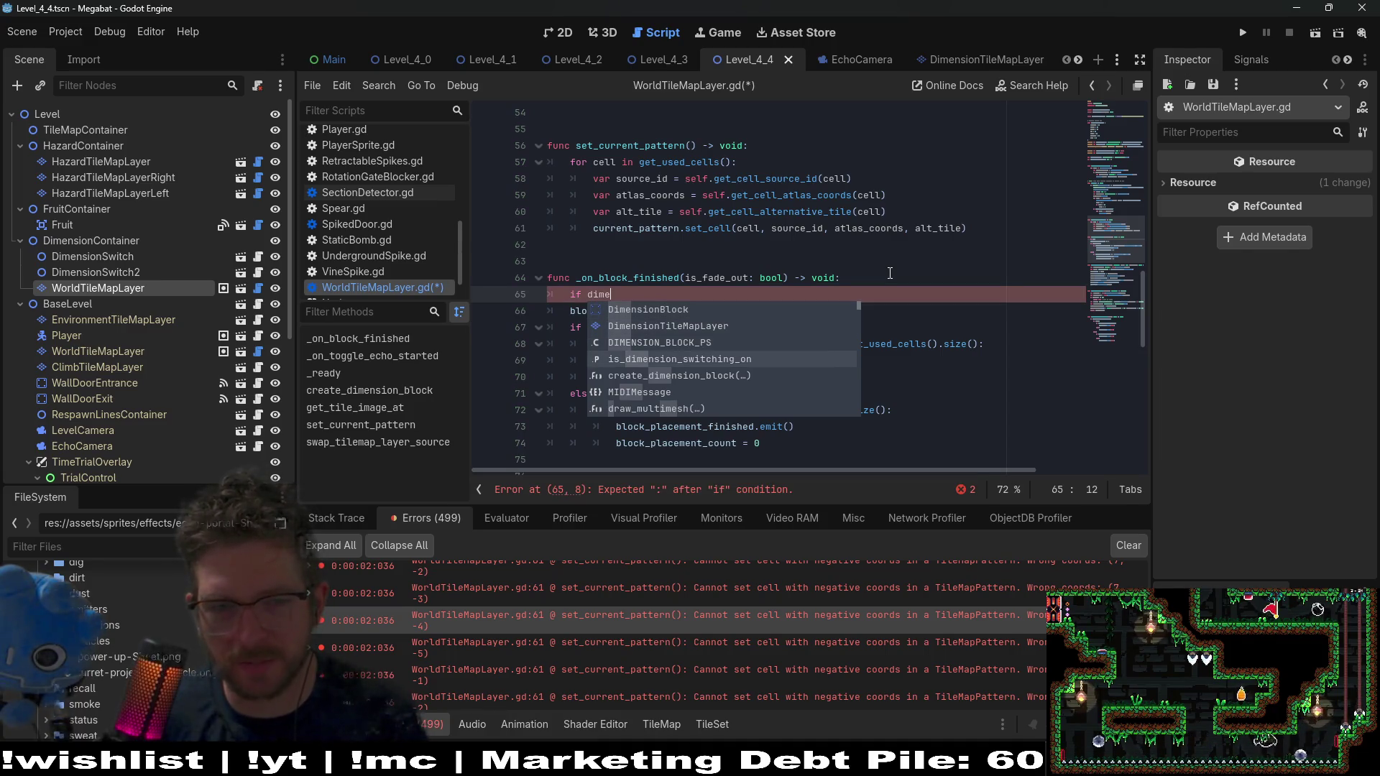
pyautogui.press('Return')
pyautogui.write(':')
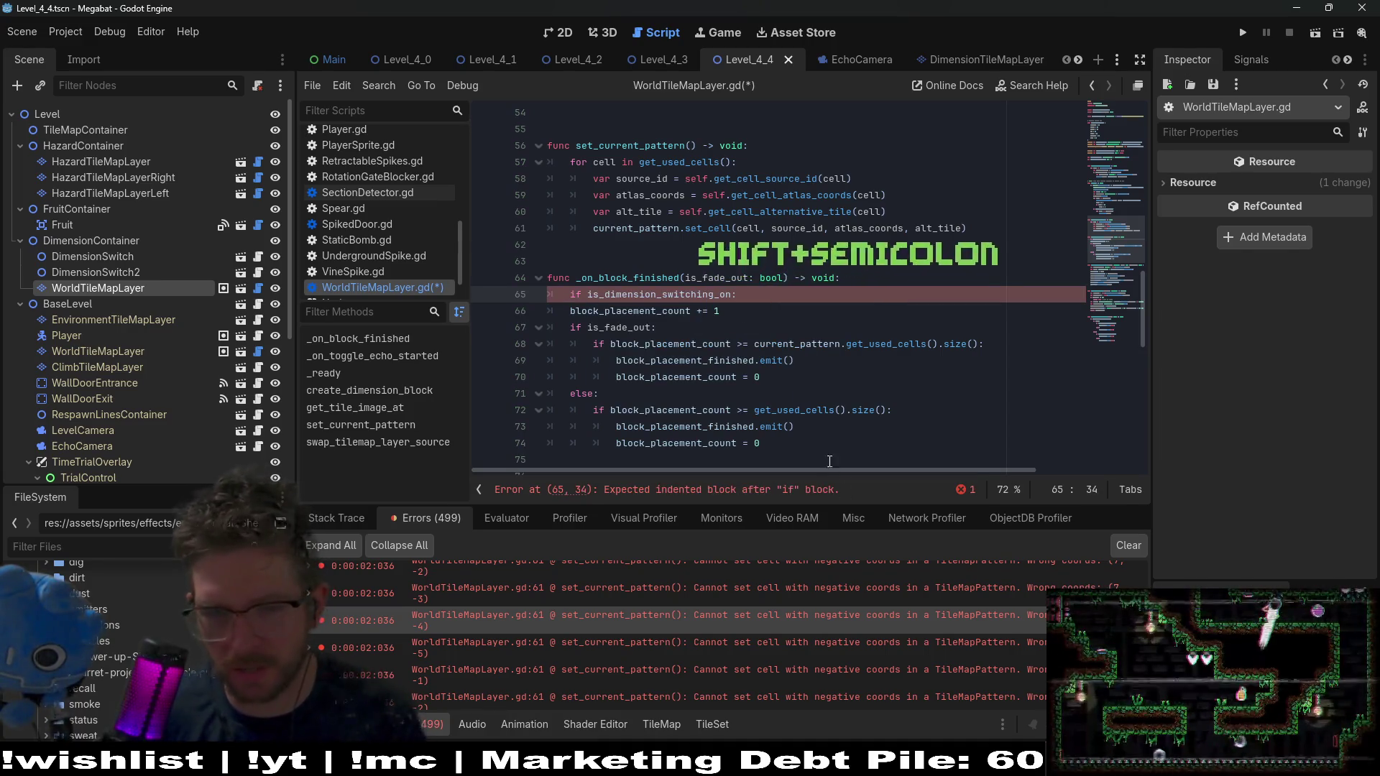
pyautogui.click(768, 440)
pyautogui.moveTo(767, 439); pyautogui.dragTo(546, 310)
pyautogui.press('Tab')
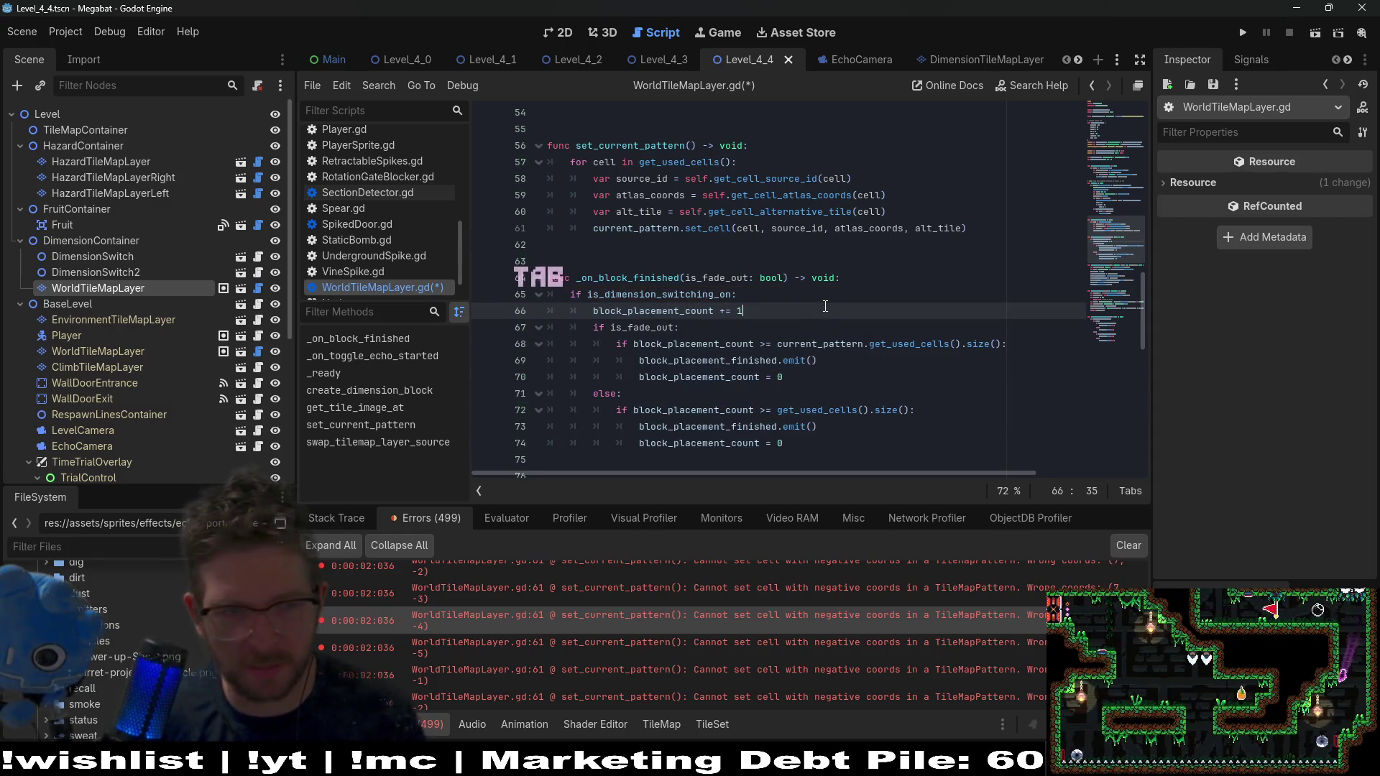
pyautogui.click(824, 306)
pyautogui.hotkey('ctrl', 's')
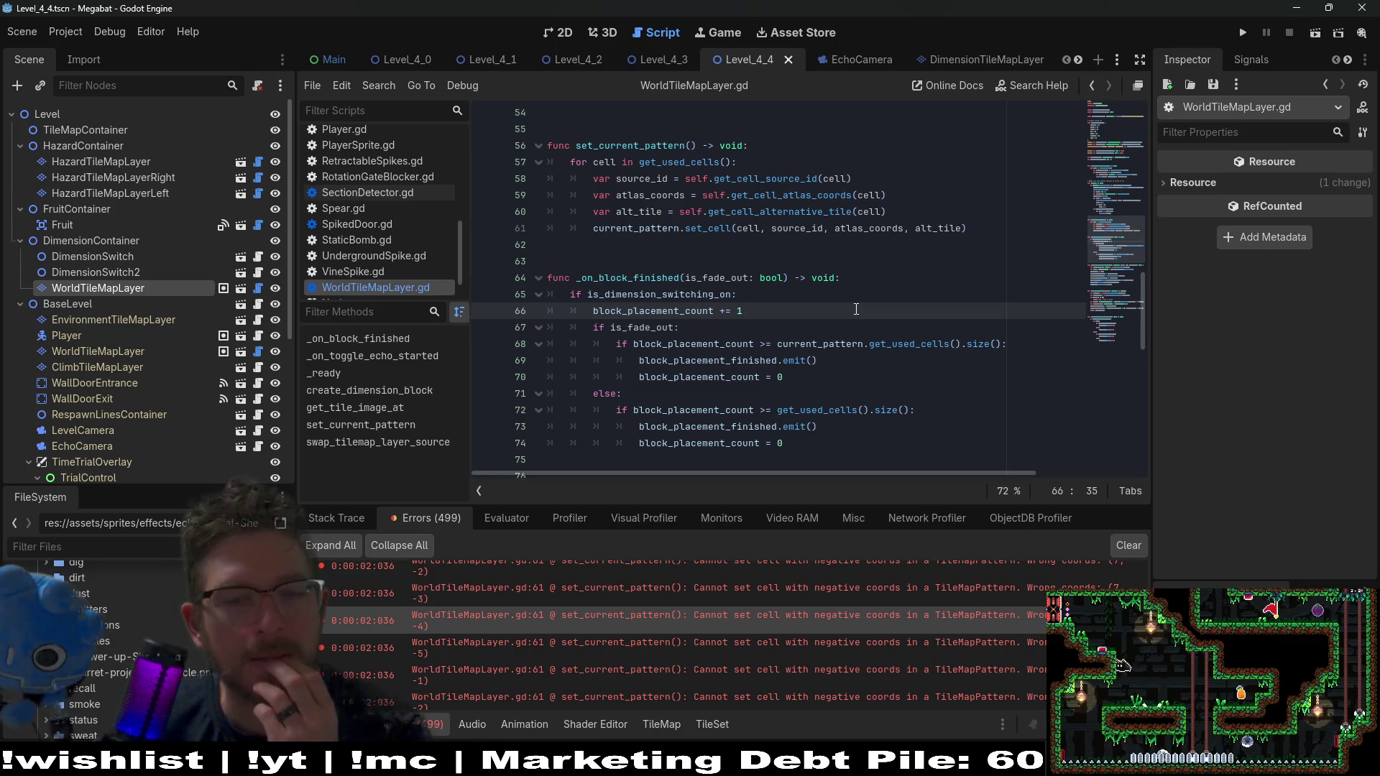
# Highlight current_pattern's uses and review how set_current_pattern fills it
pyautogui.doubleClick(839, 342)
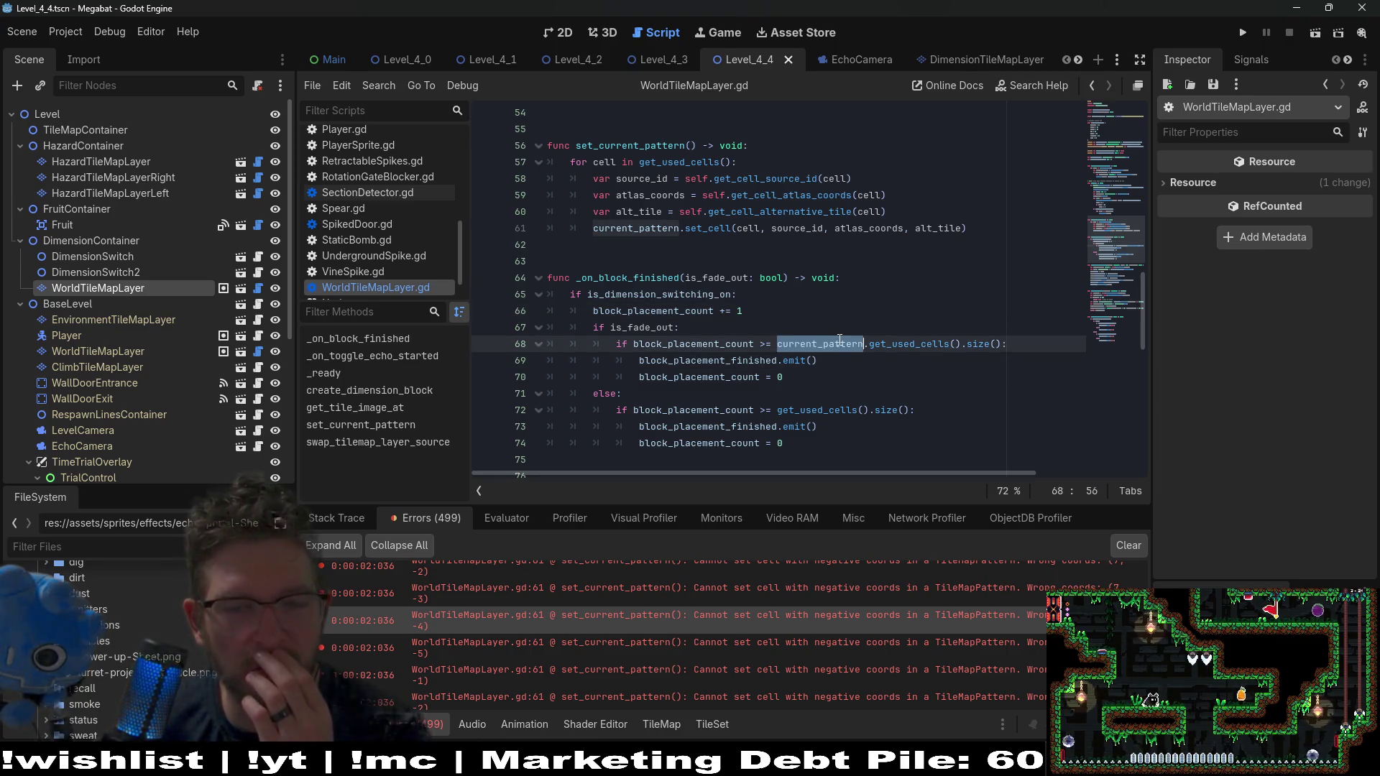
pyautogui.scroll(1, 793, 254)
pyautogui.moveTo(794, 257)
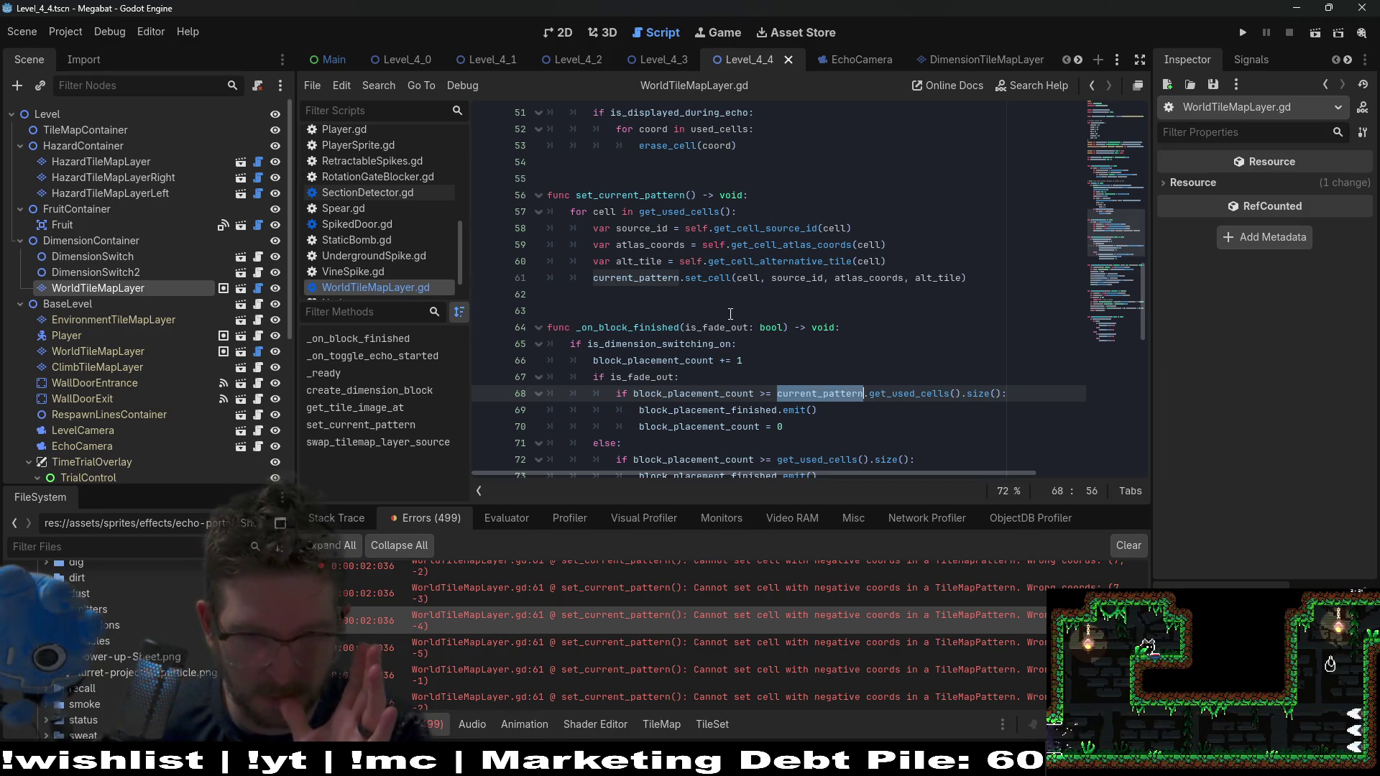
pyautogui.scroll(8, 730, 314)
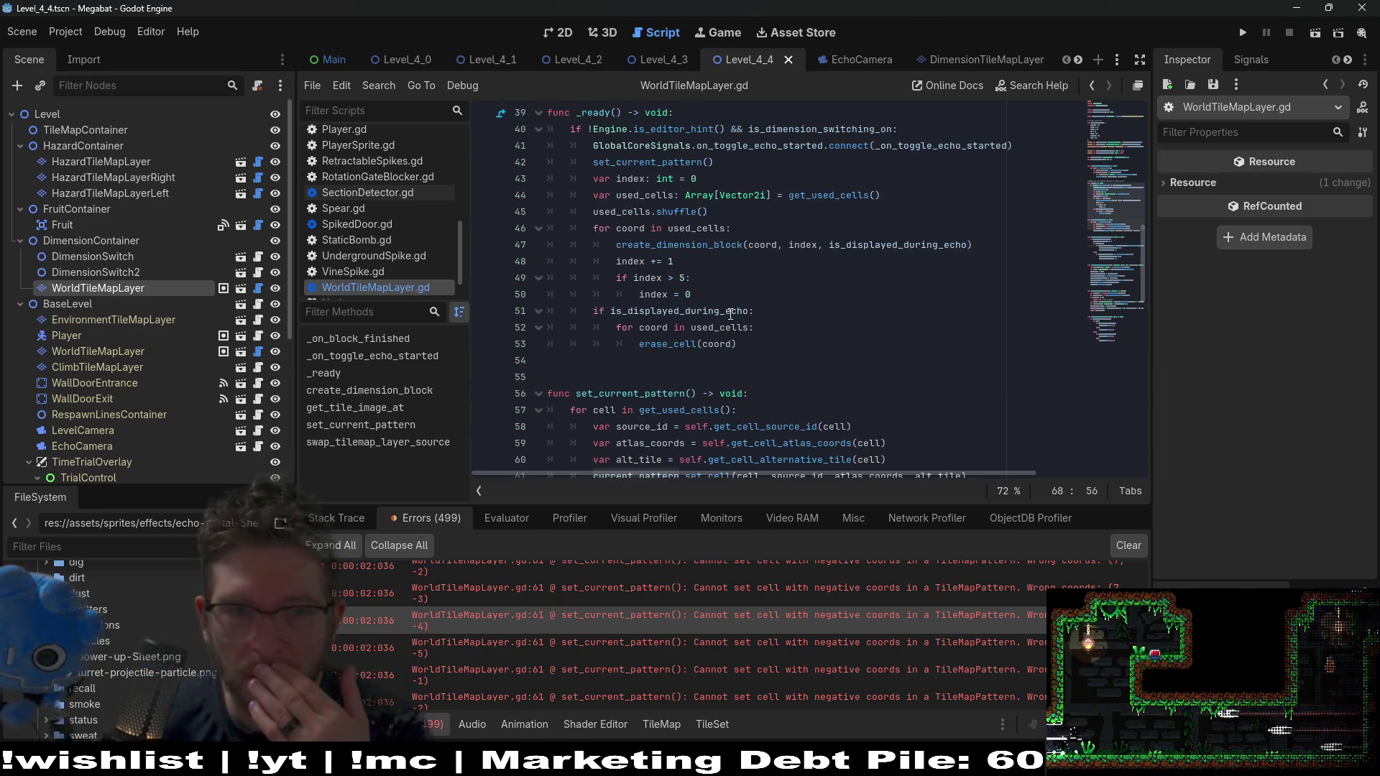
pyautogui.scroll(-5, 730, 314)
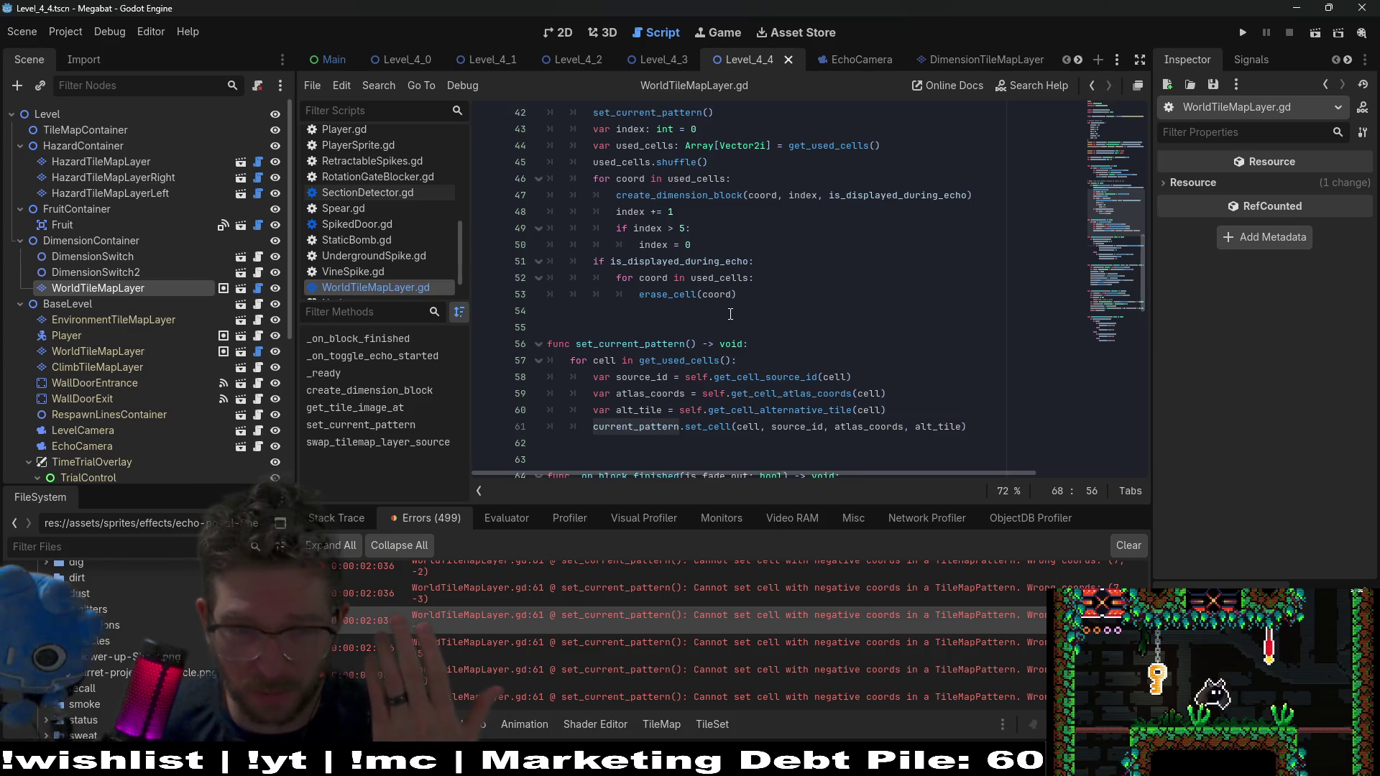
pyautogui.scroll(7, 730, 314)
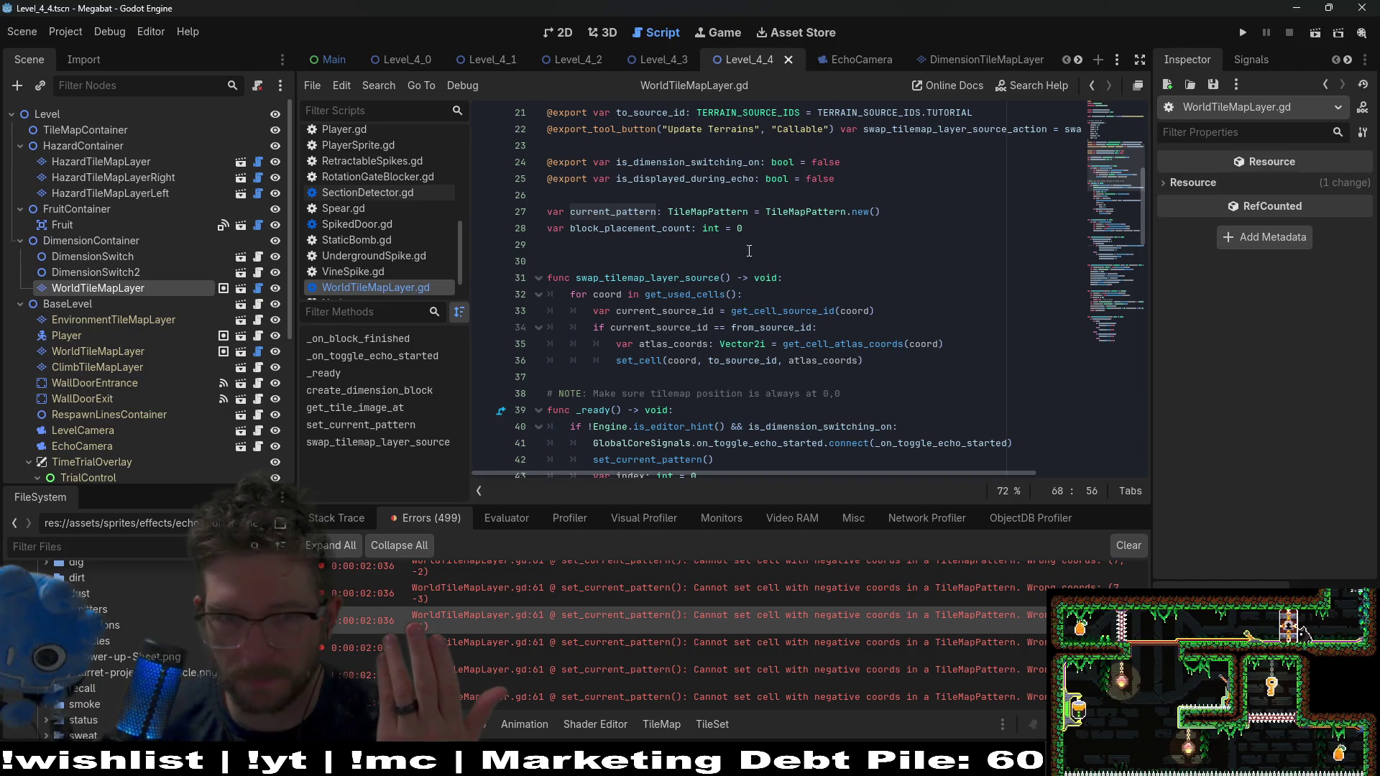
# Add 'var current_tile_coords: Array[Vector2i] = []' as new line 28 and select the variable name for reuse
pyautogui.click(805, 211)
pyautogui.click(887, 211)
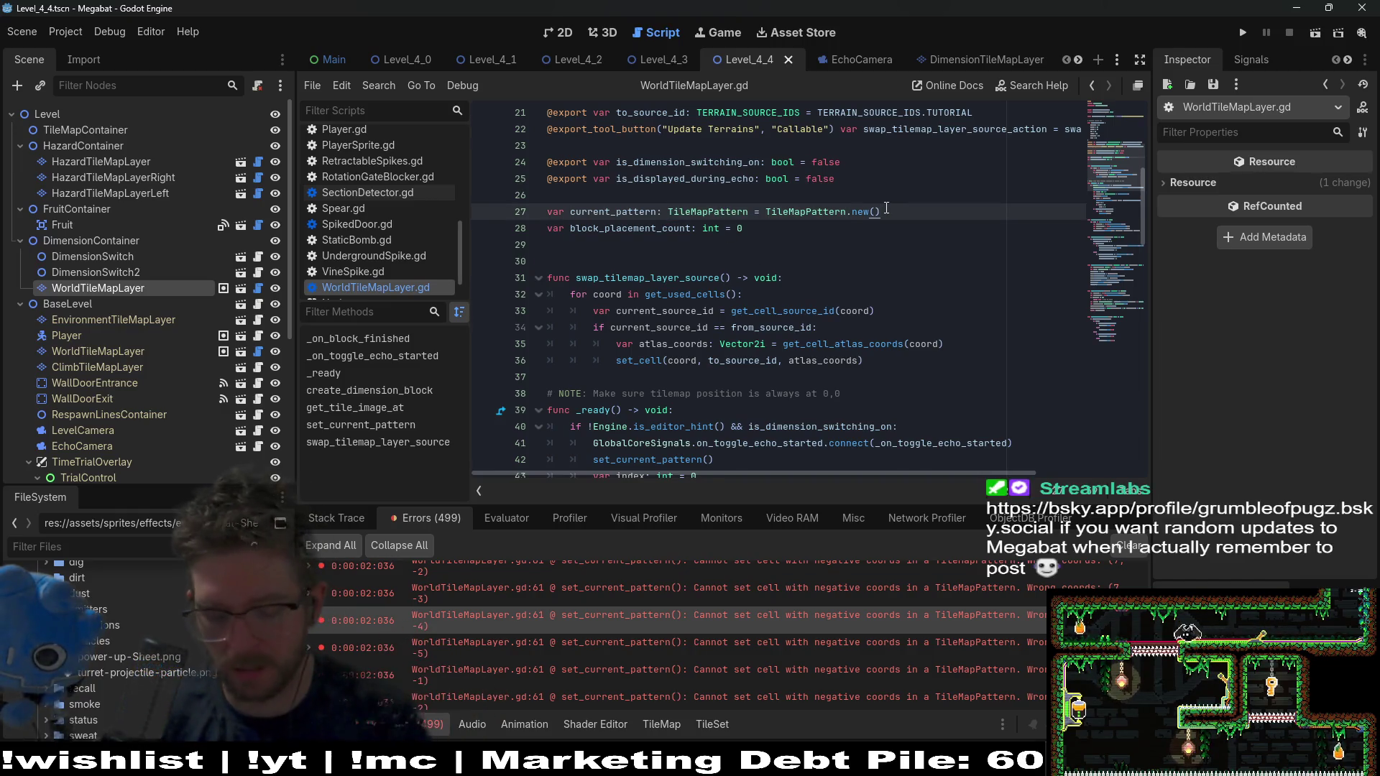
pyautogui.press('Return')
pyautogui.write('var')
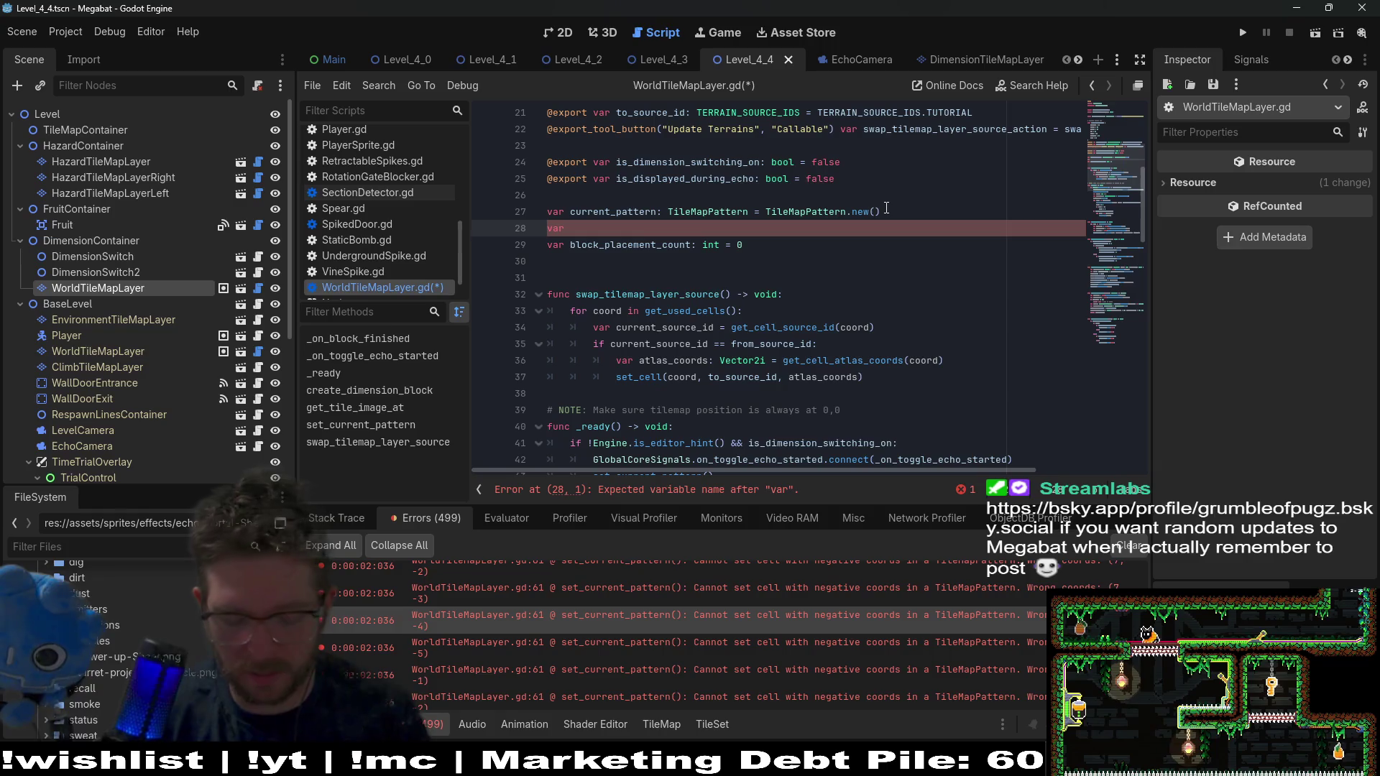
pyautogui.write('current')
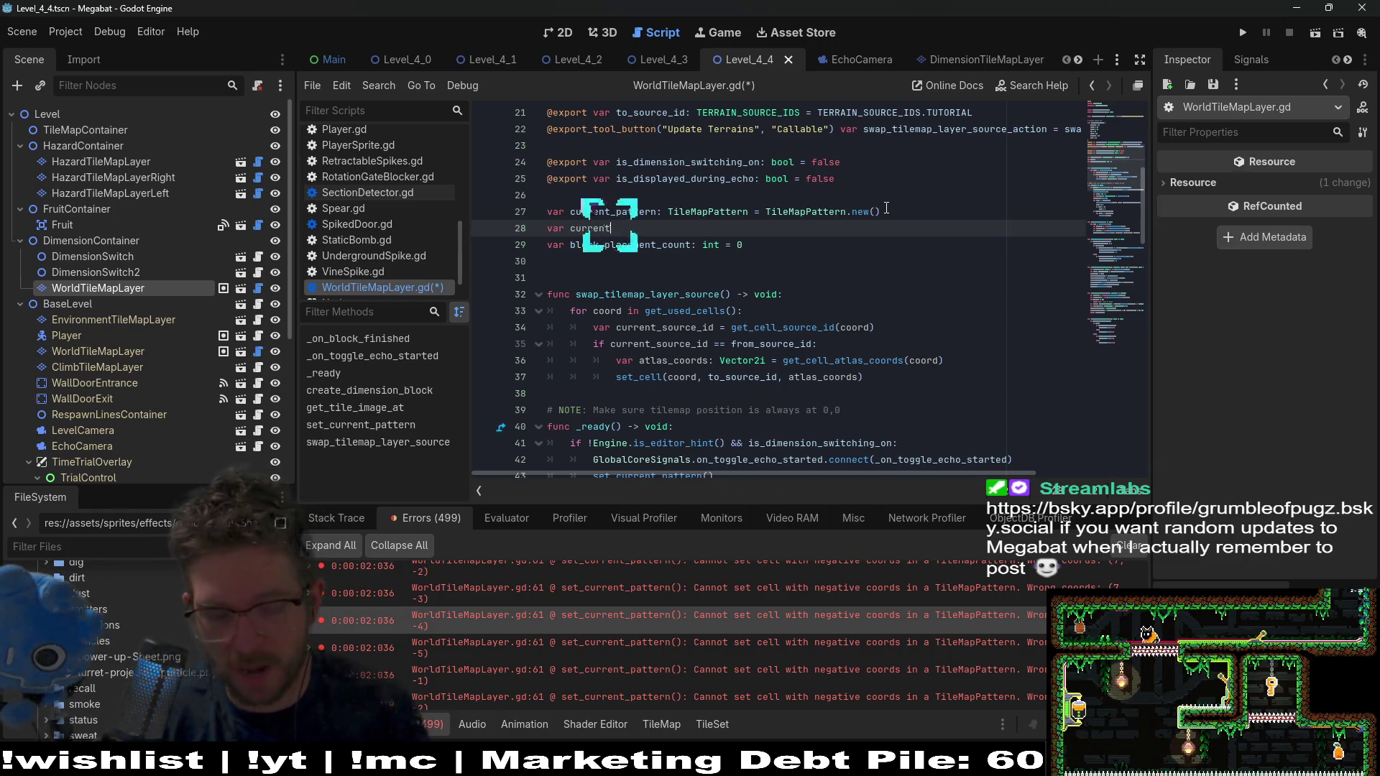
pyautogui.write('_tile_c')
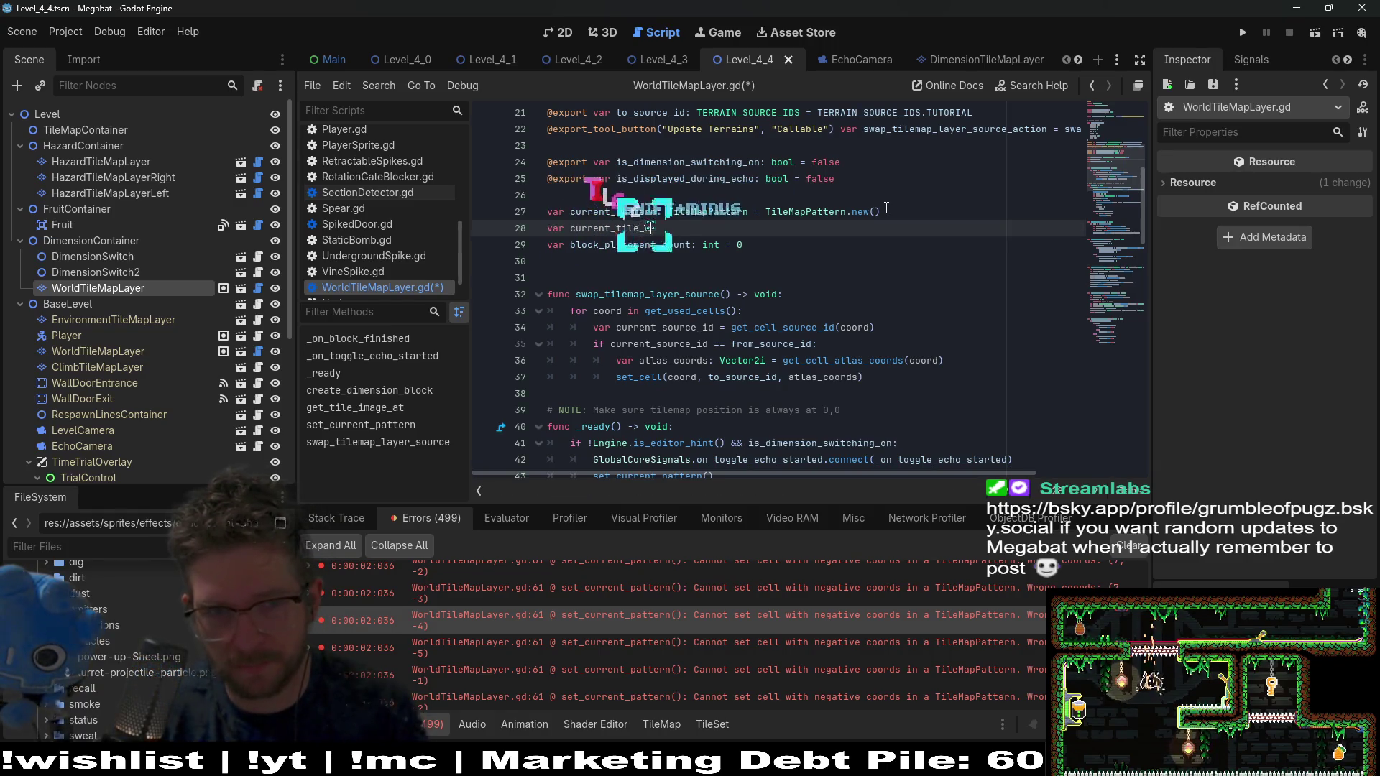
pyautogui.write('oords: Ve')
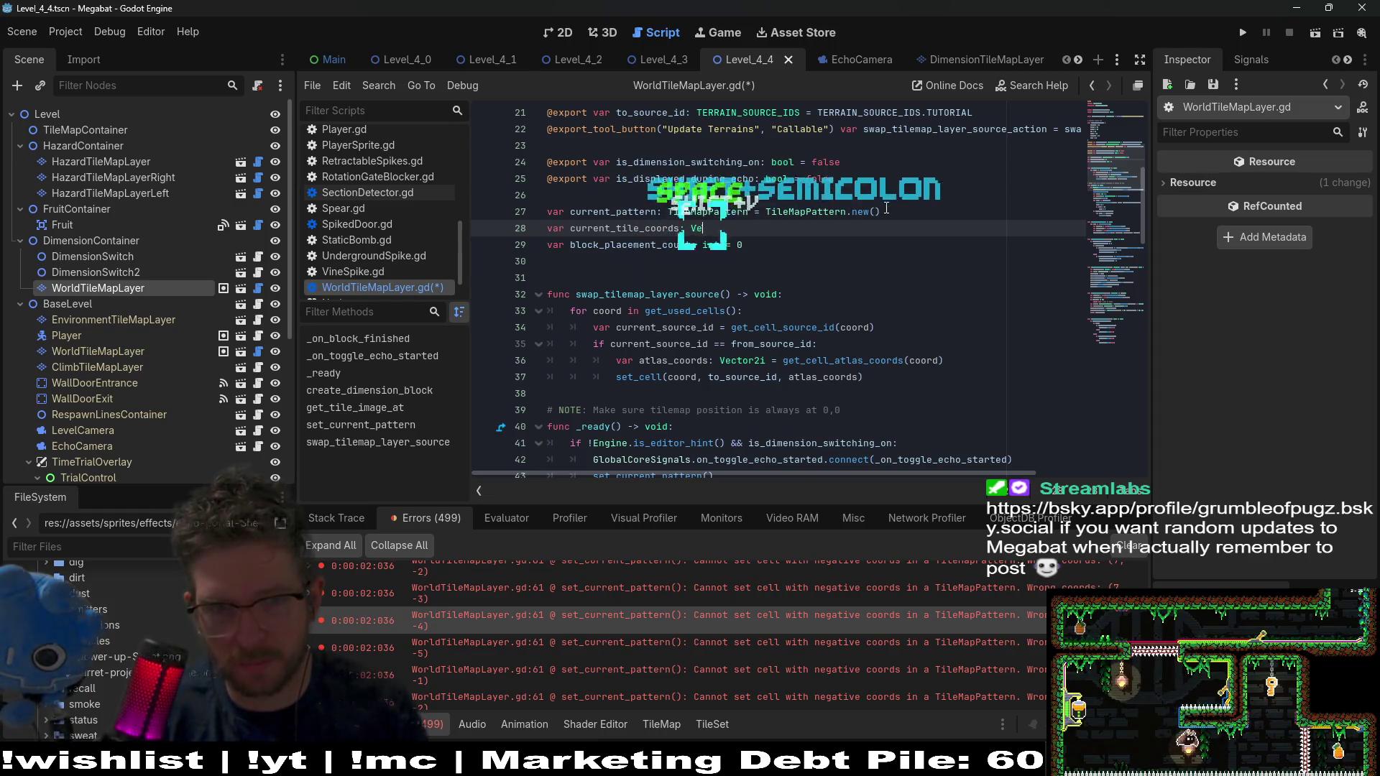
pyautogui.press('BackSpace')
pyautogui.press('BackSpace')
pyautogui.write('Array')
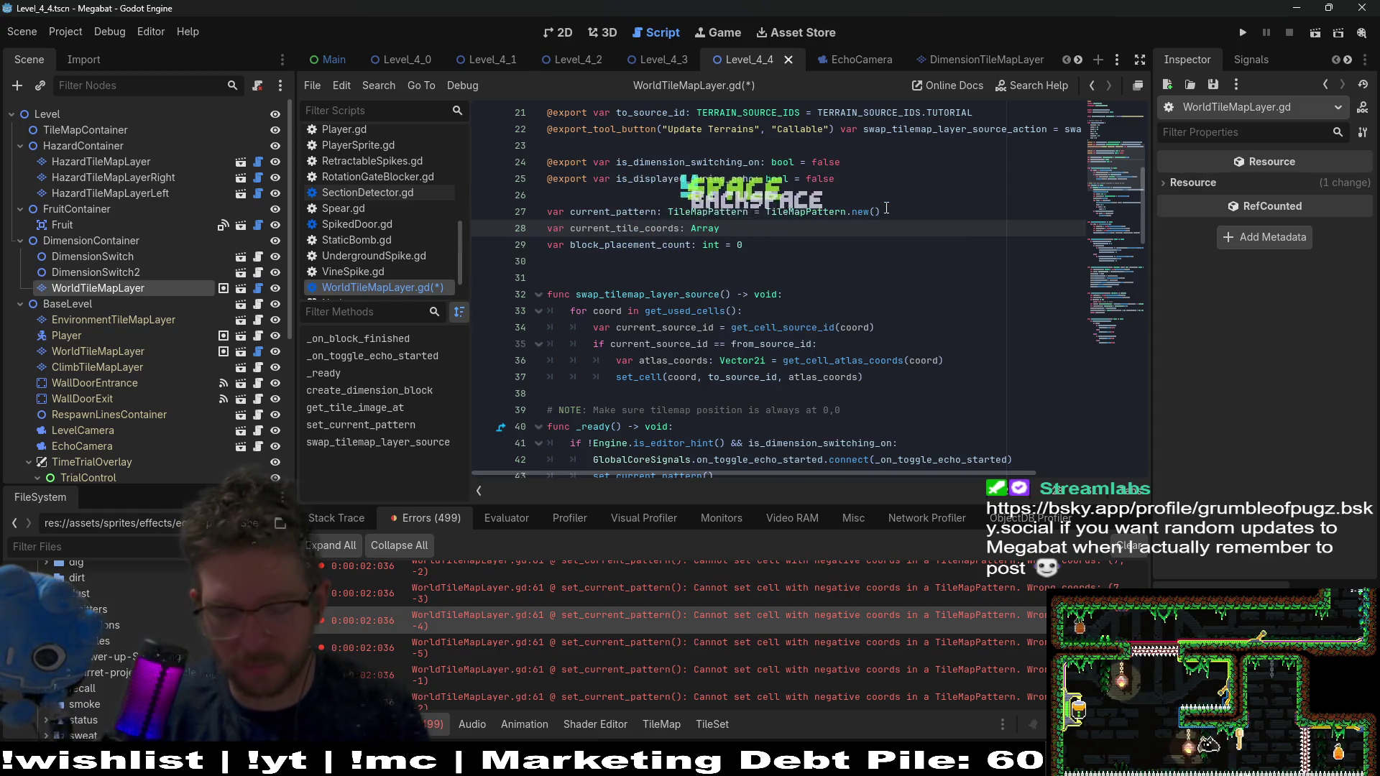
pyautogui.write('[C')
pyautogui.press('BackSpace')
pyautogui.write('Vec')
pyautogui.press('Down')
pyautogui.press('Return')
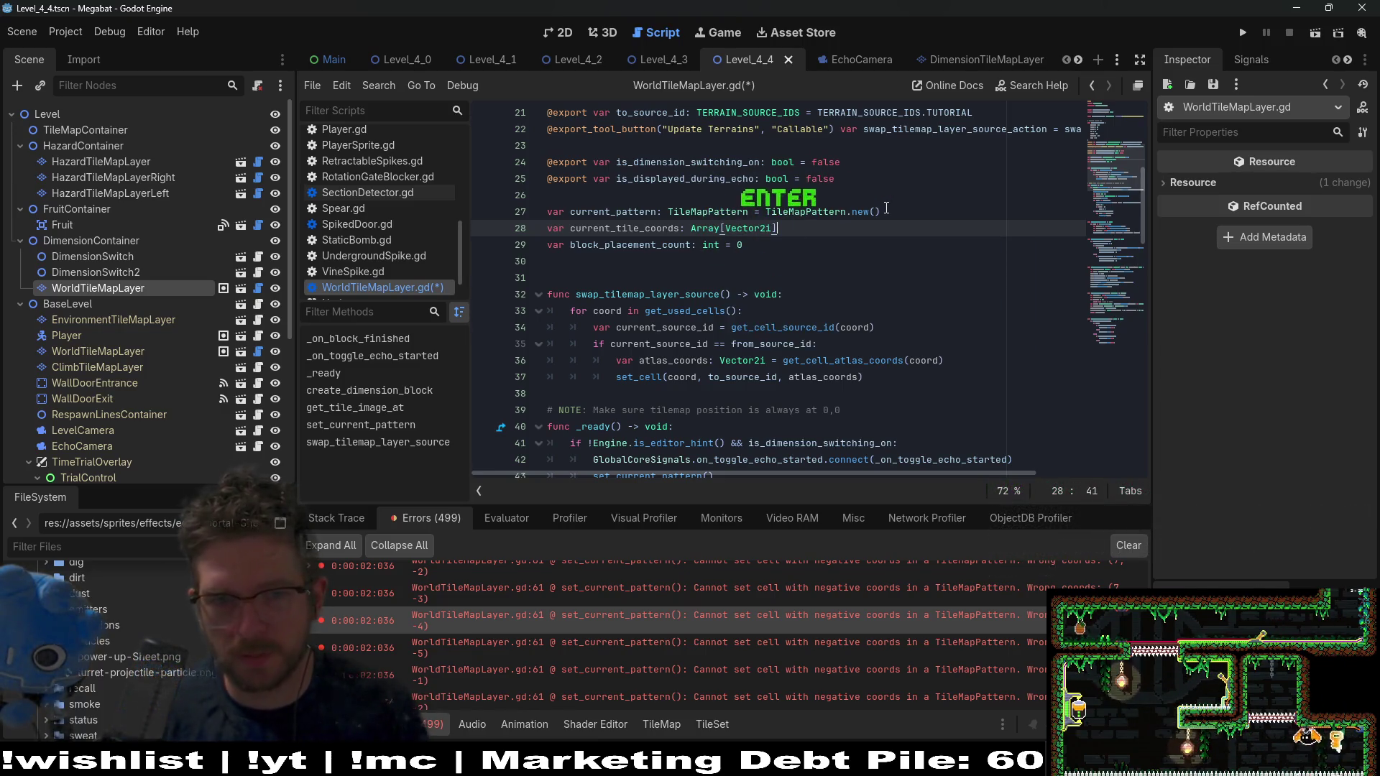
pyautogui.write(' = []')
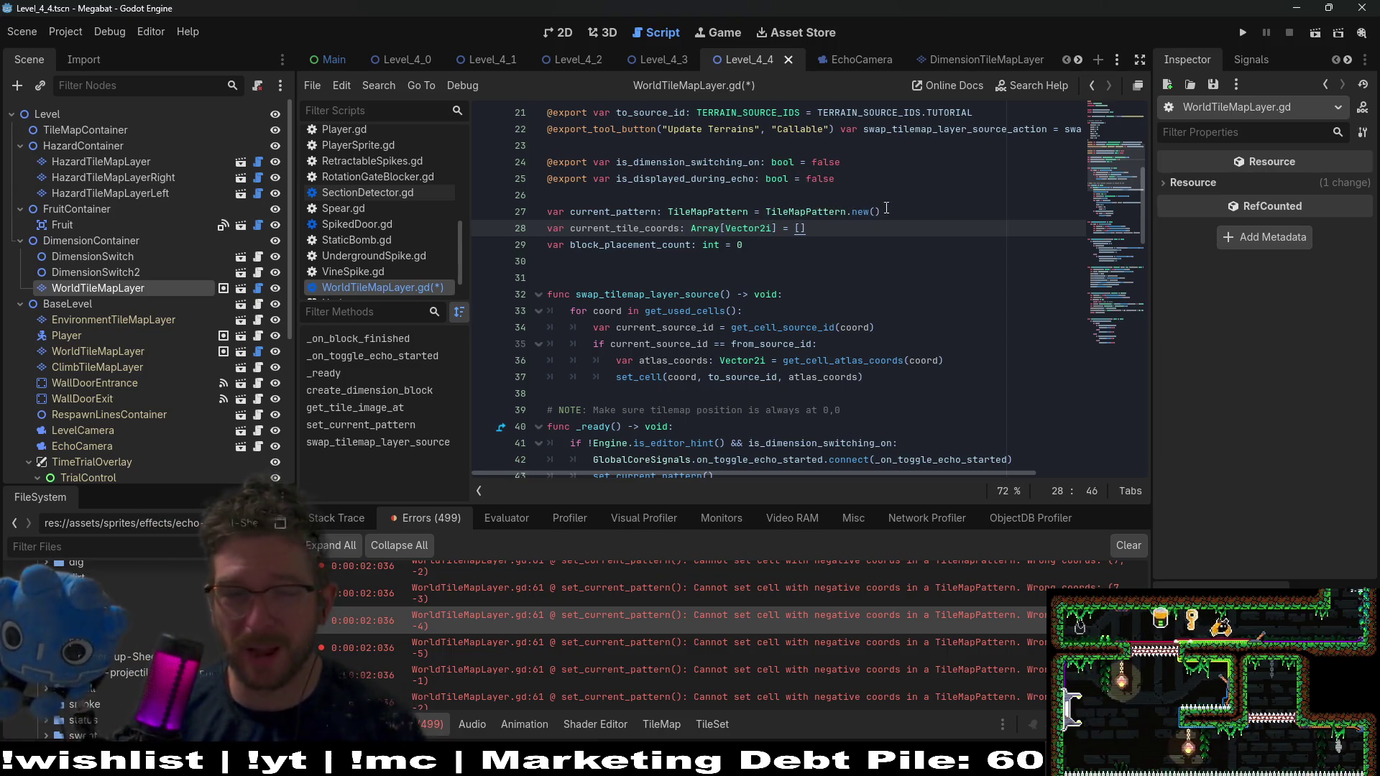
pyautogui.doubleClick(624, 228)
pyautogui.hotkey('ctrl', 'c')
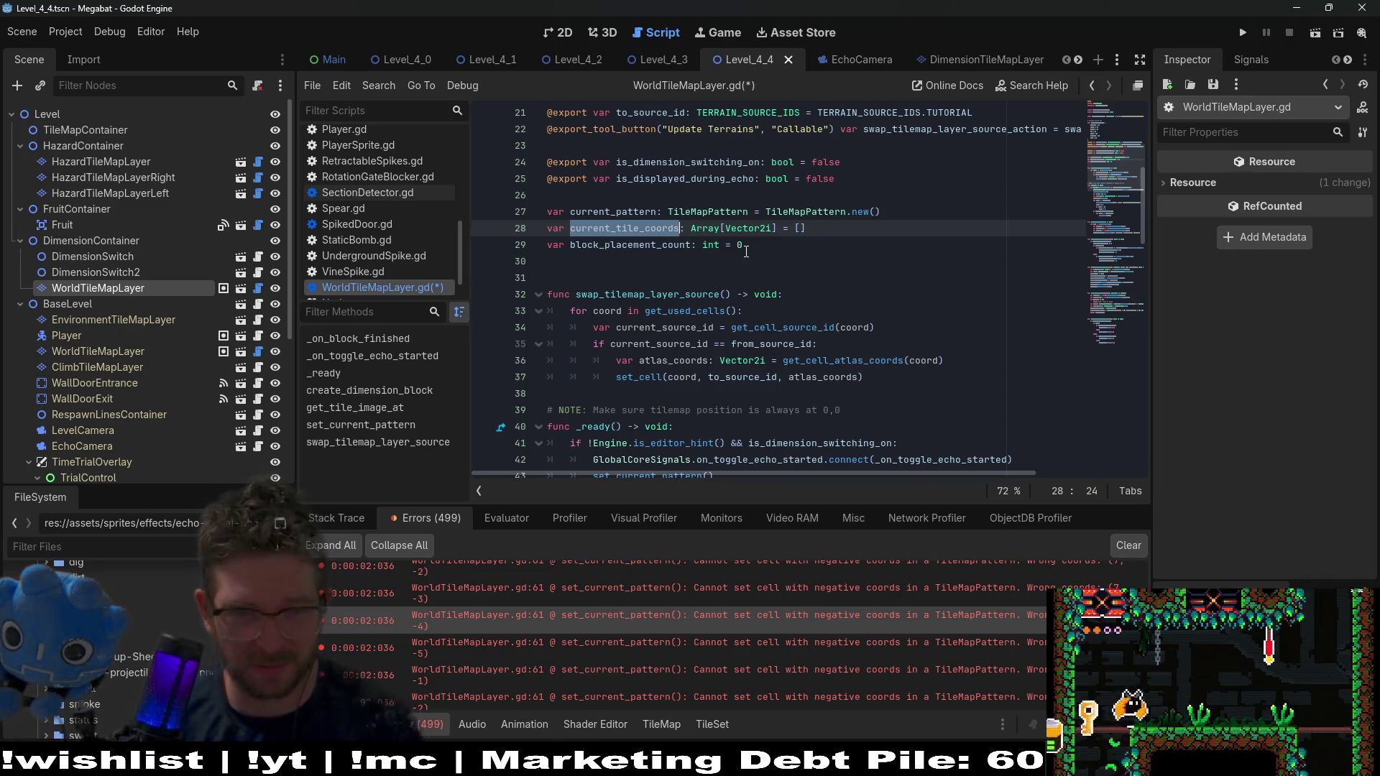
# Review _ready, highlight used_cells, and jump to the create_dimension_block definition
pyautogui.scroll(-2, 741, 251)
pyautogui.scroll(4, 741, 252)
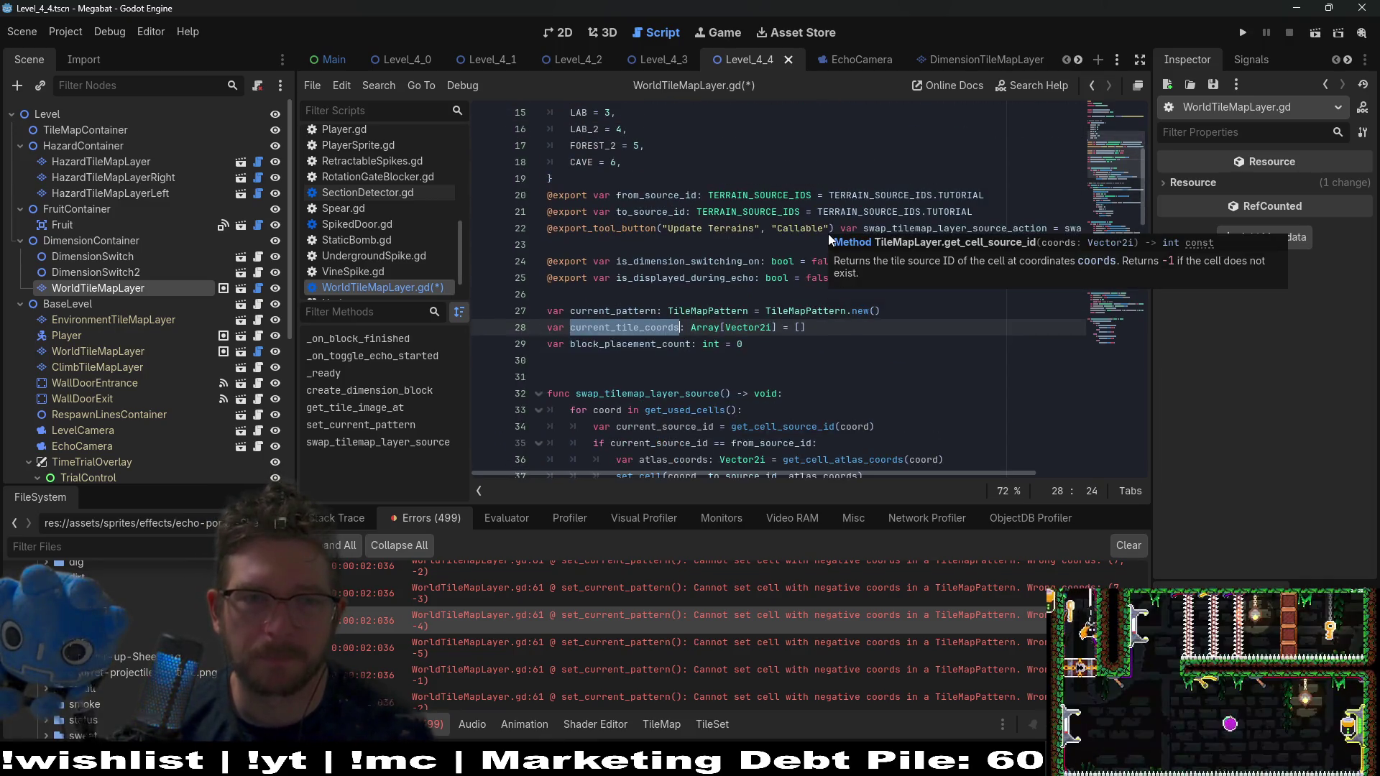
pyautogui.scroll(-7, 756, 358)
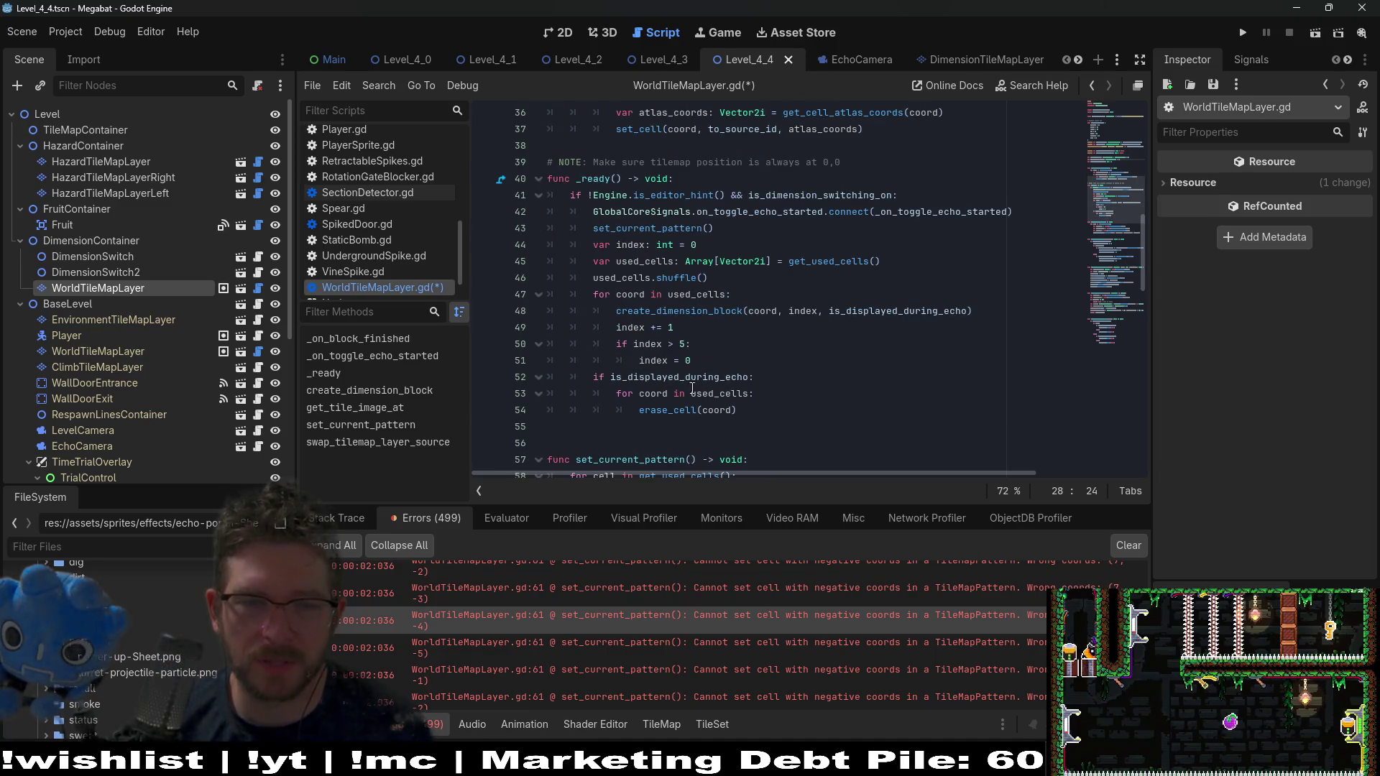
pyautogui.doubleClick(650, 263)
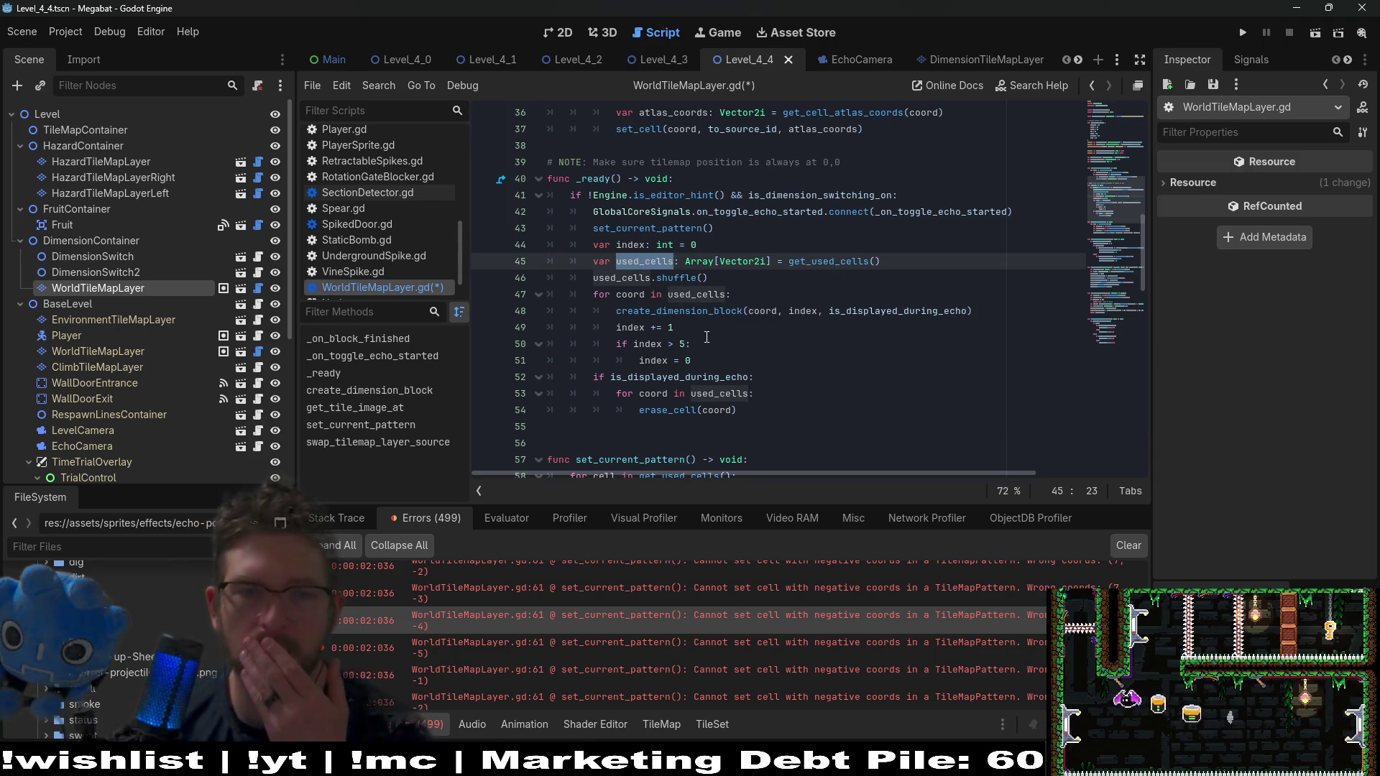
pyautogui.keyDown('ctrl'); pyautogui.click(718, 316); pyautogui.keyUp('ctrl')
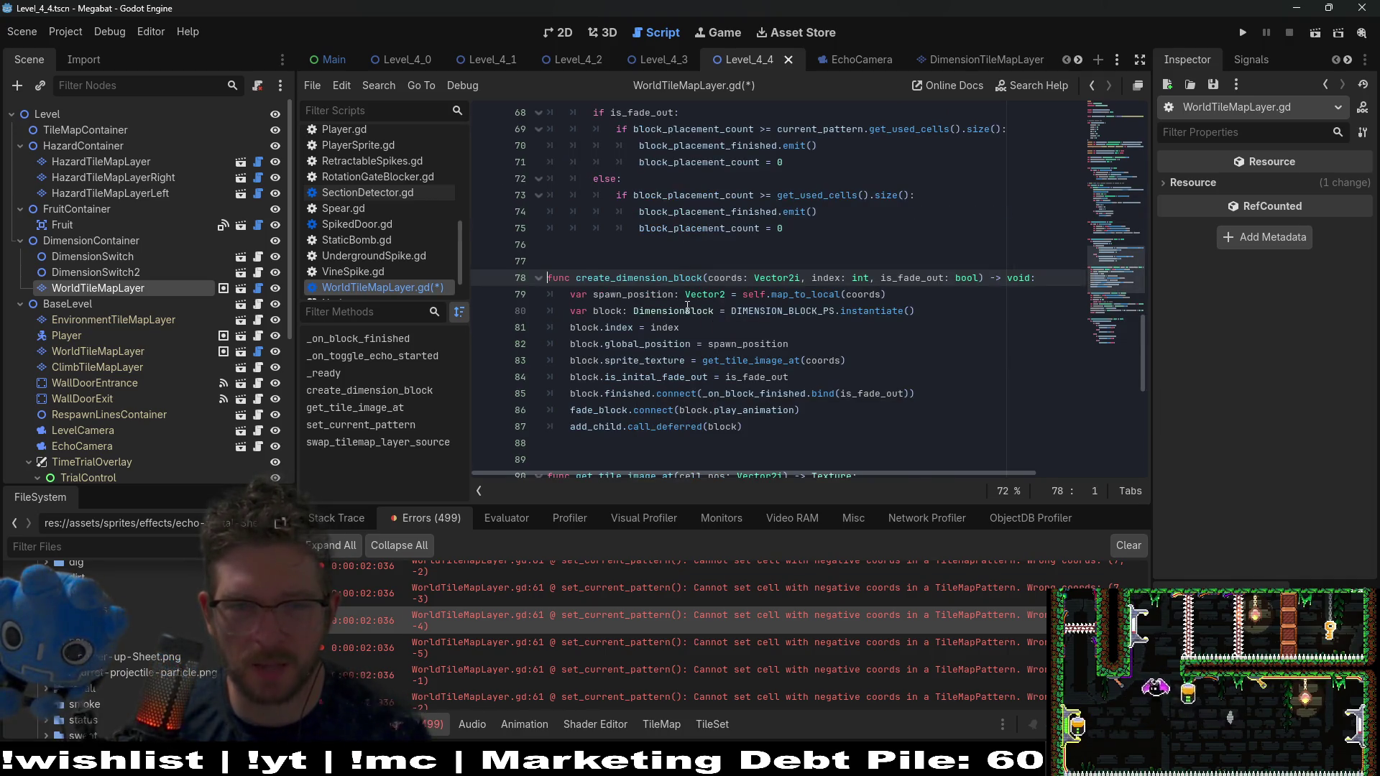
# Go to the set_current_pattern definition and select its four tile-copying lines
pyautogui.scroll(9, 719, 287)
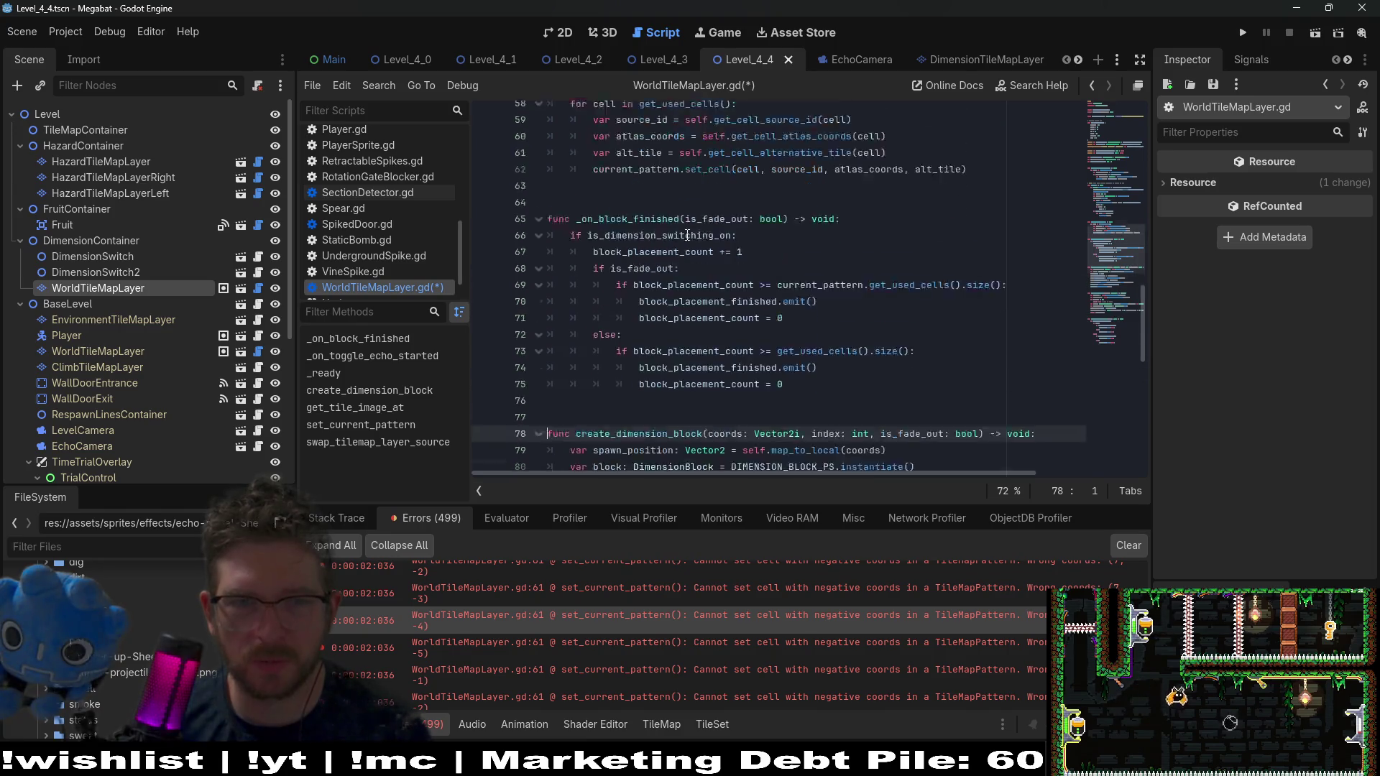
pyautogui.scroll(3, 708, 259)
pyautogui.click(683, 294)
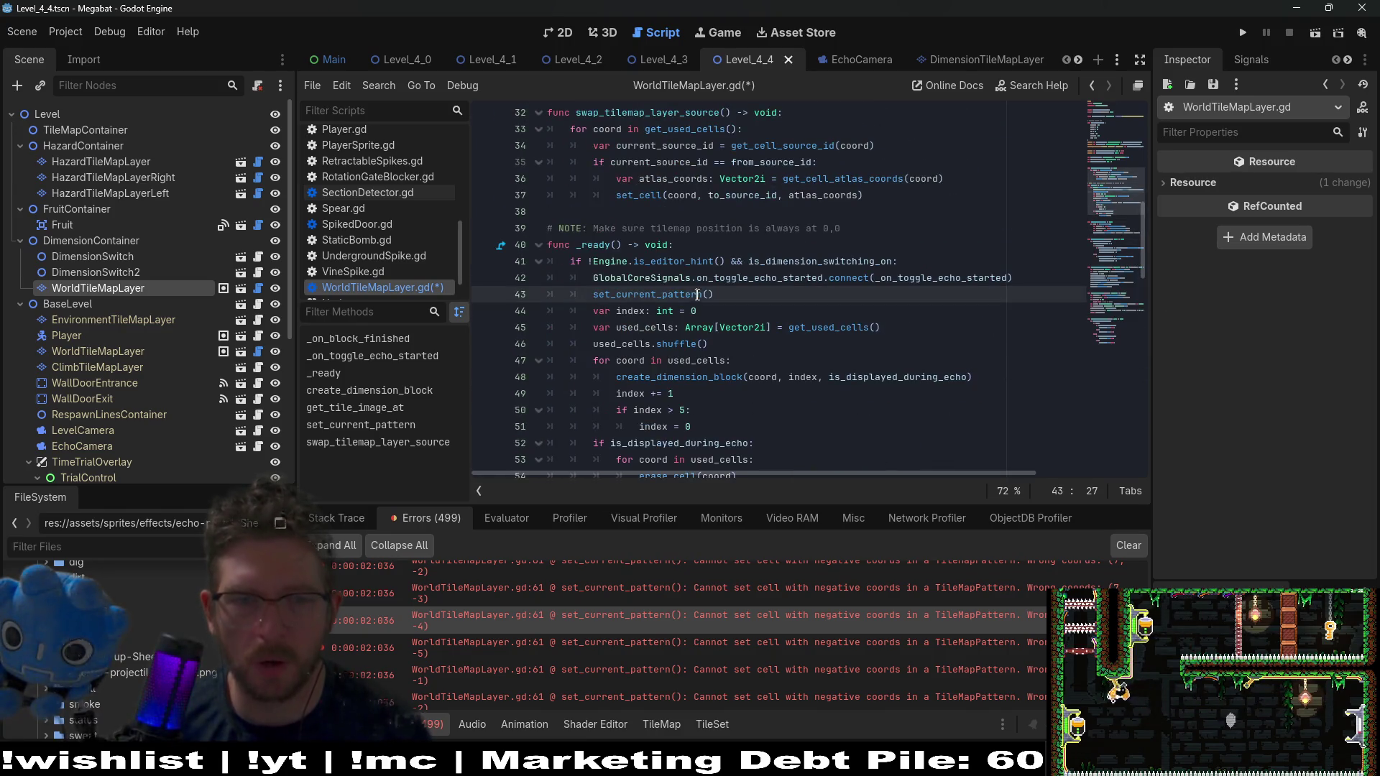
pyautogui.keyDown('ctrl'); pyautogui.click(676, 294); pyautogui.keyUp('ctrl')
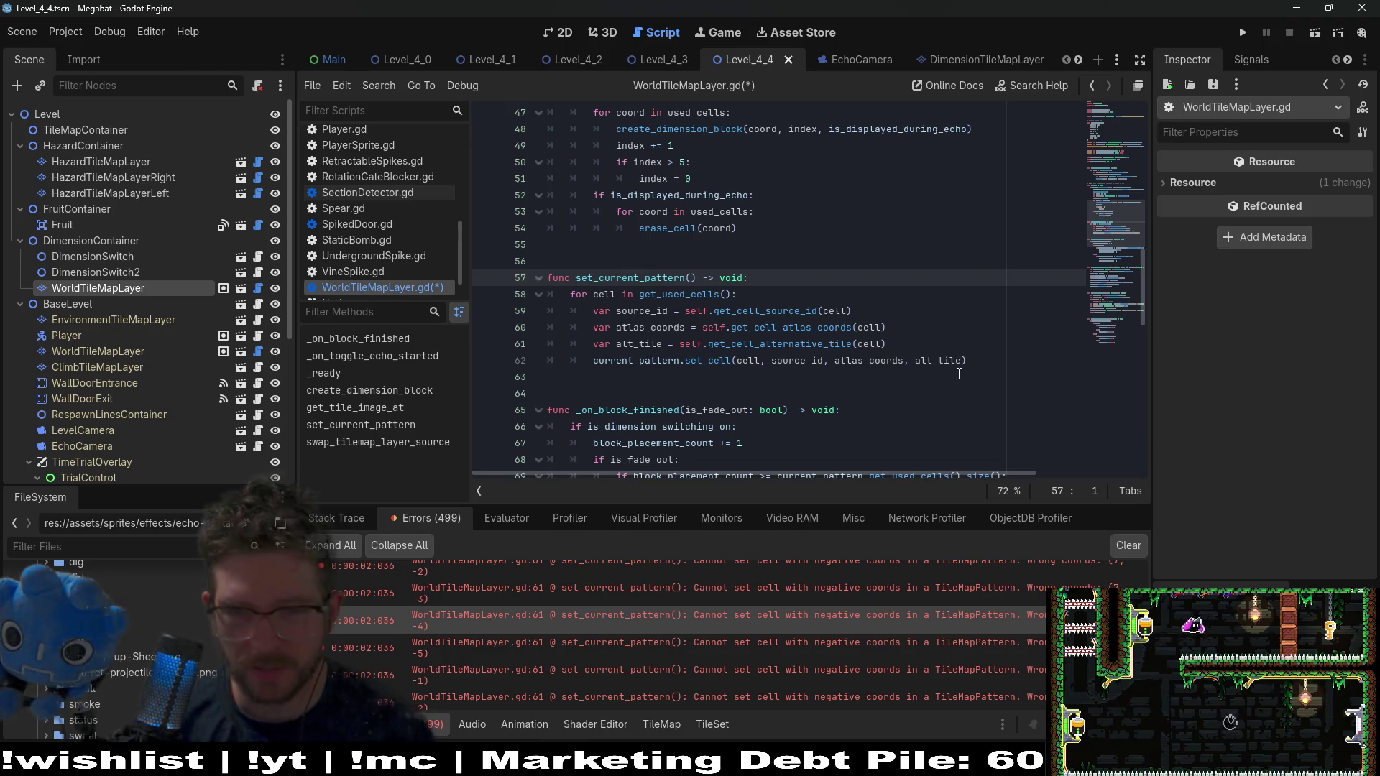
pyautogui.moveTo(983, 366); pyautogui.dragTo(485, 304)
# Comment out the tile-copying lines and add current_tile_coords.push_back(cell) inside the loop
pyautogui.hotkey('ctrl', 'k')
pyautogui.click(775, 298)
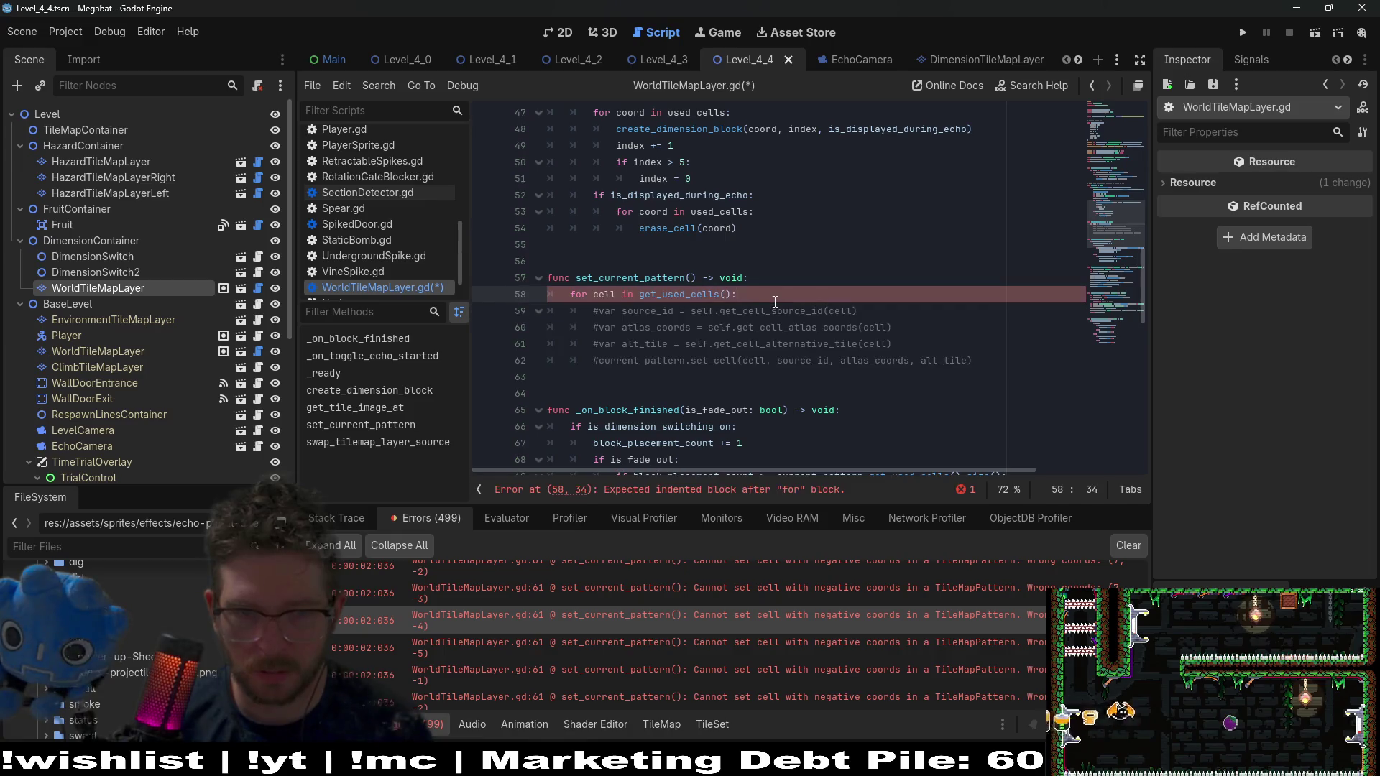
pyautogui.press('Return')
pyautogui.hotkey('ctrl', 'v')
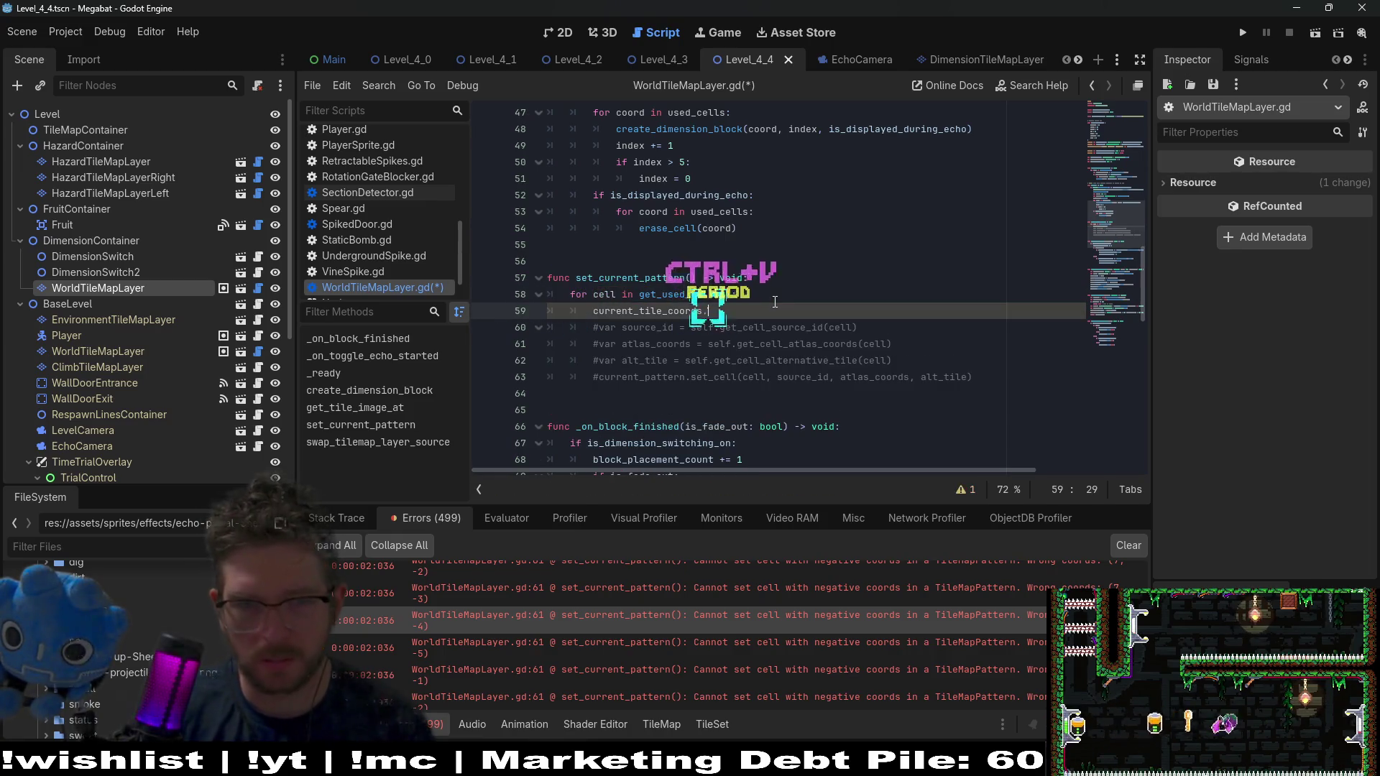
pyautogui.write('.push')
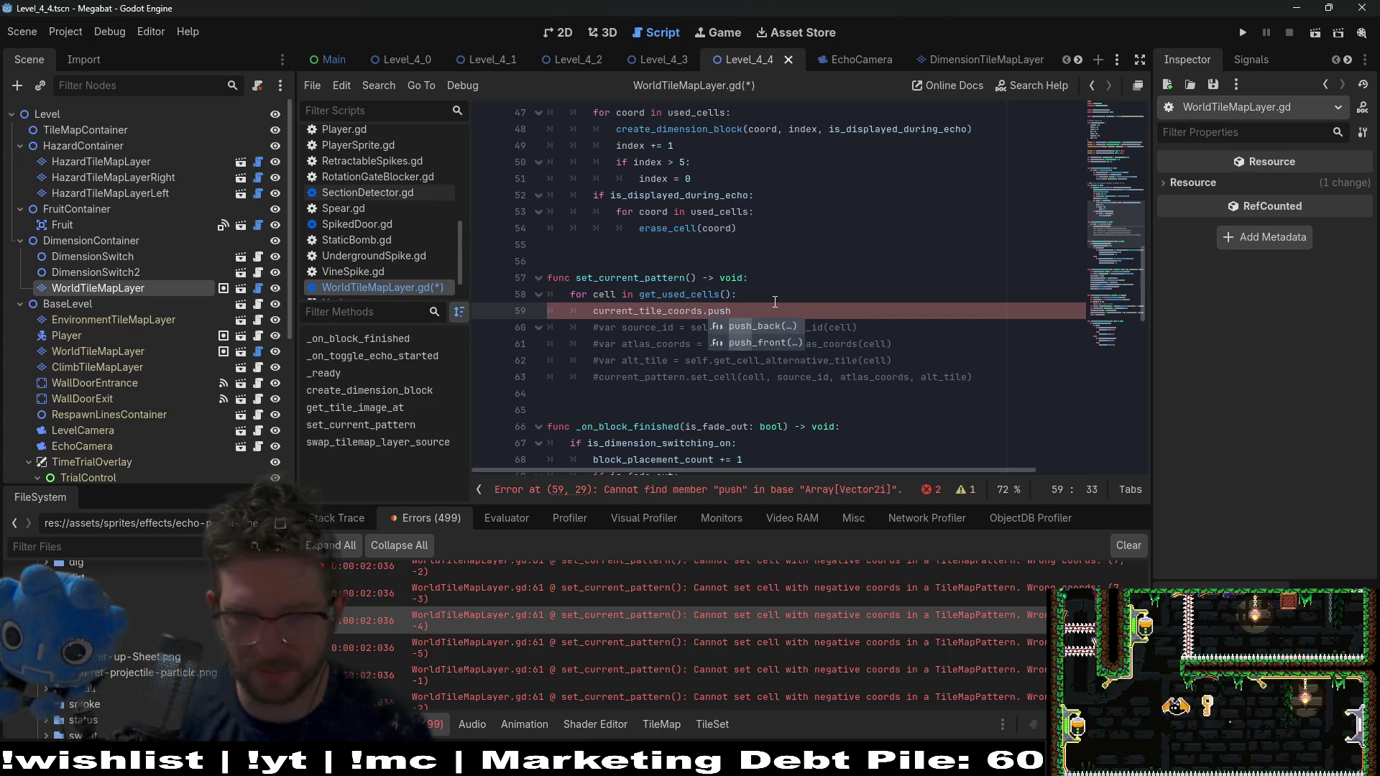
pyautogui.press('Return')
pyautogui.write('cell')
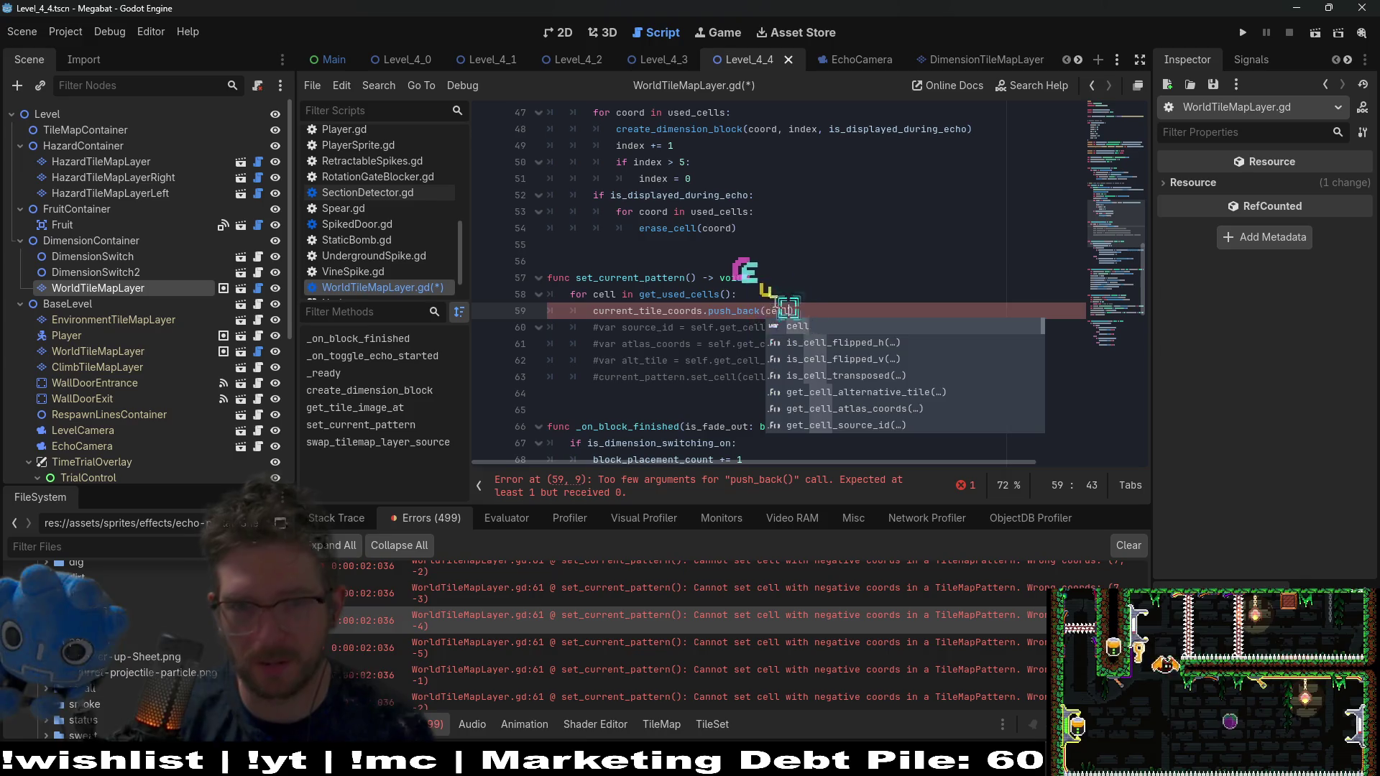
pyautogui.click(840, 280)
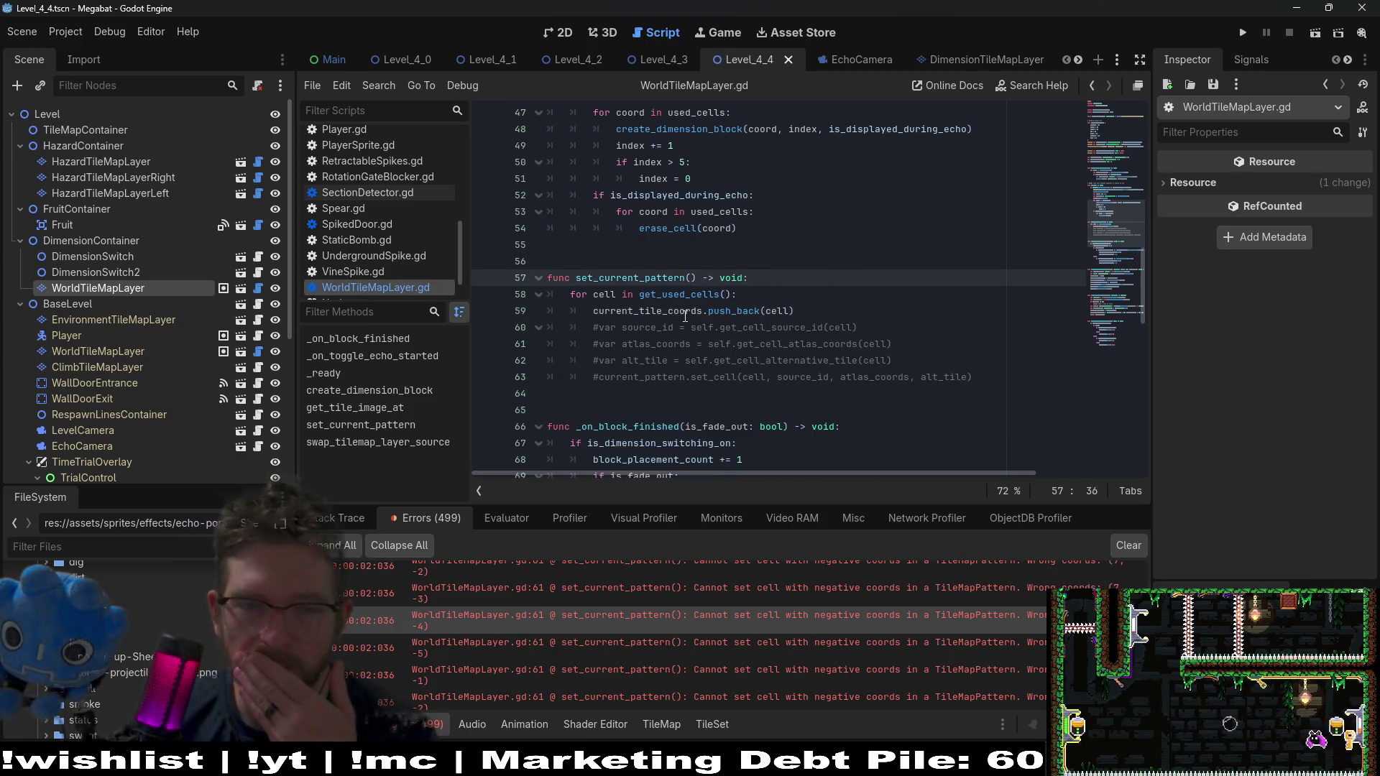
# Check the other uses of current_tile_coords and go to the current_pattern declaration
pyautogui.doubleClick(685, 314)
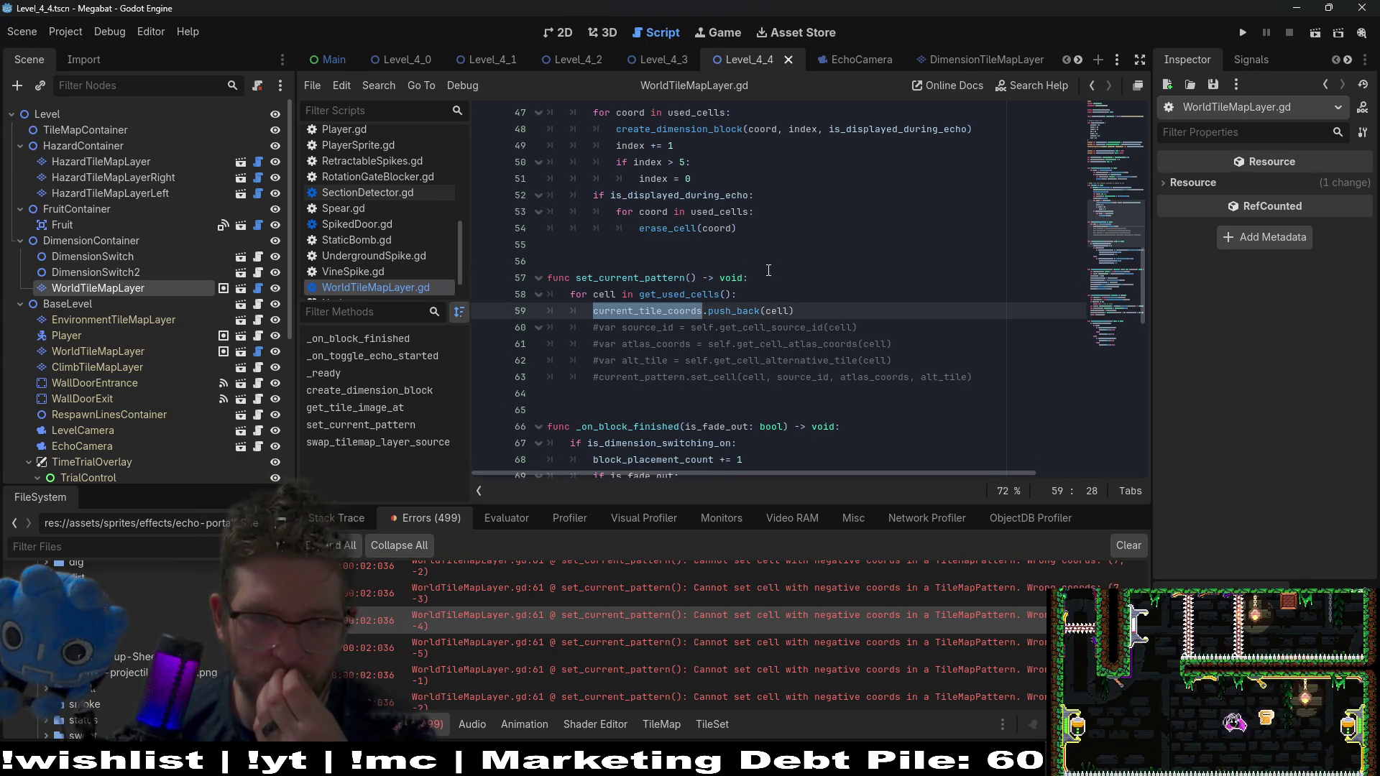
pyautogui.scroll(3, 768, 270)
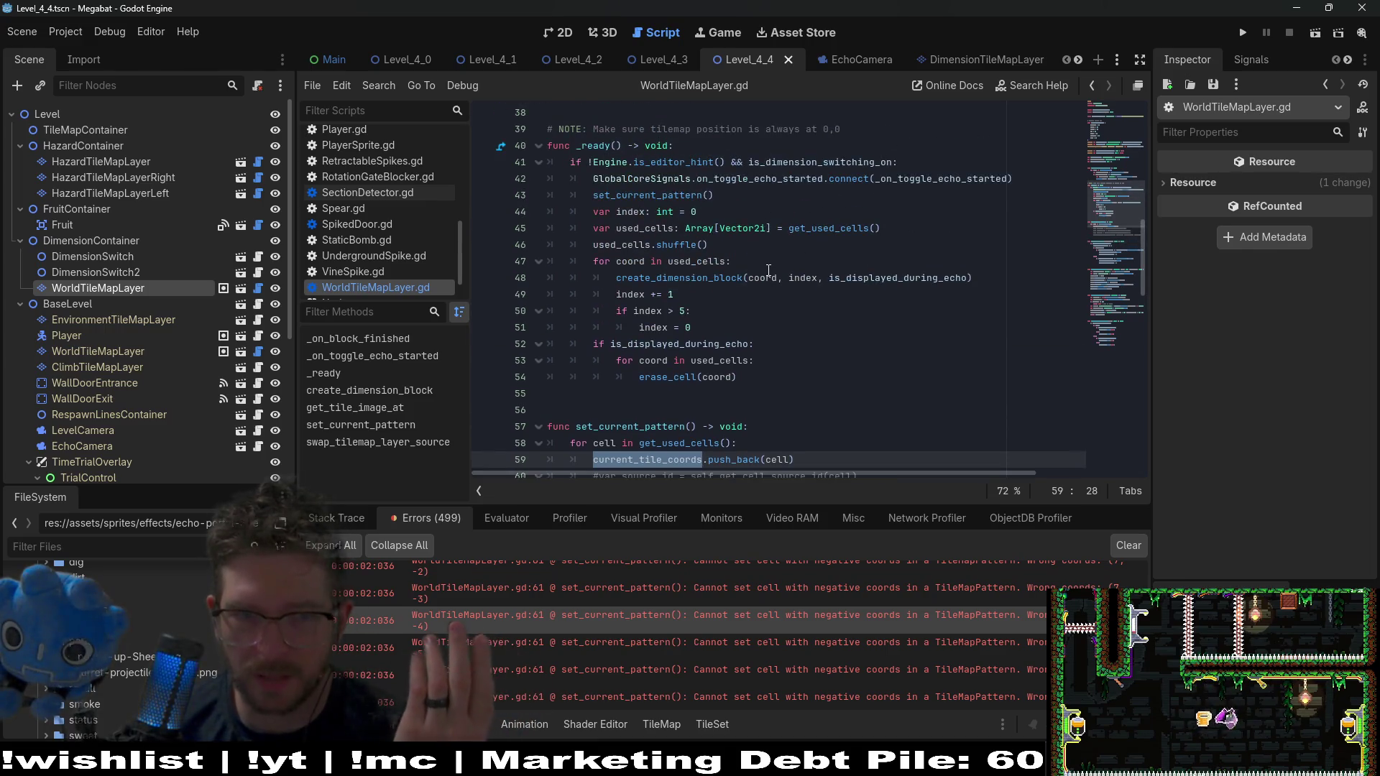
pyautogui.scroll(10, 768, 270)
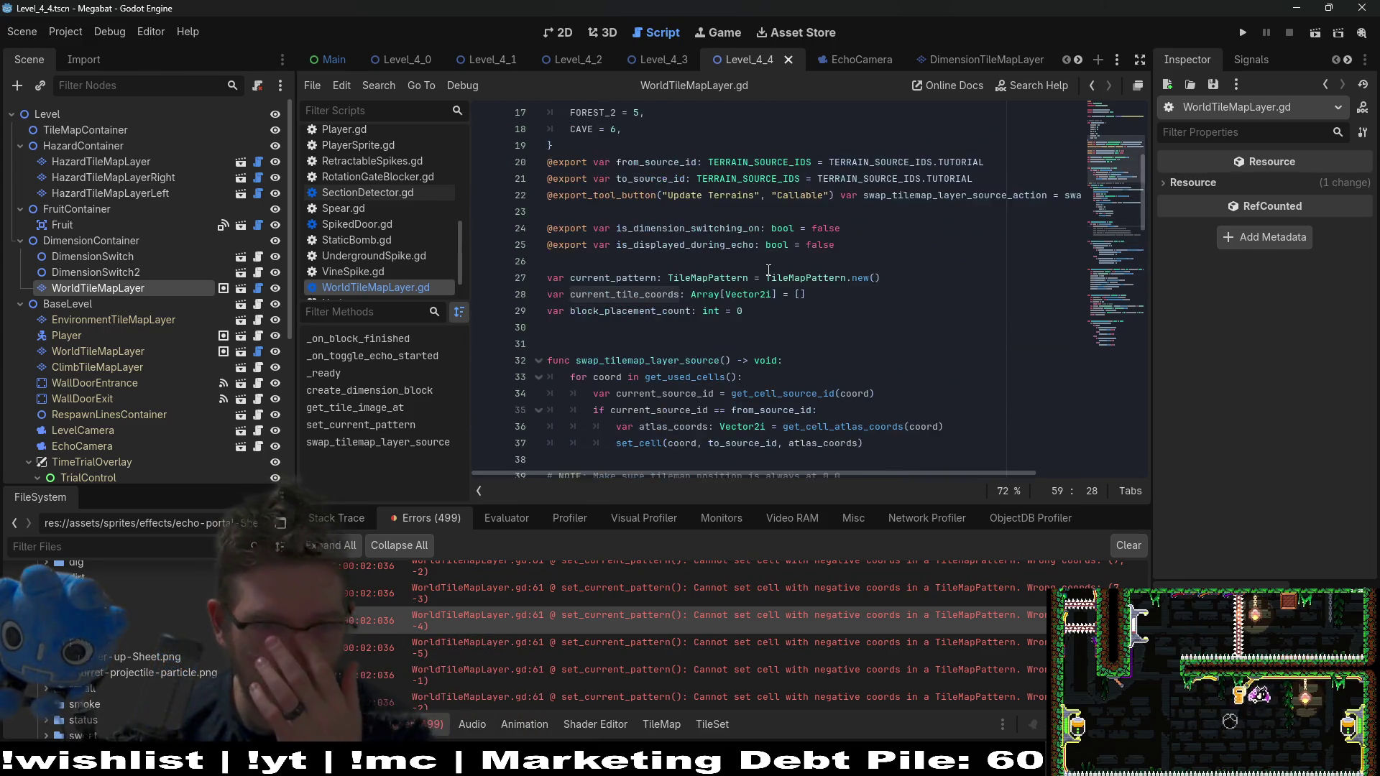
pyautogui.scroll(-2, 713, 360)
pyautogui.click(625, 327)
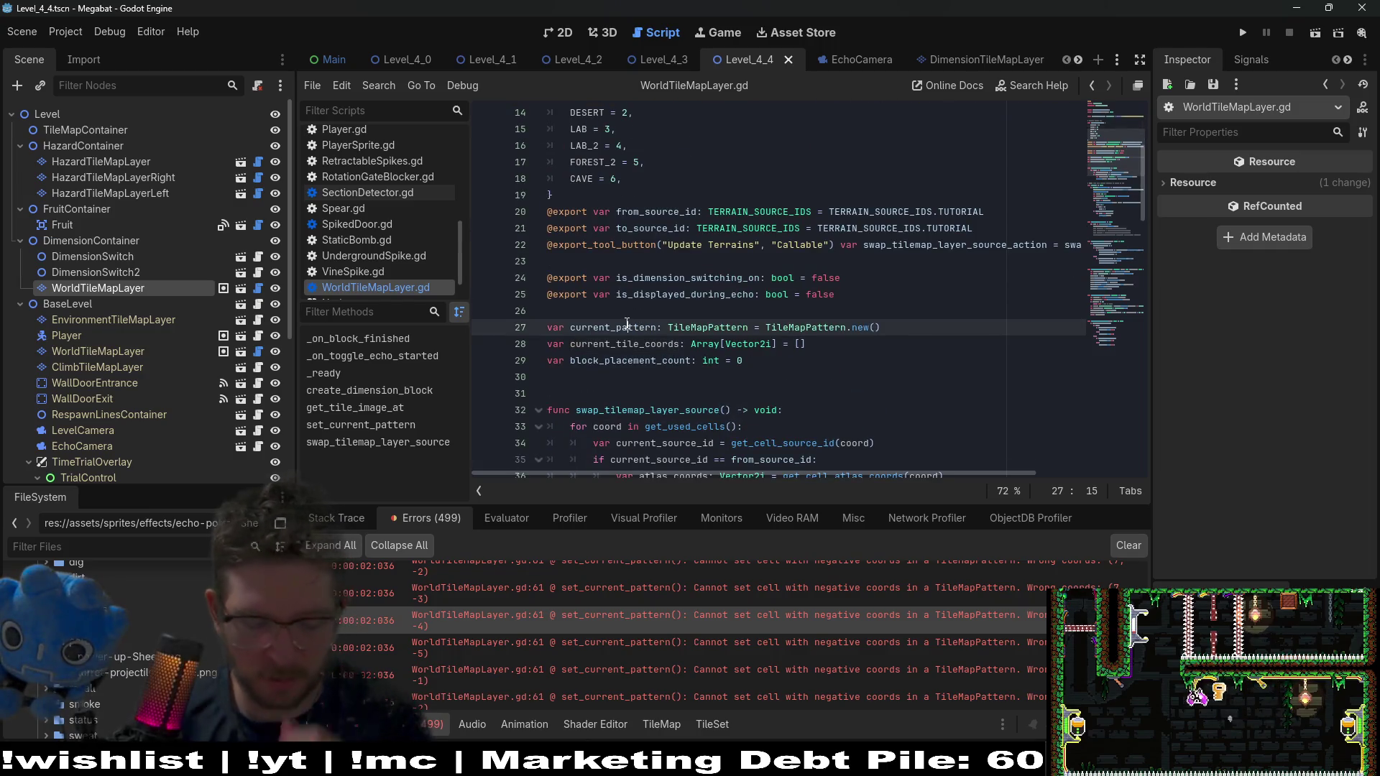
# Comment out current_pattern, replace line 70's get_used_cells reference with current_tile_coords, and save
pyautogui.hotkey('ctrl', 'k')
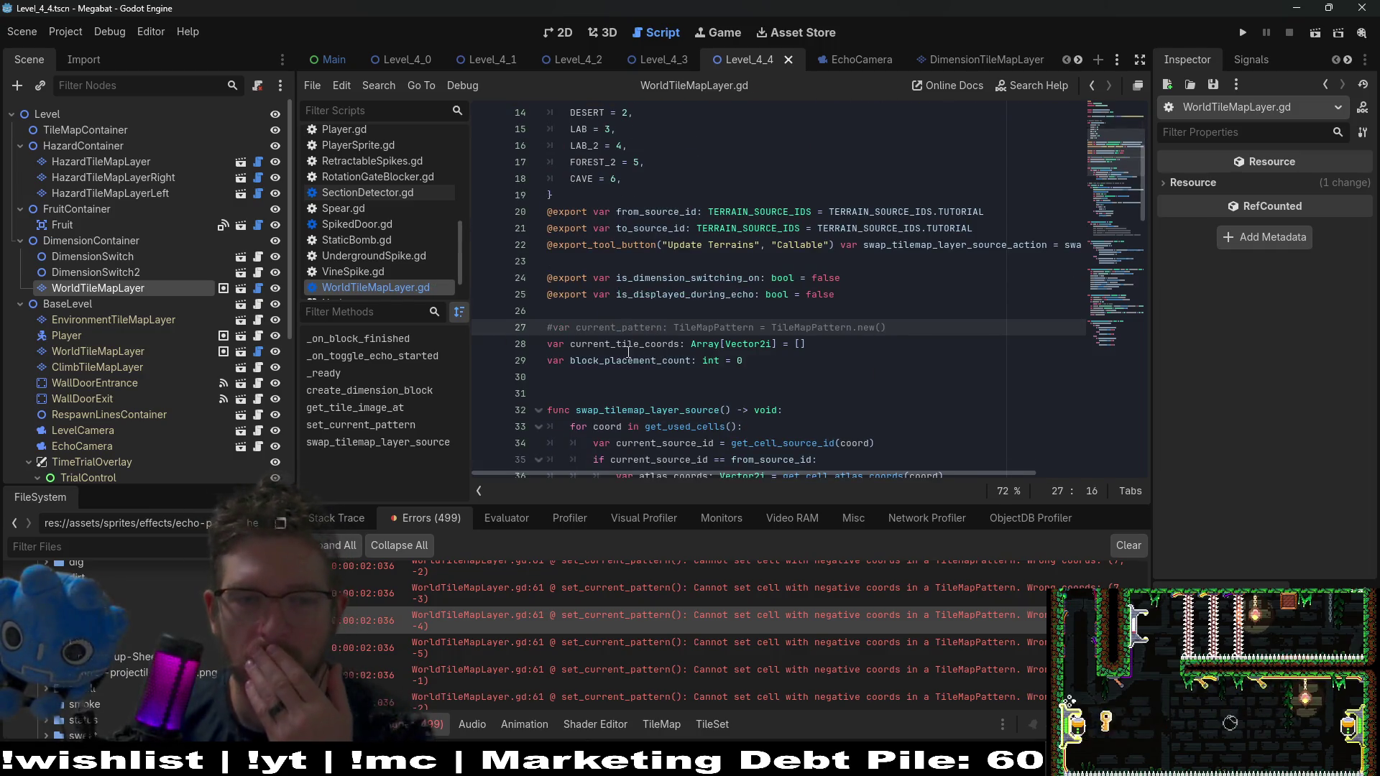
pyautogui.doubleClick(636, 344)
pyautogui.hotkey('ctrl', 'c')
pyautogui.click(646, 480)
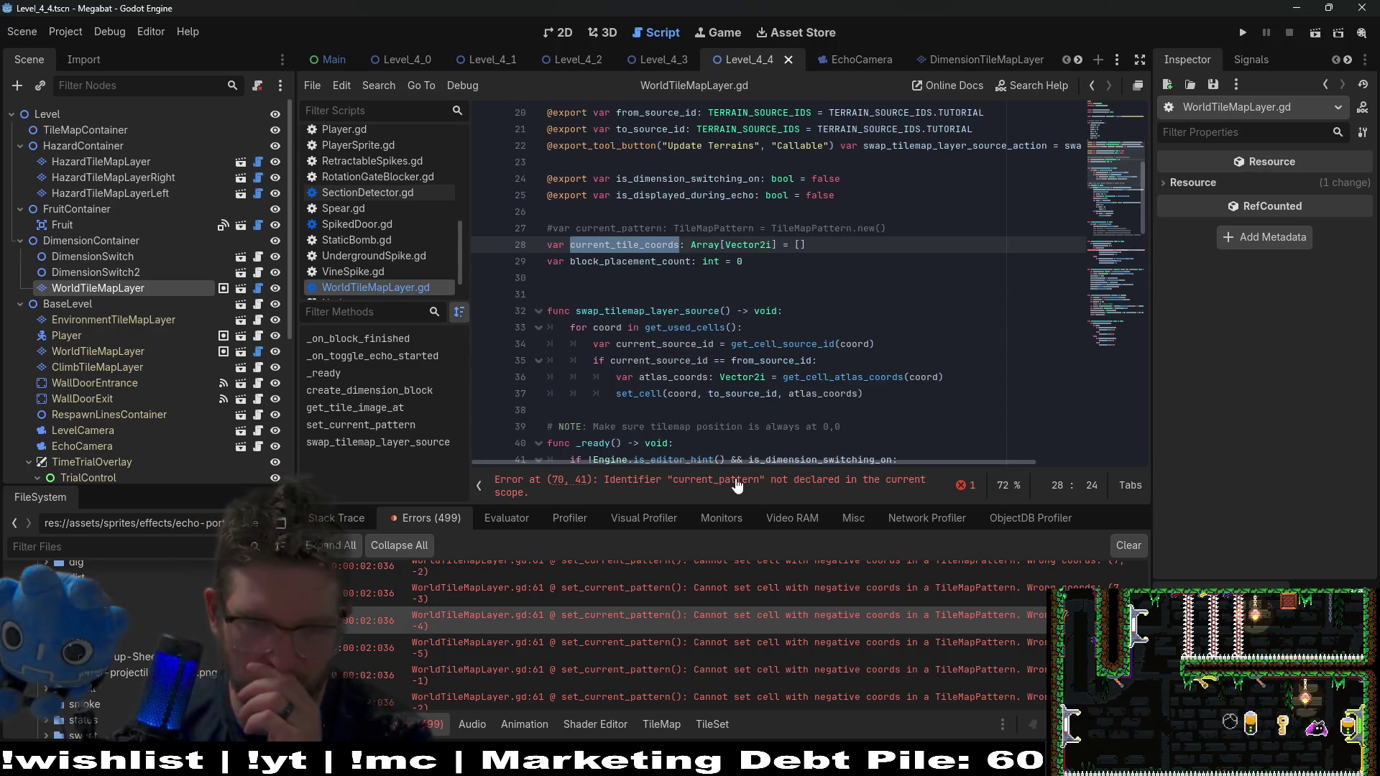
pyautogui.doubleClick(839, 278)
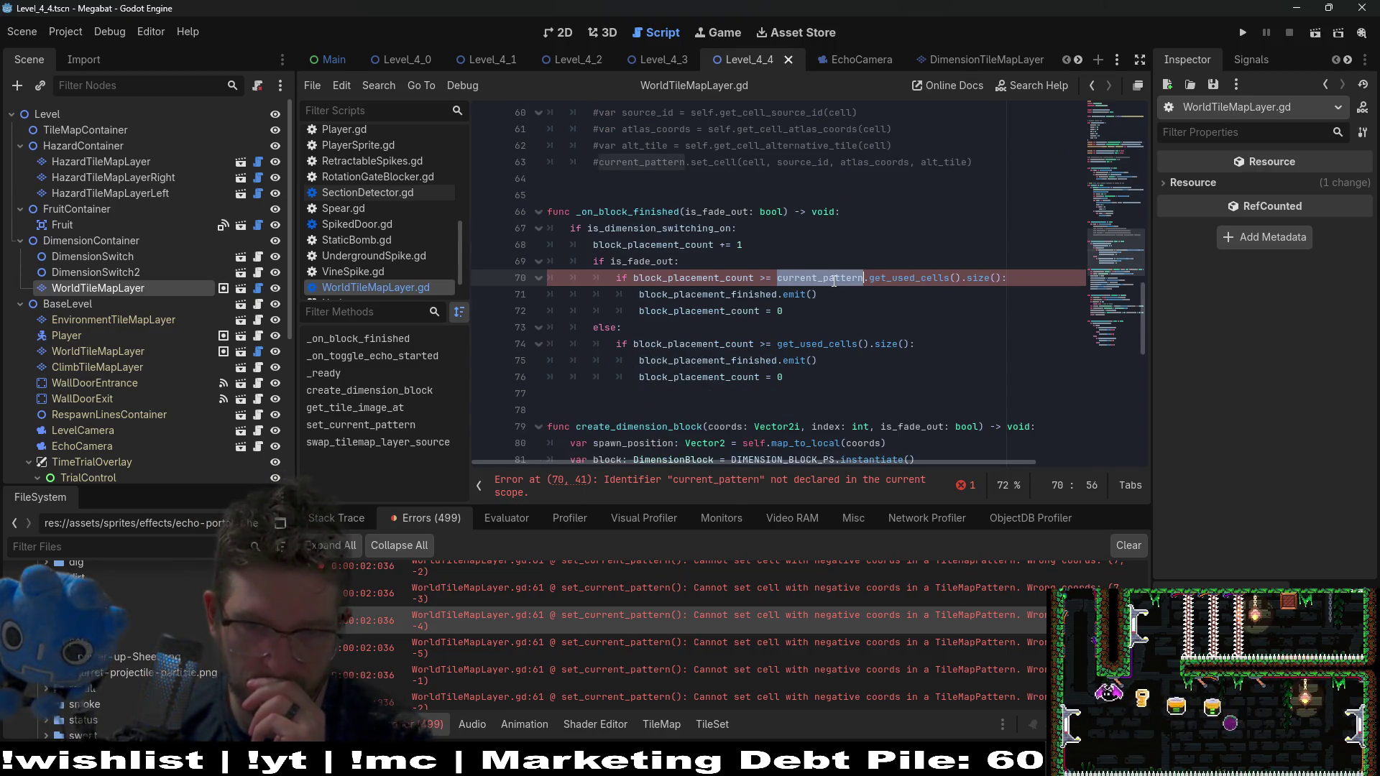
pyautogui.moveTo(961, 278); pyautogui.dragTo(787, 278)
pyautogui.hotkey('ctrl', 'v')
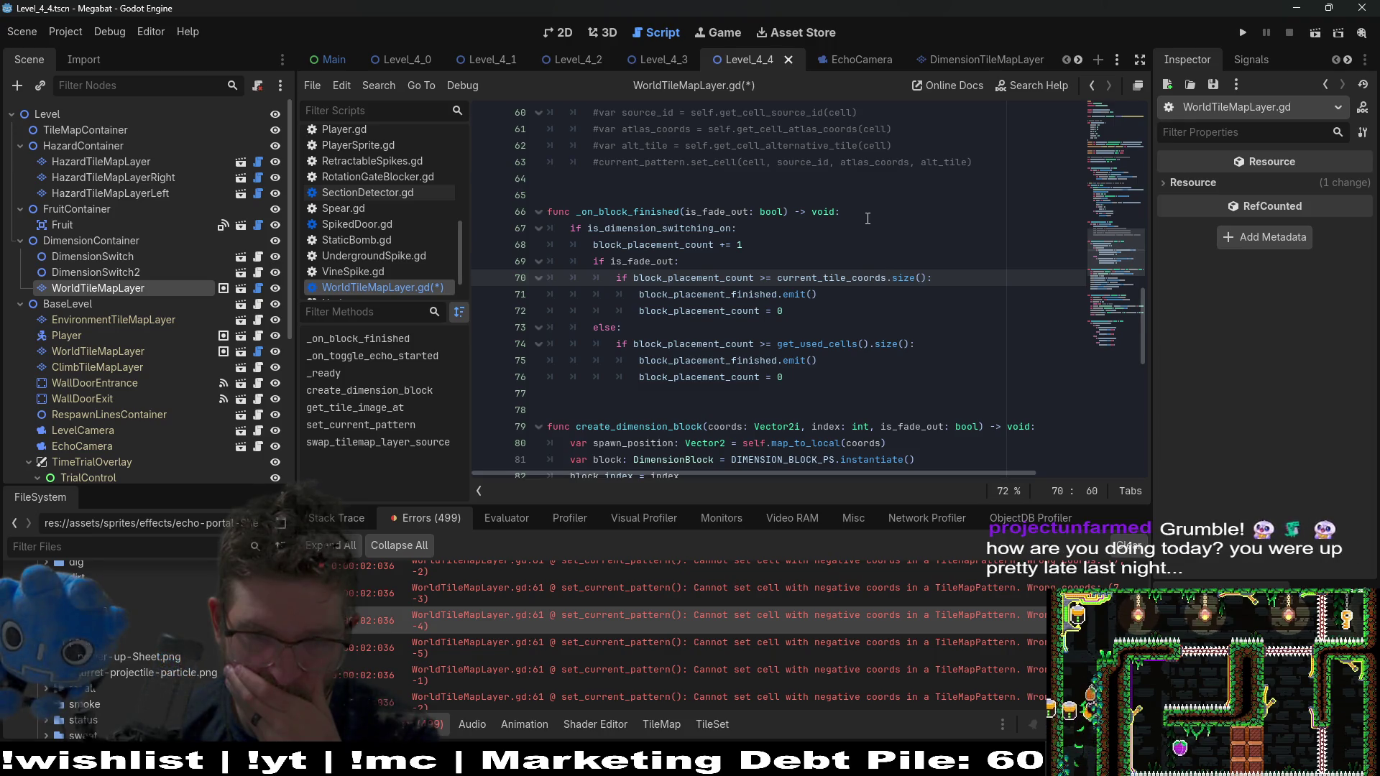
pyautogui.click(837, 258)
pyautogui.hotkey('ctrl', 's')
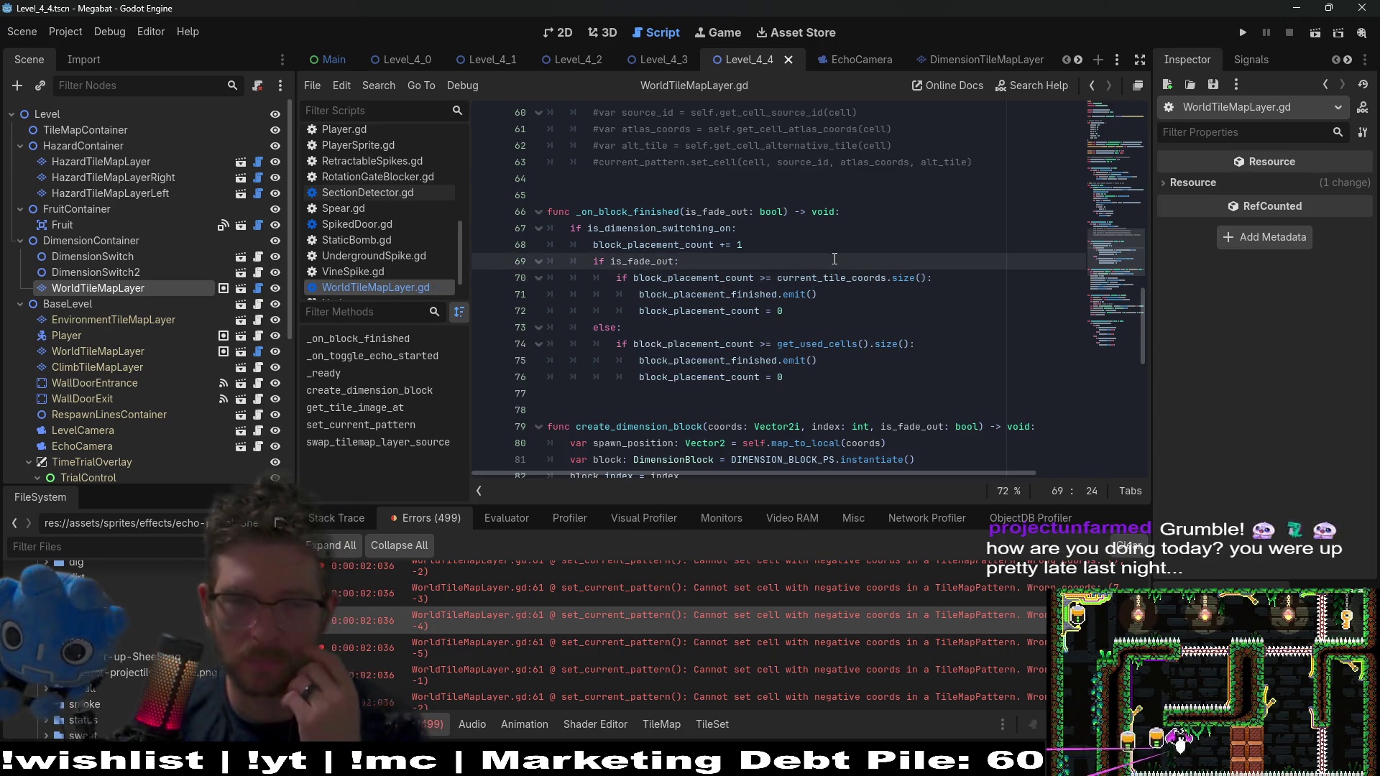
# Check the block_placement_finished signal's description and run the game with F5
pyautogui.doubleClick(747, 296)
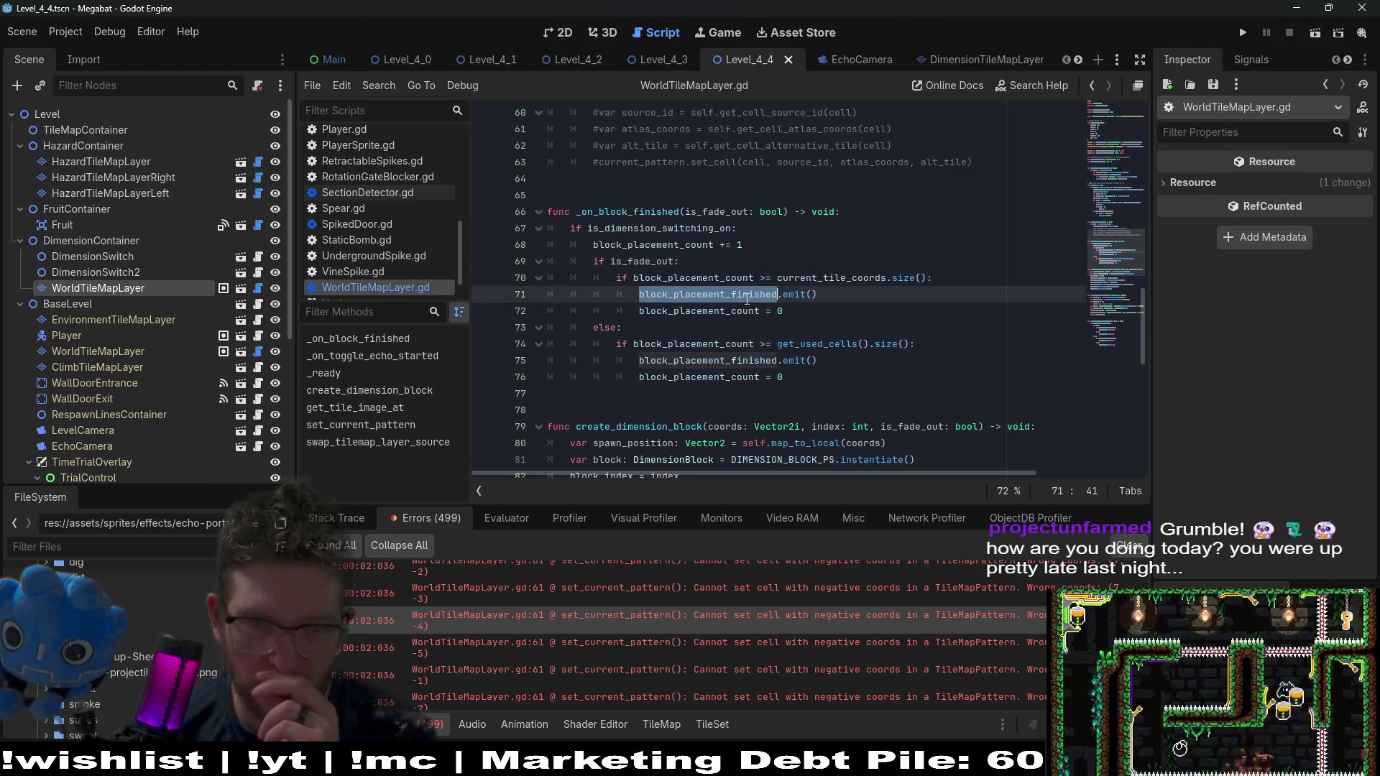
pyautogui.scroll(-3, 748, 303)
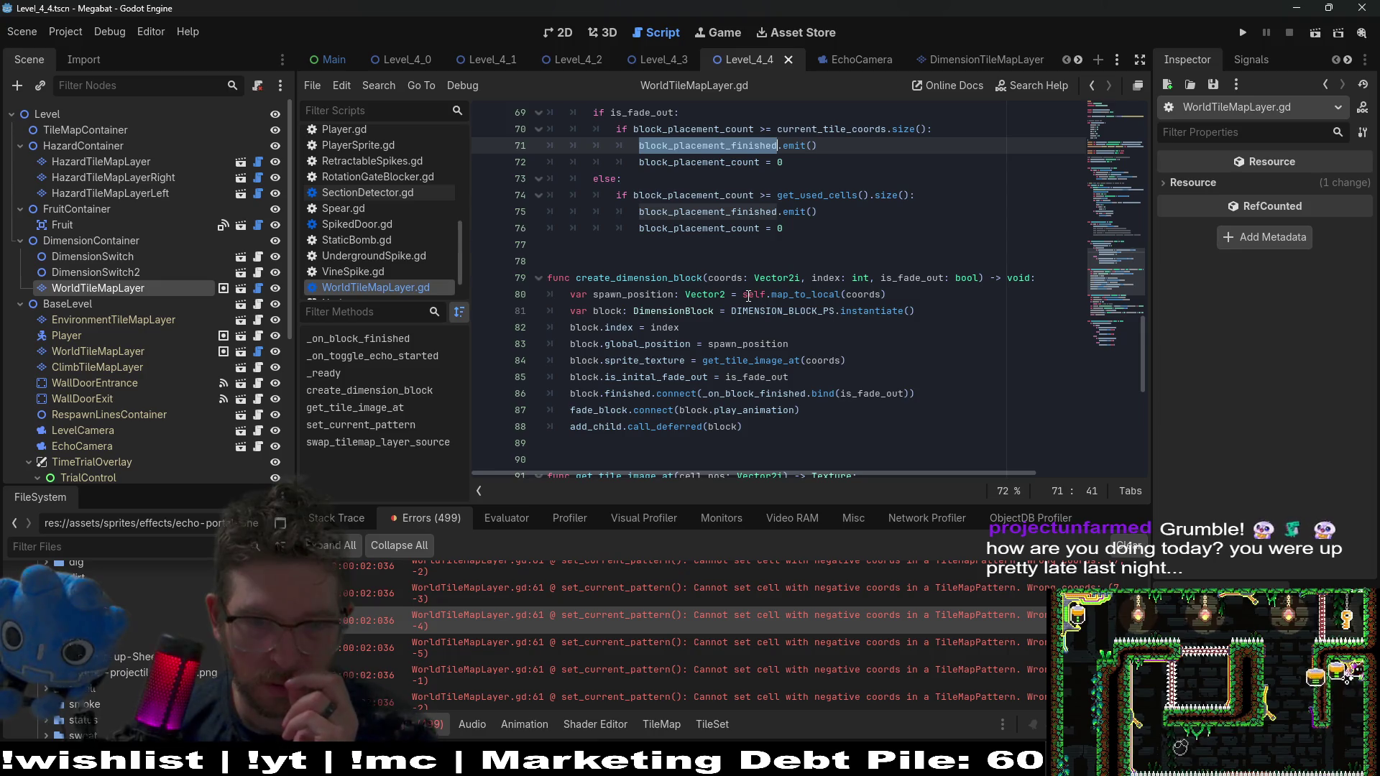
pyautogui.press('F5')
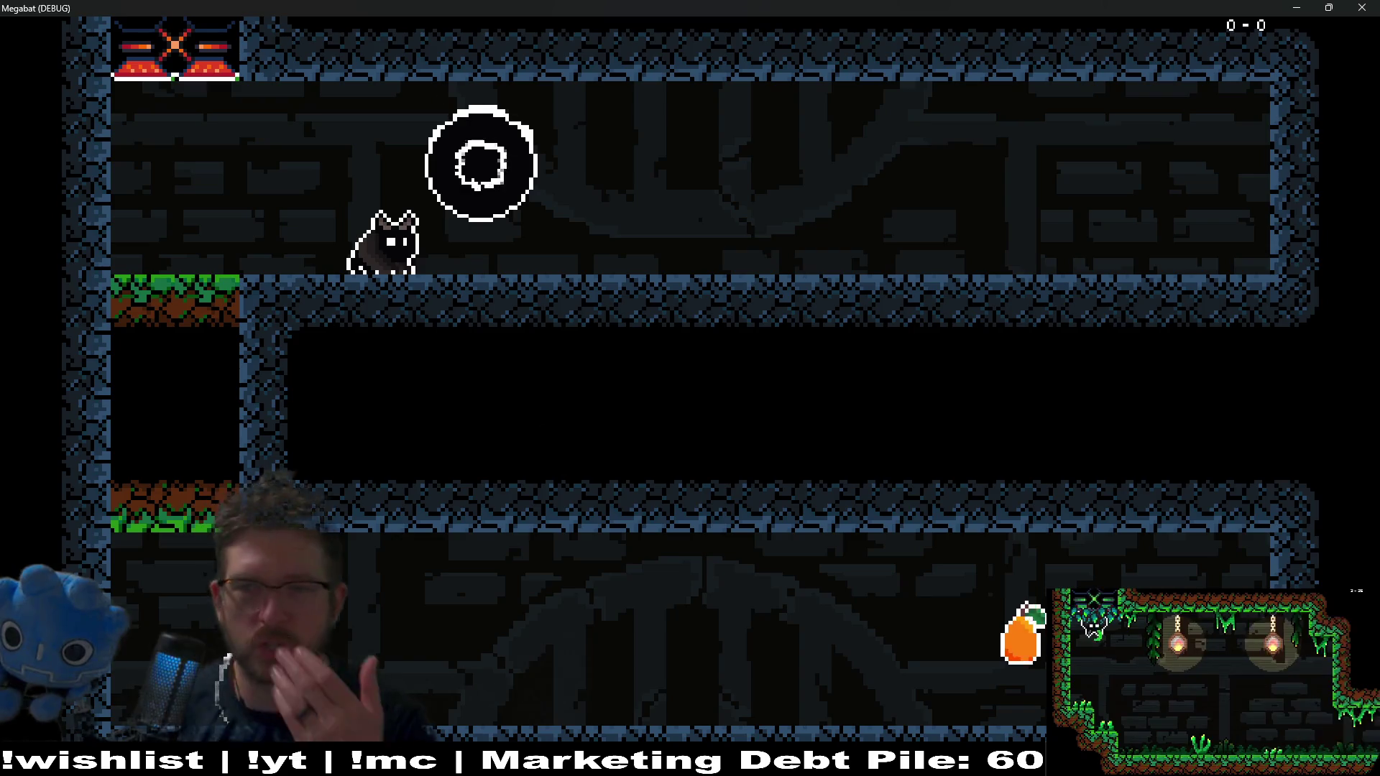
# Close the Megabat game window to return to the editor
pyautogui.click(1365, 7)
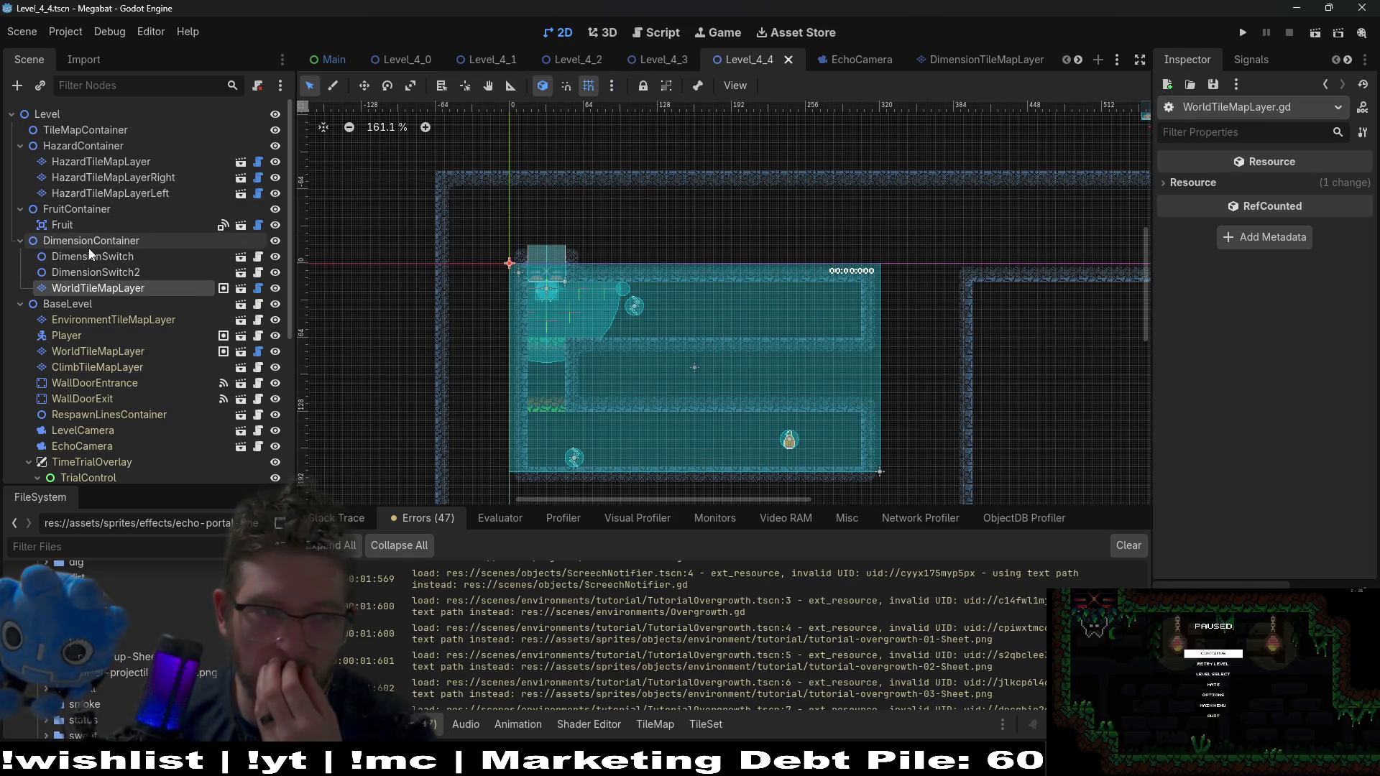
# Select the WorldTileMapLayer node in the Scene dock and open WorldTileMapLayer.gd
pyautogui.click(97, 319)
pyautogui.click(104, 289)
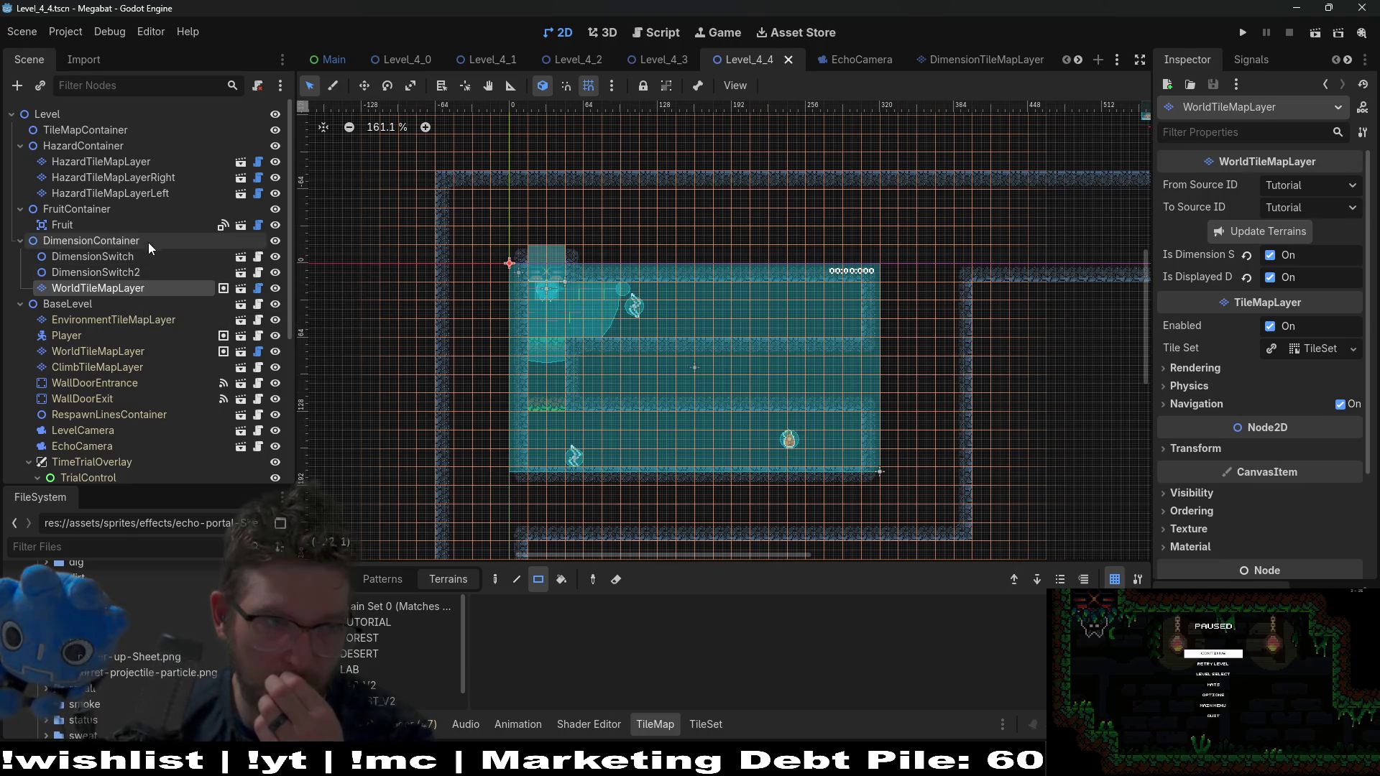
pyautogui.click(258, 288)
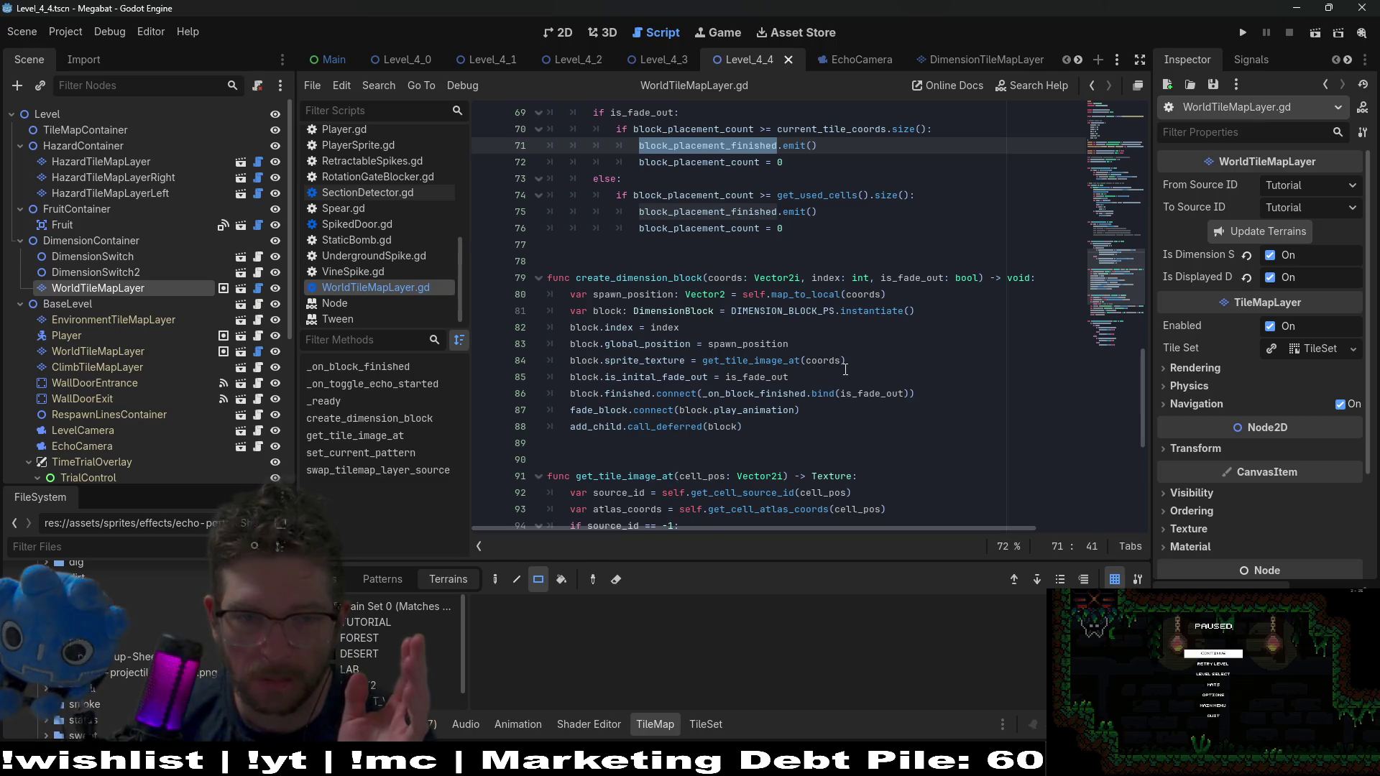
# In _ready, delete the is_displayed_during_echo line, unindent the erase loop, and save
pyautogui.scroll(3, 845, 369)
pyautogui.scroll(3, 685, 299)
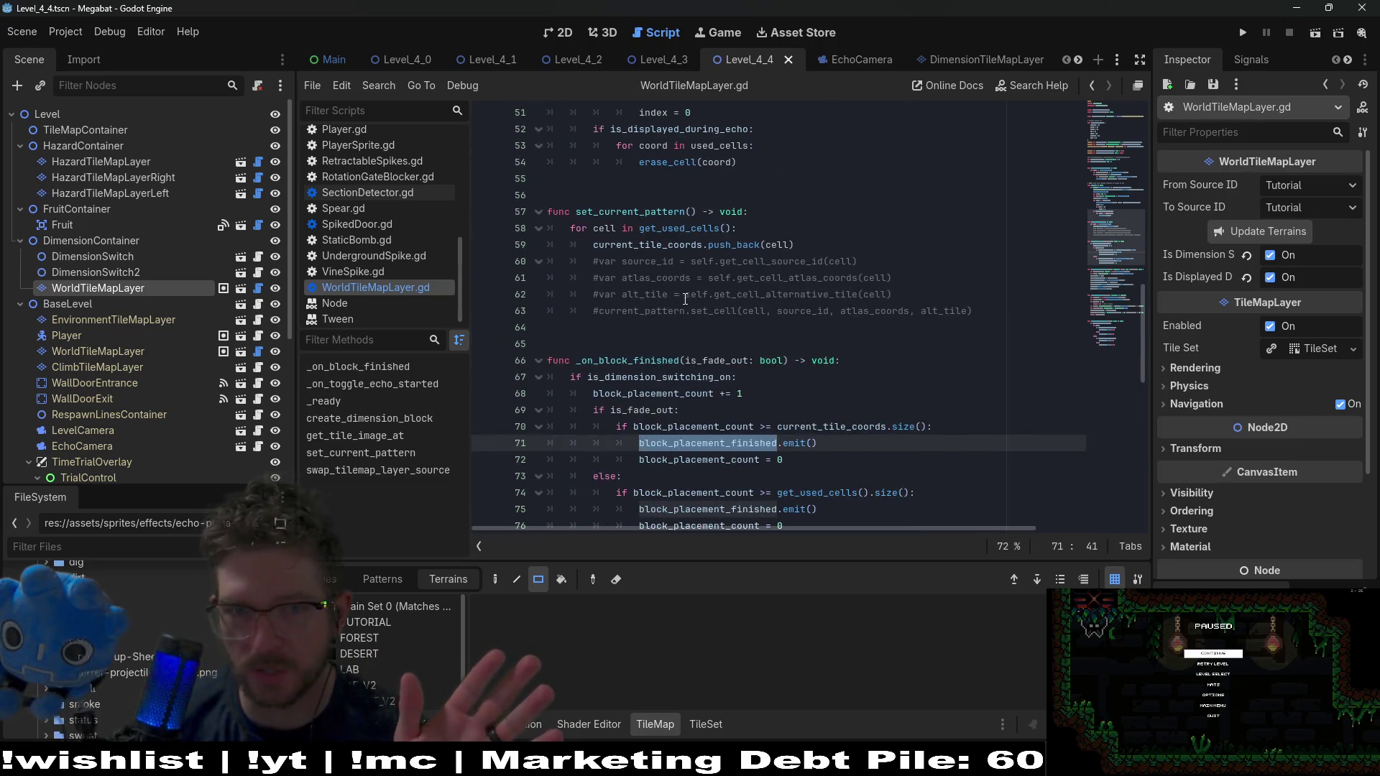
pyautogui.scroll(9, 689, 302)
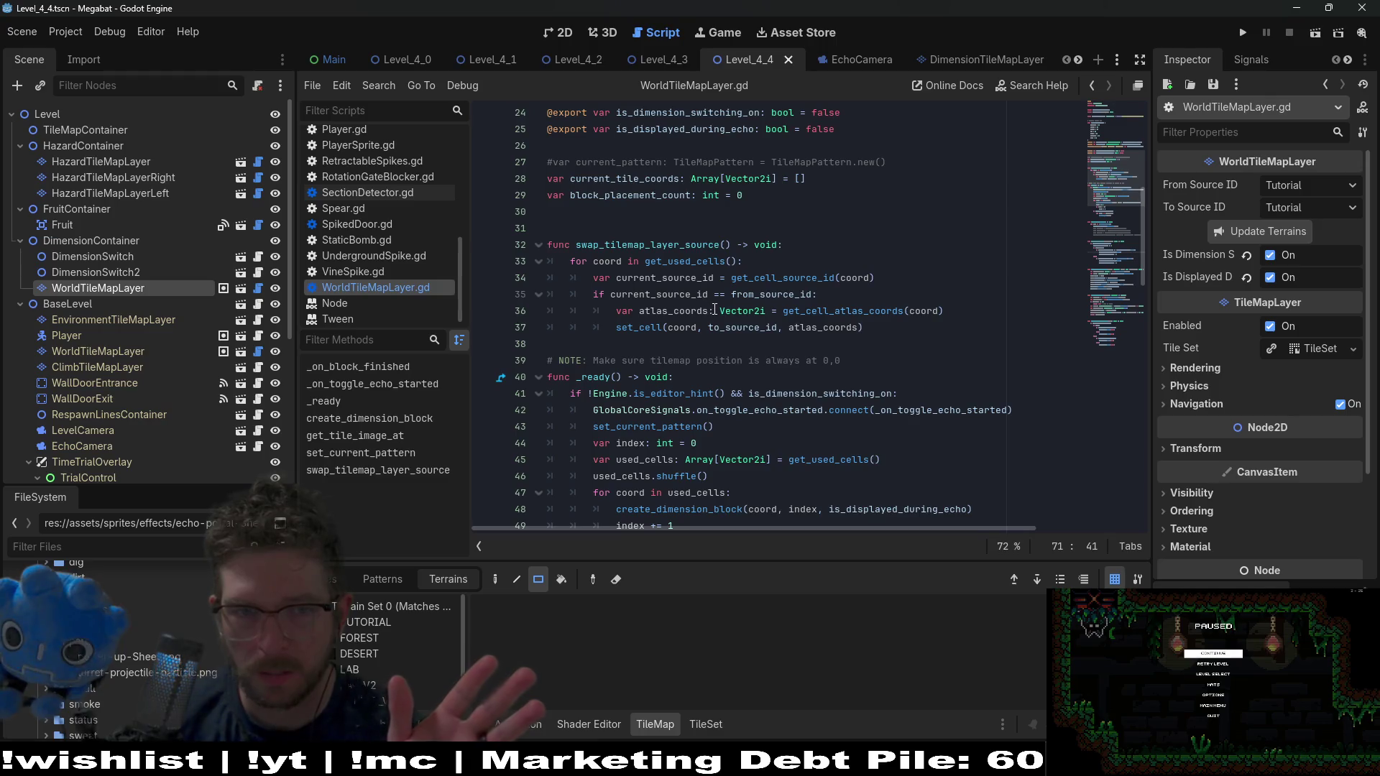
pyautogui.scroll(-3, 715, 310)
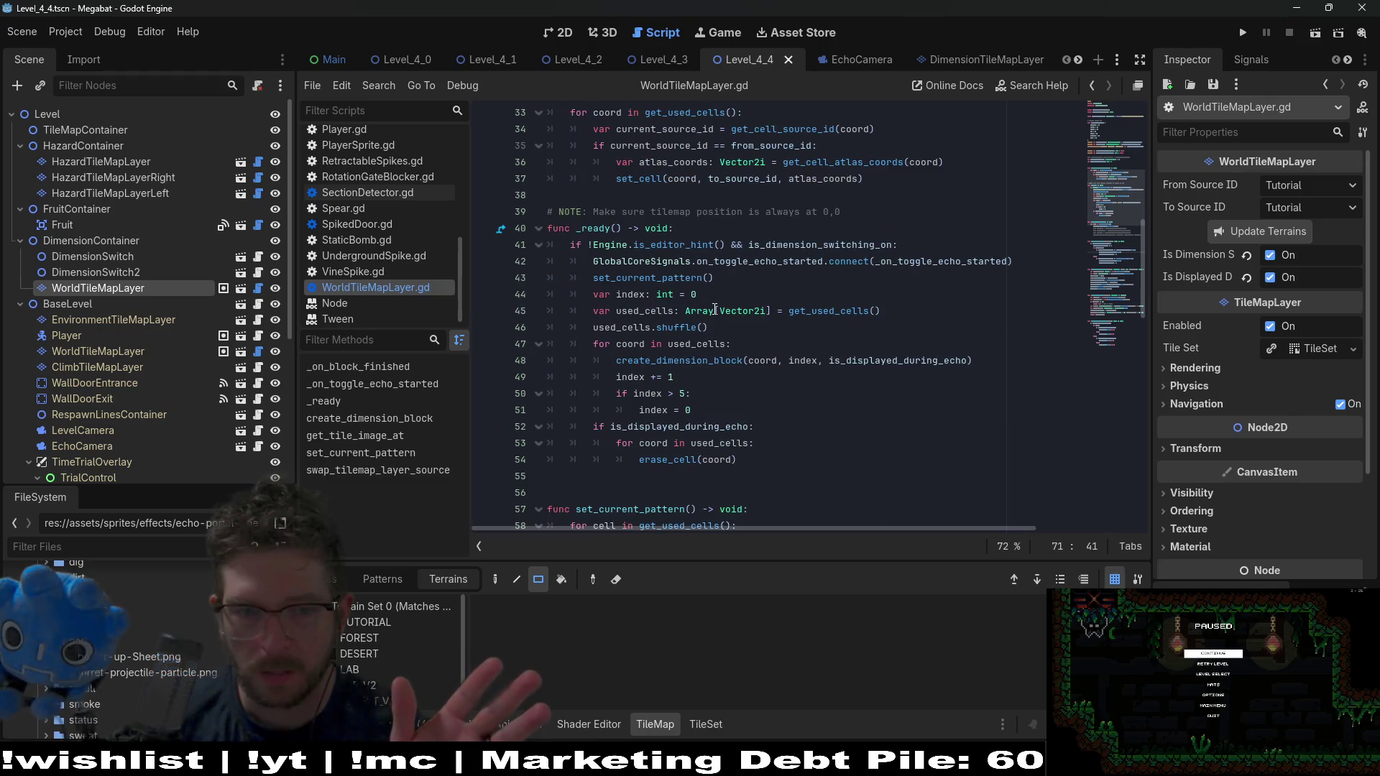
pyautogui.click(758, 426)
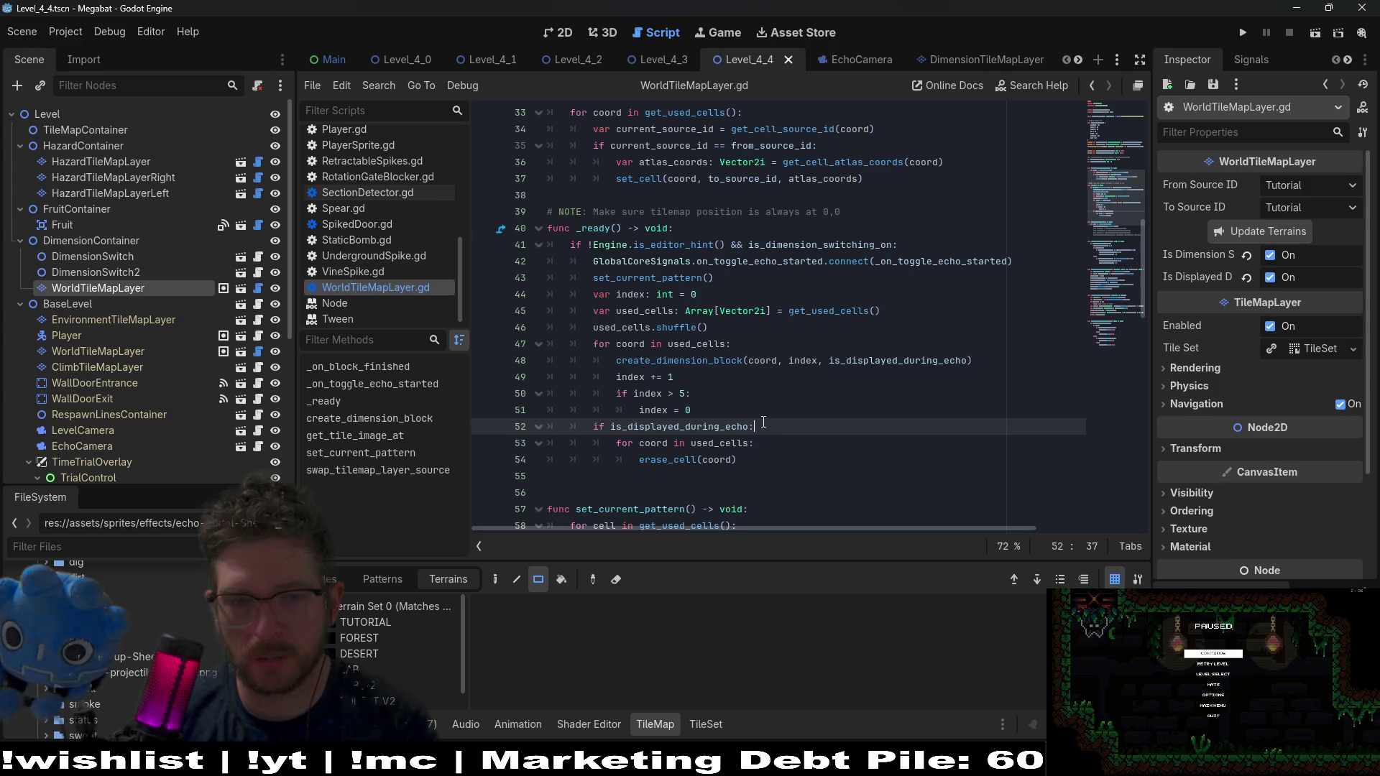
pyautogui.hotkey('shift', 'Up')
pyautogui.press('BackSpace')
pyautogui.moveTo(737, 444); pyautogui.dragTo(615, 436)
pyautogui.hotkey('shift', 'Up')
pyautogui.hotkey('shift', 'Tab')
pyautogui.hotkey('ctrl', 's')
# Highlight is_displayed_during_echo on line 48, then go back to the level's 2D view
pyautogui.click(891, 377)
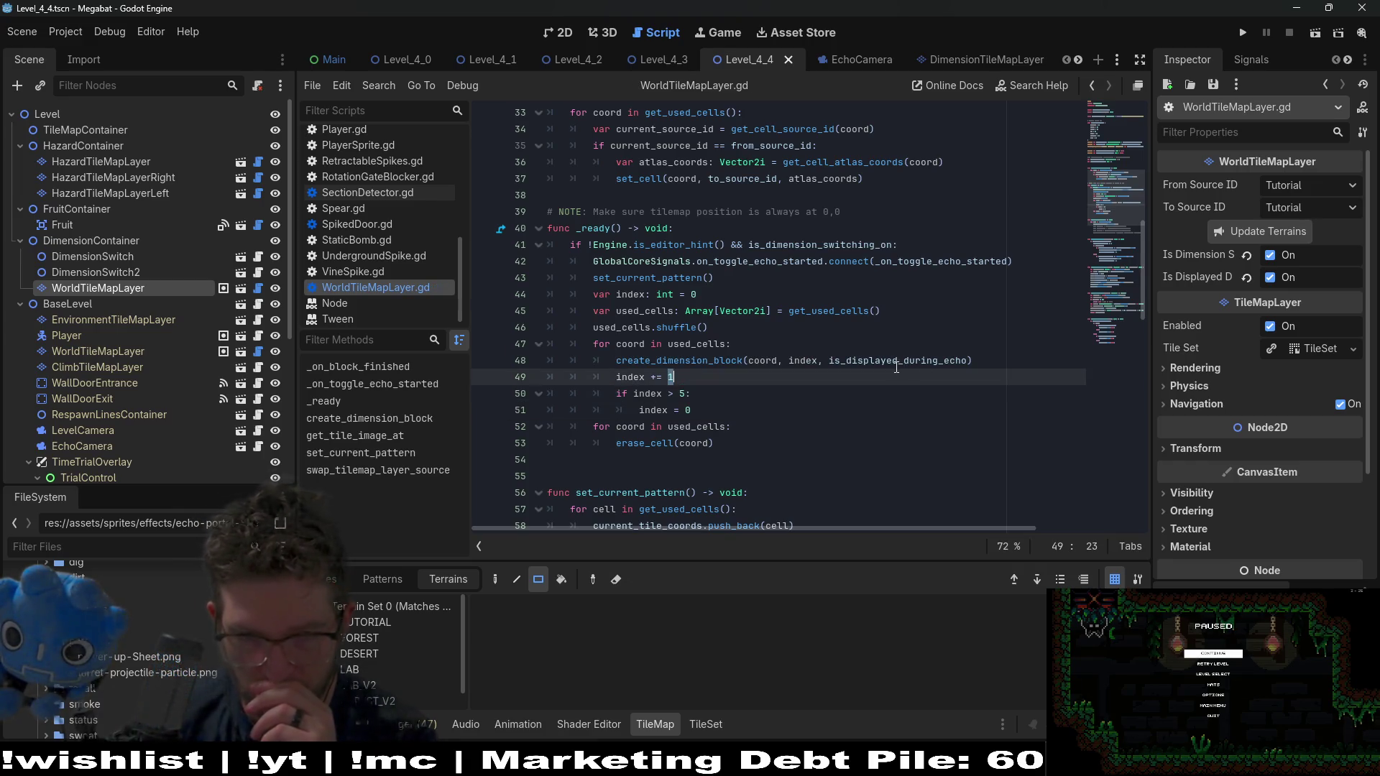
pyautogui.doubleClick(893, 361)
pyautogui.moveTo(883, 363)
pyautogui.click(554, 32)
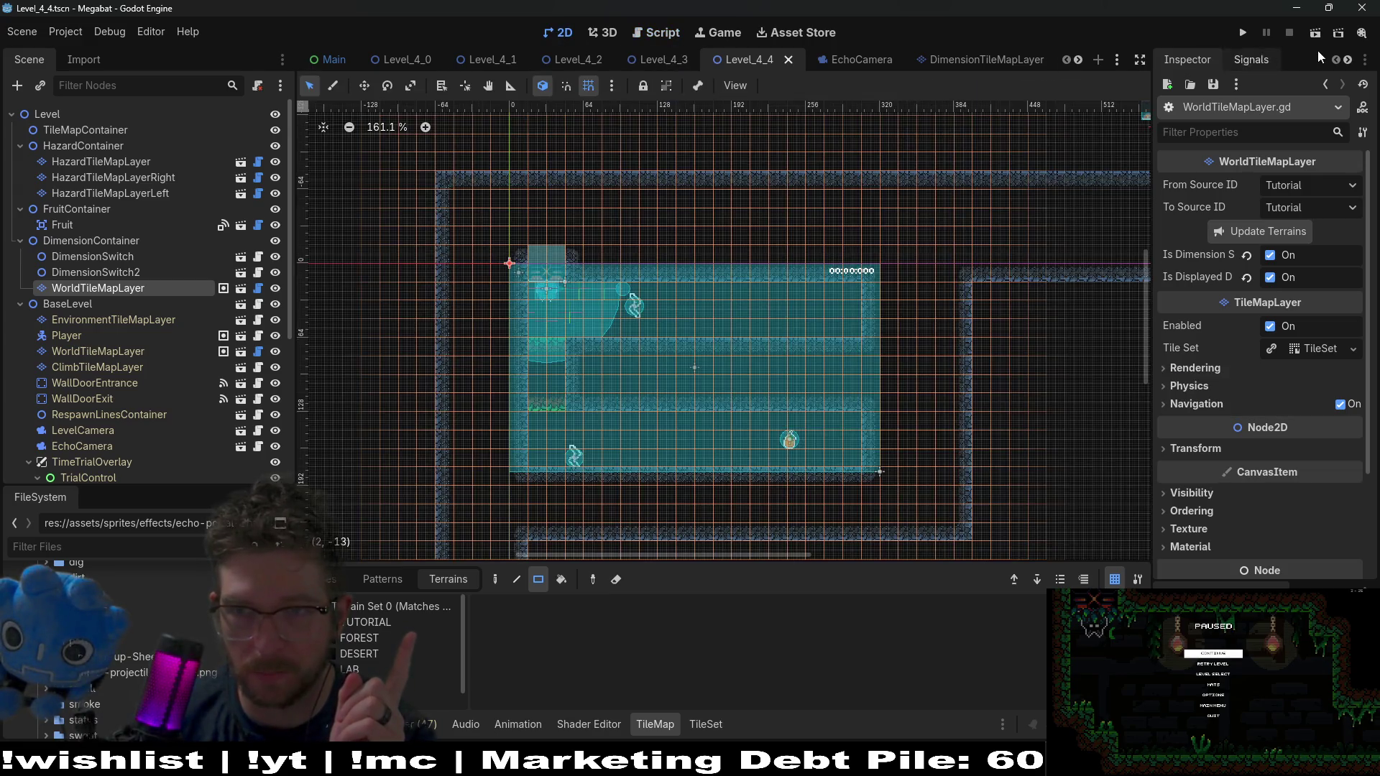
# Run the project and fly the bat through four dimension switches, ending on green grass
pyautogui.click(1312, 41)
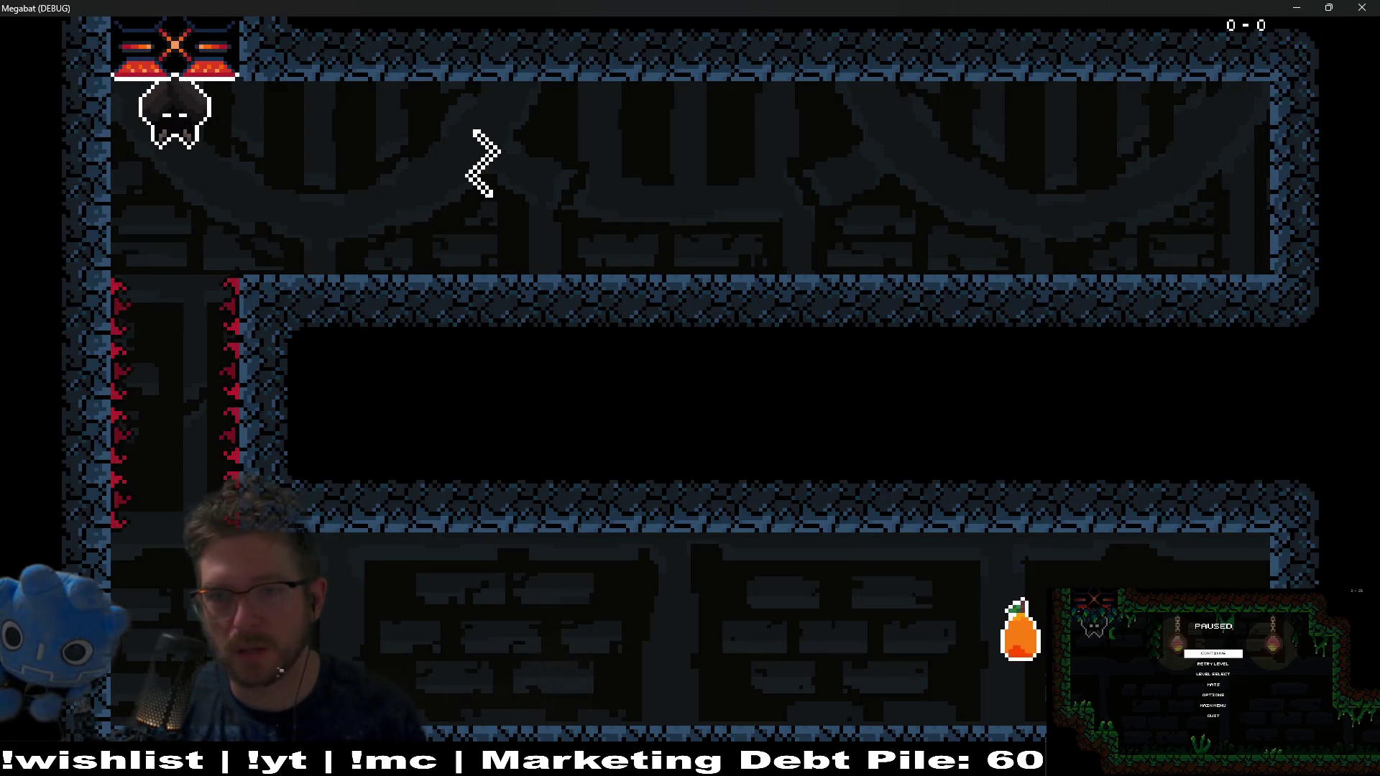
pyautogui.click(483, 164)
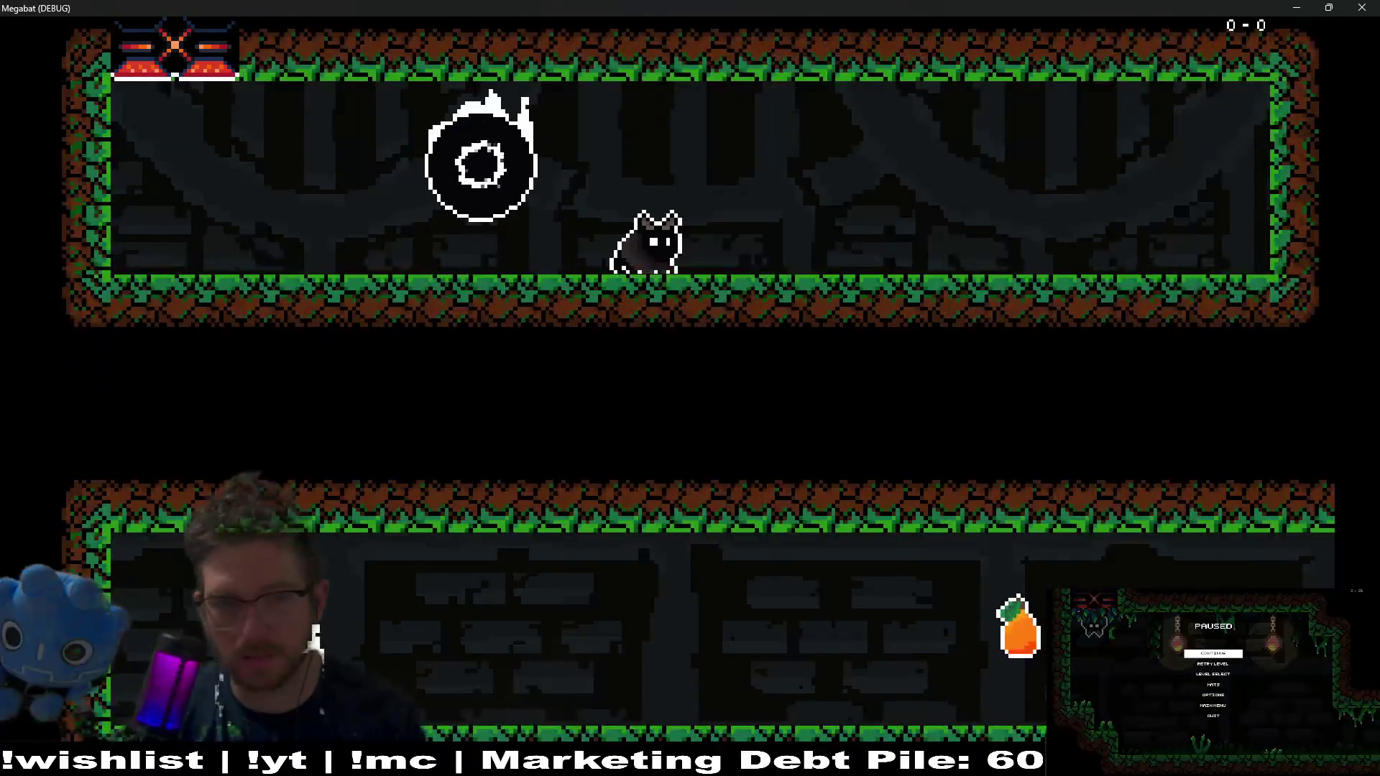
pyautogui.click(481, 164)
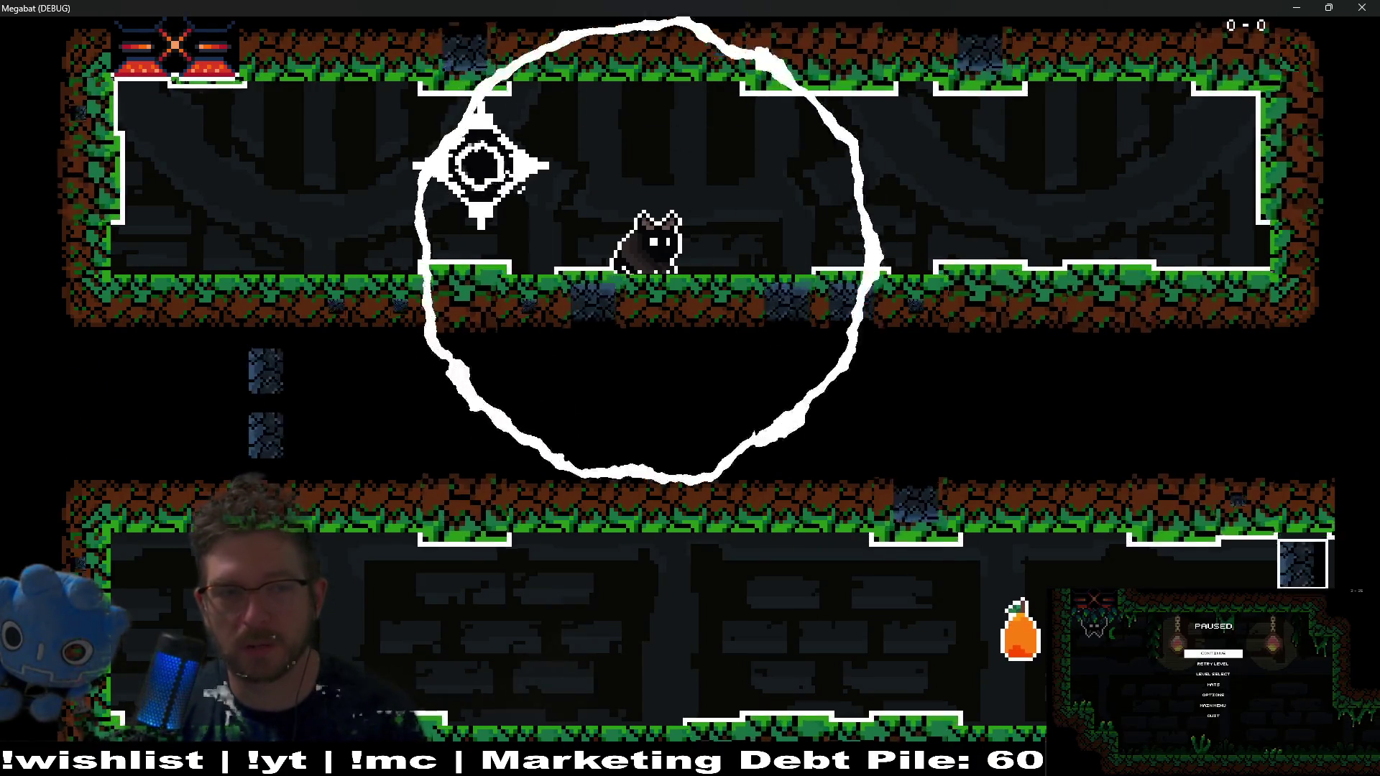
pyautogui.click(481, 165)
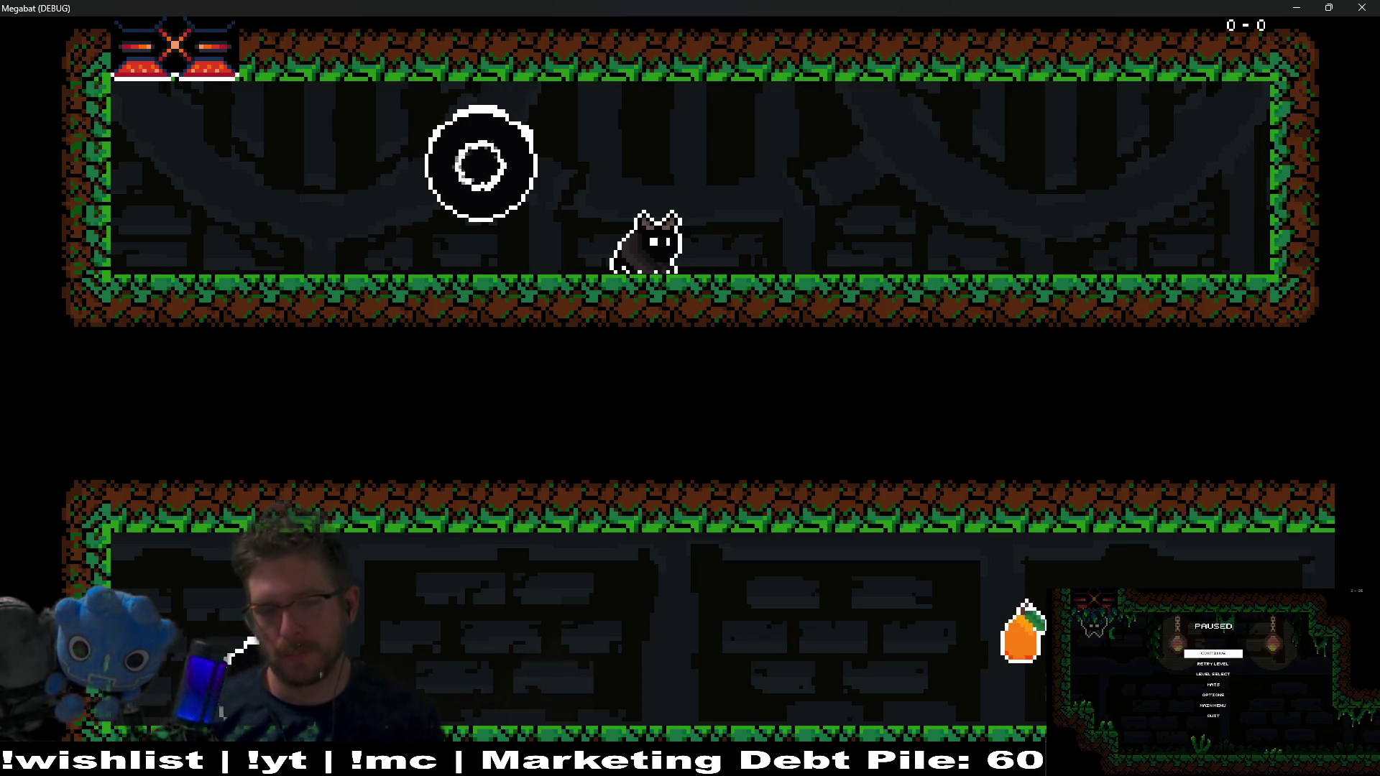
pyautogui.click(481, 165)
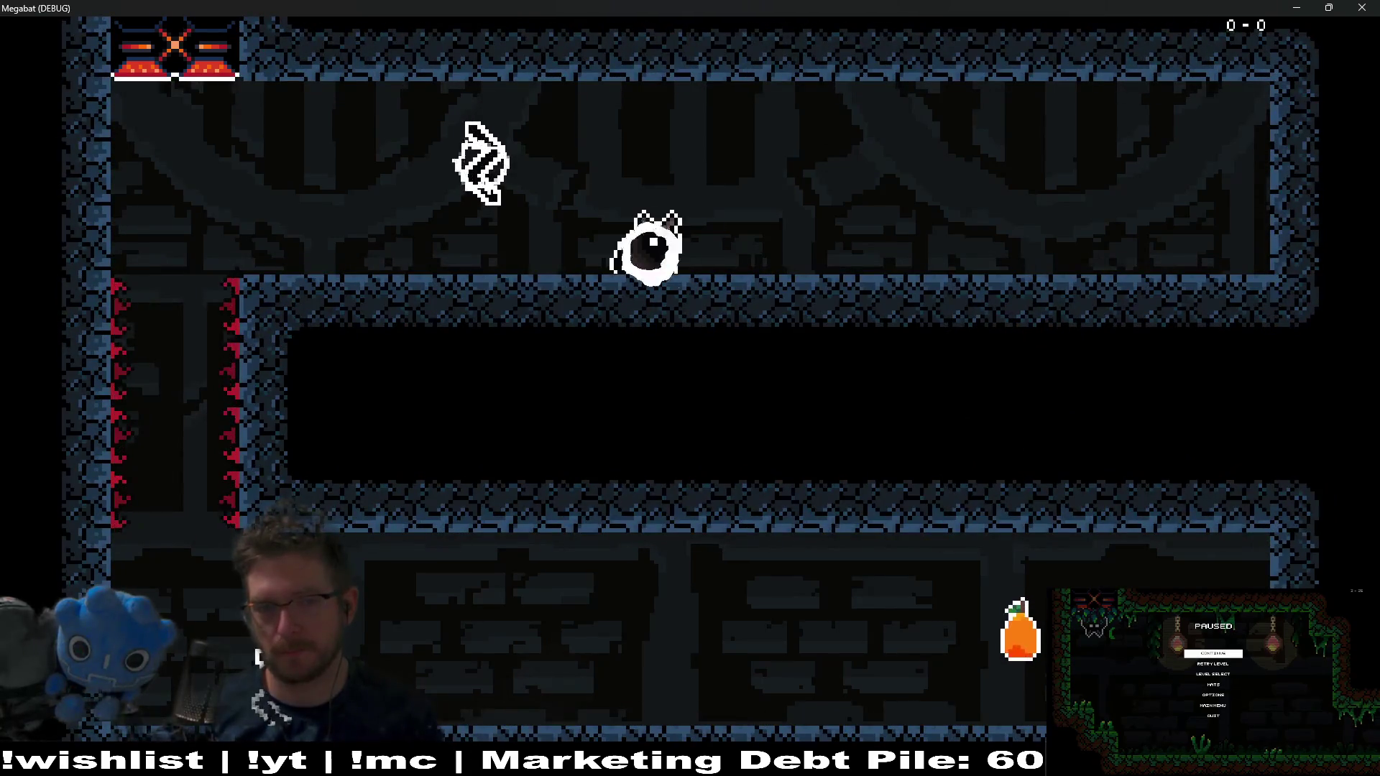
pyautogui.click(481, 165)
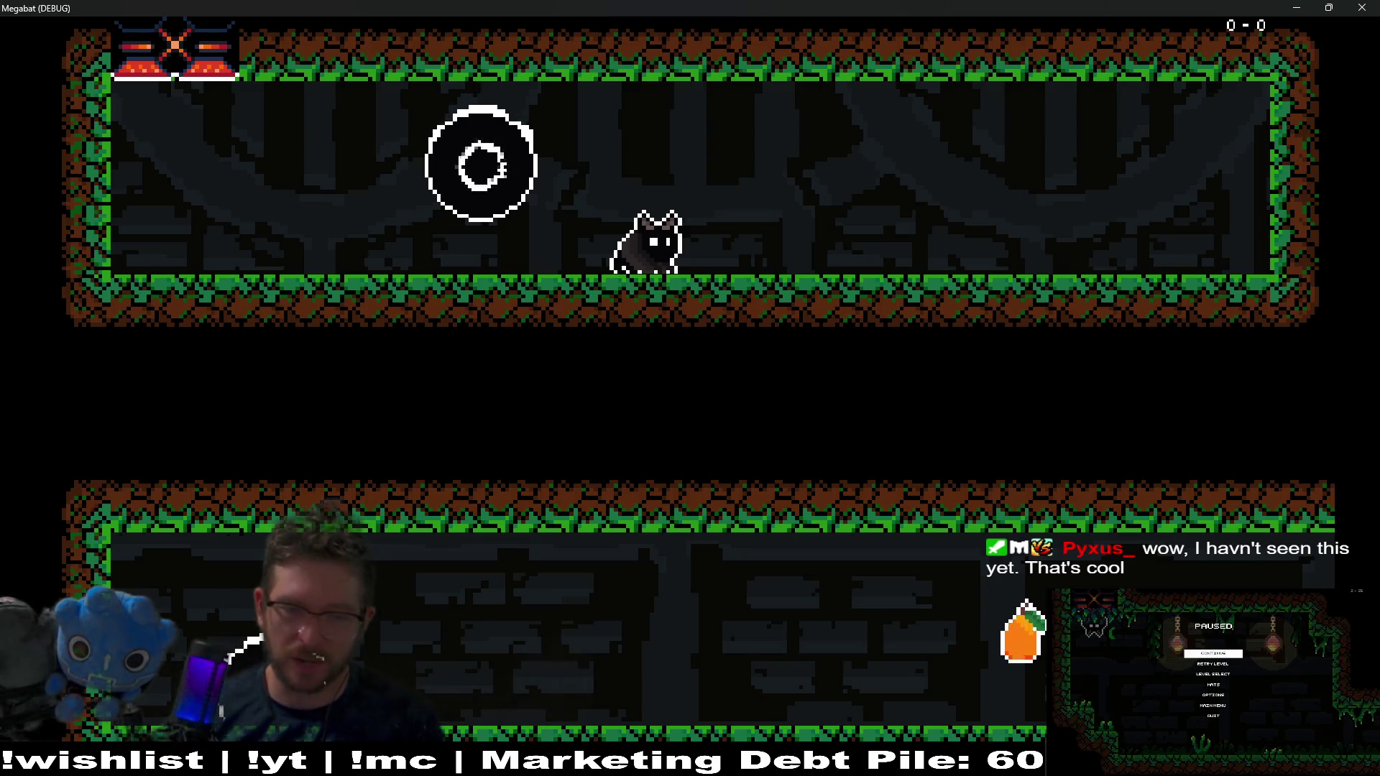
pyautogui.hotkey('alt', 'Tab')
pyautogui.hotkey('alt', 'Tab')
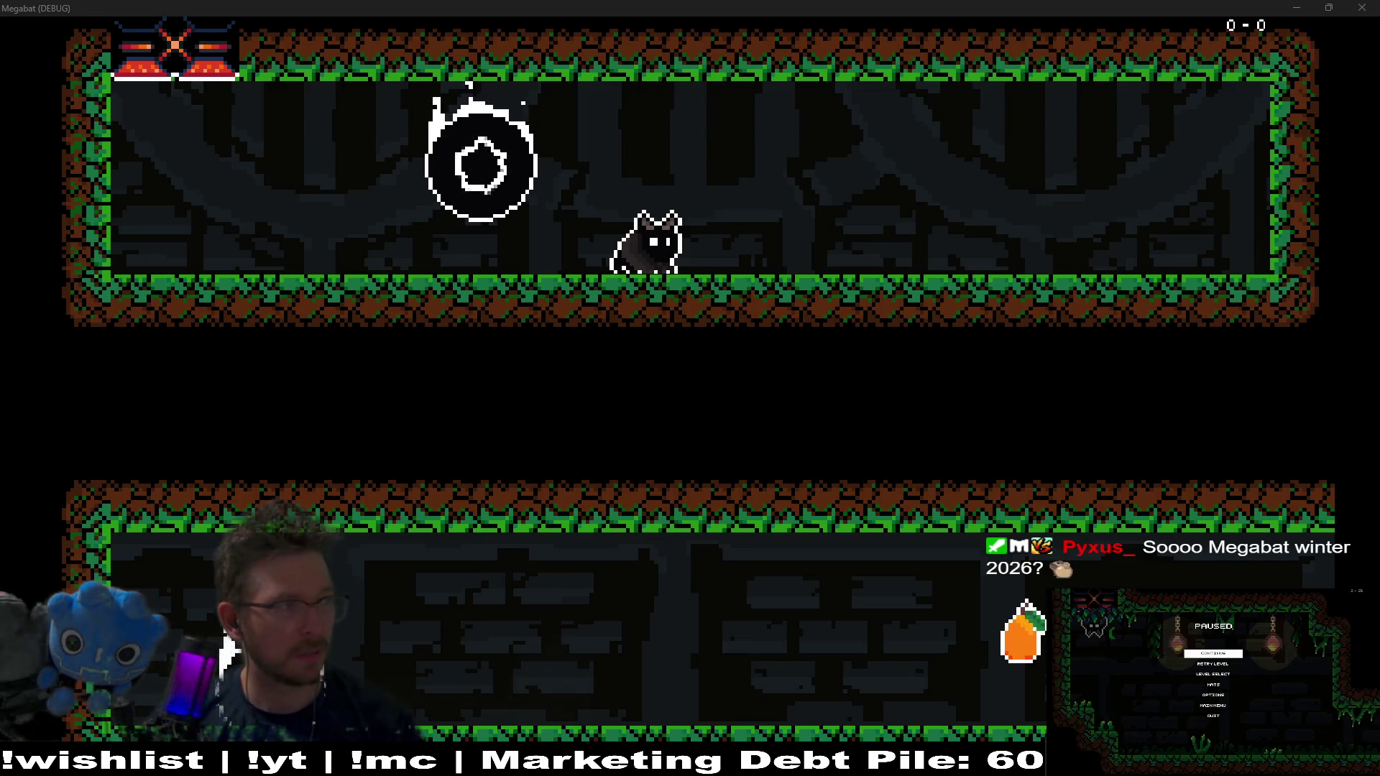
pyautogui.hotkey('alt', 'Tab')
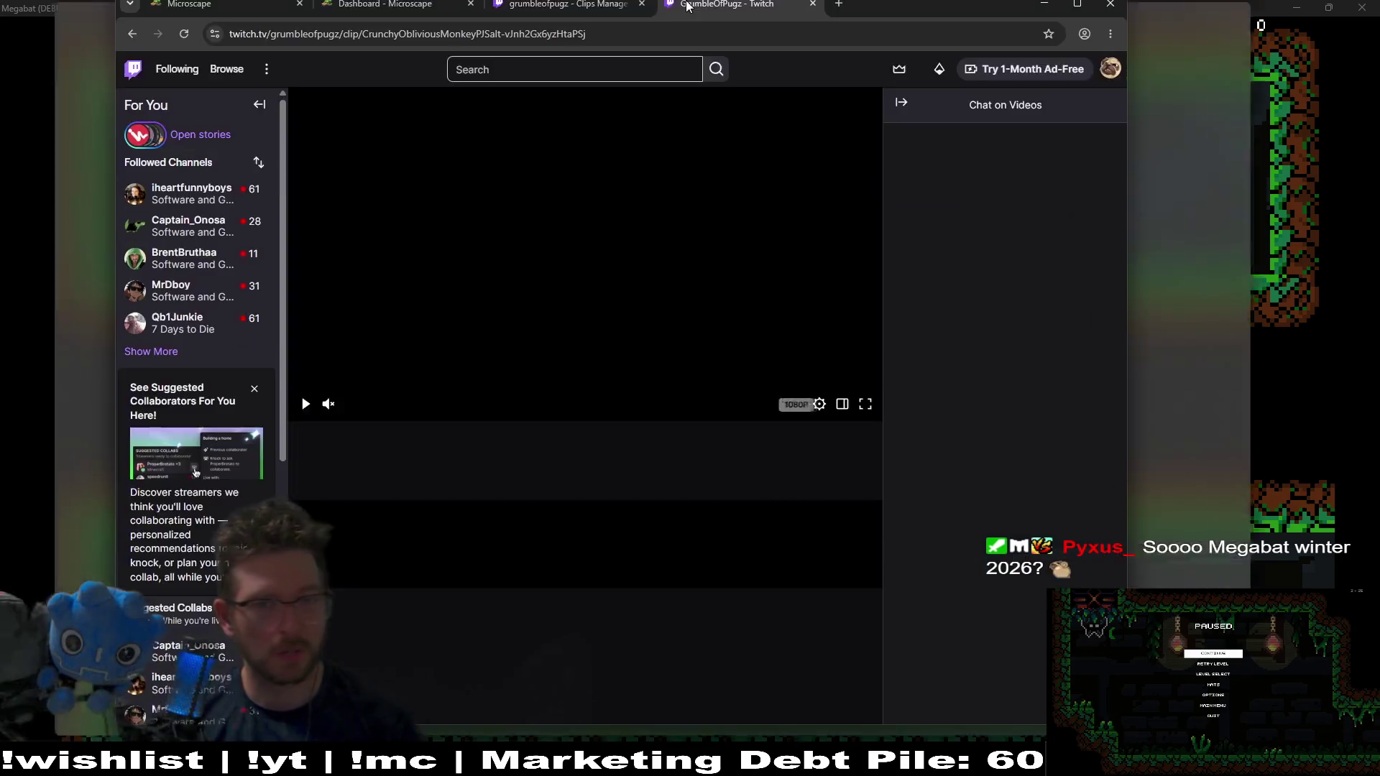
pyautogui.click(669, 358)
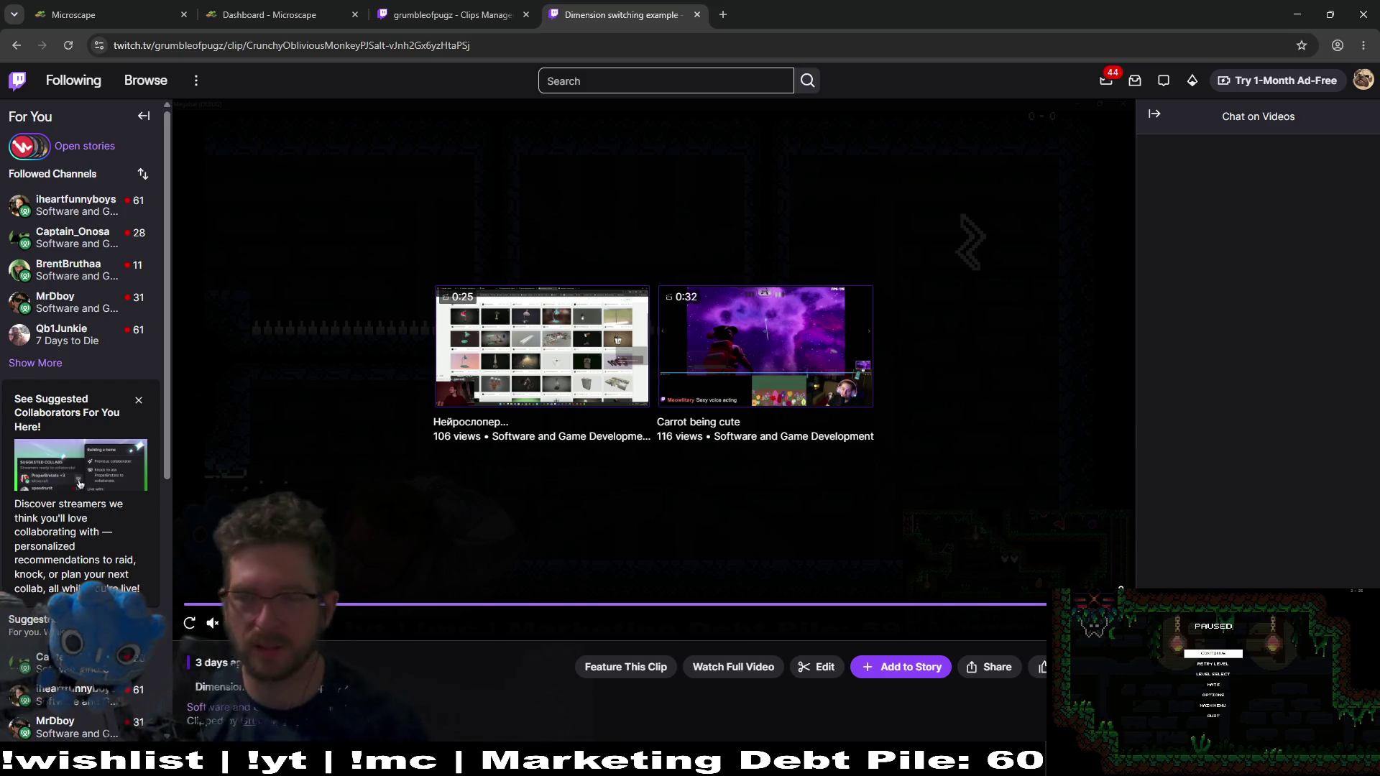
pyautogui.click(188, 624)
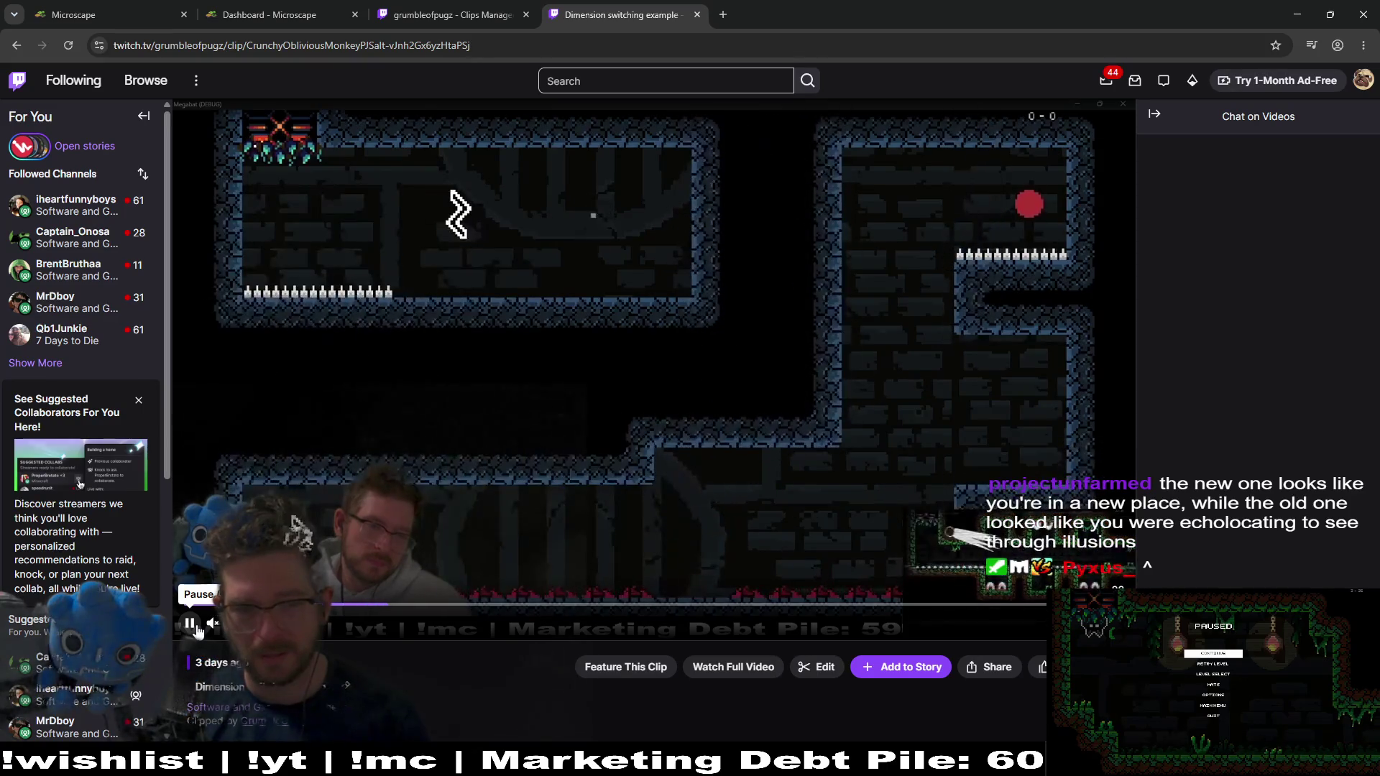
pyautogui.click(198, 630)
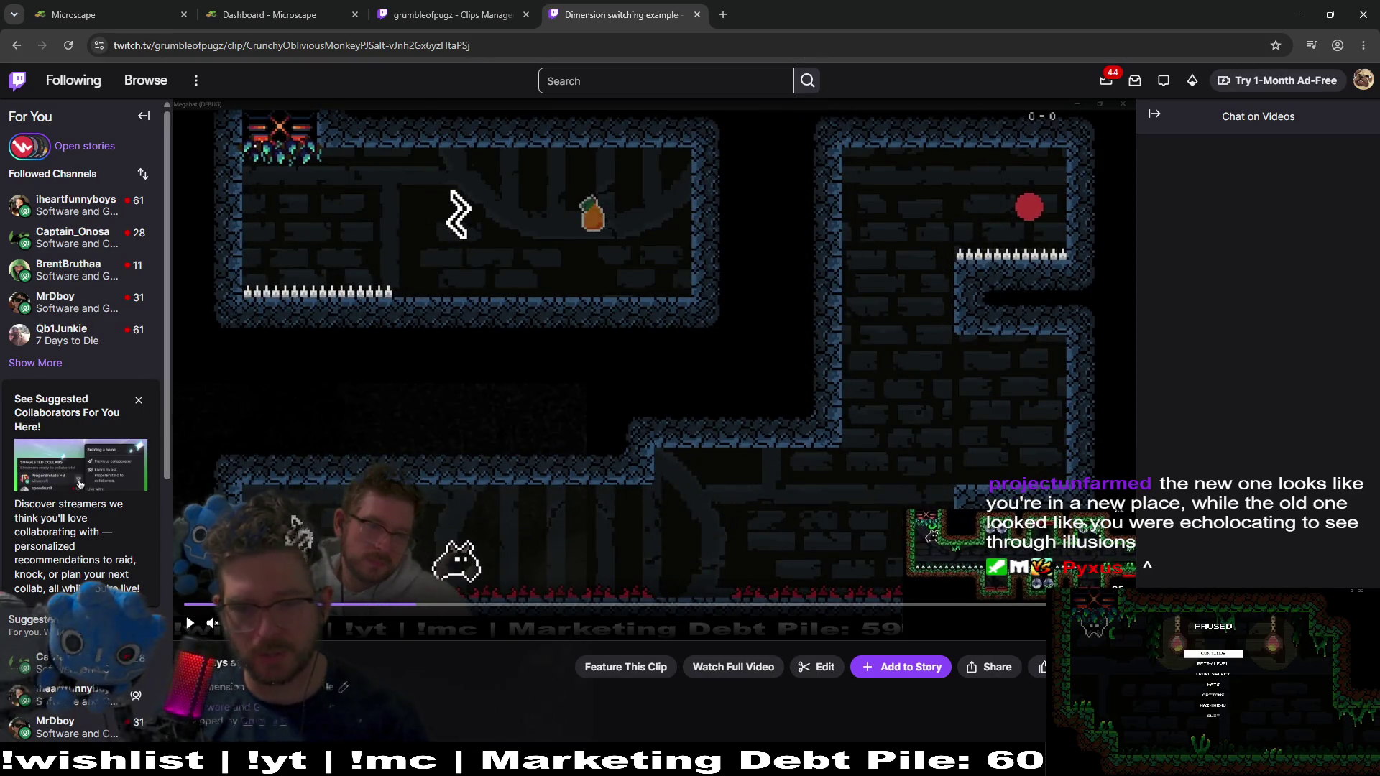
pyautogui.hotkey('alt', 'Tab')
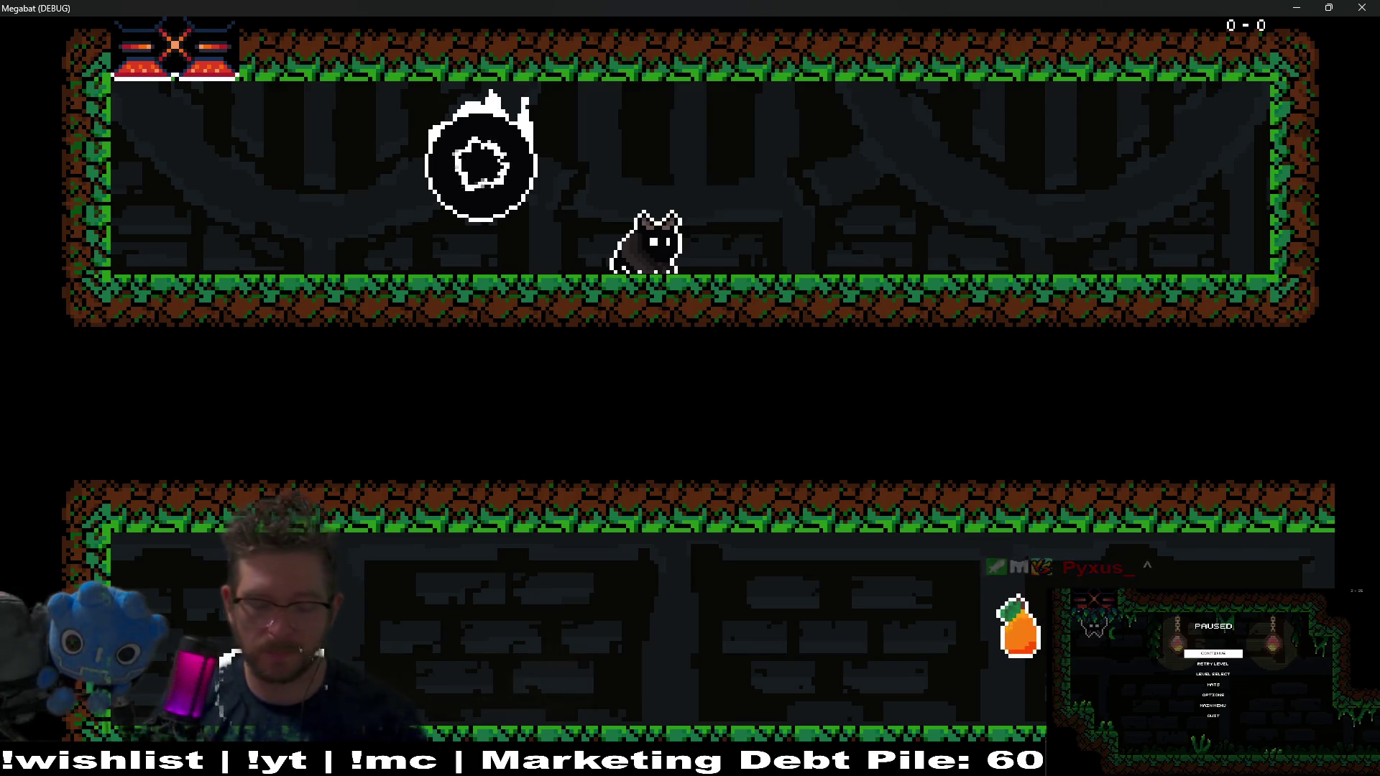
pyautogui.press('space')
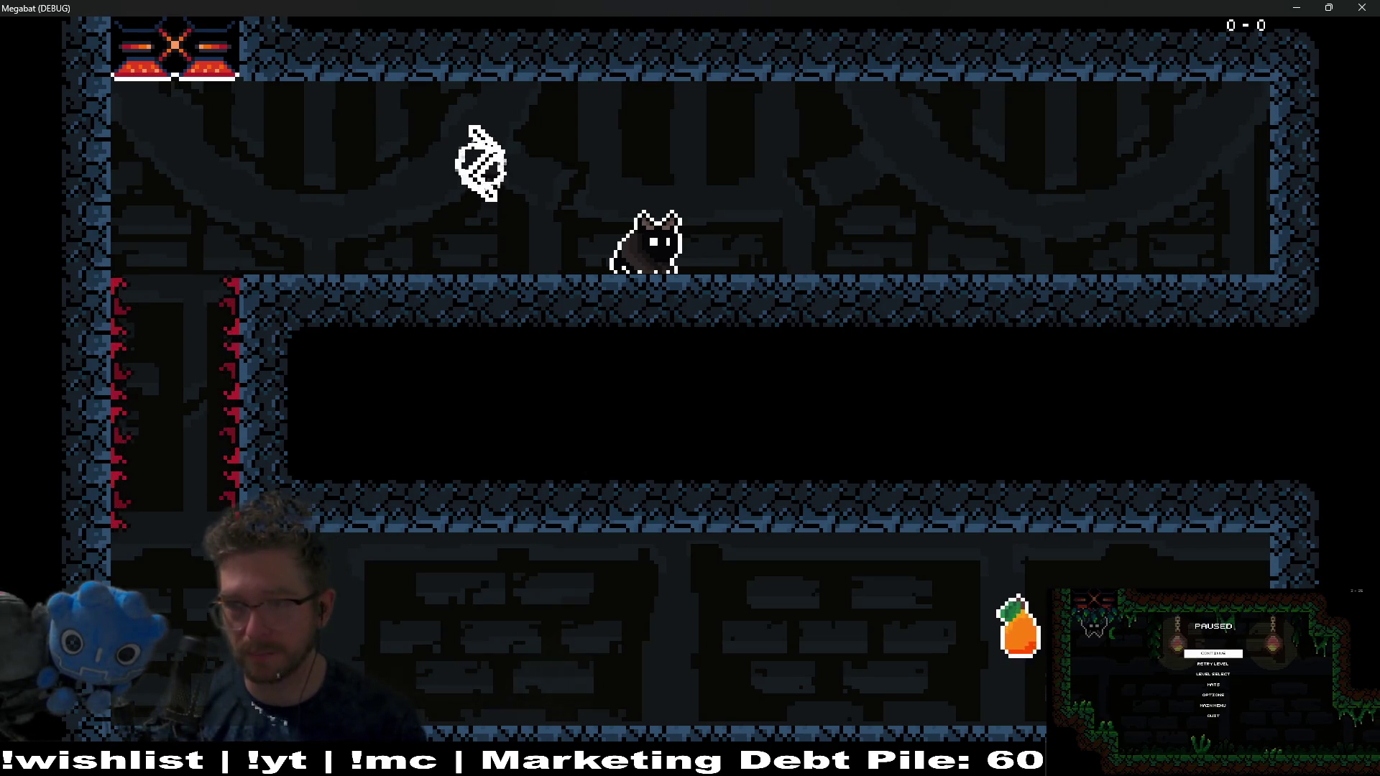
pyautogui.press('space')
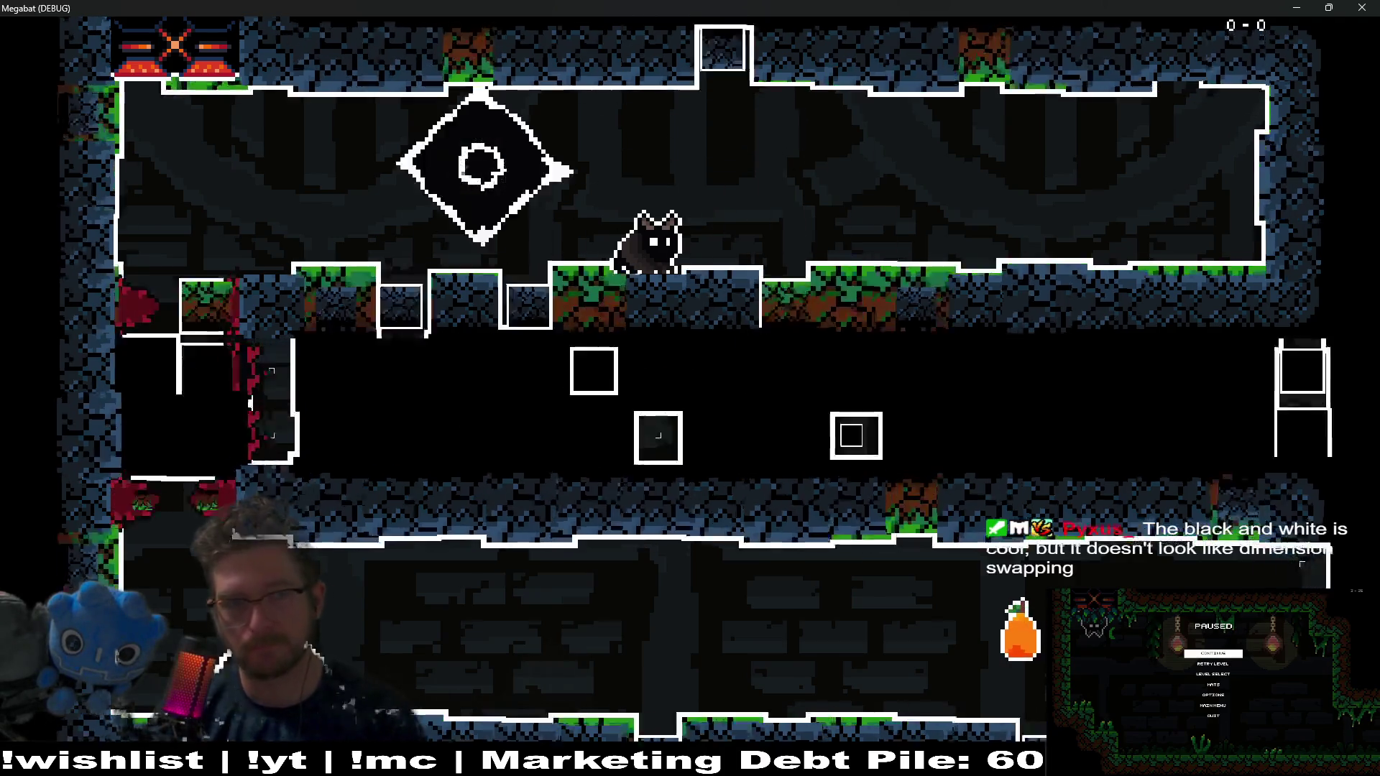
pyautogui.press('space')
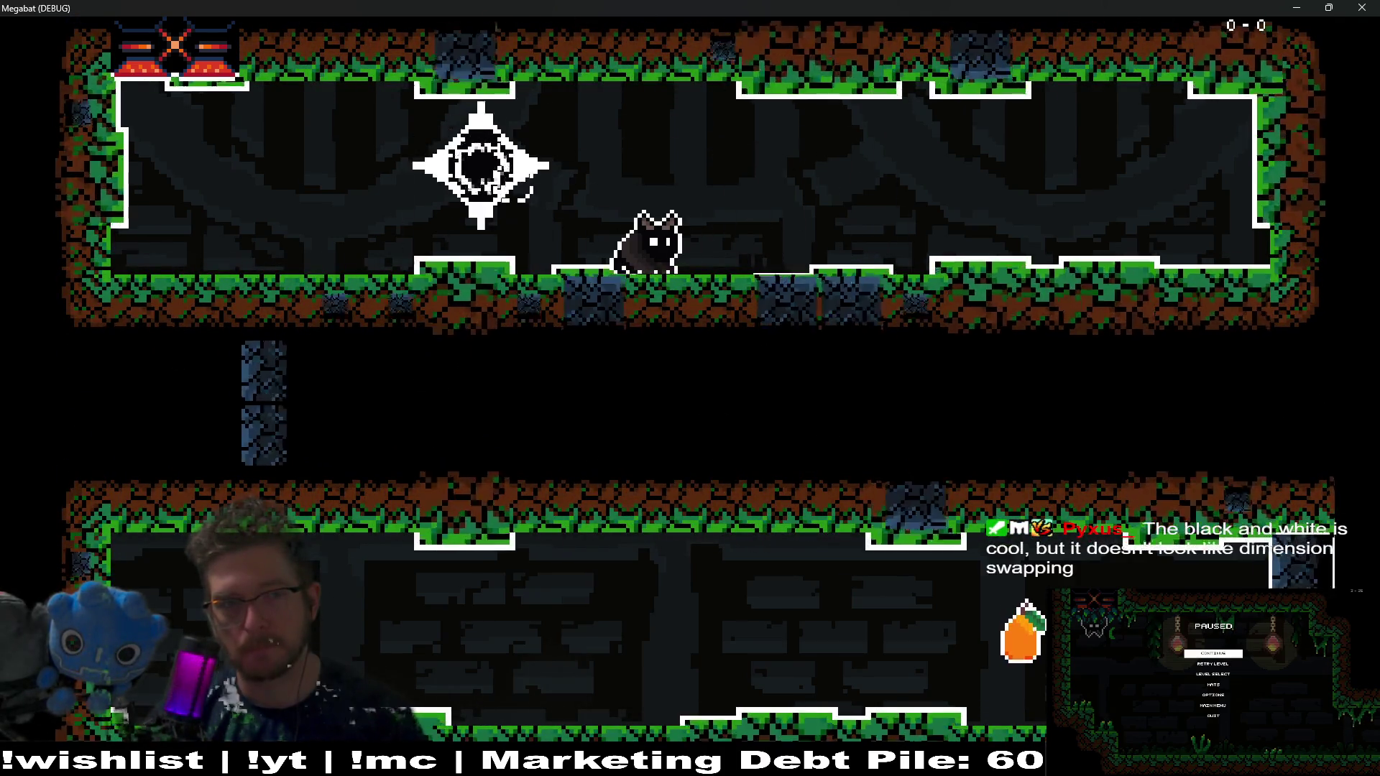
pyautogui.press('space')
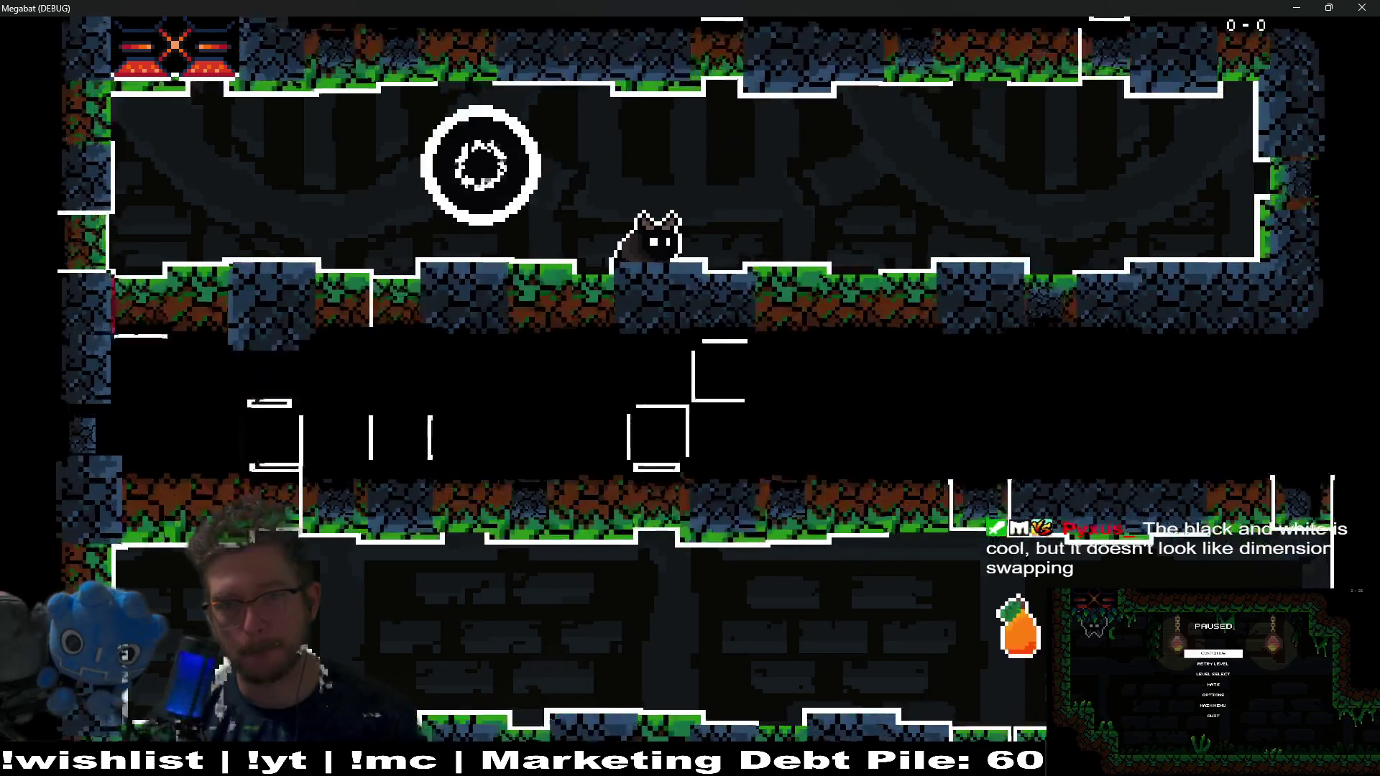
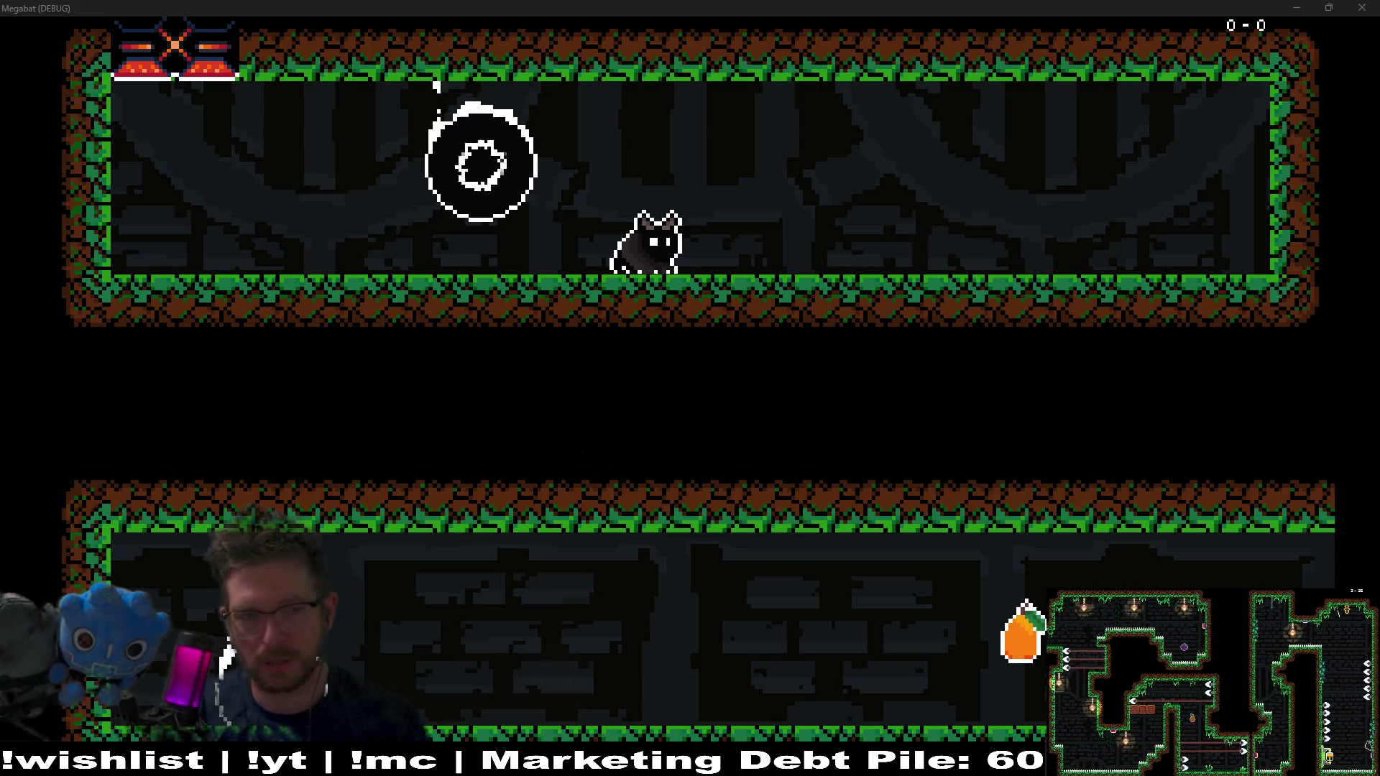
# Switch Megabat's level to the other dimension and collect the orange fruit
pyautogui.press('space')
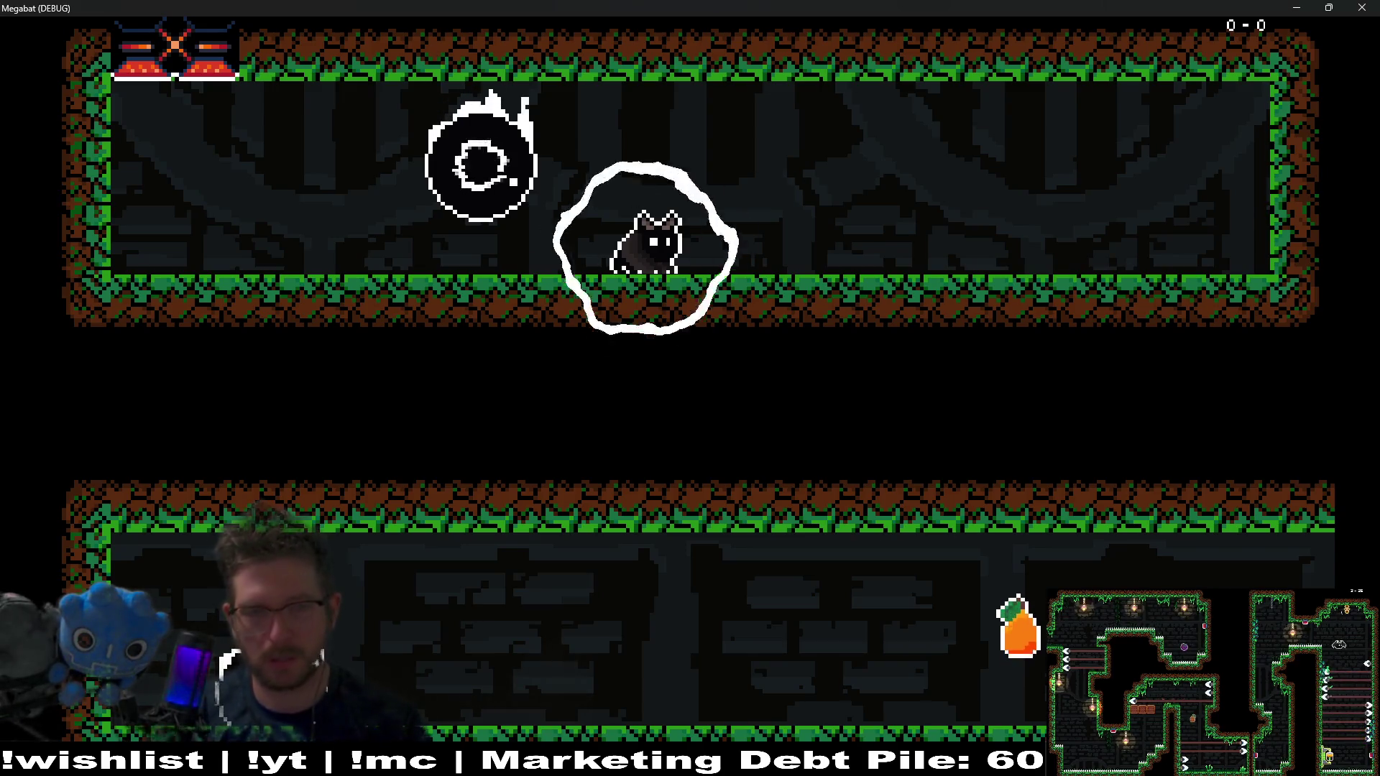
pyautogui.press('Left')
pyautogui.press('Left')
pyautogui.press('Right')
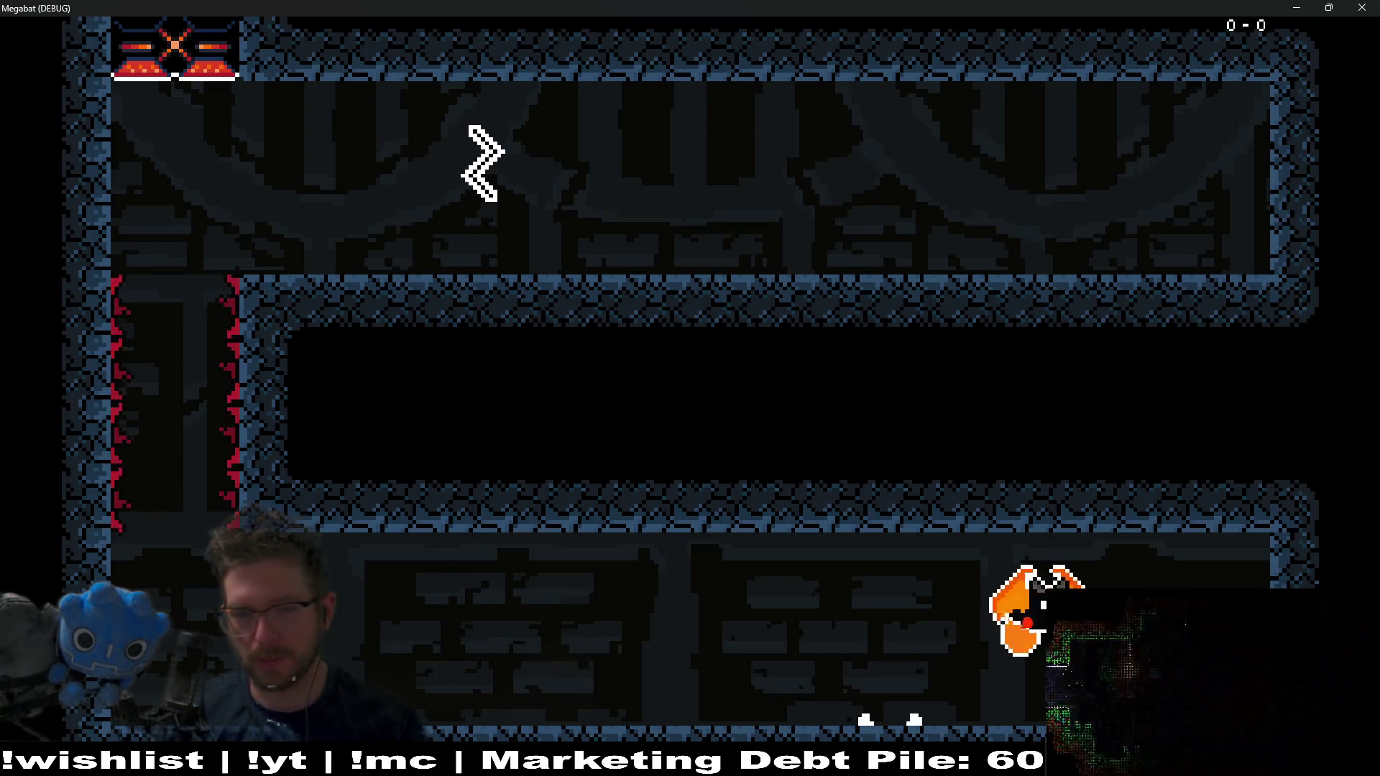
pyautogui.press('Left')
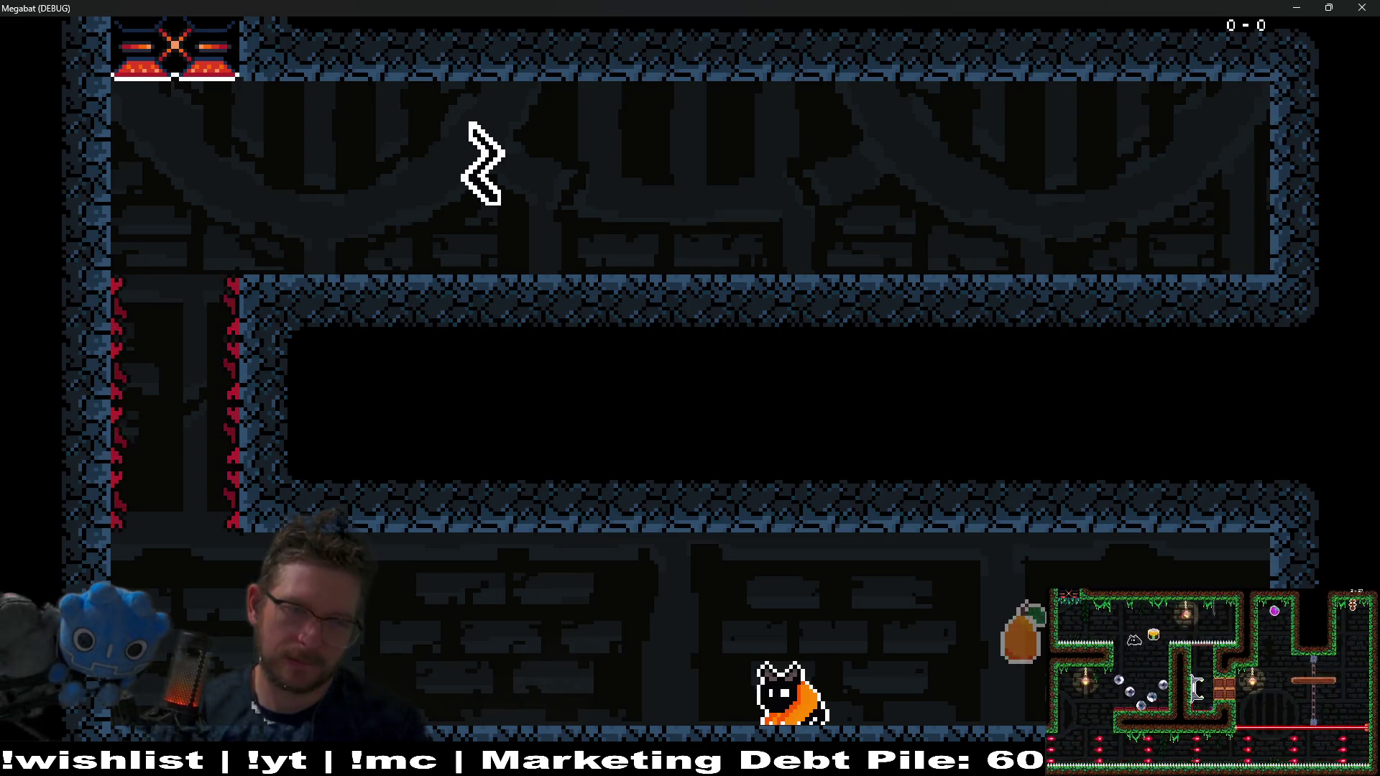
# Walk the cat left along the floor, then close the game window
pyautogui.press('Right')
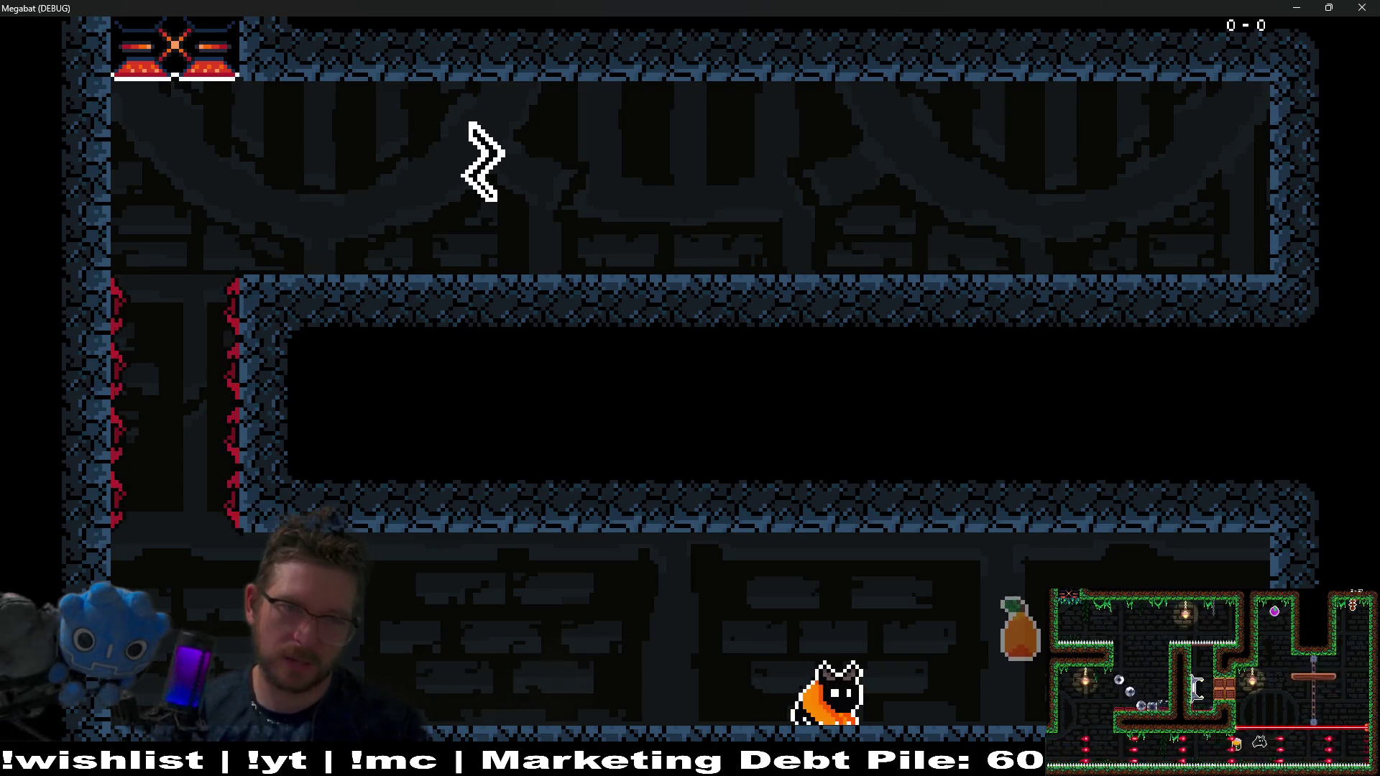
pyautogui.press('Left')
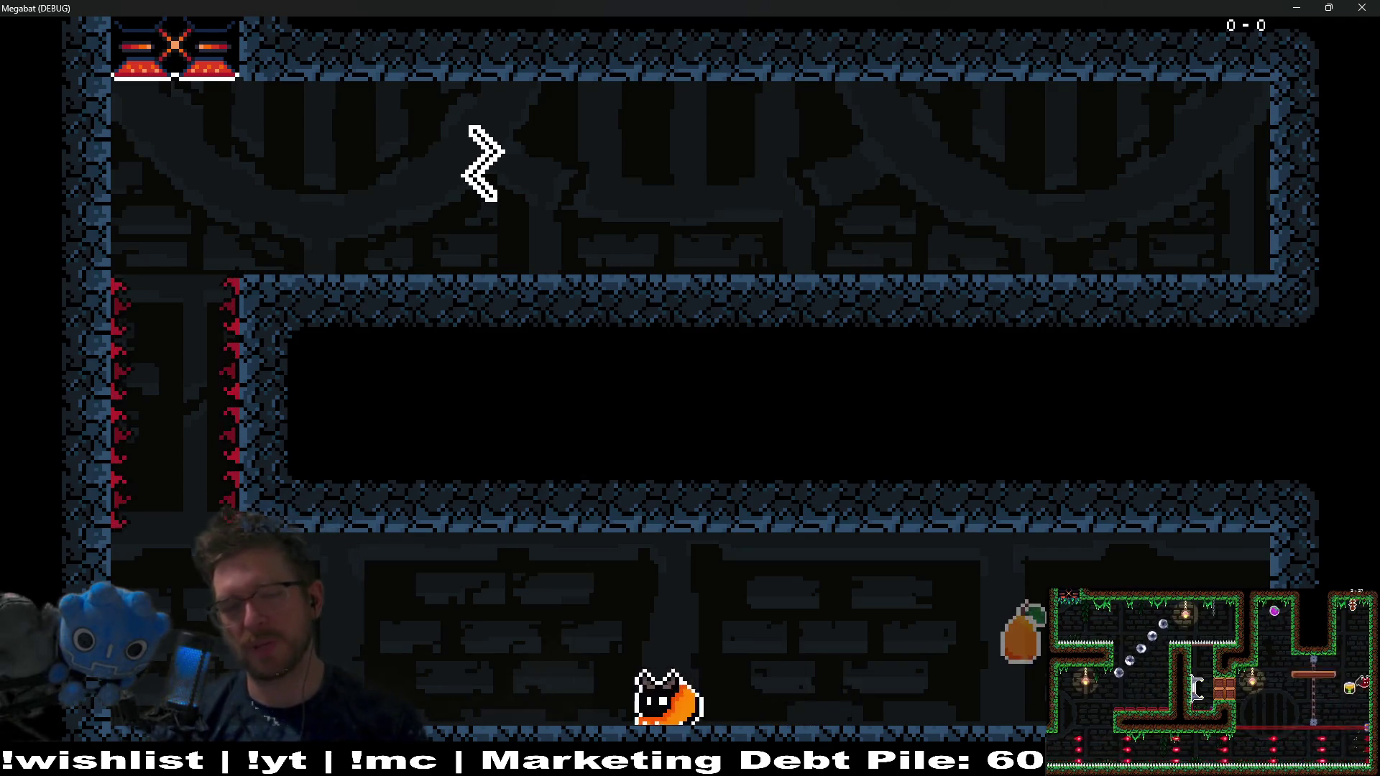
pyautogui.press('Left')
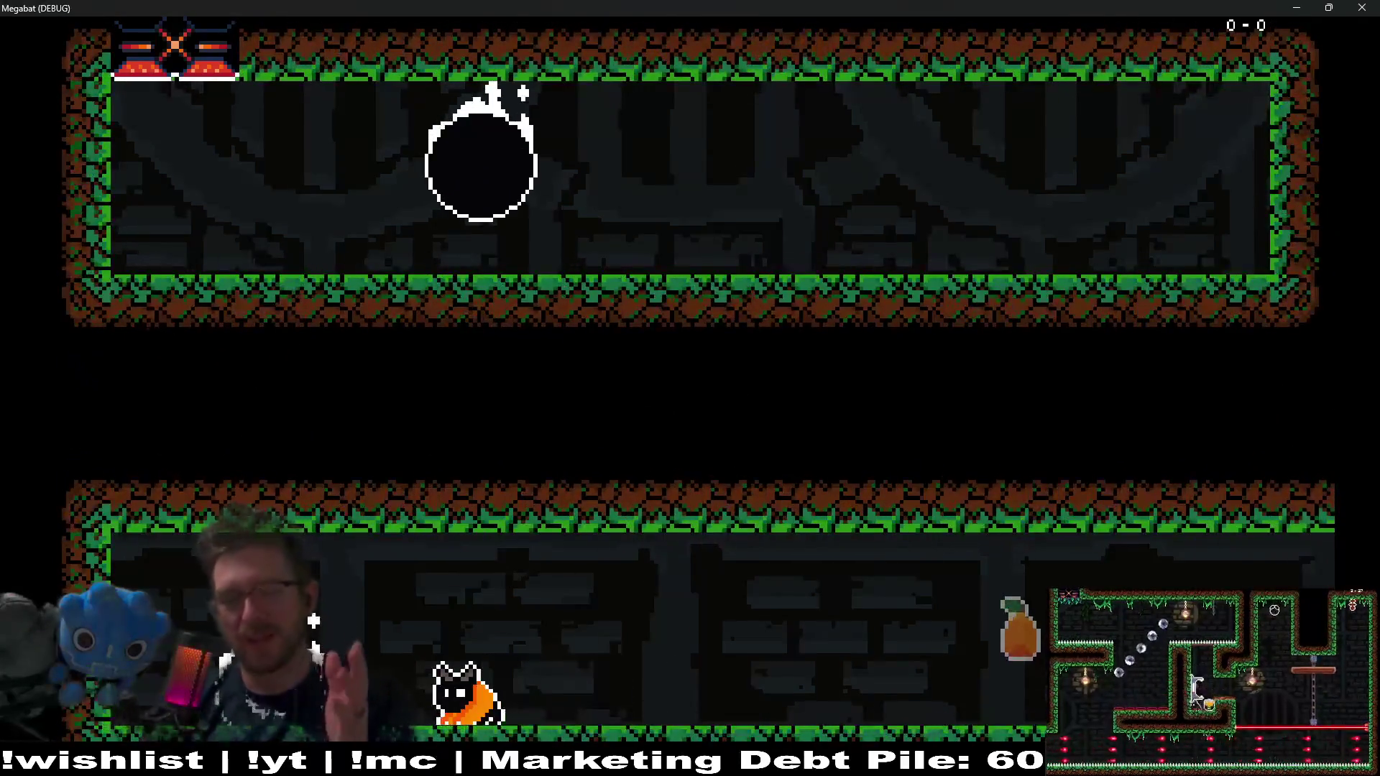
pyautogui.click(1362, 7)
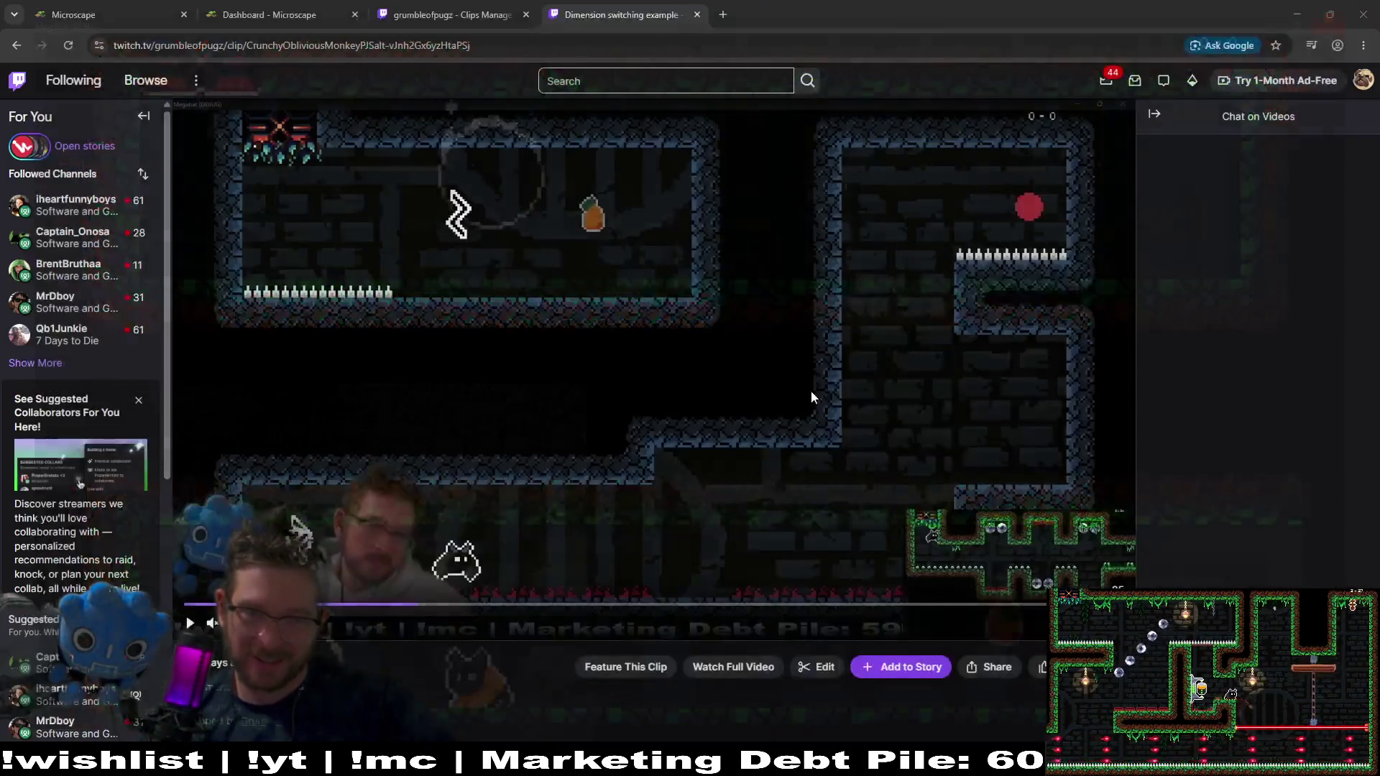
# Play the Twitch dimension-switching clip and pause it, then return to the Godot editor and Gamedle
pyautogui.click(191, 623)
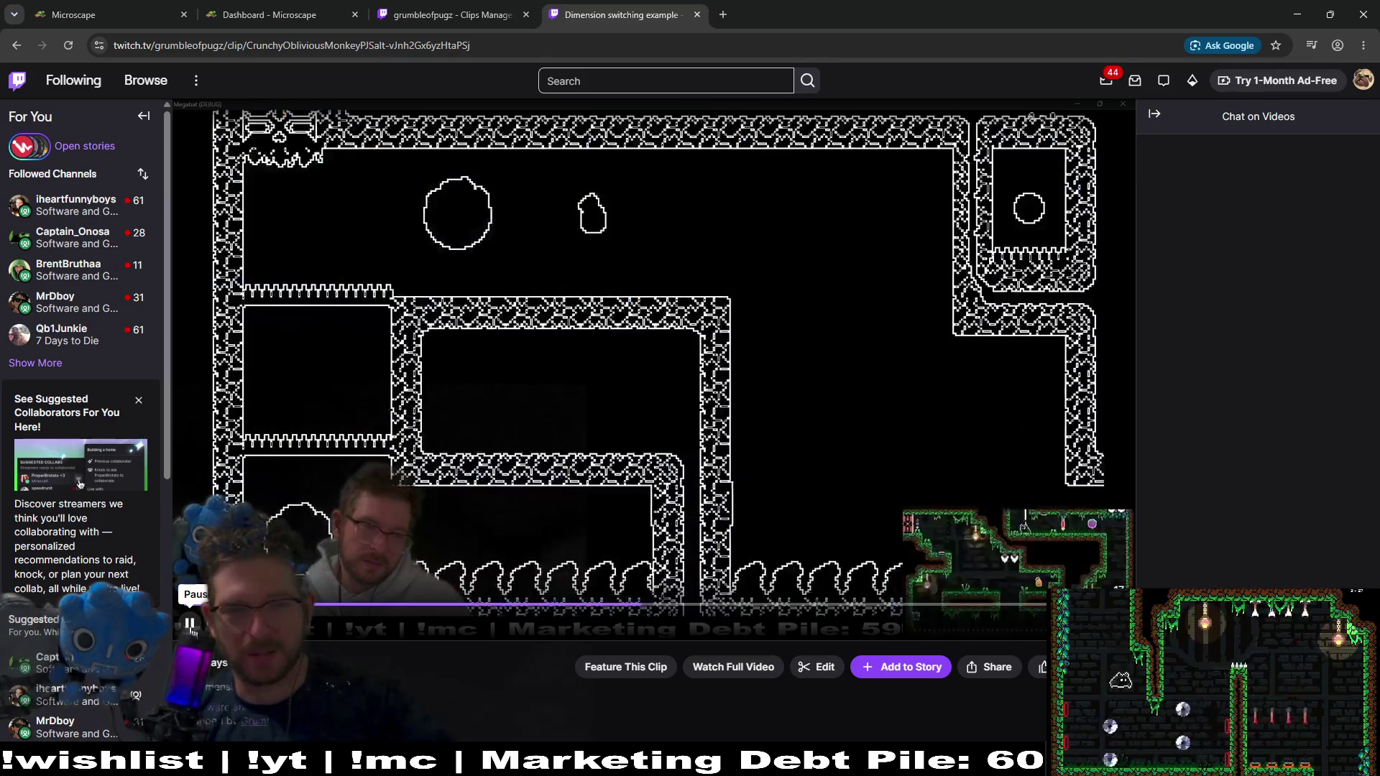
pyautogui.click(191, 624)
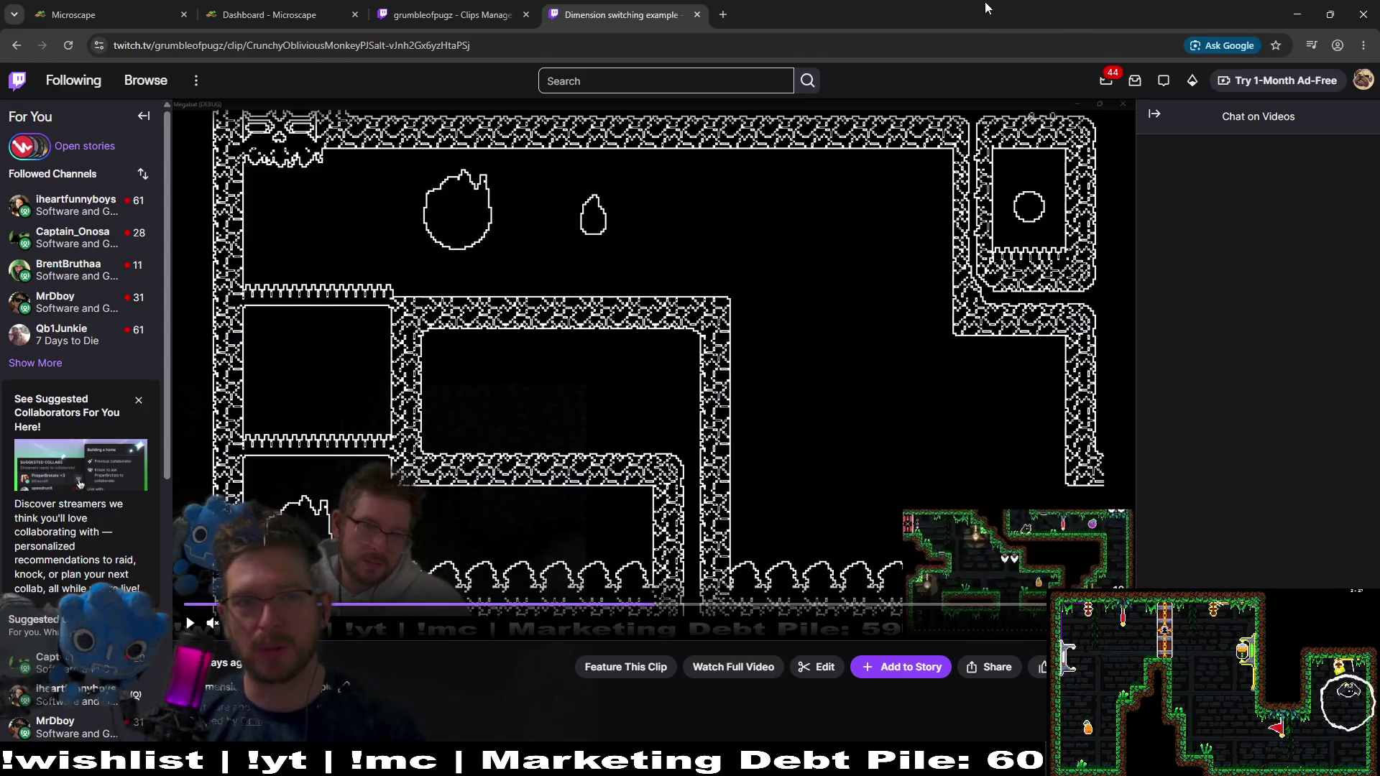
pyautogui.hotkey('alt', 'Tab')
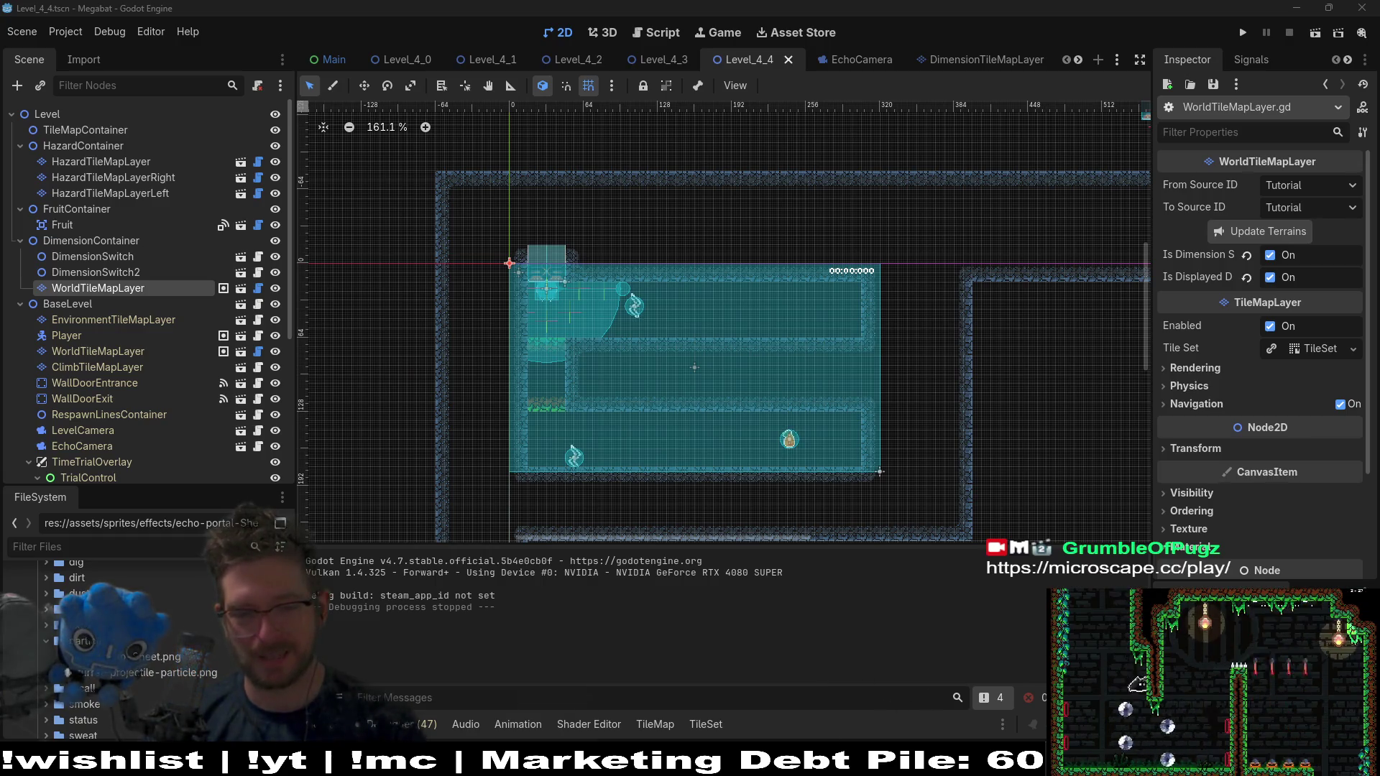
pyautogui.hotkey('alt', 'Tab')
# Maximize the Gamedle window and guess Minecraft Dungeons for the cover-art round
pyautogui.click(357, 179)
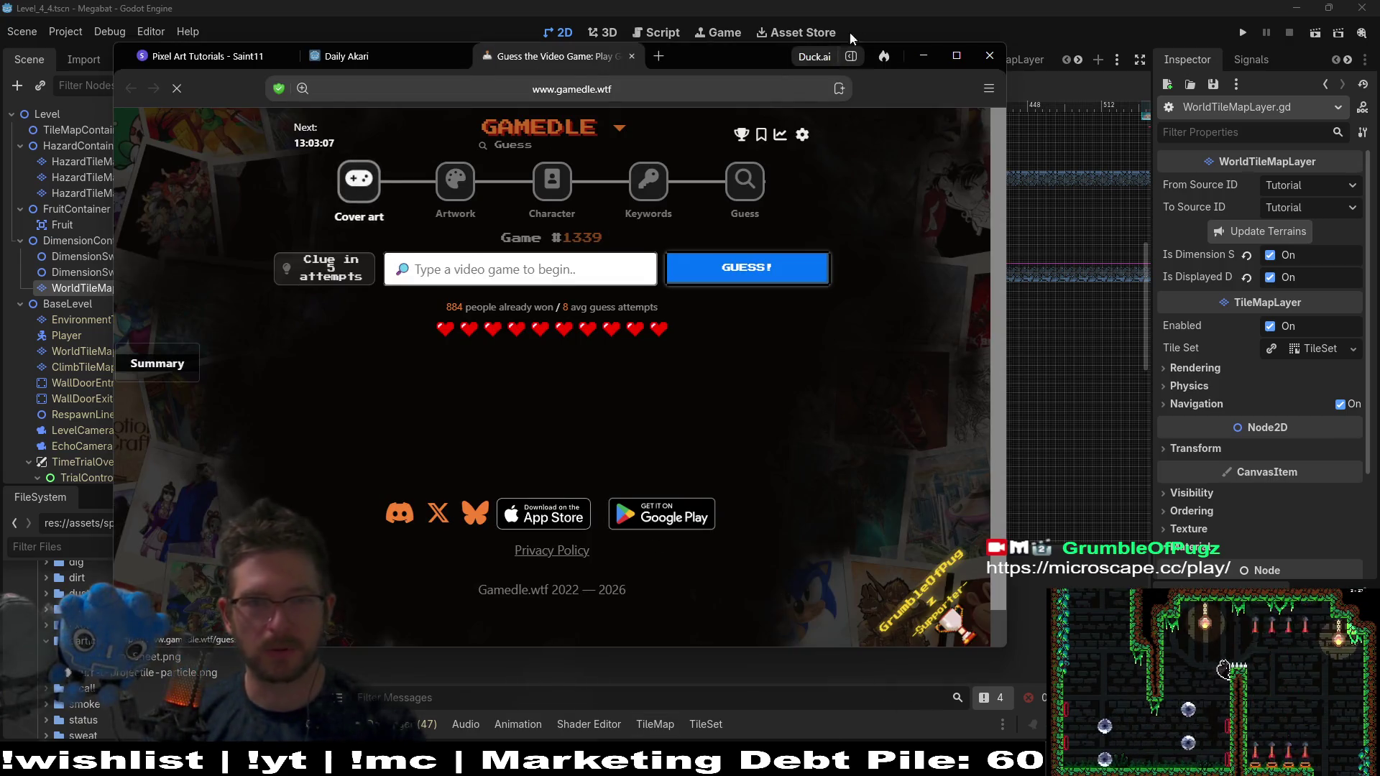
pyautogui.doubleClick(727, 59)
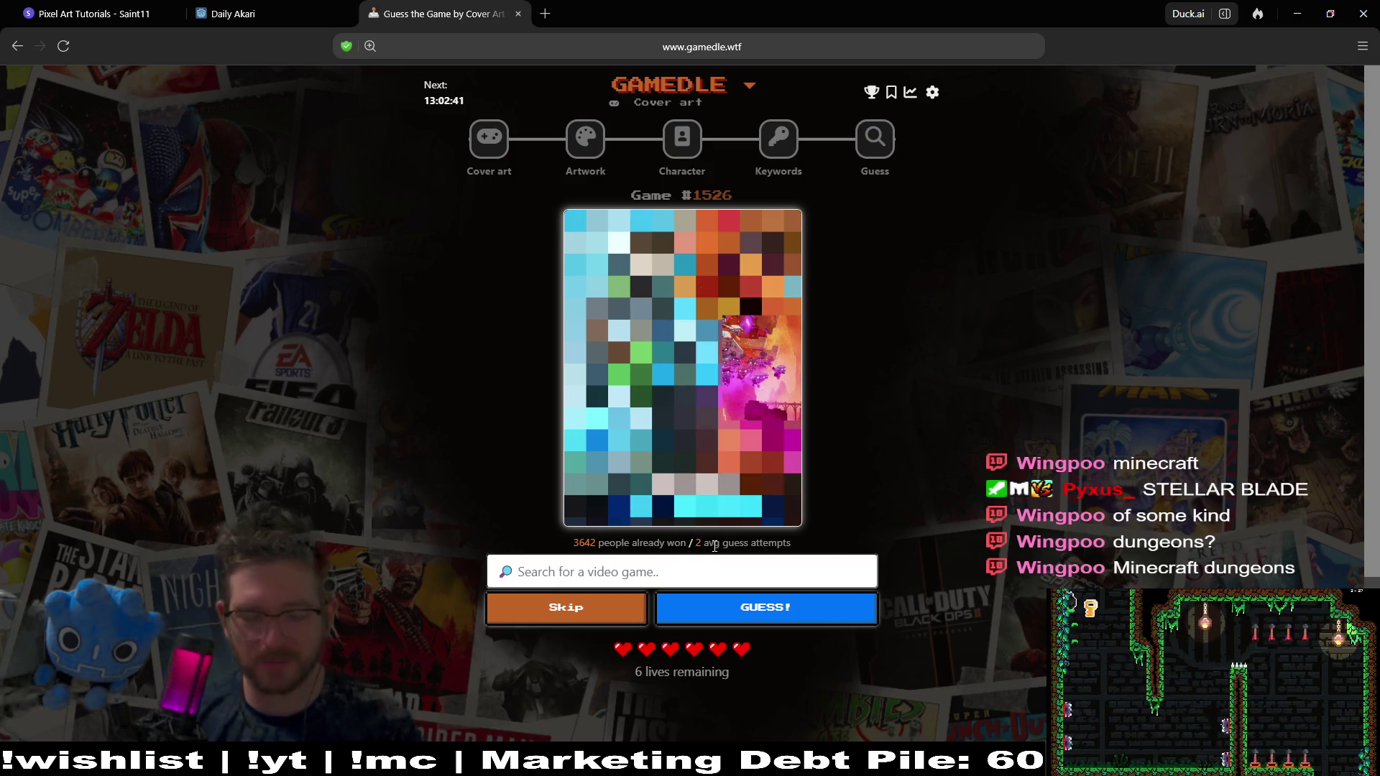
pyautogui.write('minecraft')
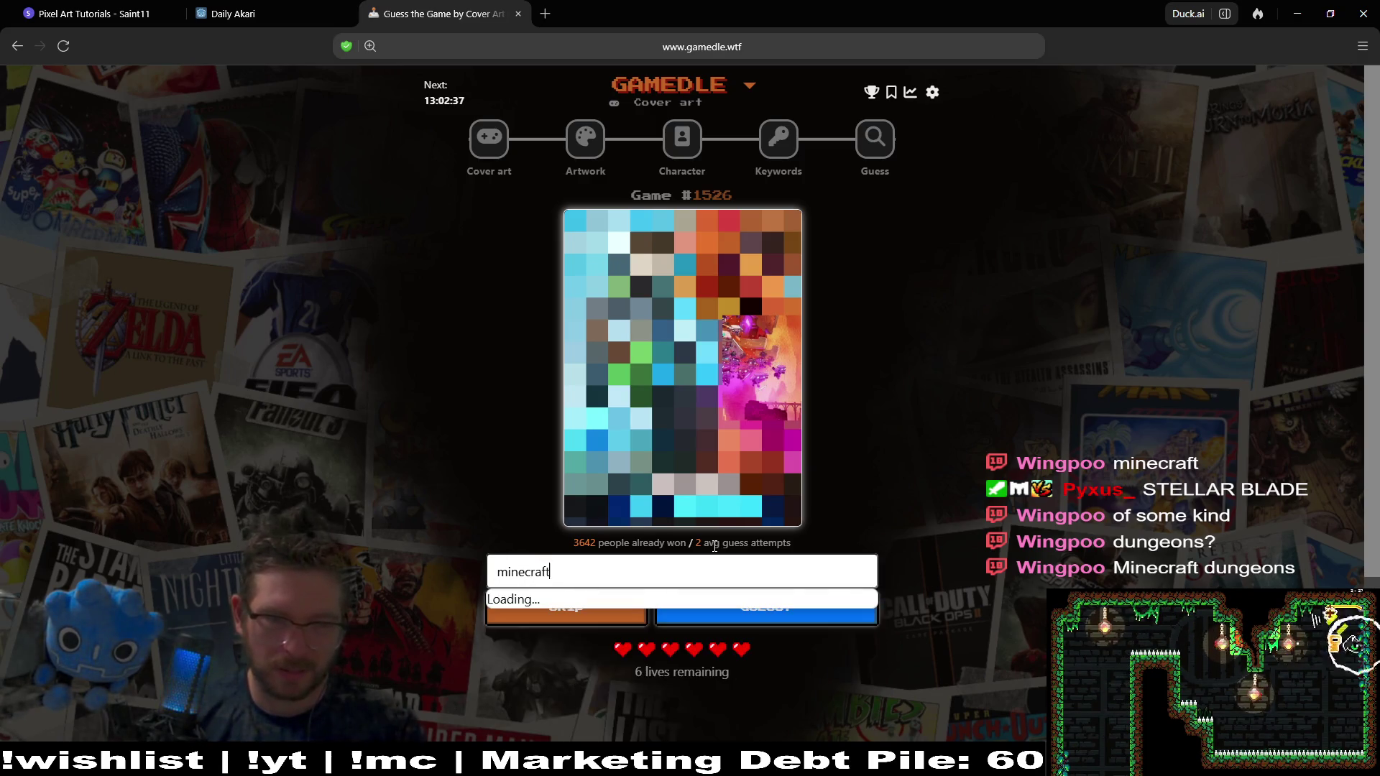
pyautogui.click(688, 641)
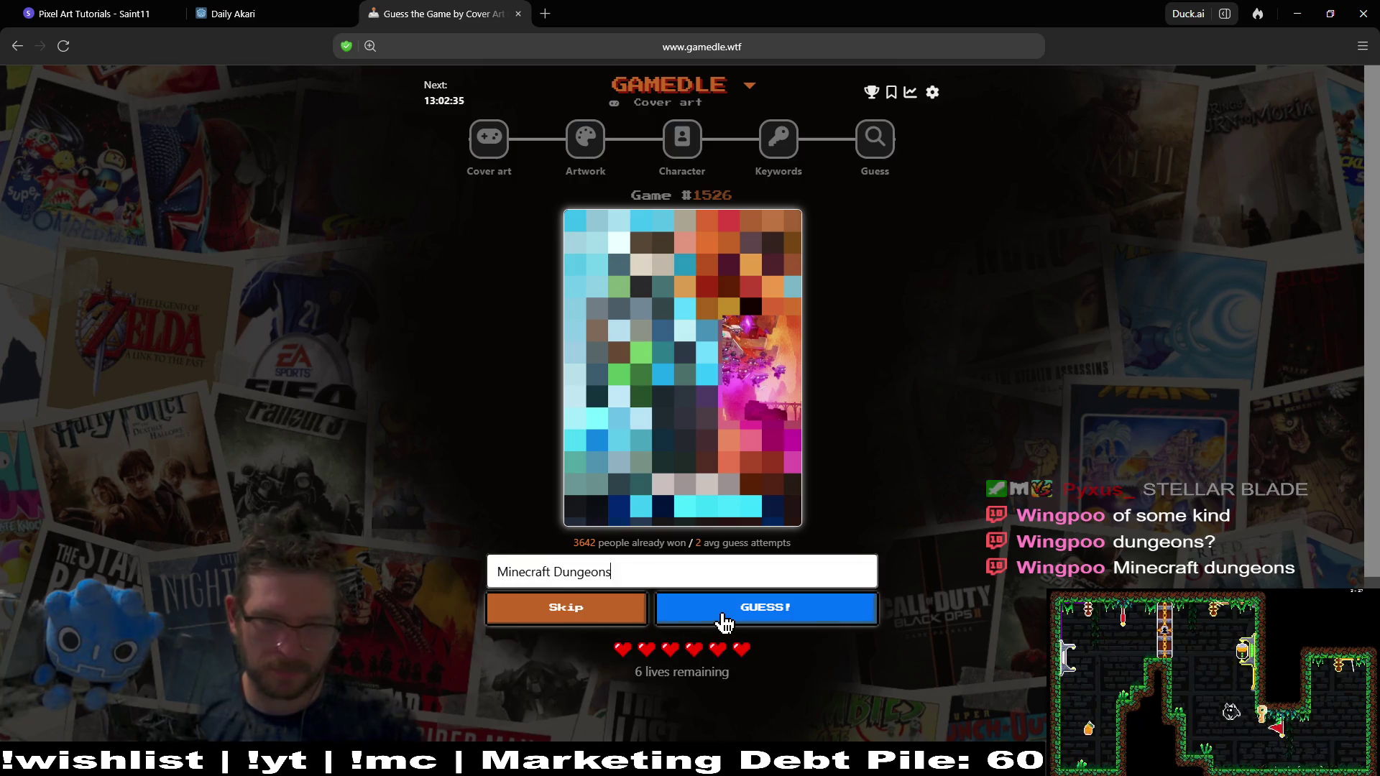
pyautogui.click(723, 618)
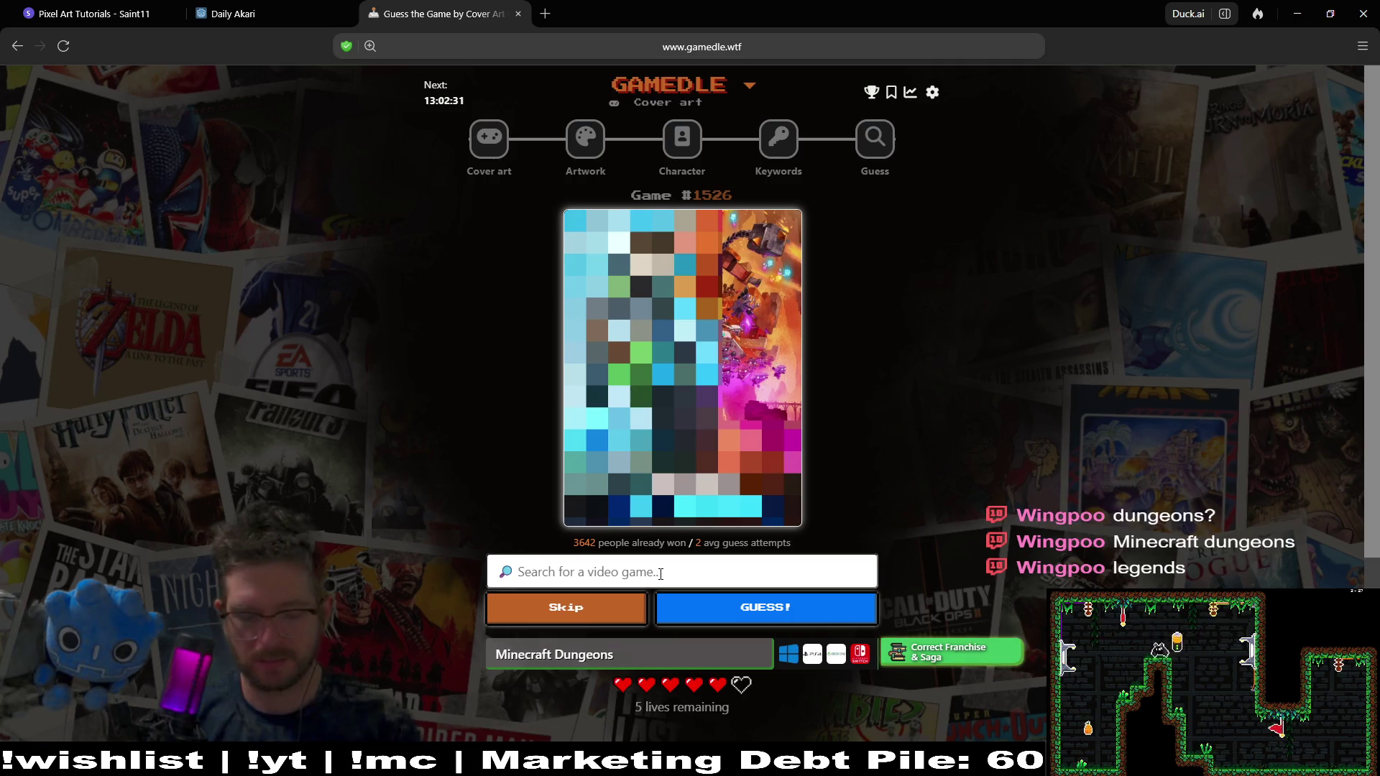
# Guess Minecraft: Legends to solve the cover-art round
pyautogui.write('minecra')
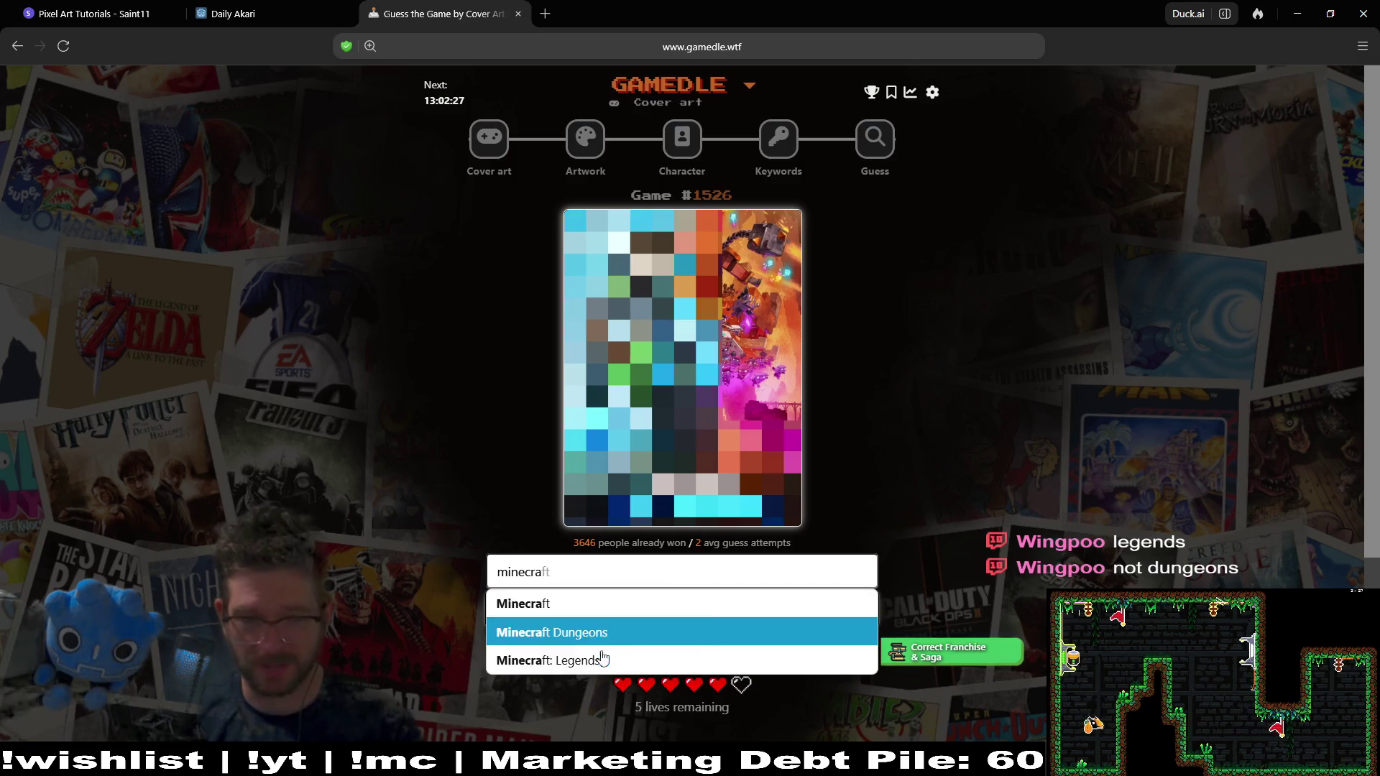
pyautogui.click(603, 660)
pyautogui.click(775, 617)
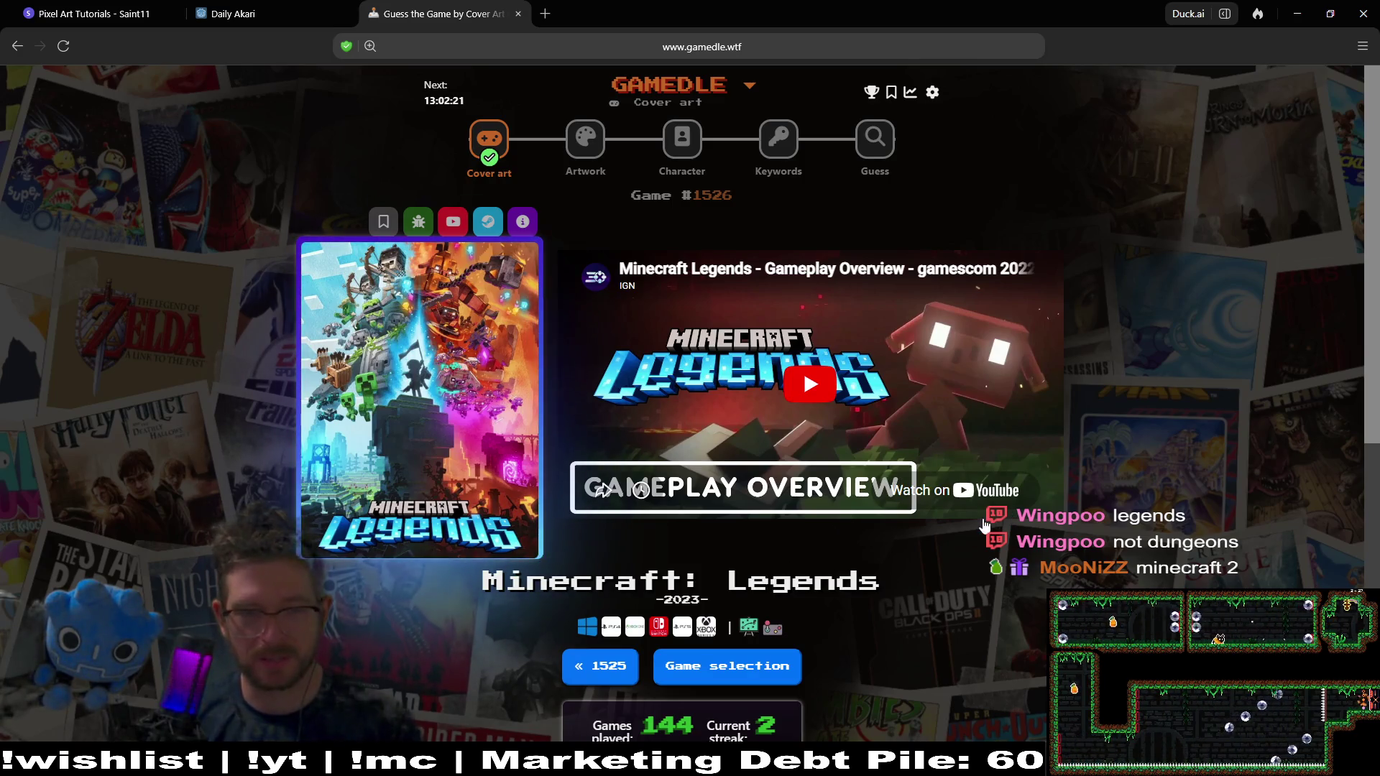
# Skim the Minecraft Legends gameplay video to about 14:29, pause it, and open the Artwork round
pyautogui.click(845, 383)
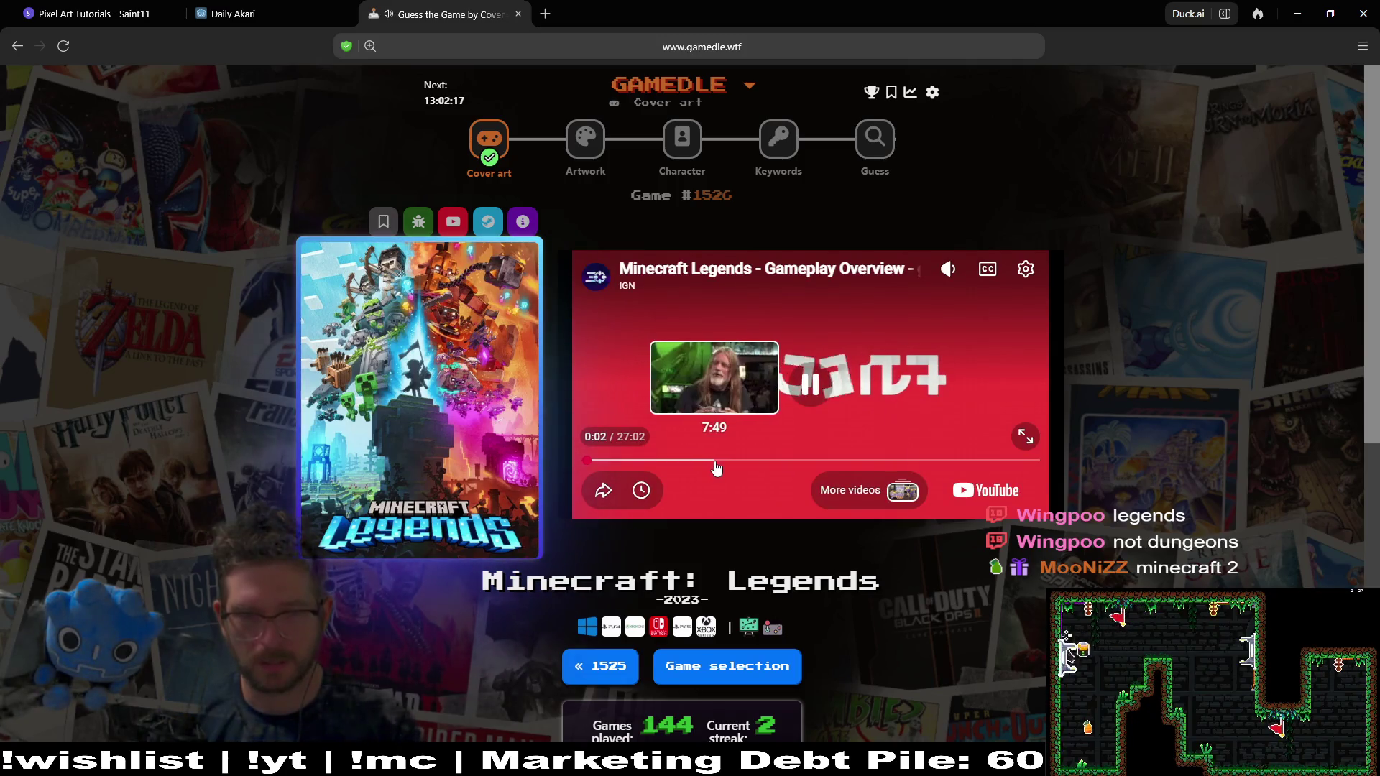
pyautogui.click(809, 460)
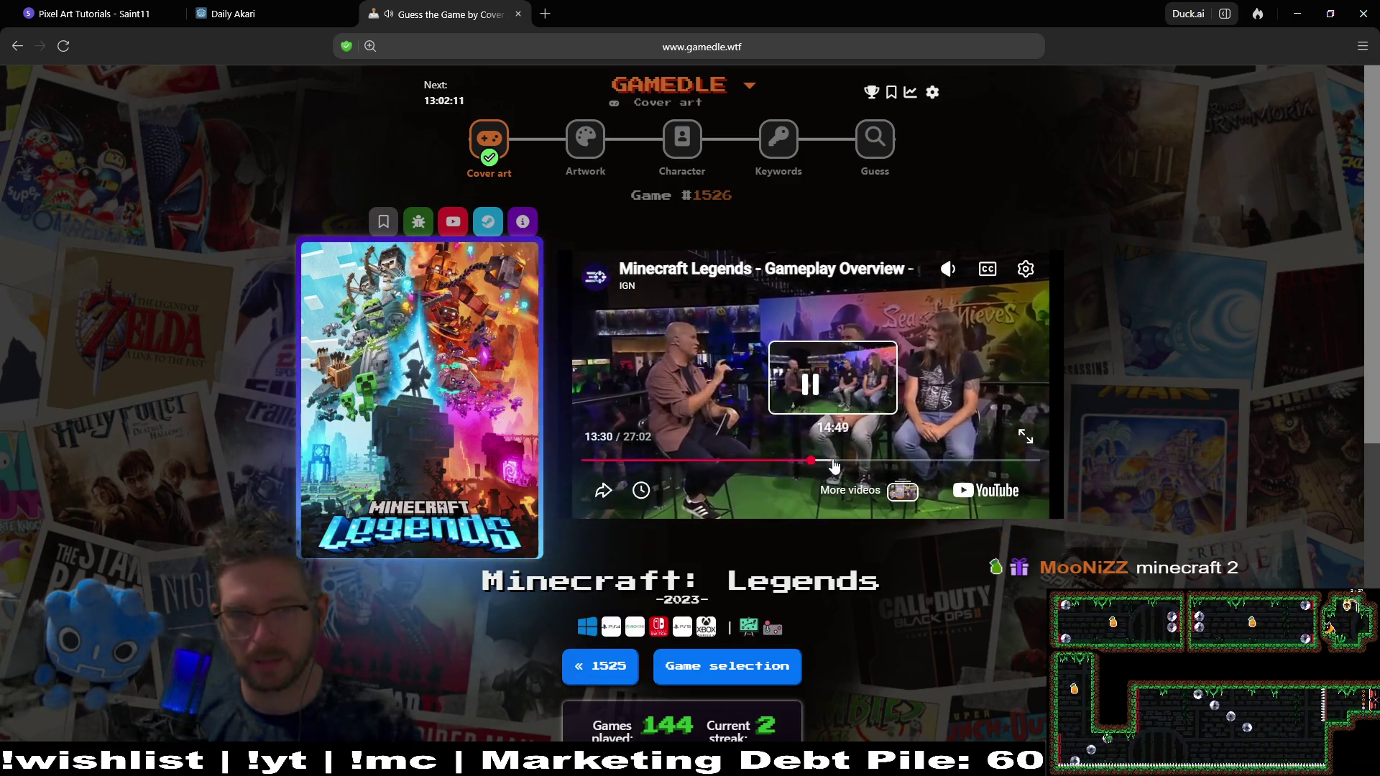
pyautogui.click(832, 463)
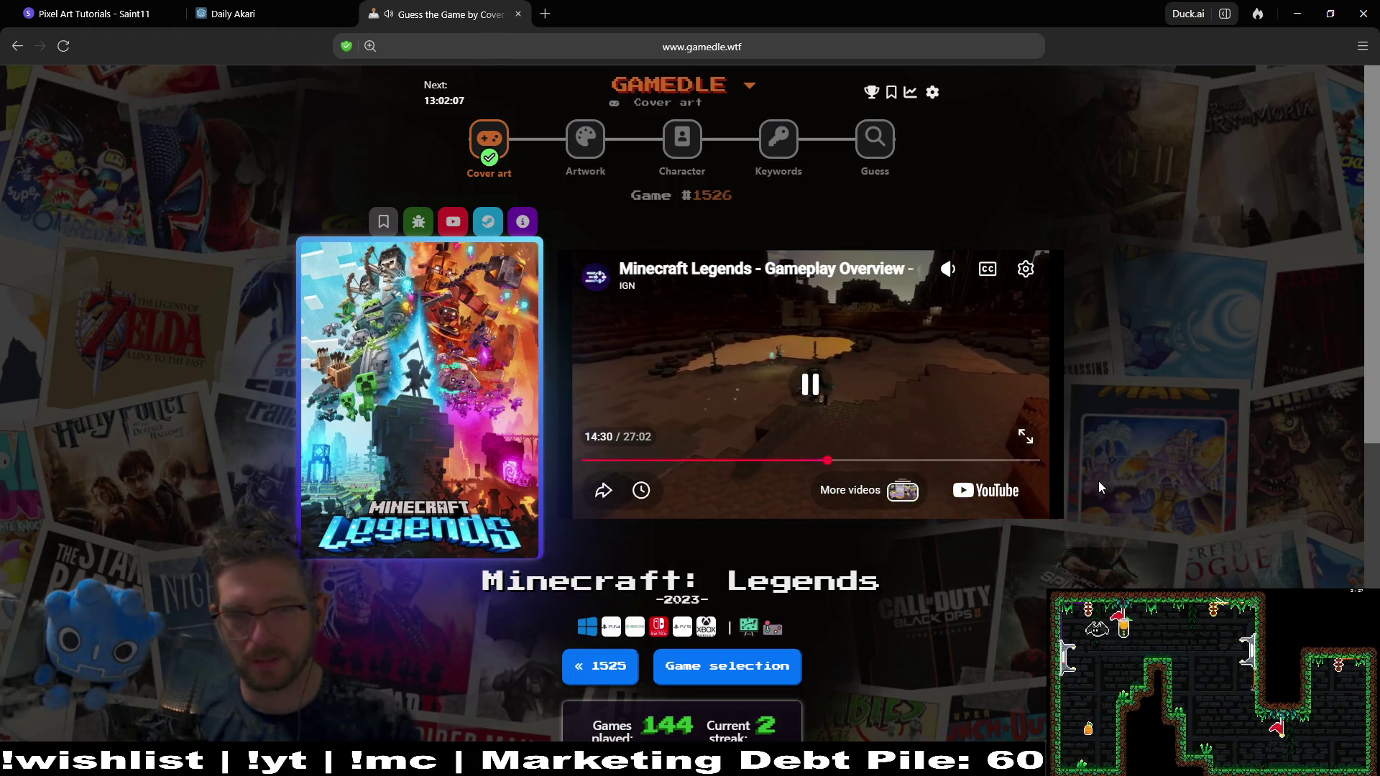
pyautogui.click(831, 395)
pyautogui.click(596, 136)
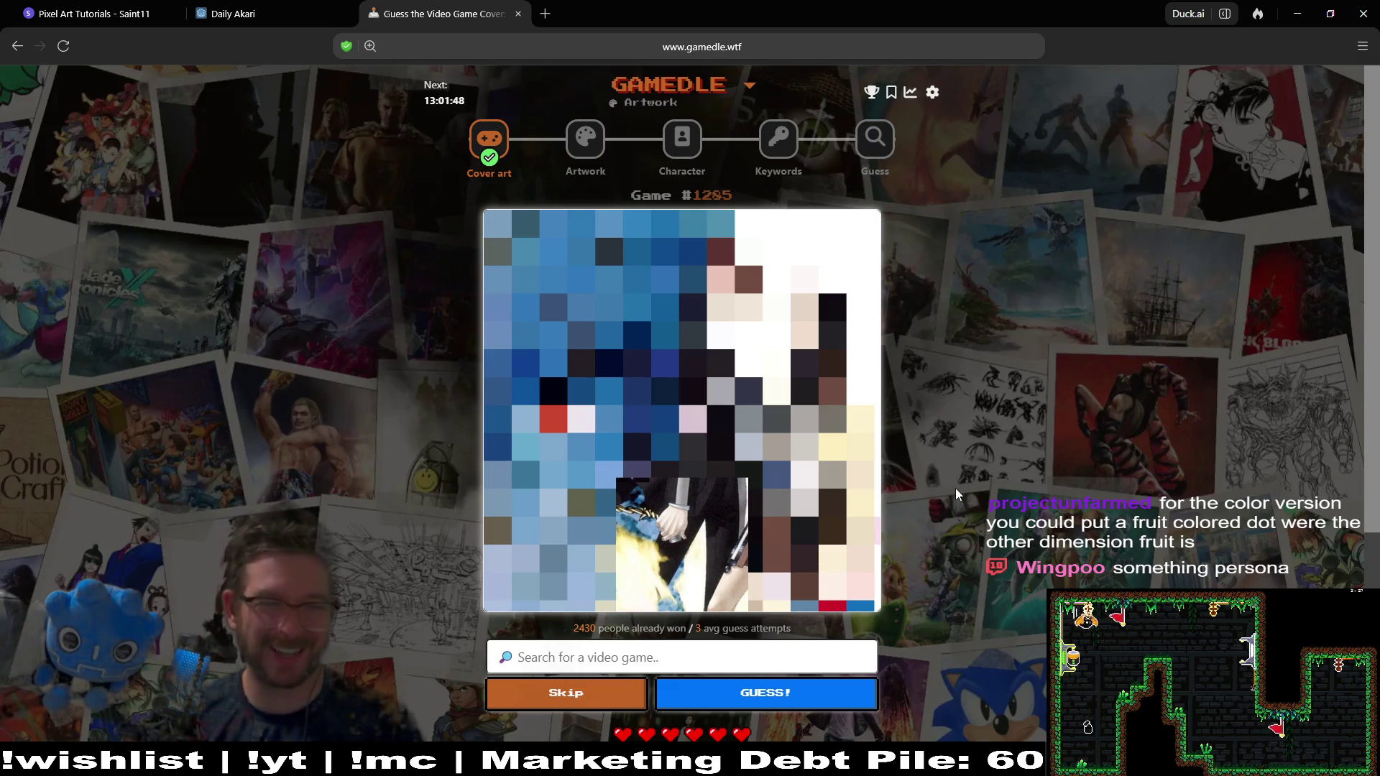
# Guess Persona 2: Innocent Sin for Artwork puzzle #1285, then move to the Character round
pyautogui.write('persona')
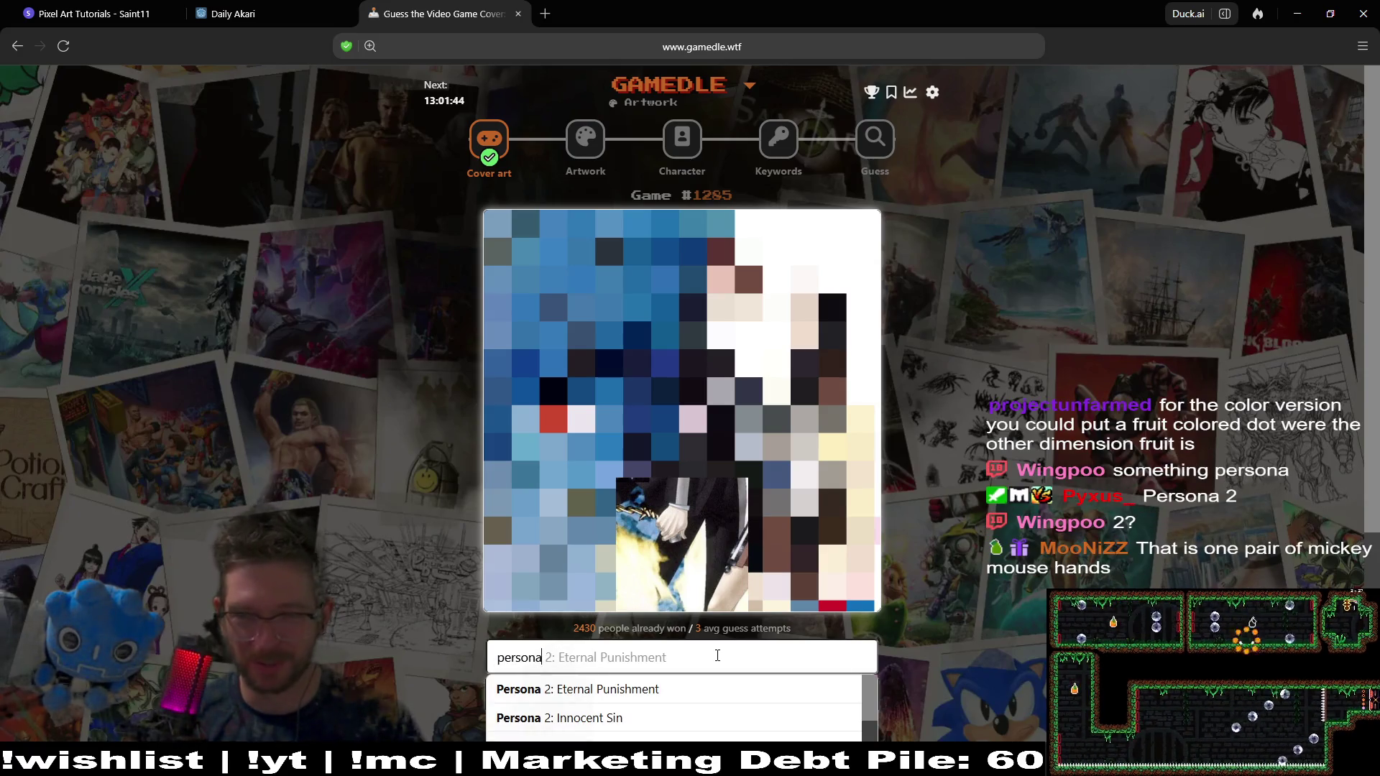
pyautogui.click(644, 710)
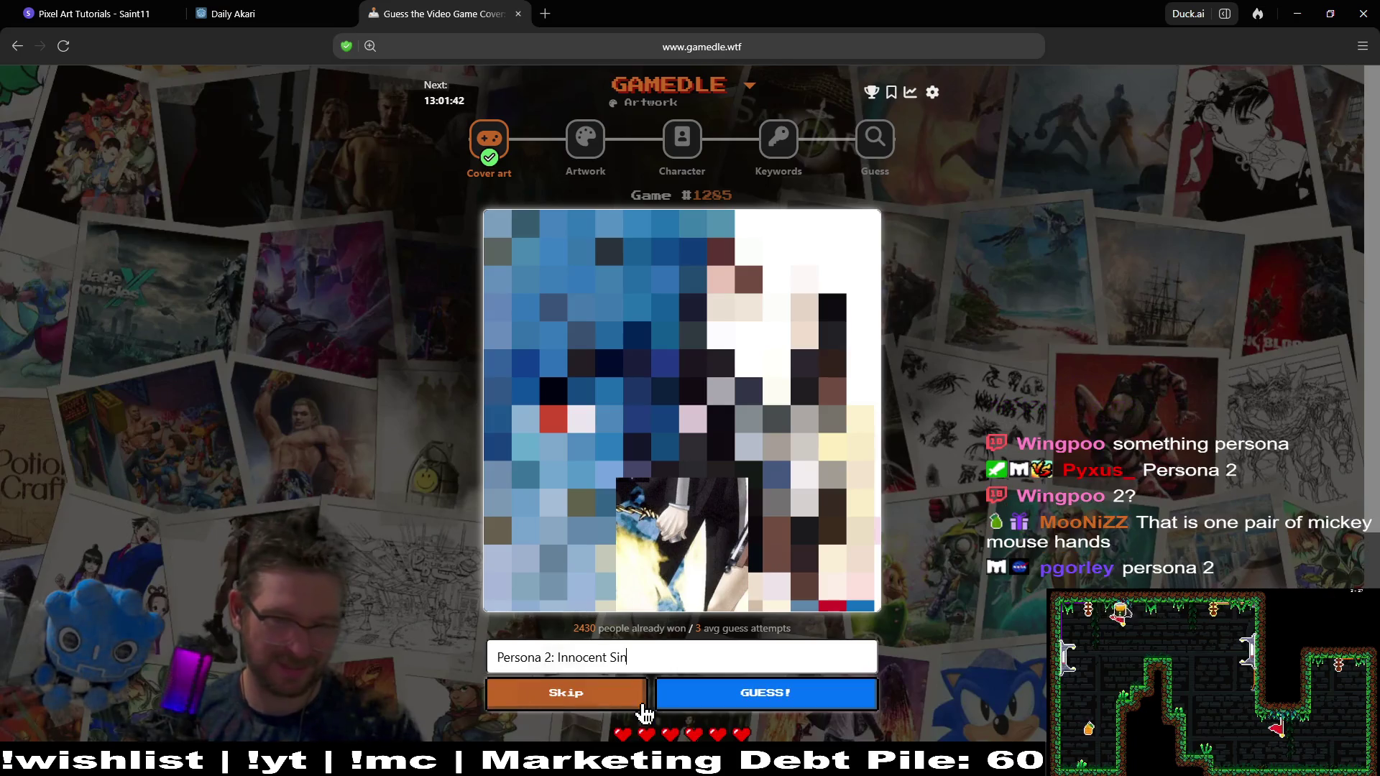
pyautogui.click(733, 697)
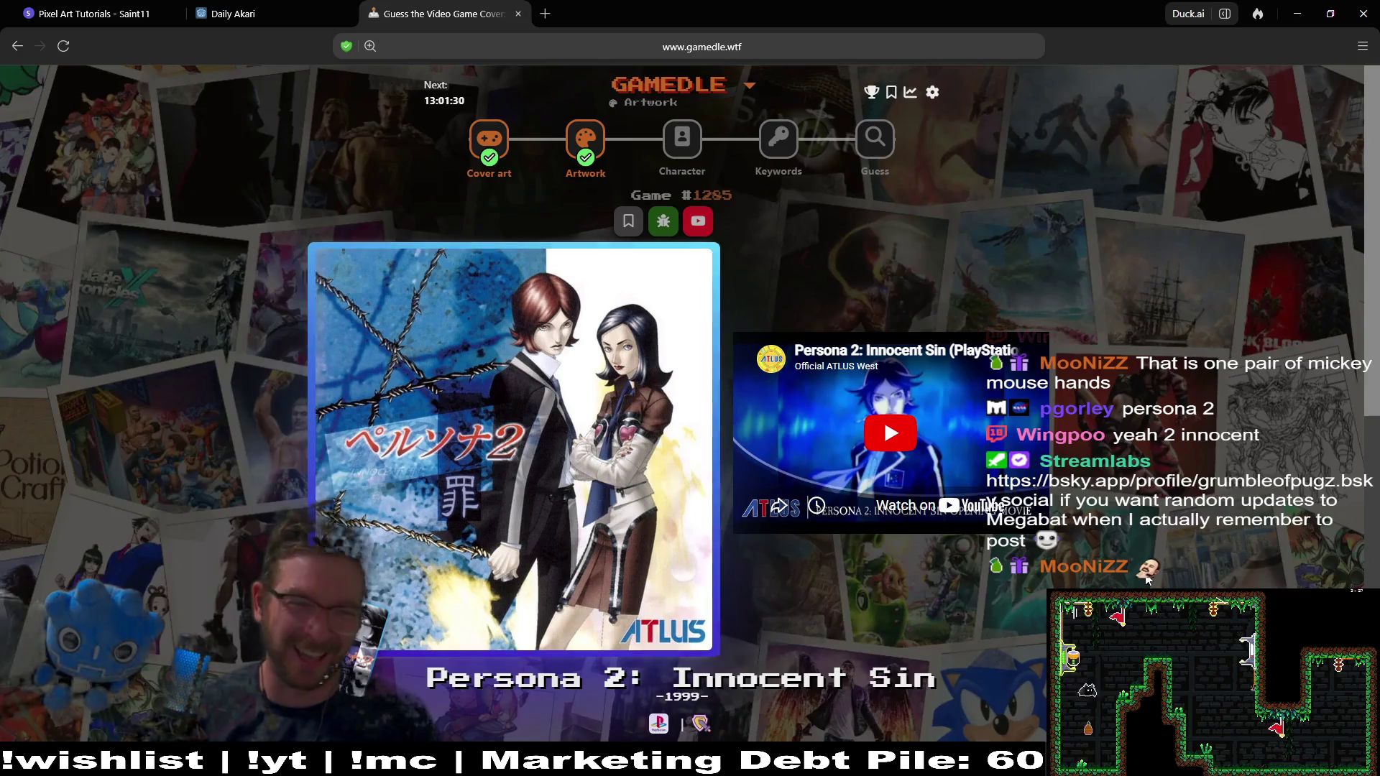
pyautogui.click(691, 144)
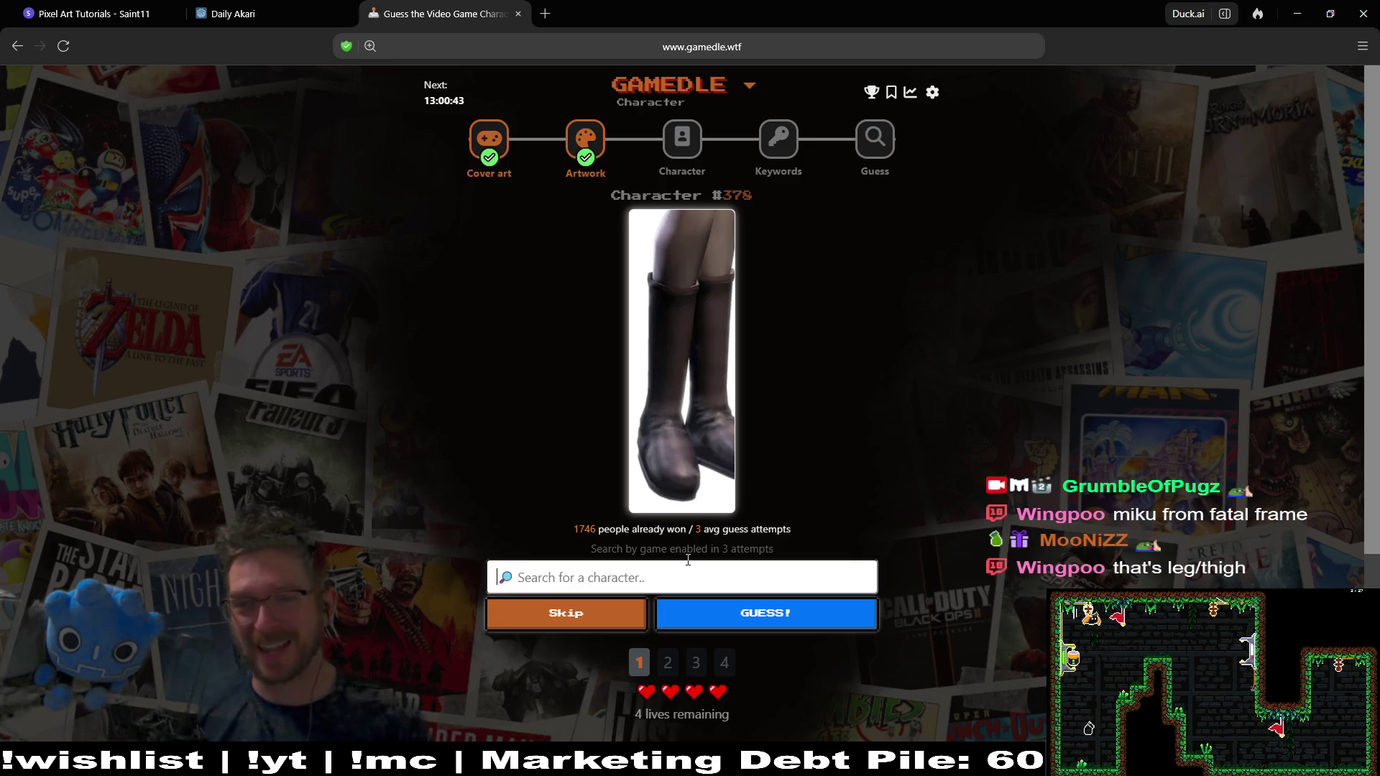
# Guess Miku Hinasaki for Character puzzle #378, then load the Keywords puzzle
pyautogui.write('miku')
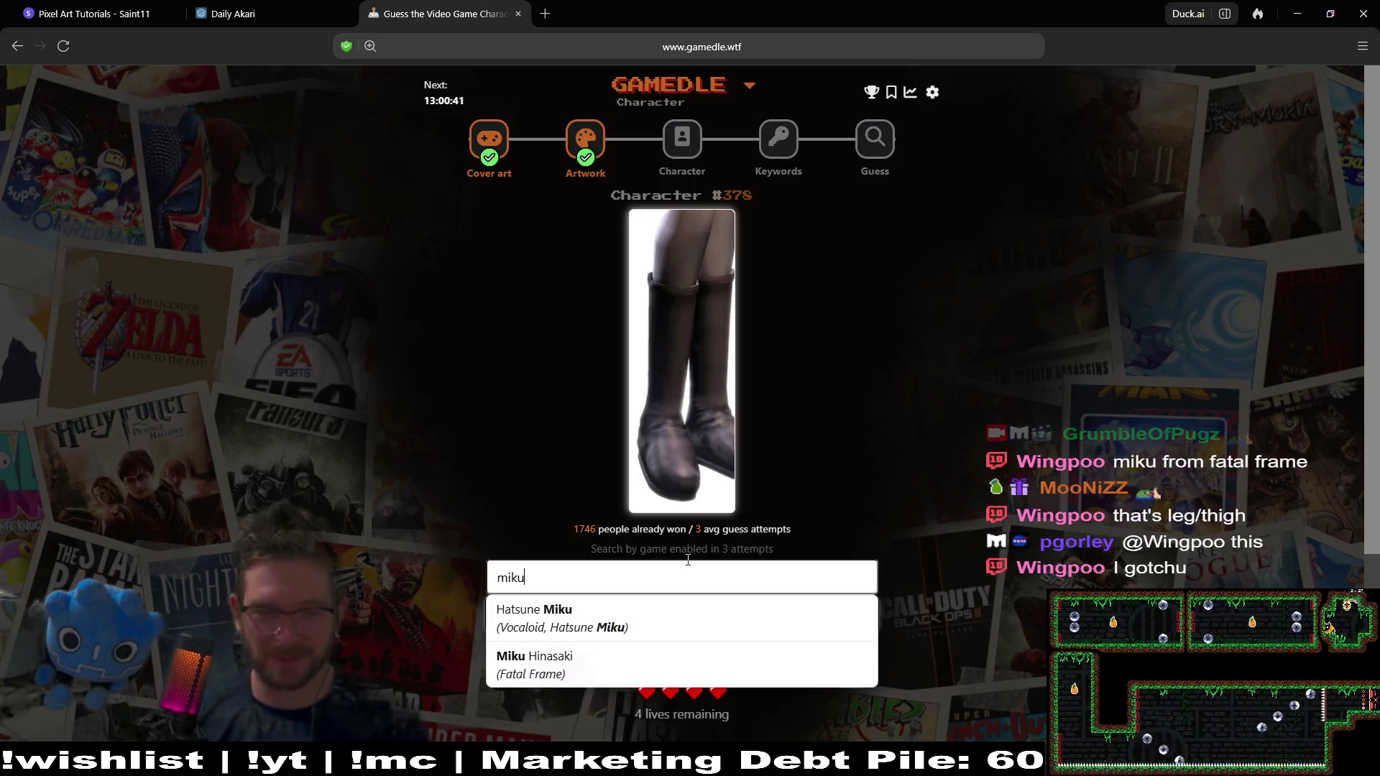
pyautogui.click(682, 665)
pyautogui.click(686, 615)
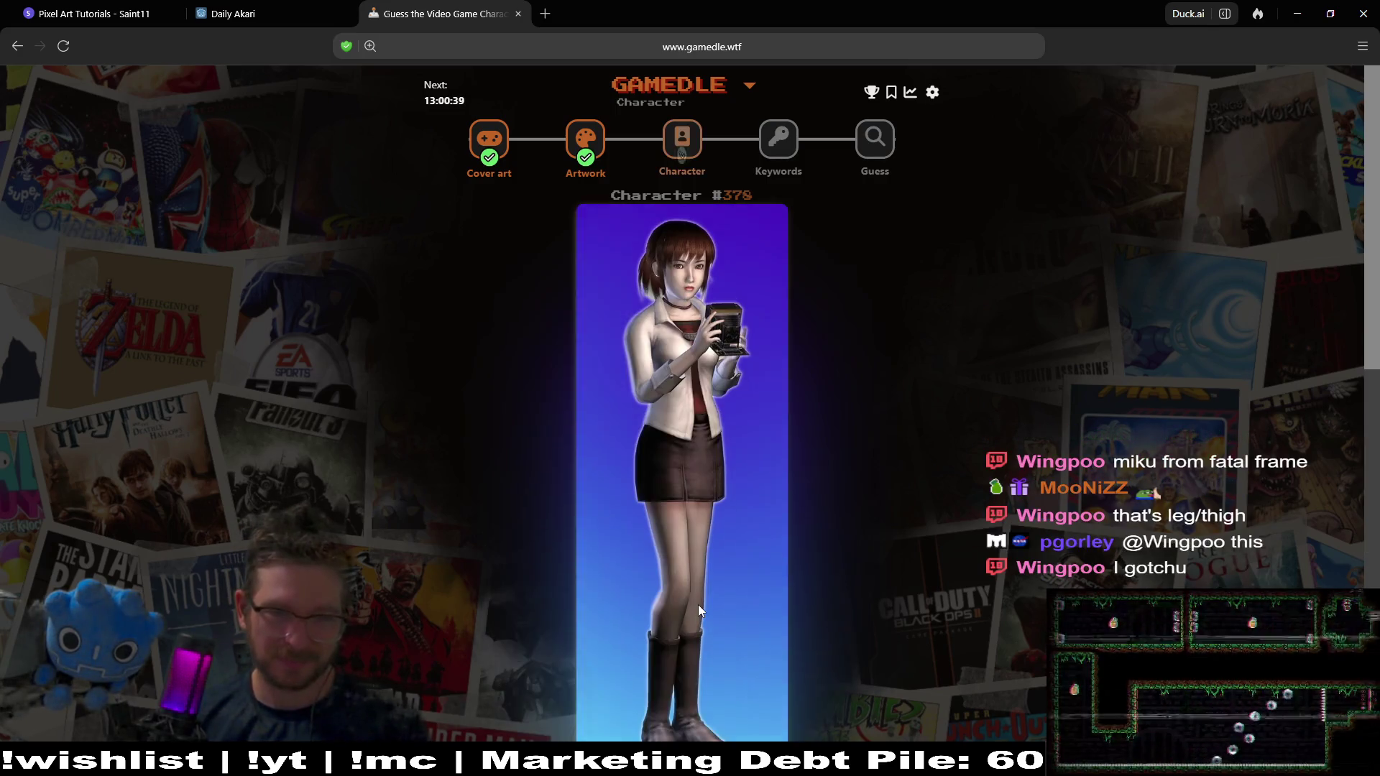
pyautogui.scroll(-1, 1009, 368)
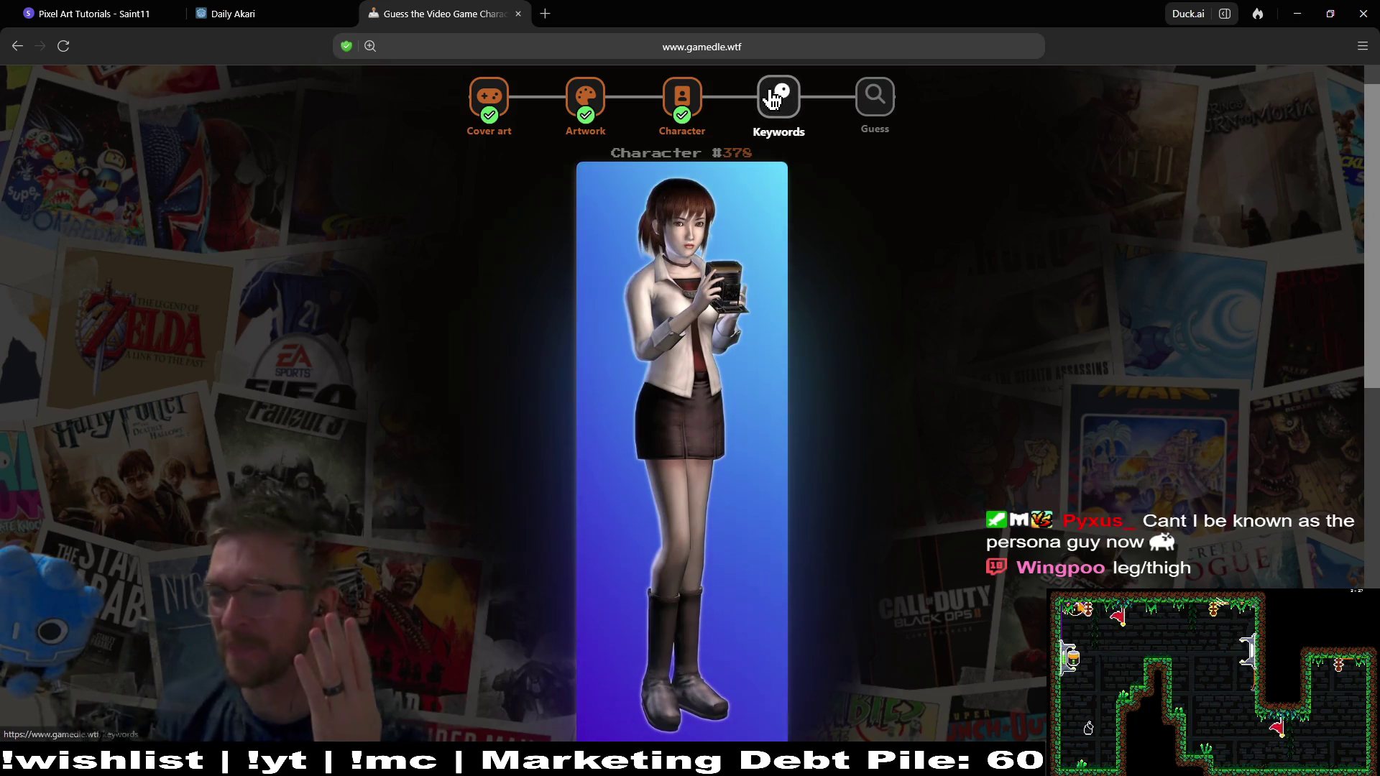
pyautogui.click(773, 98)
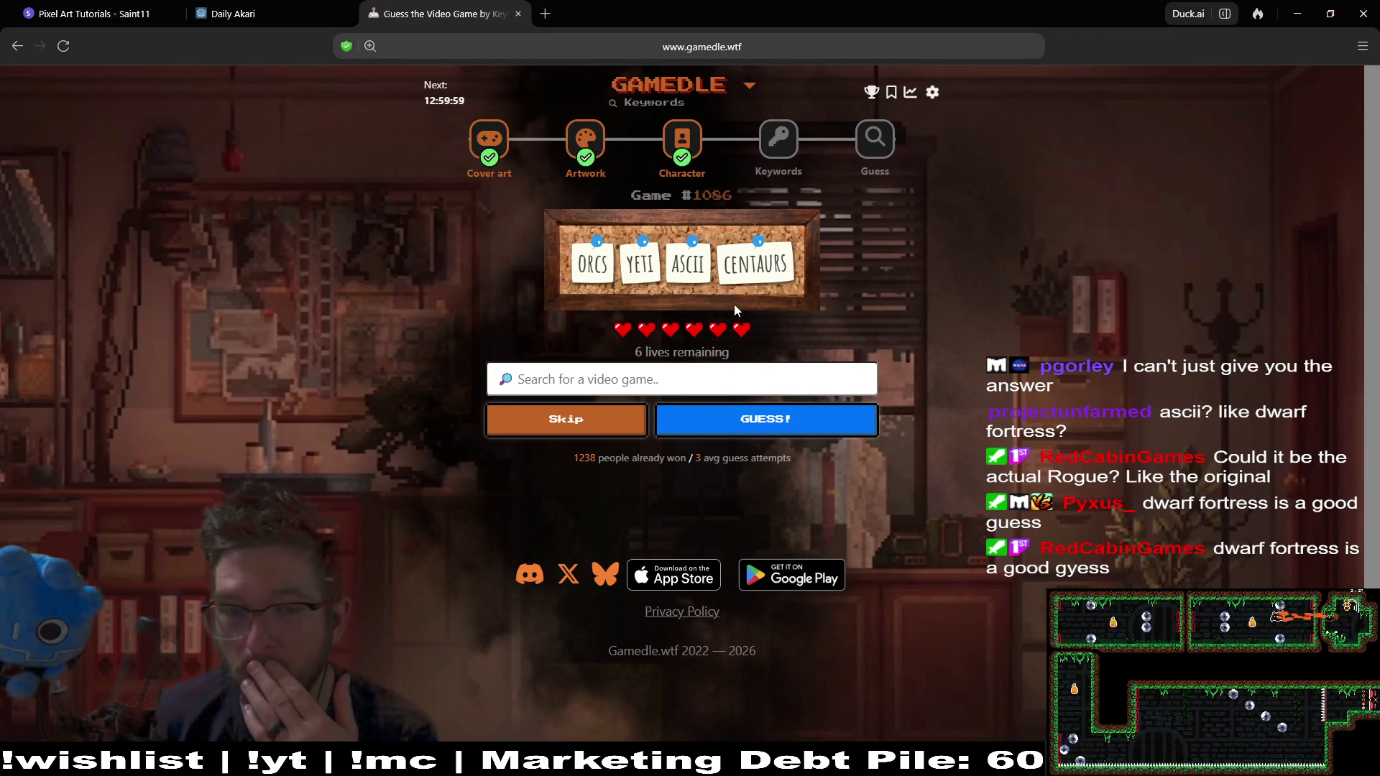
# Submit Dwarf Fortress as a guess for Keywords puzzle #1086
pyautogui.click(657, 375)
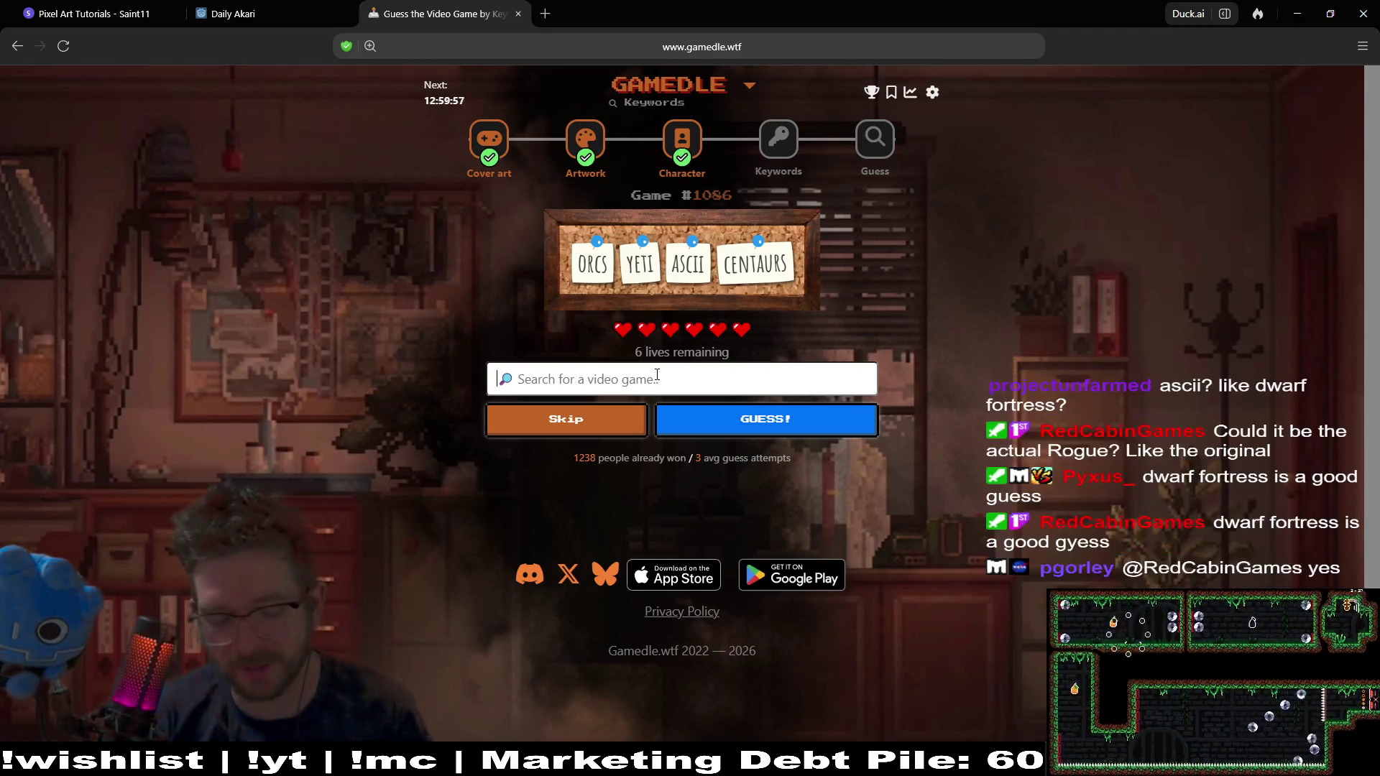
pyautogui.write('dwarf')
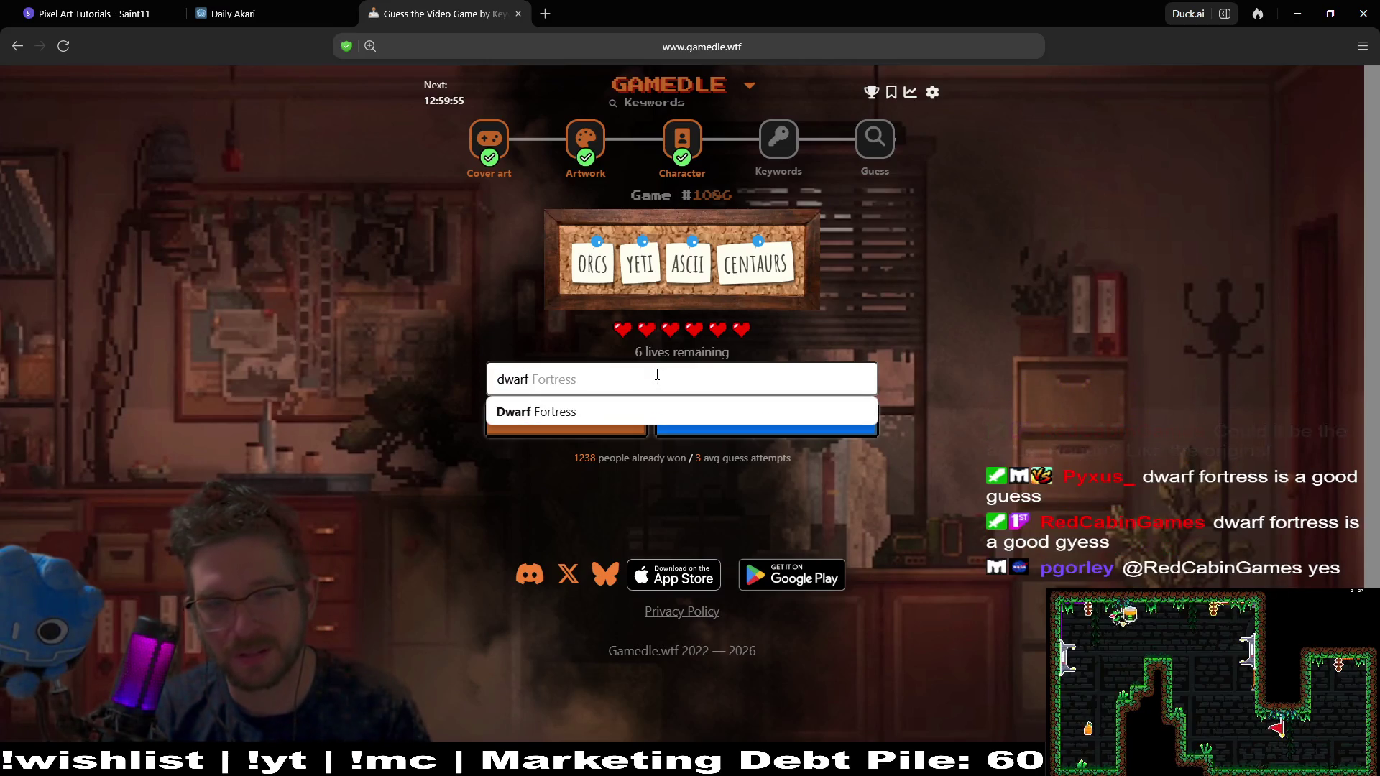
pyautogui.click(632, 411)
pyautogui.click(661, 418)
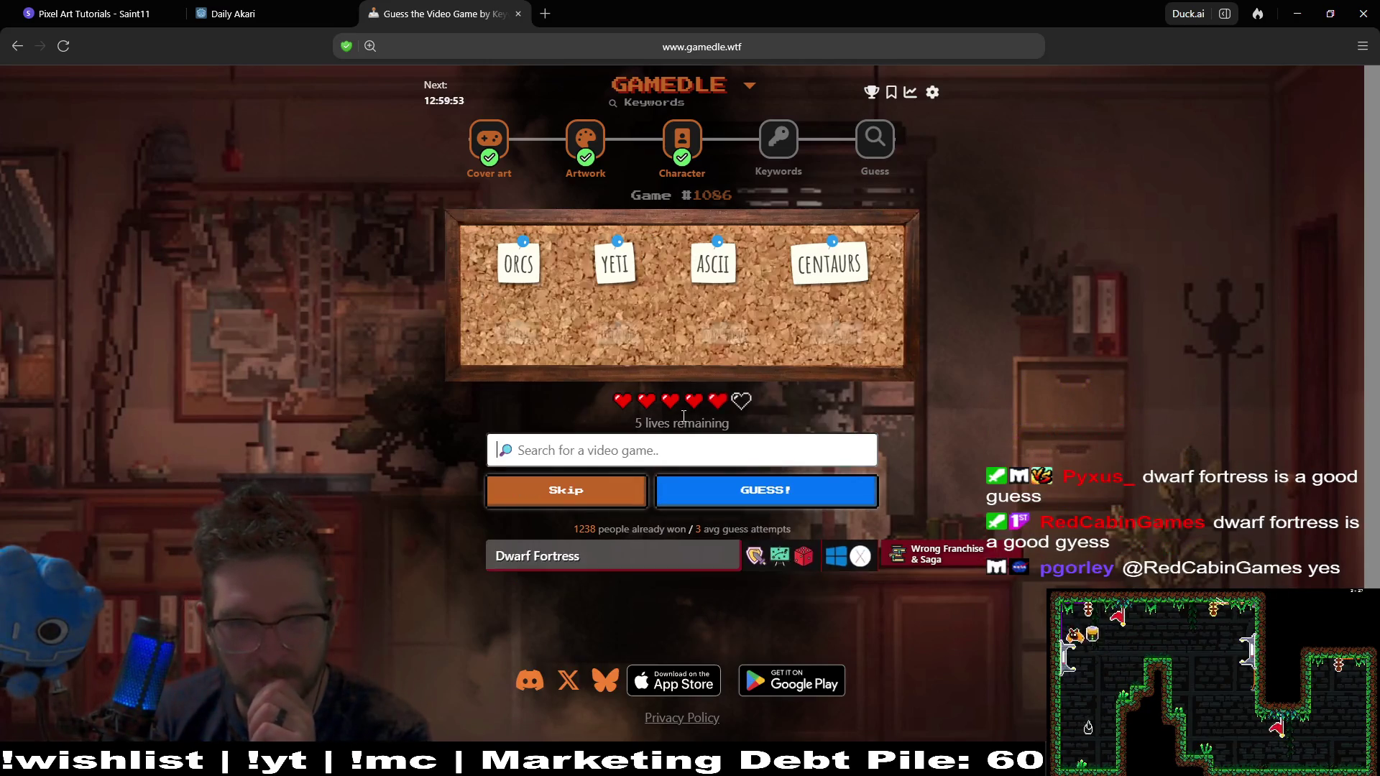
# Guess Rogue to solve the Keywords round, then open the final Guess puzzle #1339
pyautogui.click(754, 443)
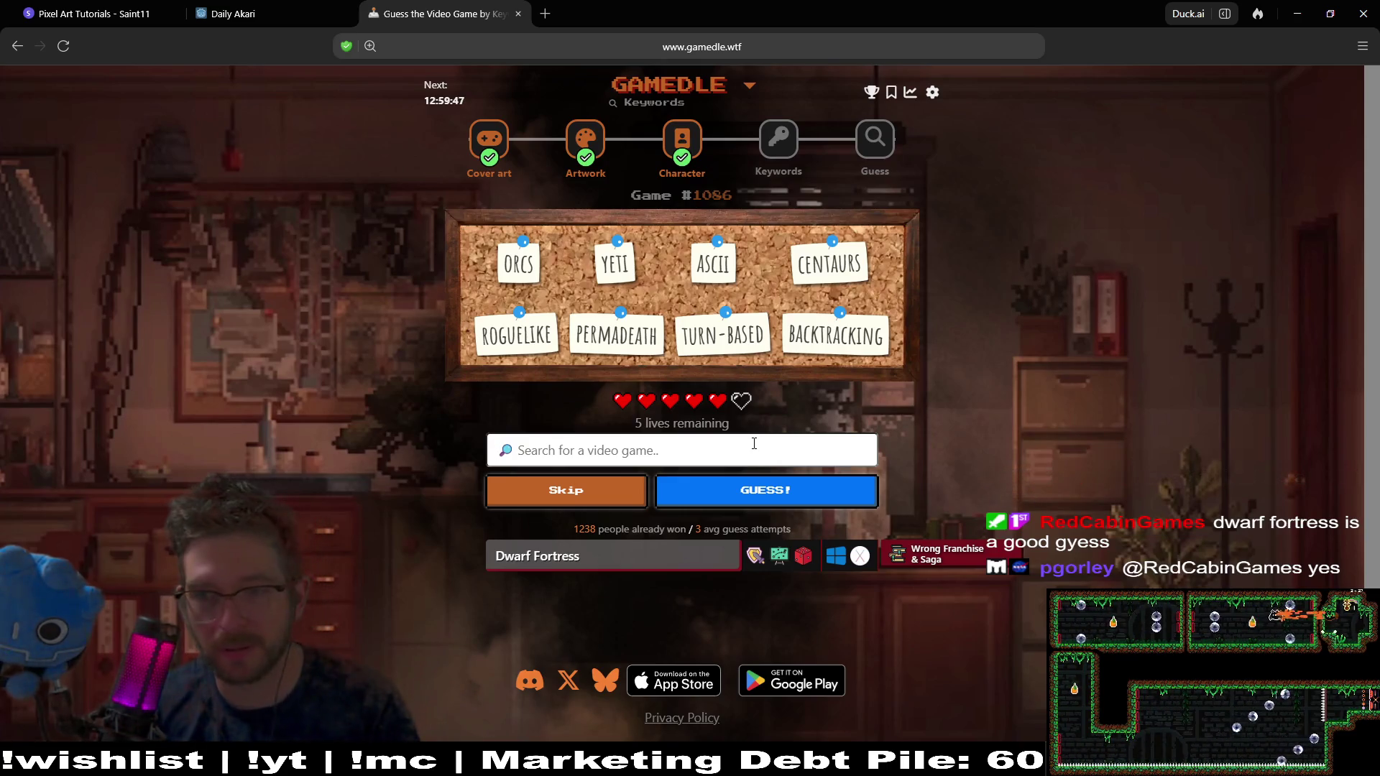
pyautogui.write('Rou')
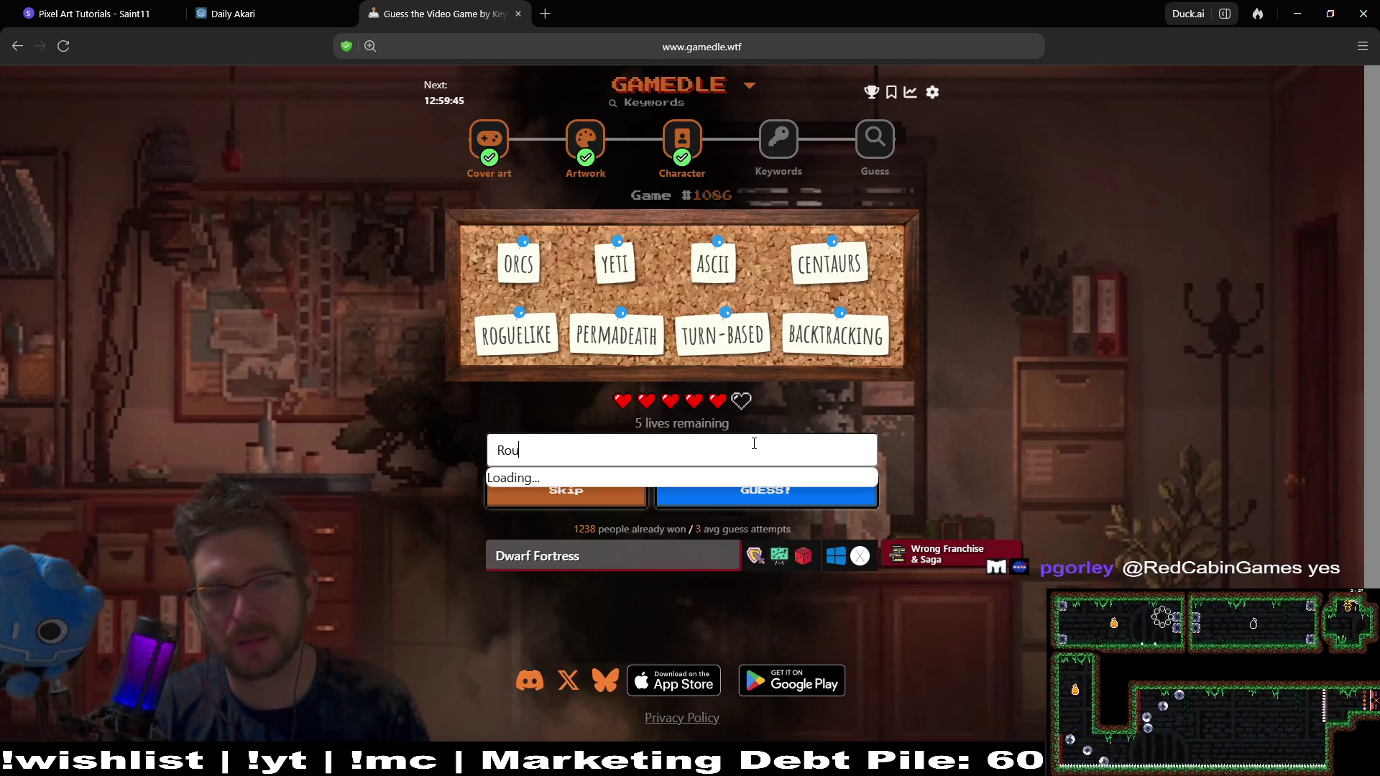
pyautogui.press('BackSpace')
pyautogui.write('gue')
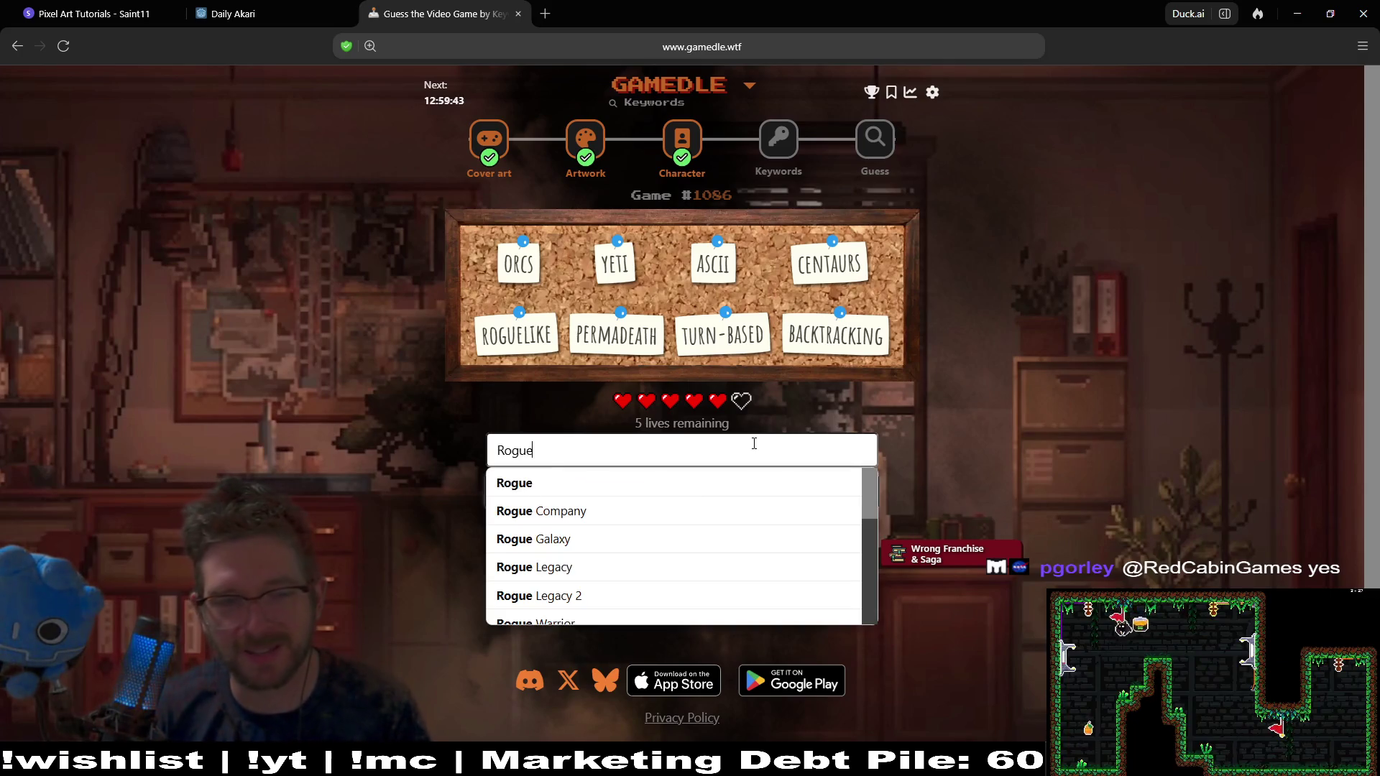
pyautogui.click(696, 494)
pyautogui.click(735, 482)
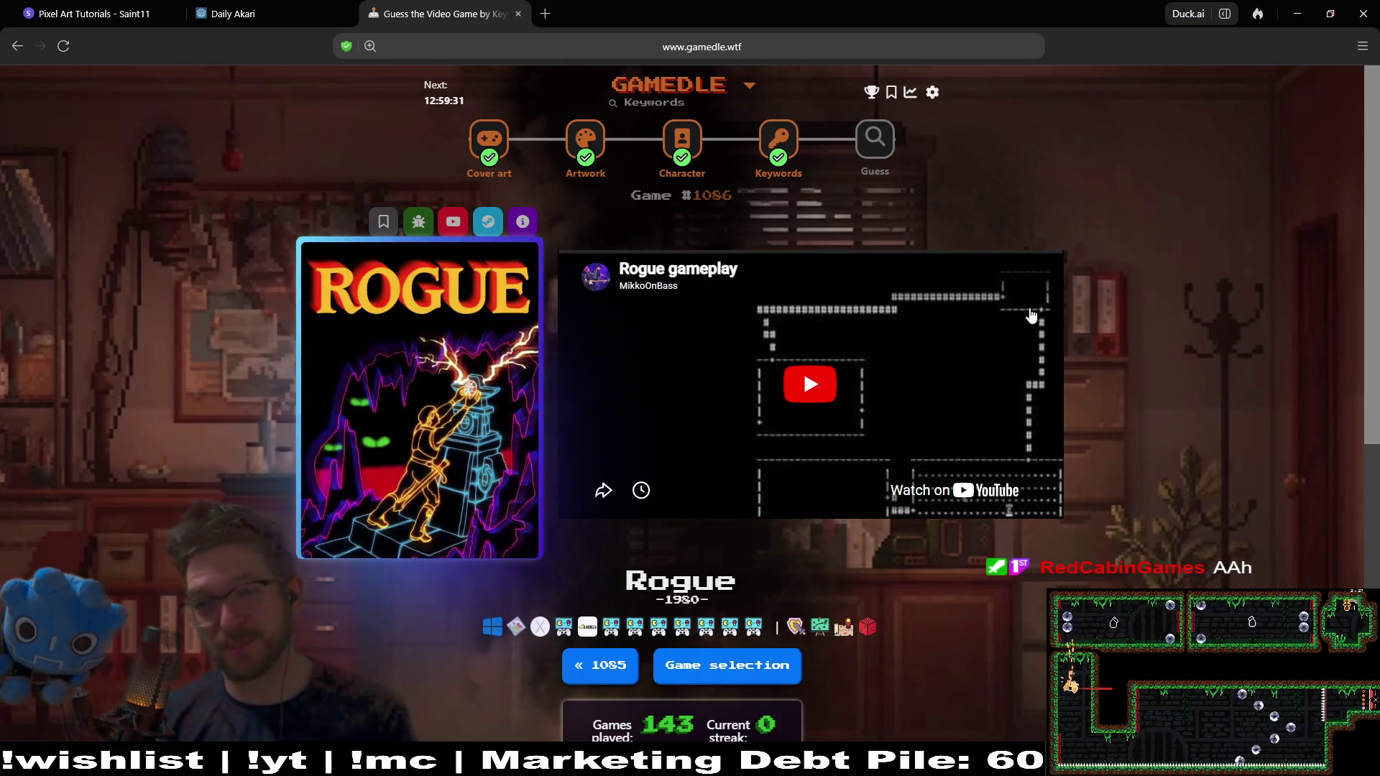
pyautogui.click(868, 159)
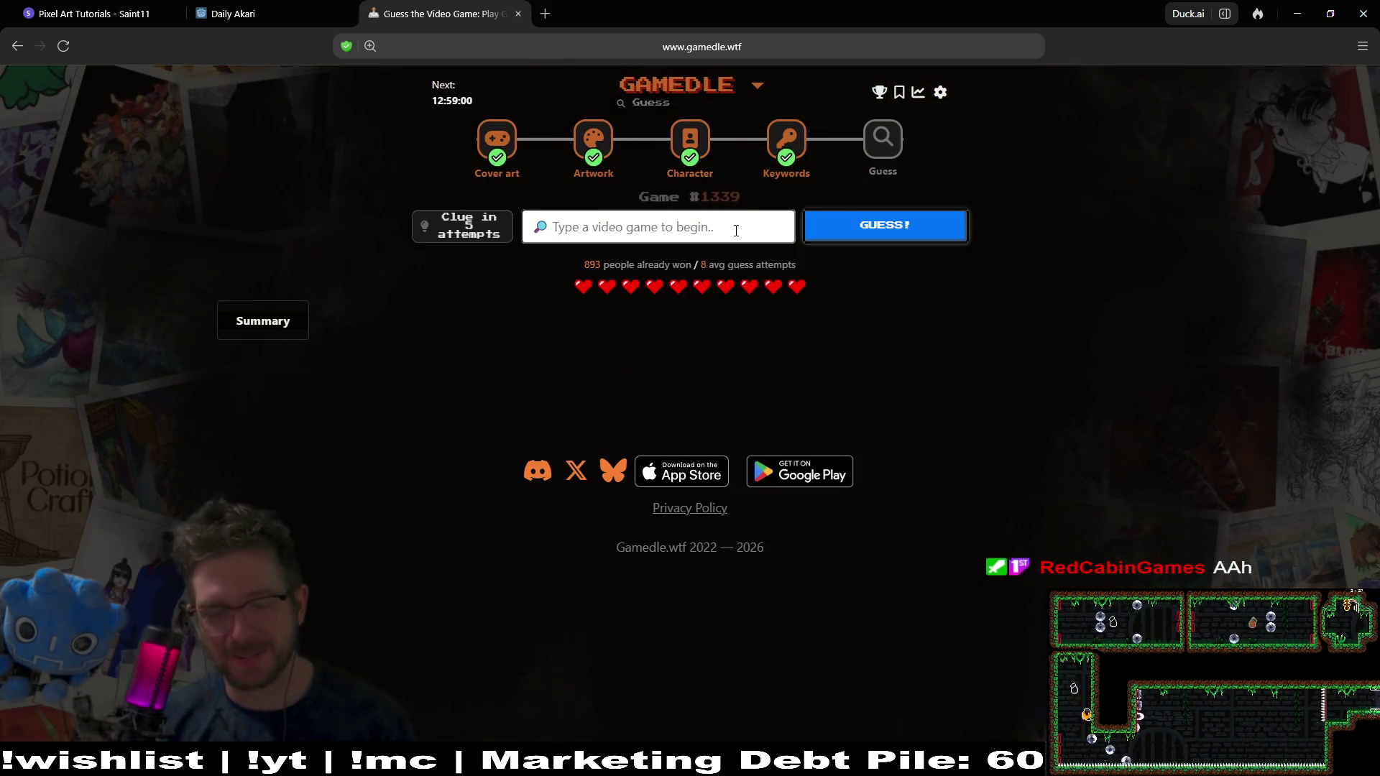
# Submit Stellar Blade as the first guess for puzzle #1339
pyautogui.write('stel')
pyautogui.write('e')
pyautogui.press('Return')
pyautogui.click(848, 230)
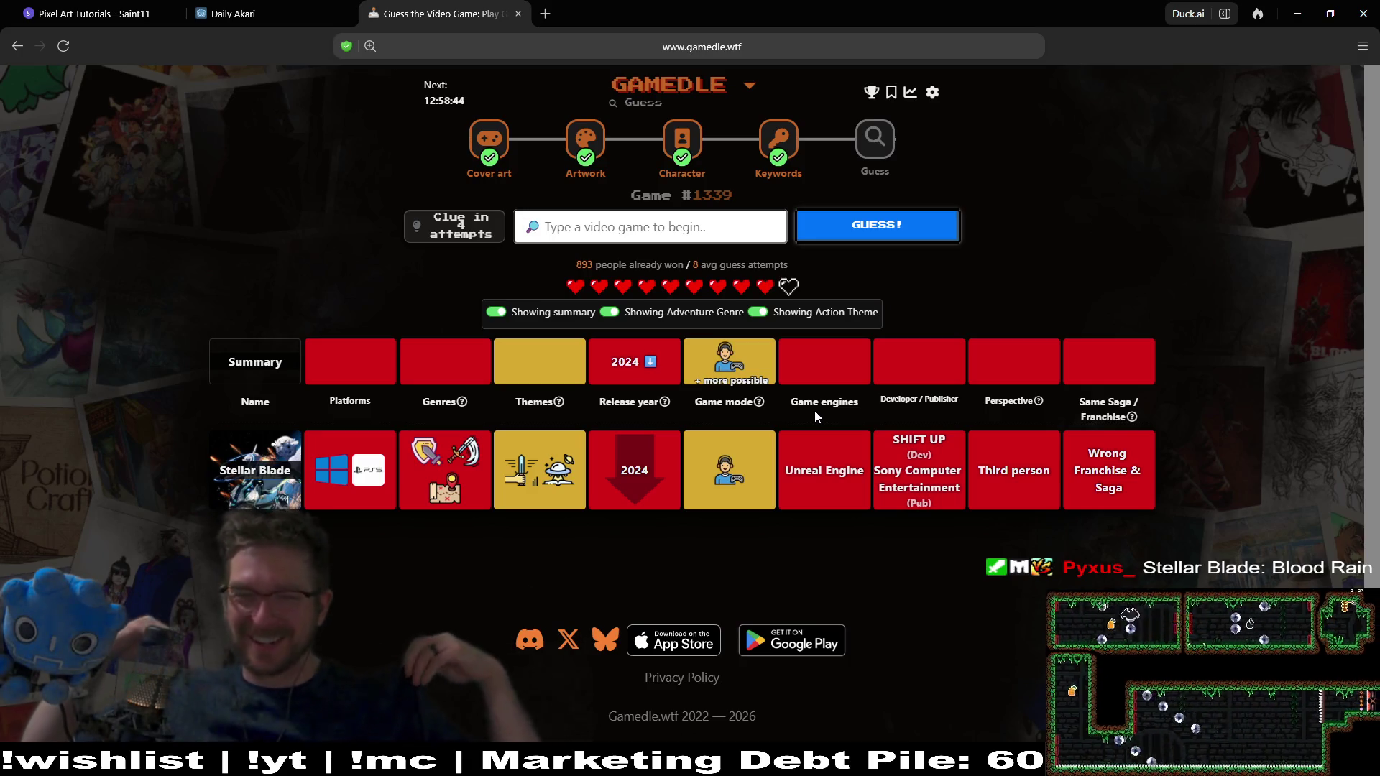
# Submit Mario Party 4 as the next guess
pyautogui.click(667, 227)
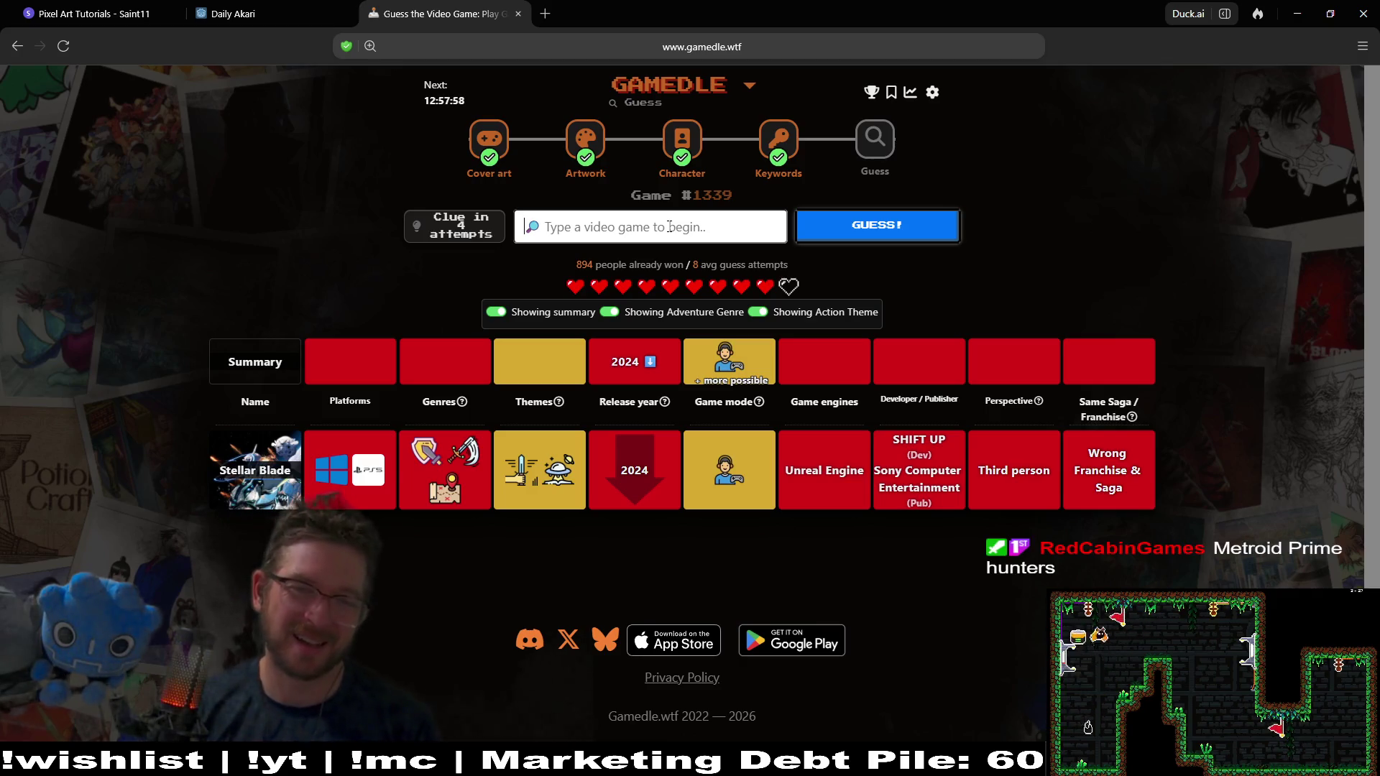
pyautogui.write('mario')
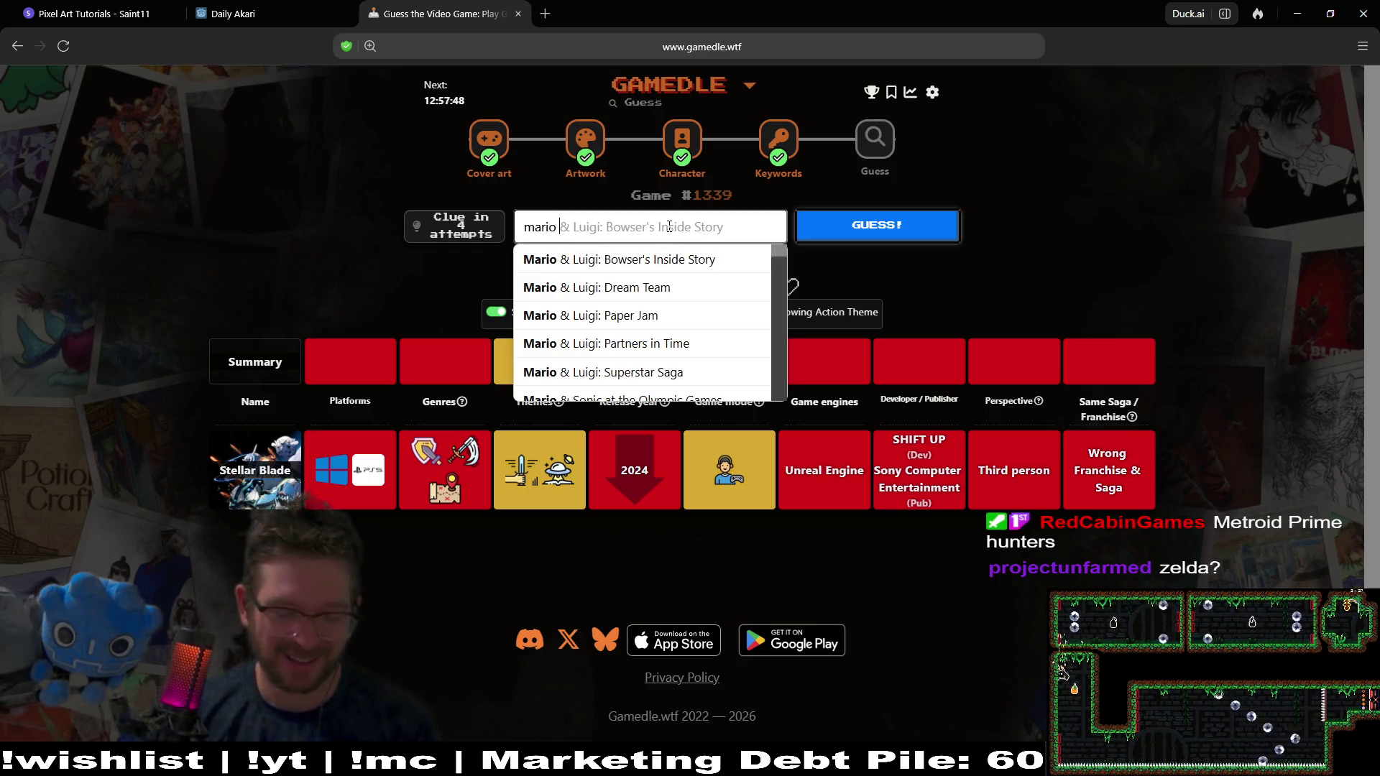
pyautogui.write(' party')
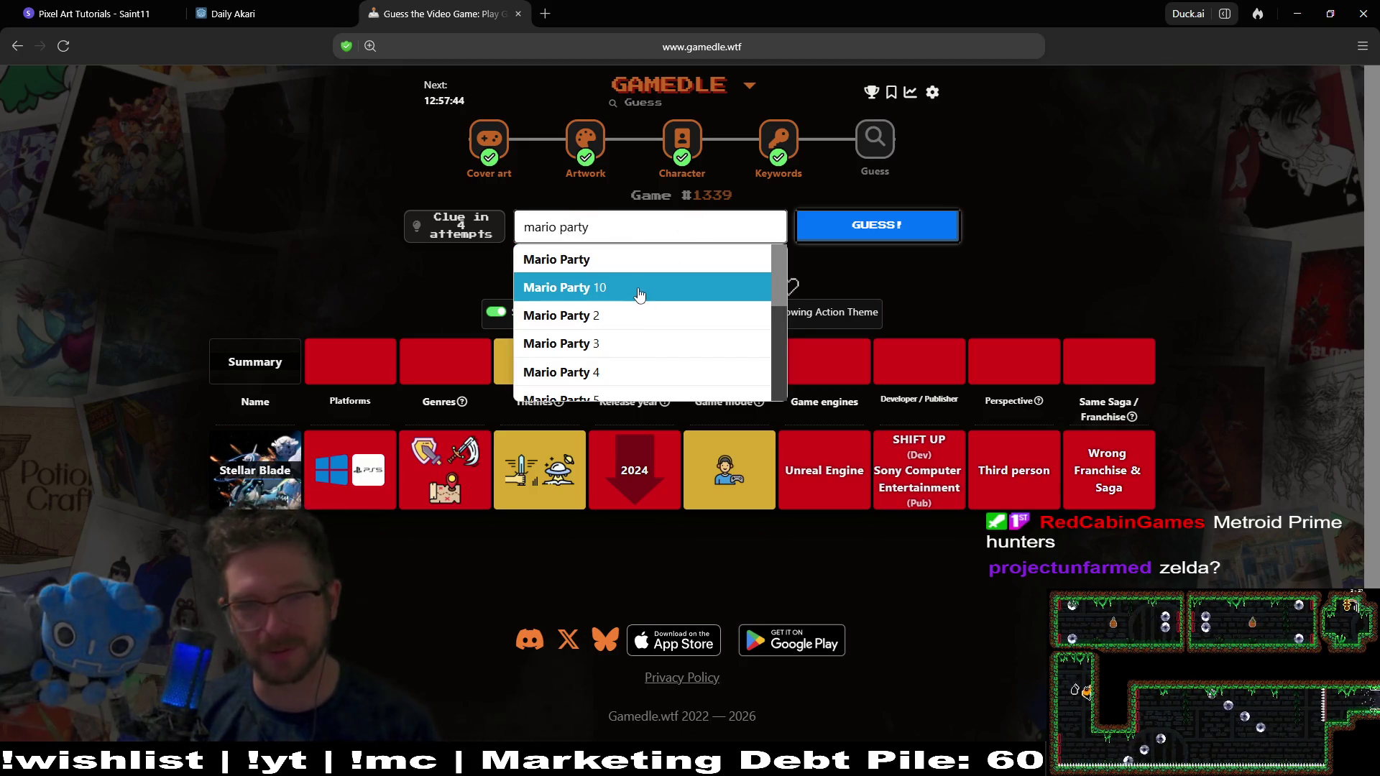
pyautogui.click(620, 372)
pyautogui.click(851, 225)
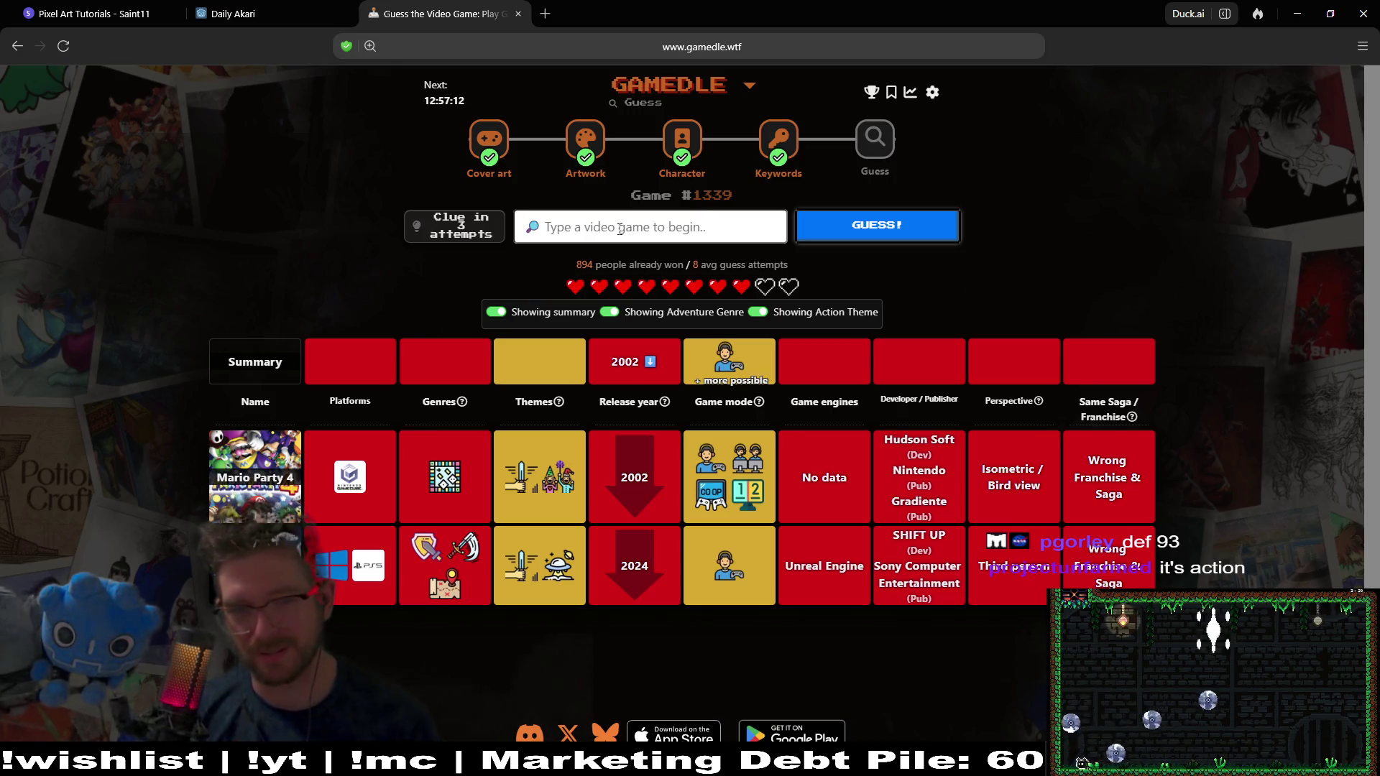
# Review the puzzle #1339 clues after the Mario Party 4 guess
pyautogui.moveTo(551, 486)
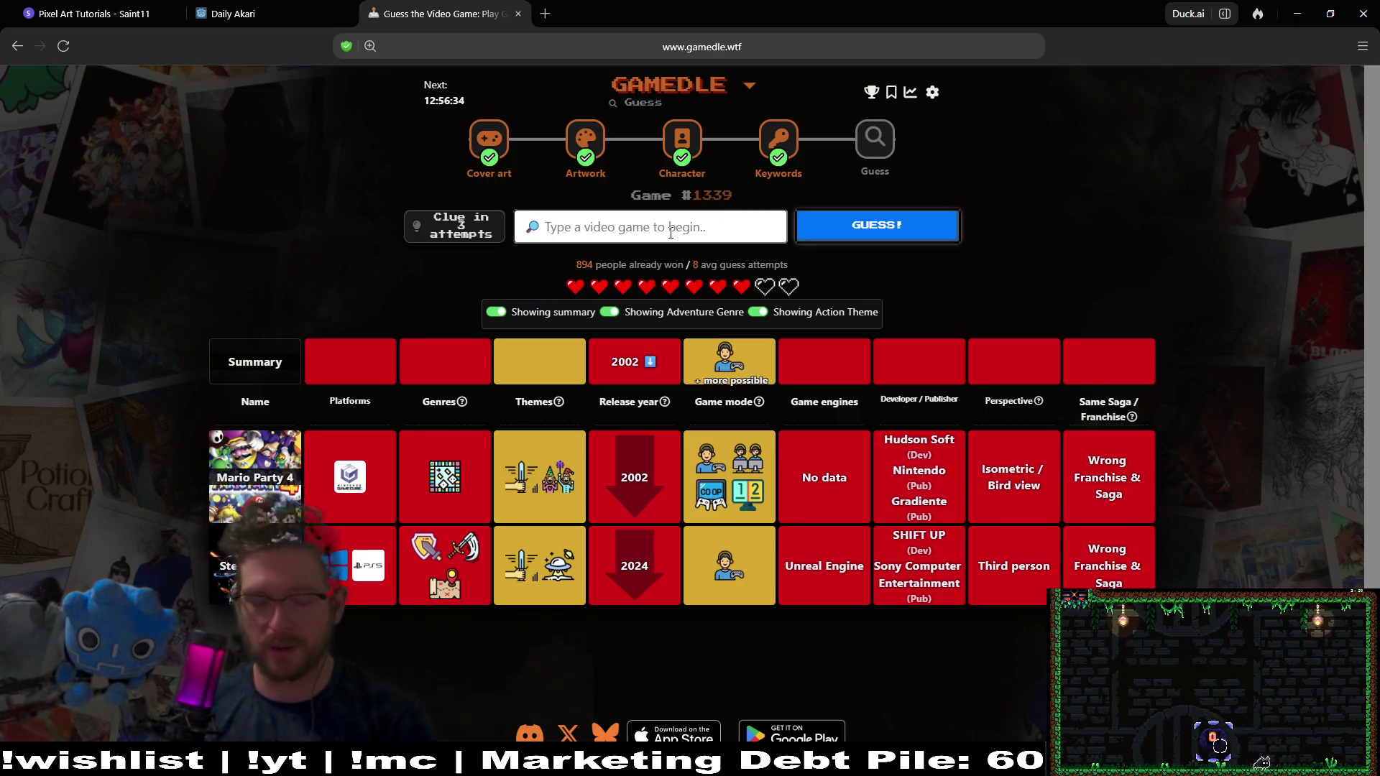
# Guess Pac-Man for puzzle #1339 and inspect its clue row
pyautogui.write('pac')
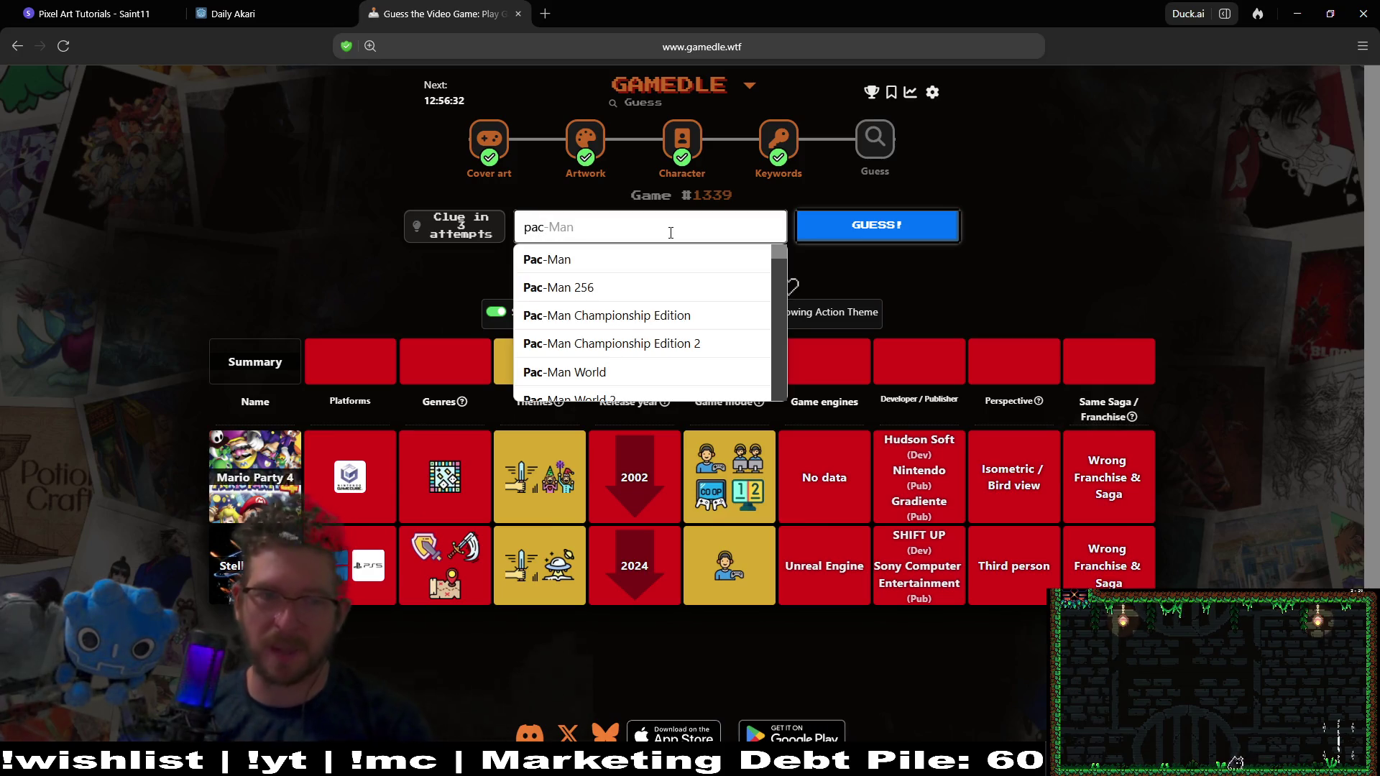
pyautogui.press('Down')
pyautogui.press('Return')
pyautogui.press('Return')
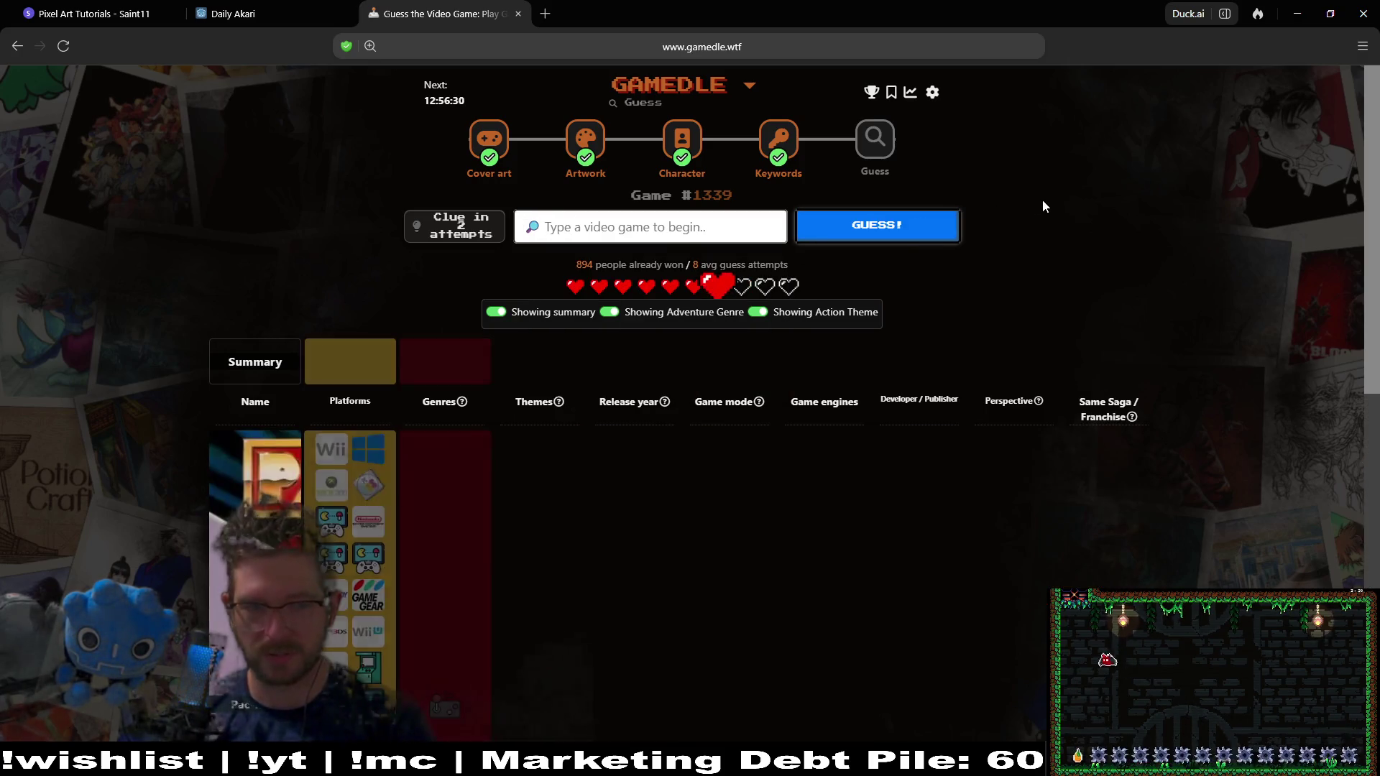
pyautogui.scroll(-3, 1132, 205)
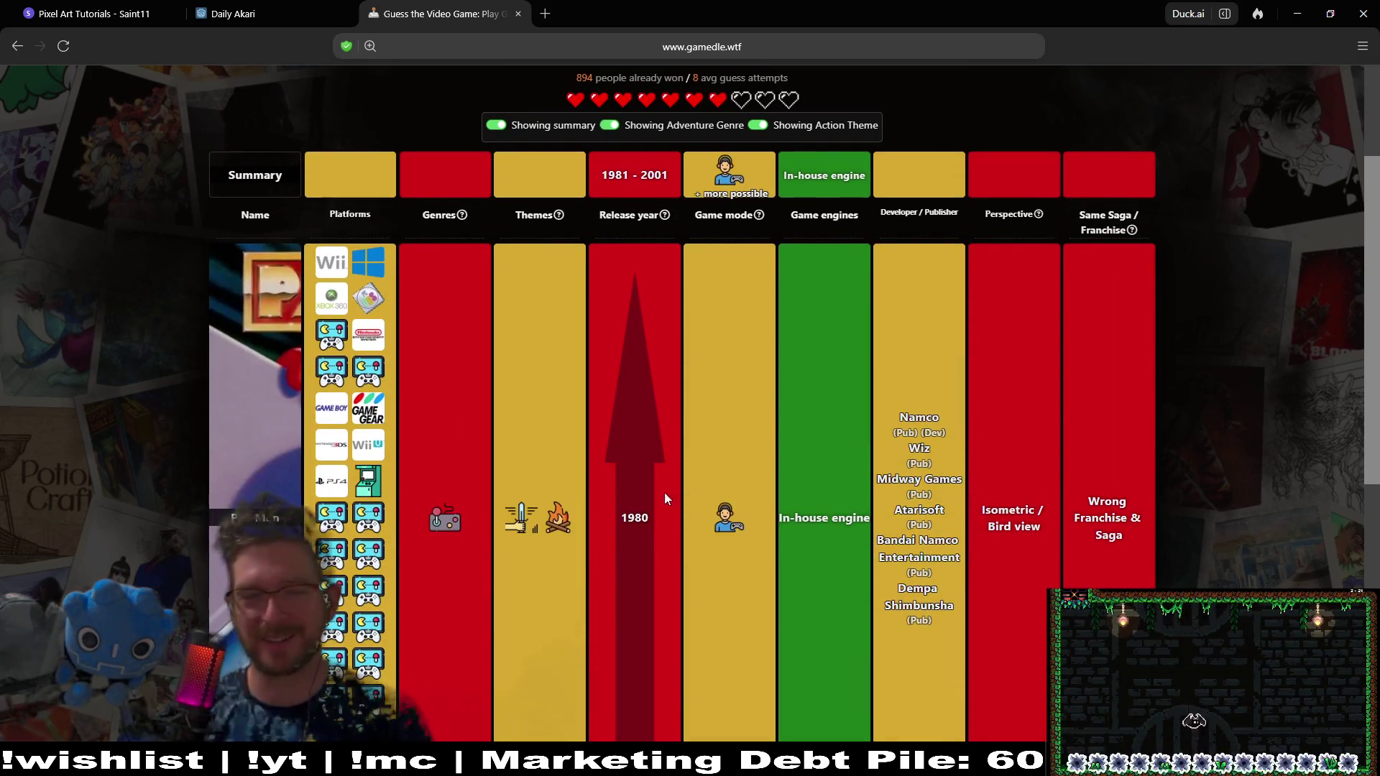
pyautogui.middleClick(1230, 388)
pyautogui.middleClick(1233, 388)
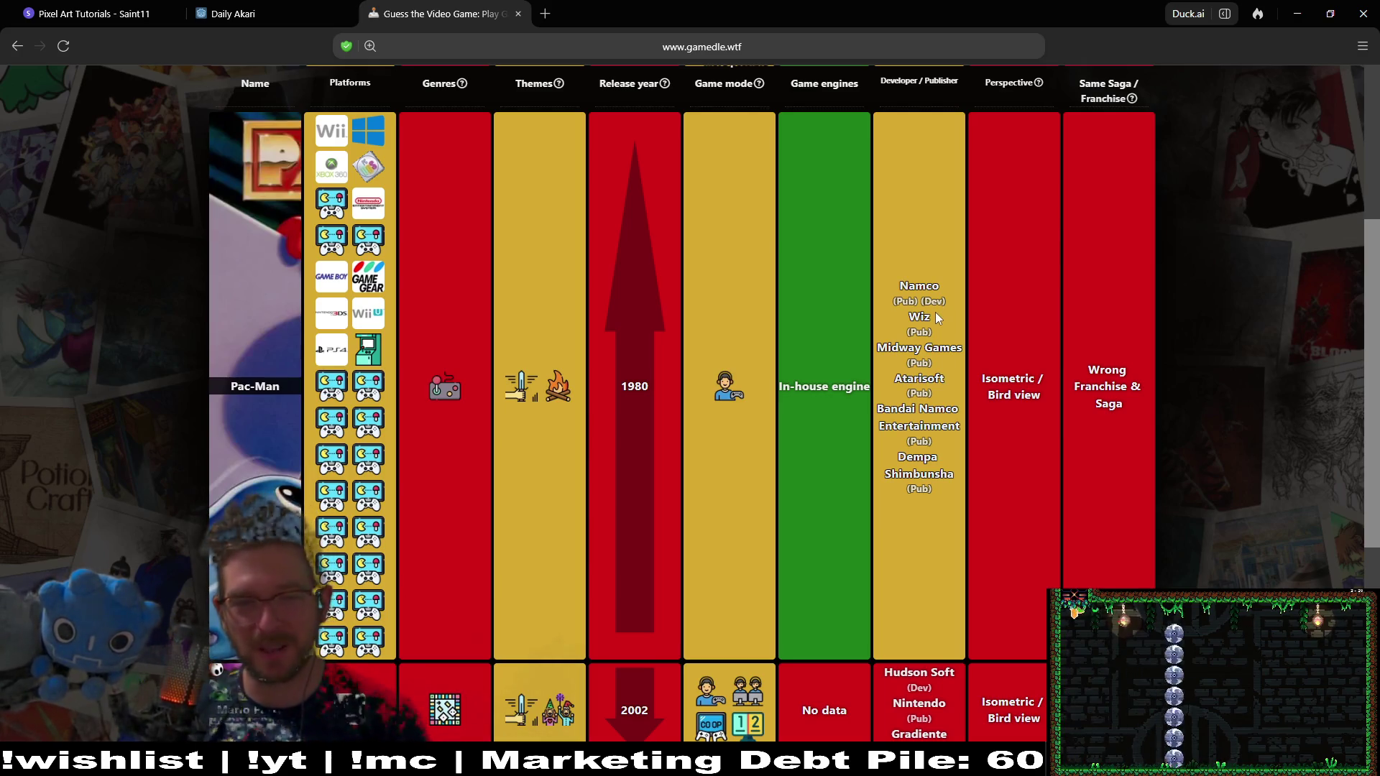
pyautogui.moveTo(743, 397)
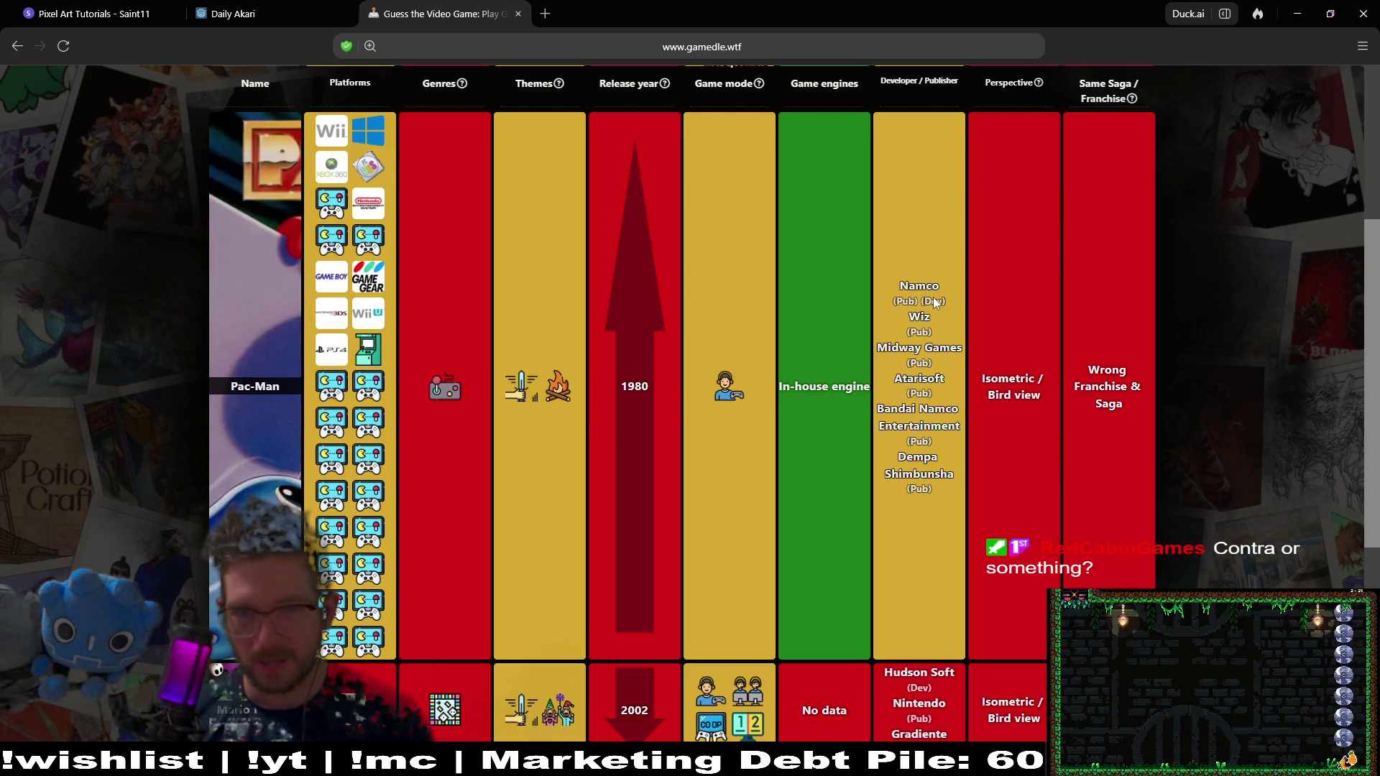
pyautogui.scroll(4, 933, 296)
# Guess Contra for puzzle #1339 and check its results
pyautogui.write('contra')
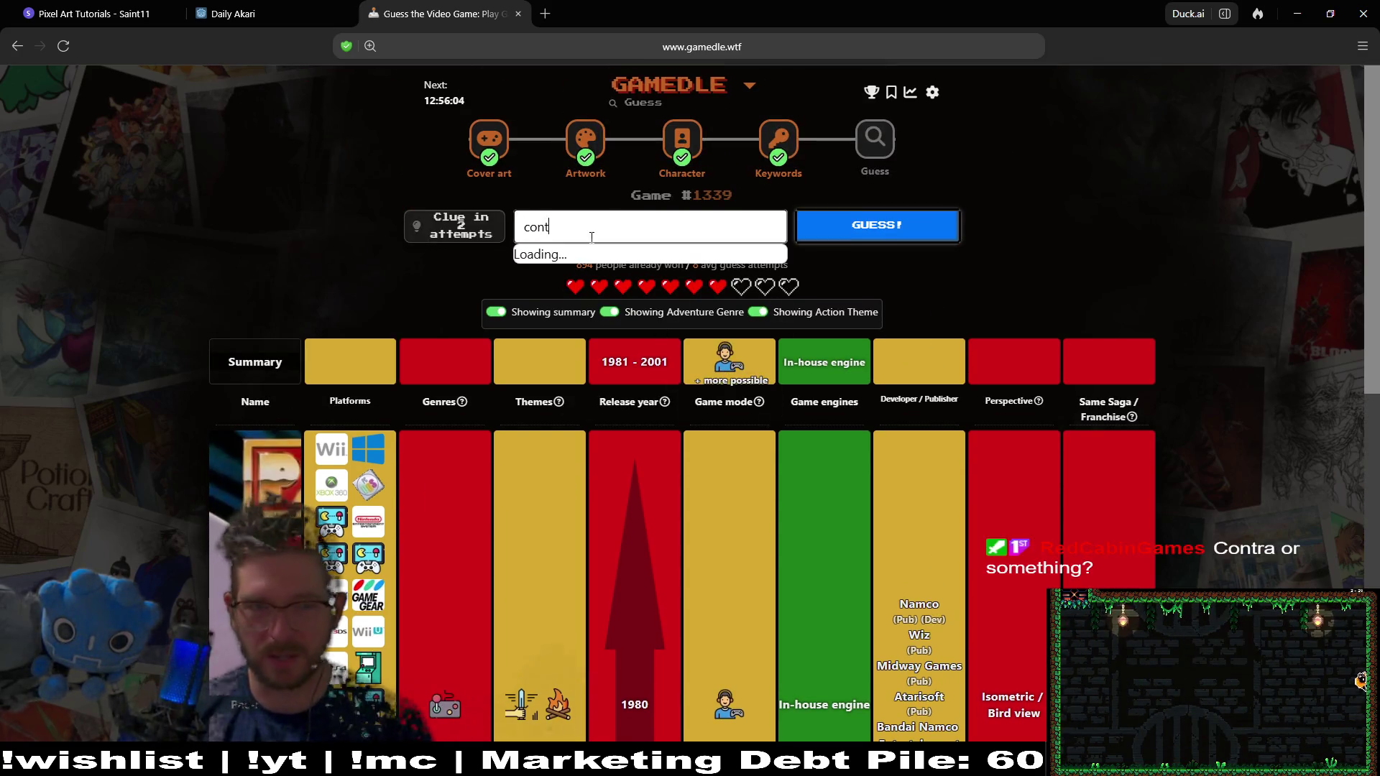
pyautogui.click(575, 260)
pyautogui.click(912, 240)
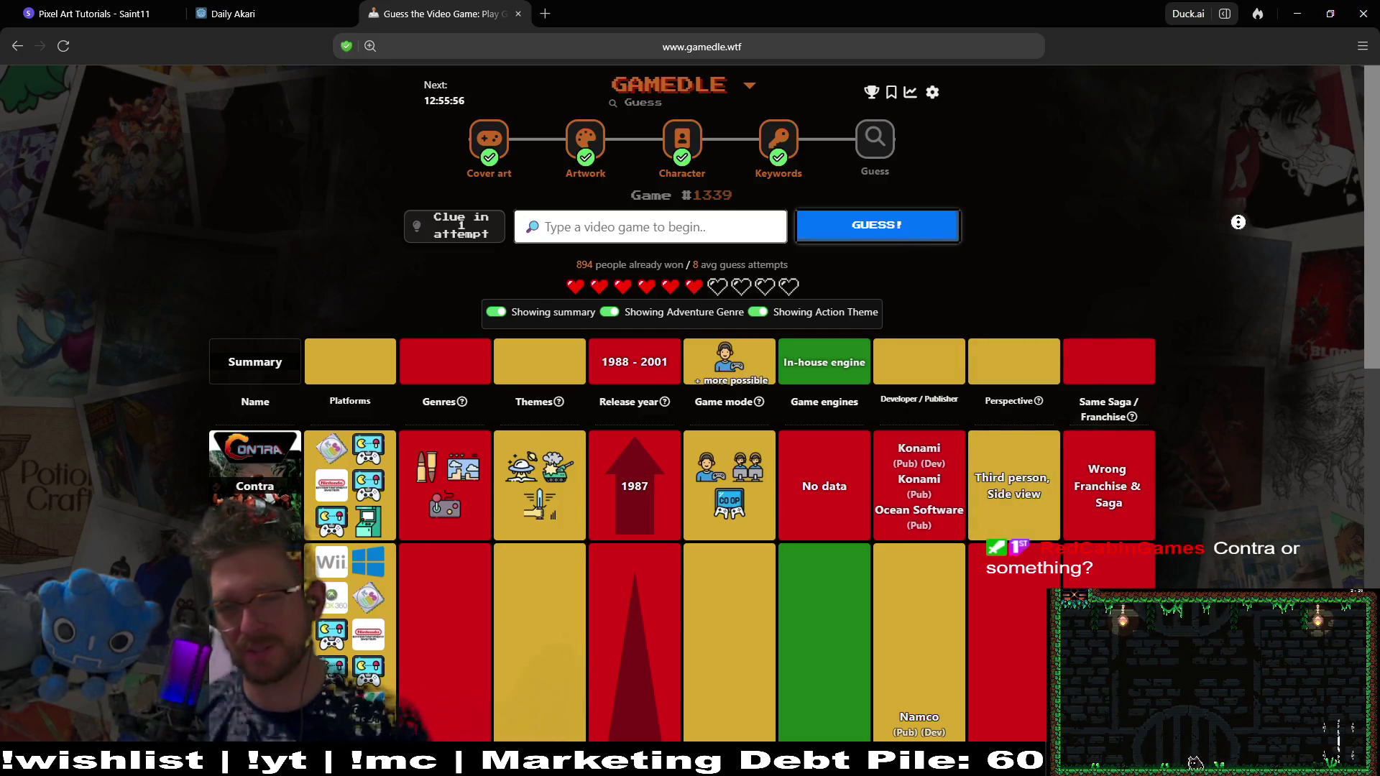
pyautogui.scroll(-2, 1237, 222)
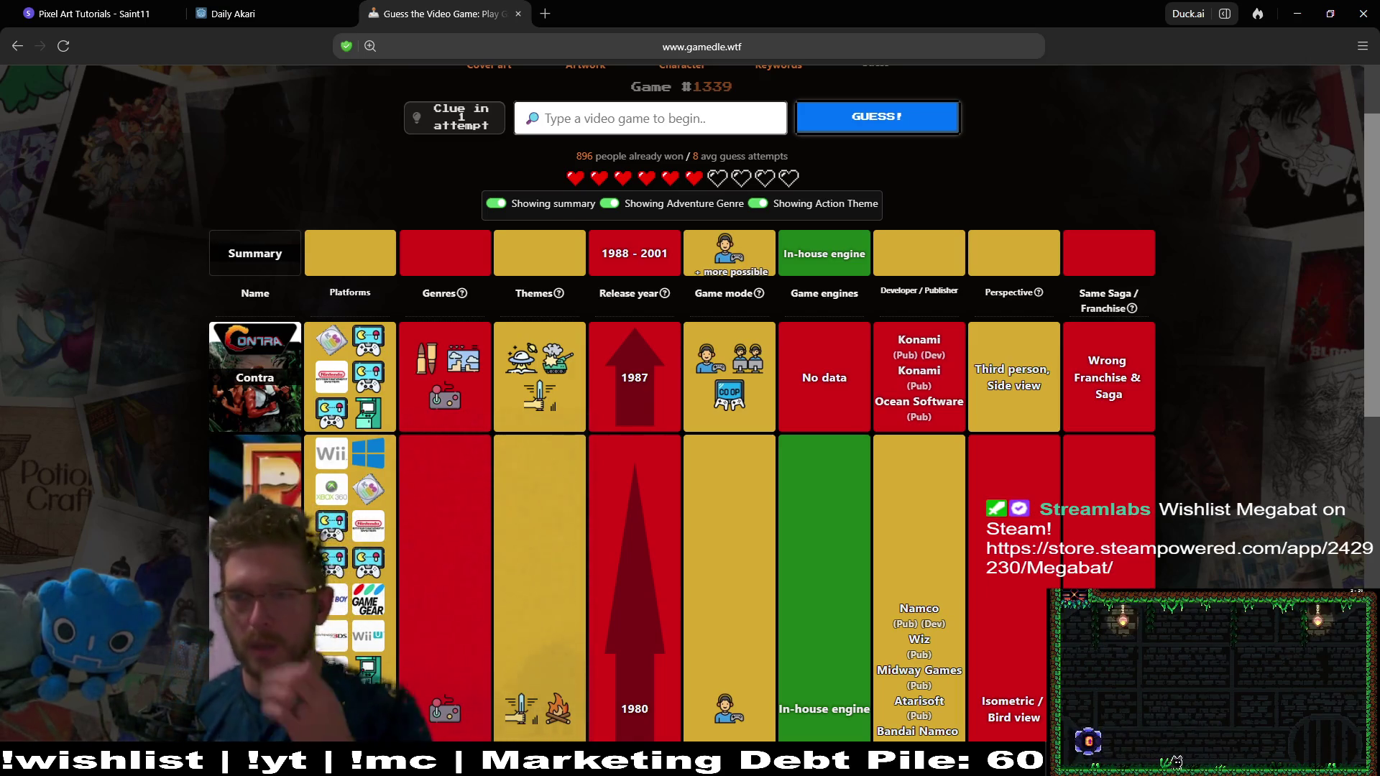
pyautogui.click(626, 131)
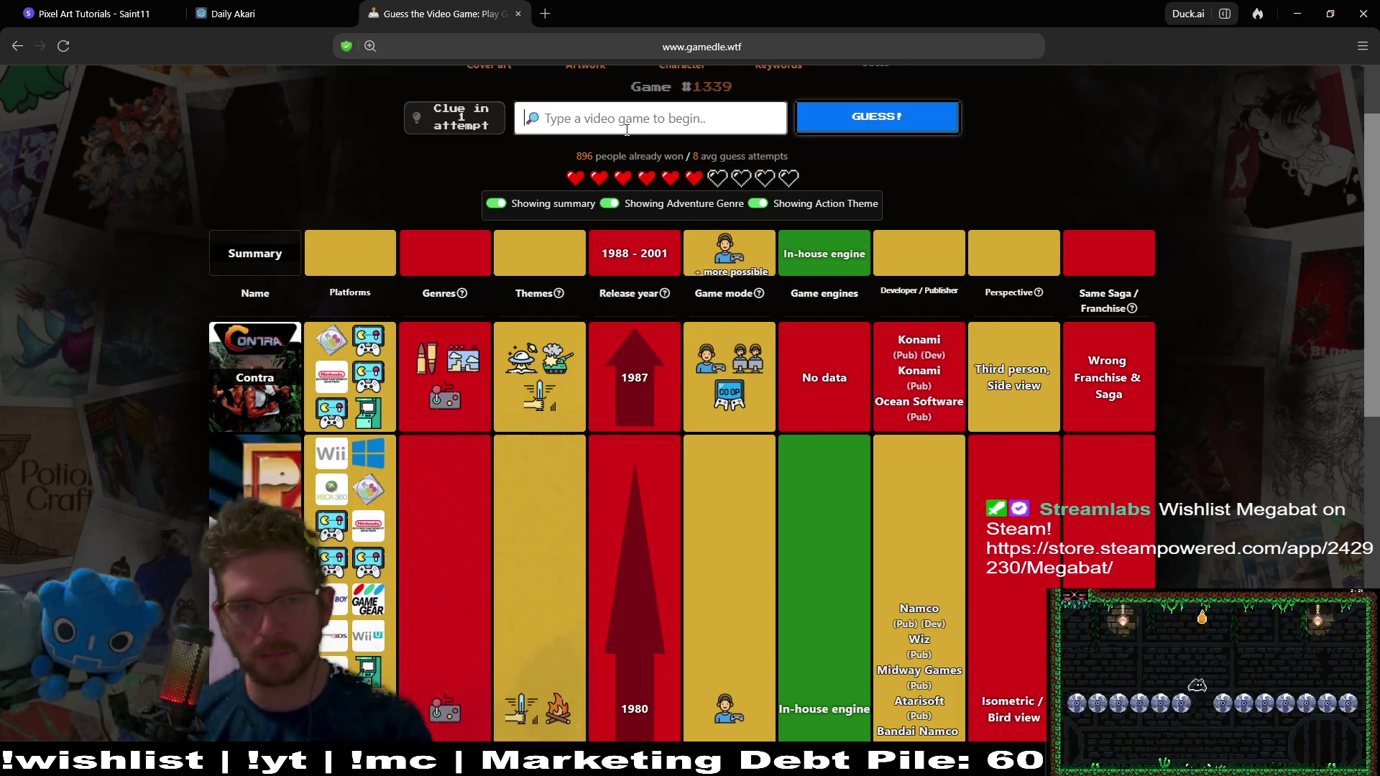
# Correct the misspelled search and submit Mortal Kombat as a guess
pyautogui.write('martal ')
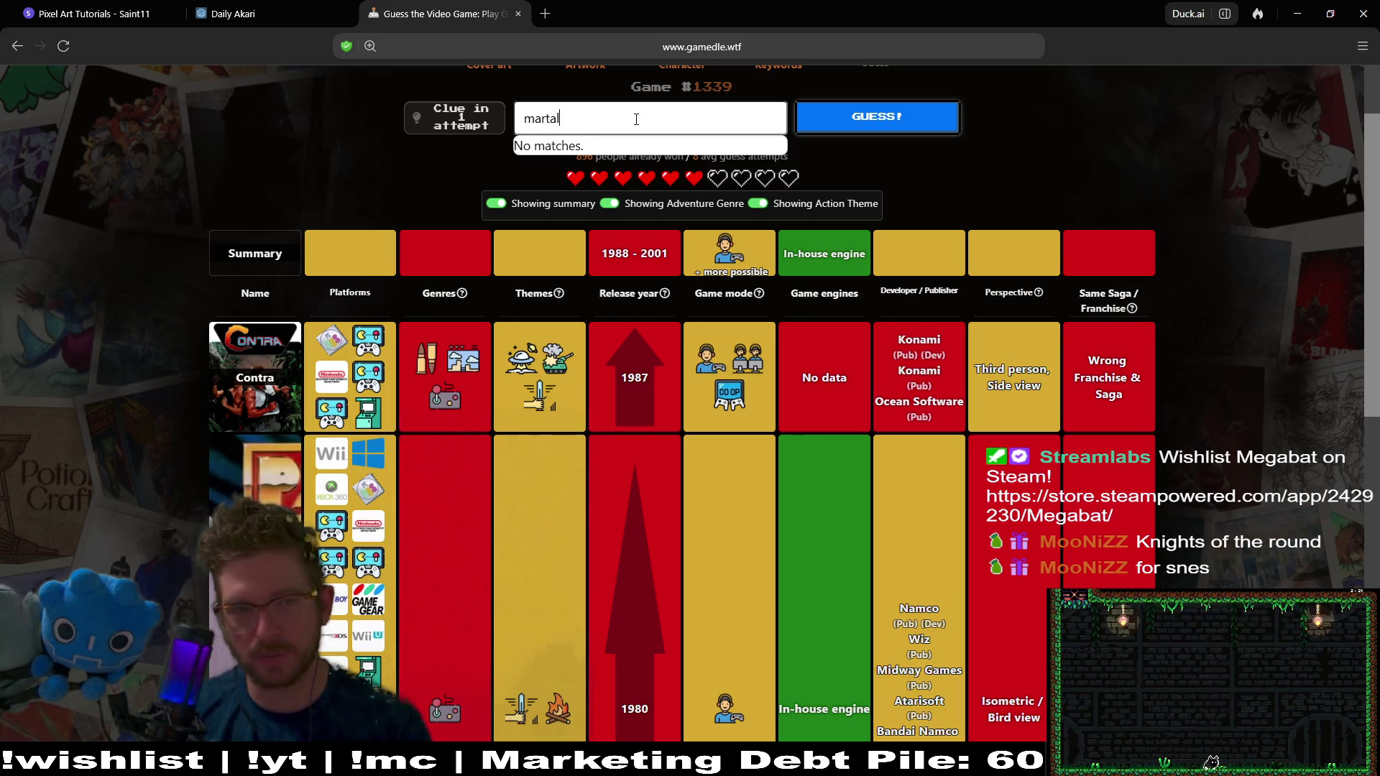
pyautogui.write('ol')
pyautogui.press('BackSpace')
pyautogui.press('BackSpace')
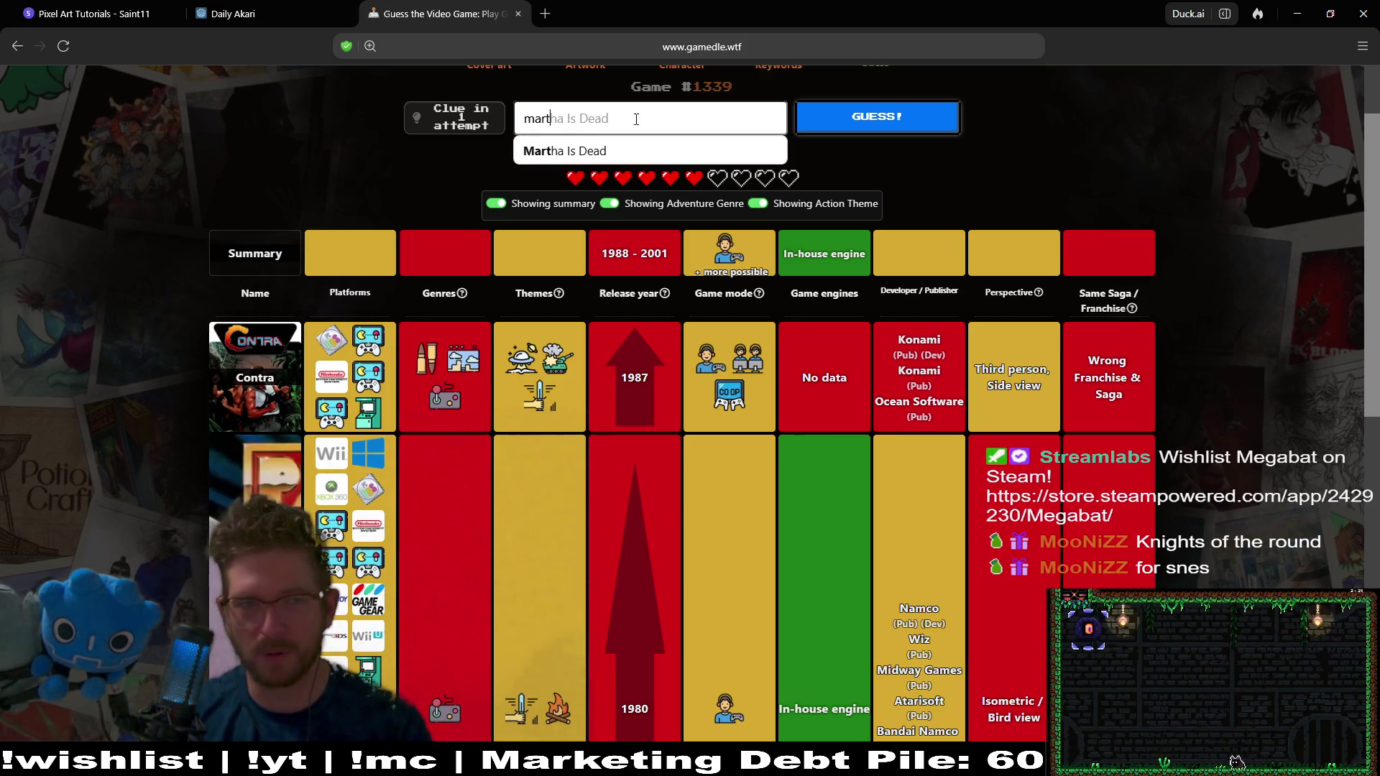
pyautogui.press('BackSpace')
pyautogui.press('BackSpace')
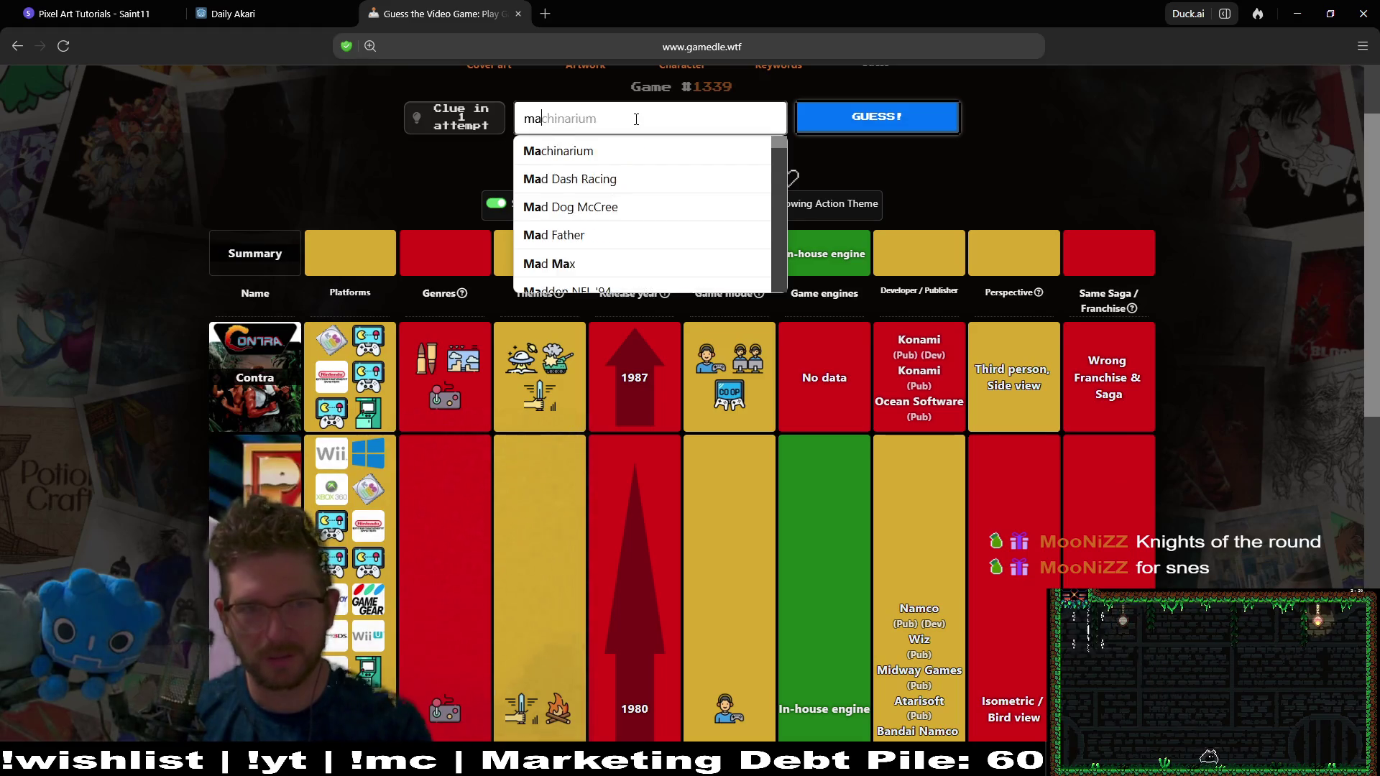
pyautogui.press('BackSpace')
pyautogui.write('ortal')
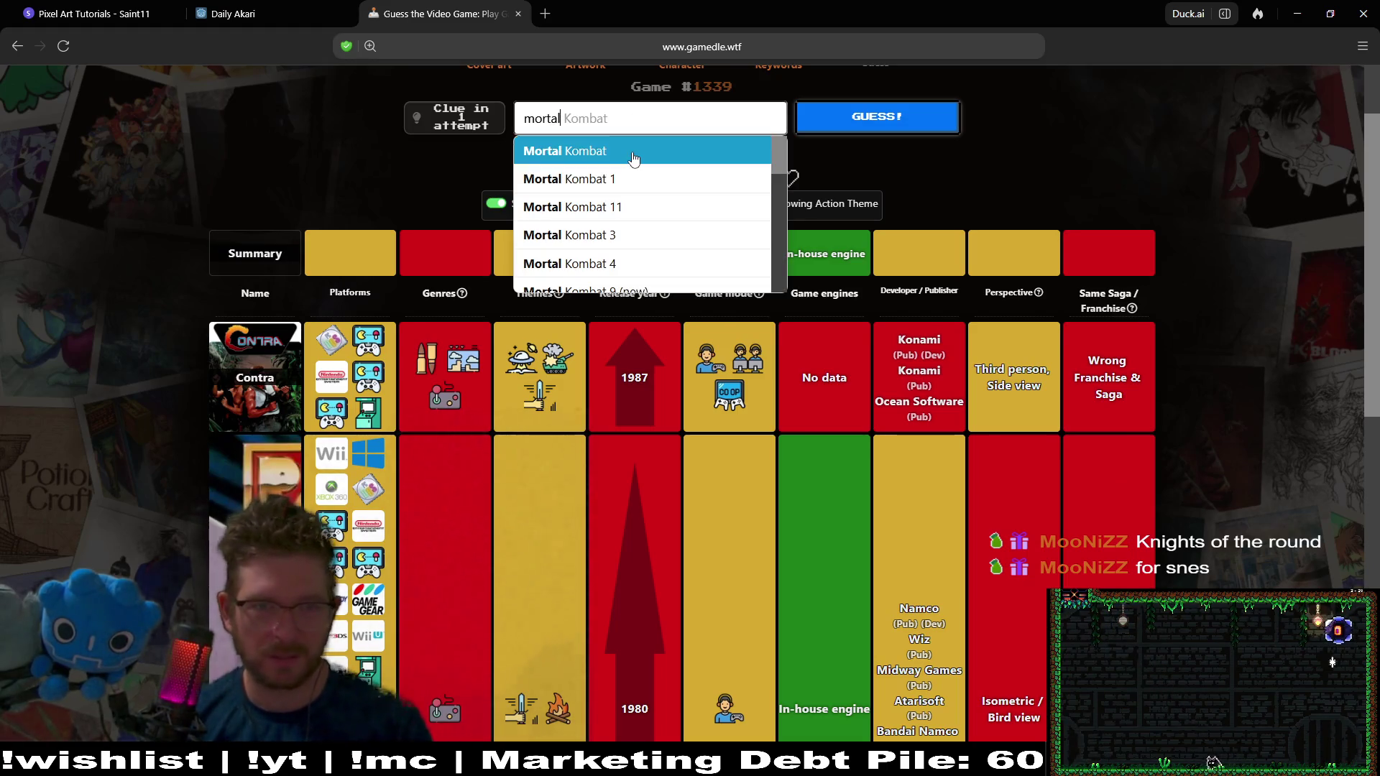
pyautogui.click(636, 146)
pyautogui.click(825, 127)
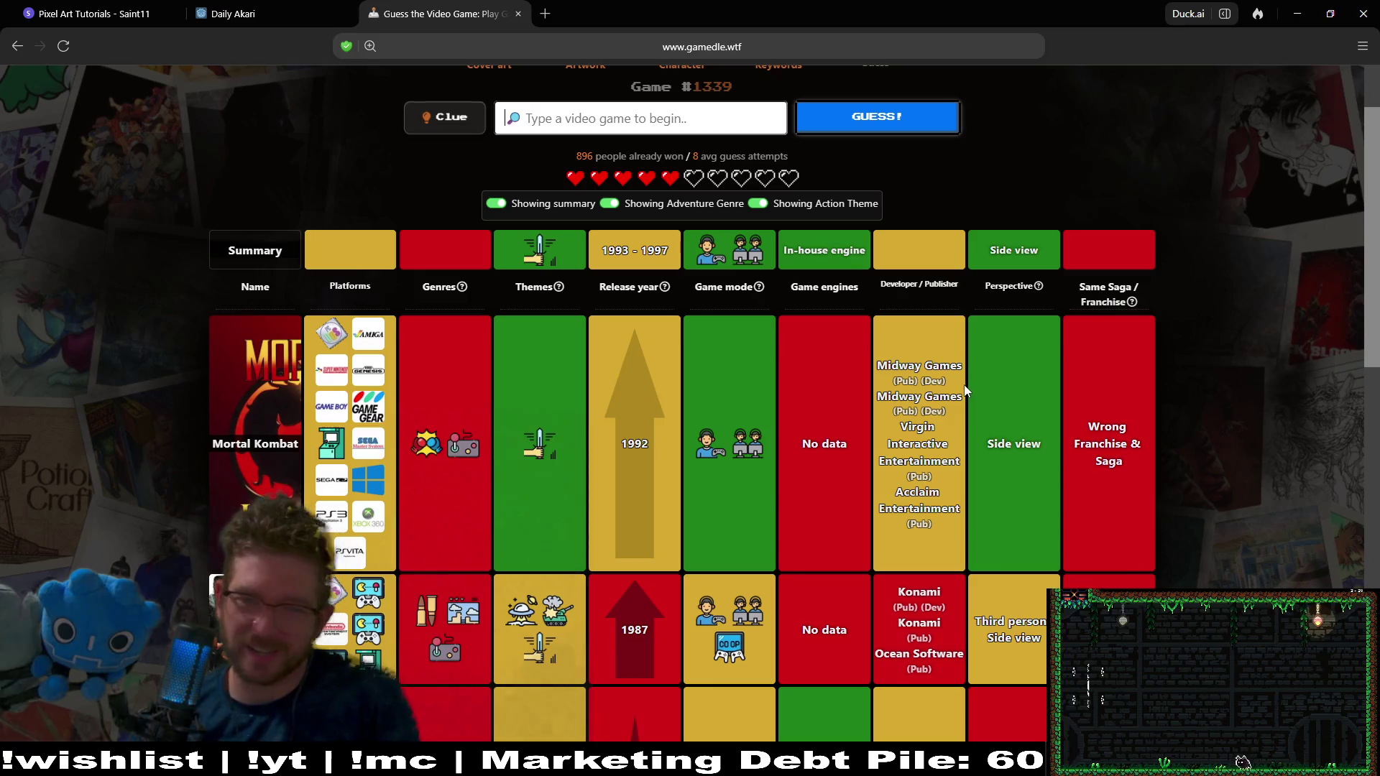
# Review the results, now narrowed to a 1993–1997 release, and request the one-time clue
pyautogui.scroll(-5, 1247, 316)
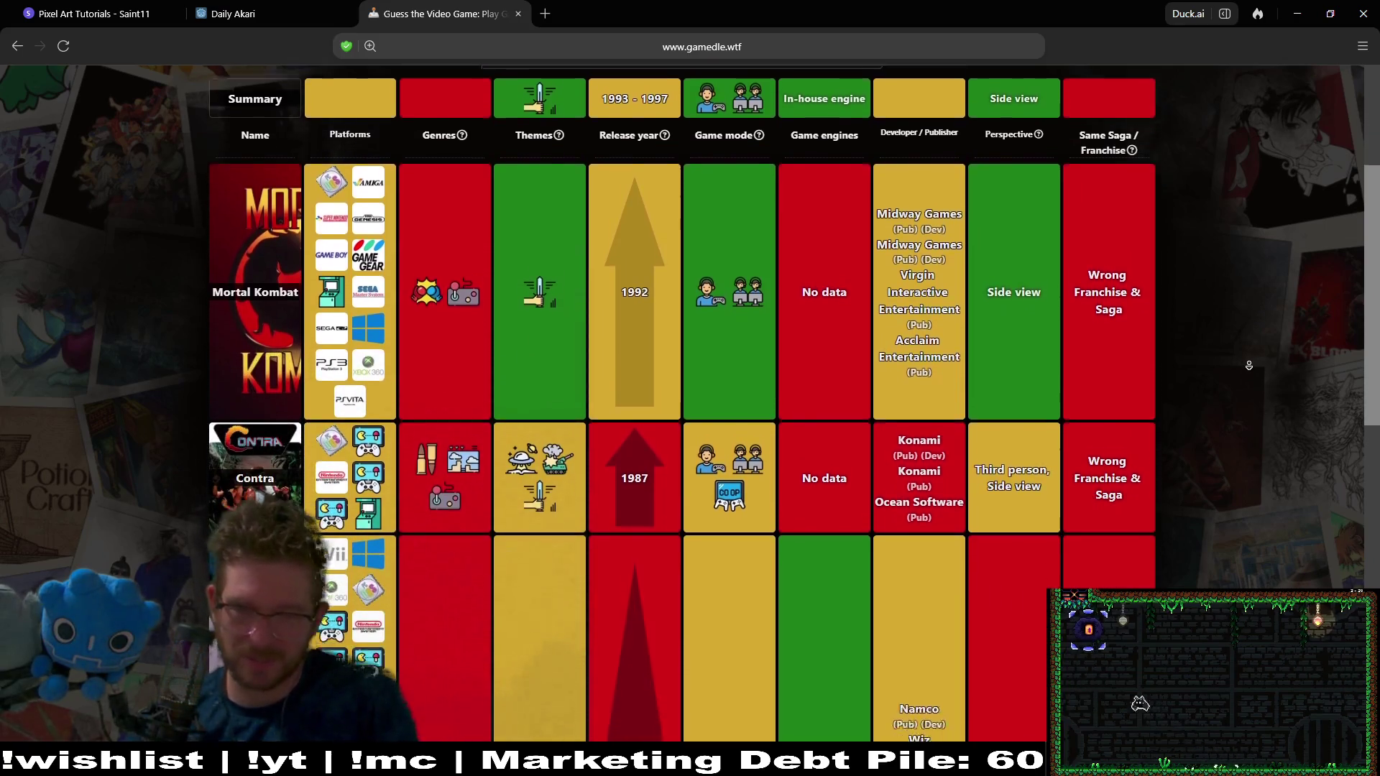
pyautogui.scroll(7, 1249, 362)
pyautogui.scroll(-5, 1249, 363)
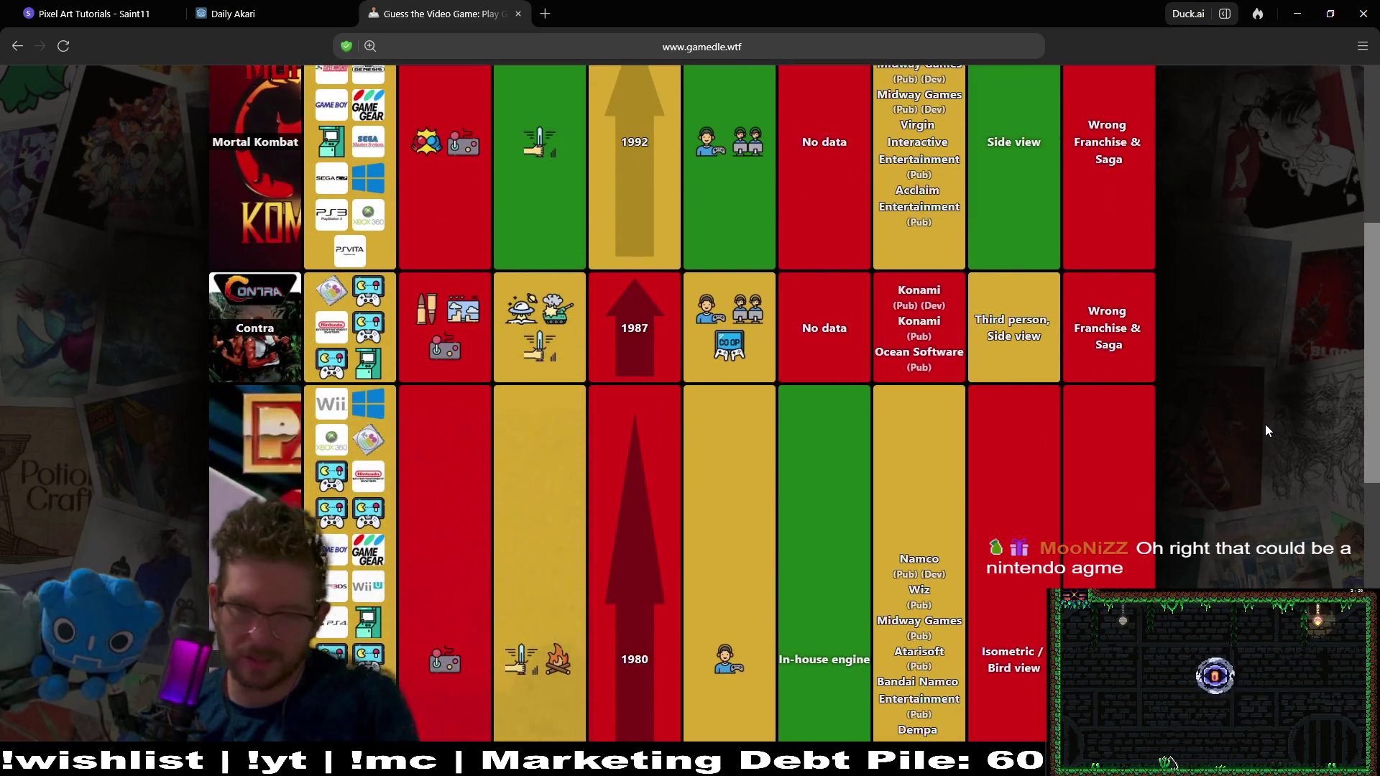
pyautogui.middleClick(1262, 426)
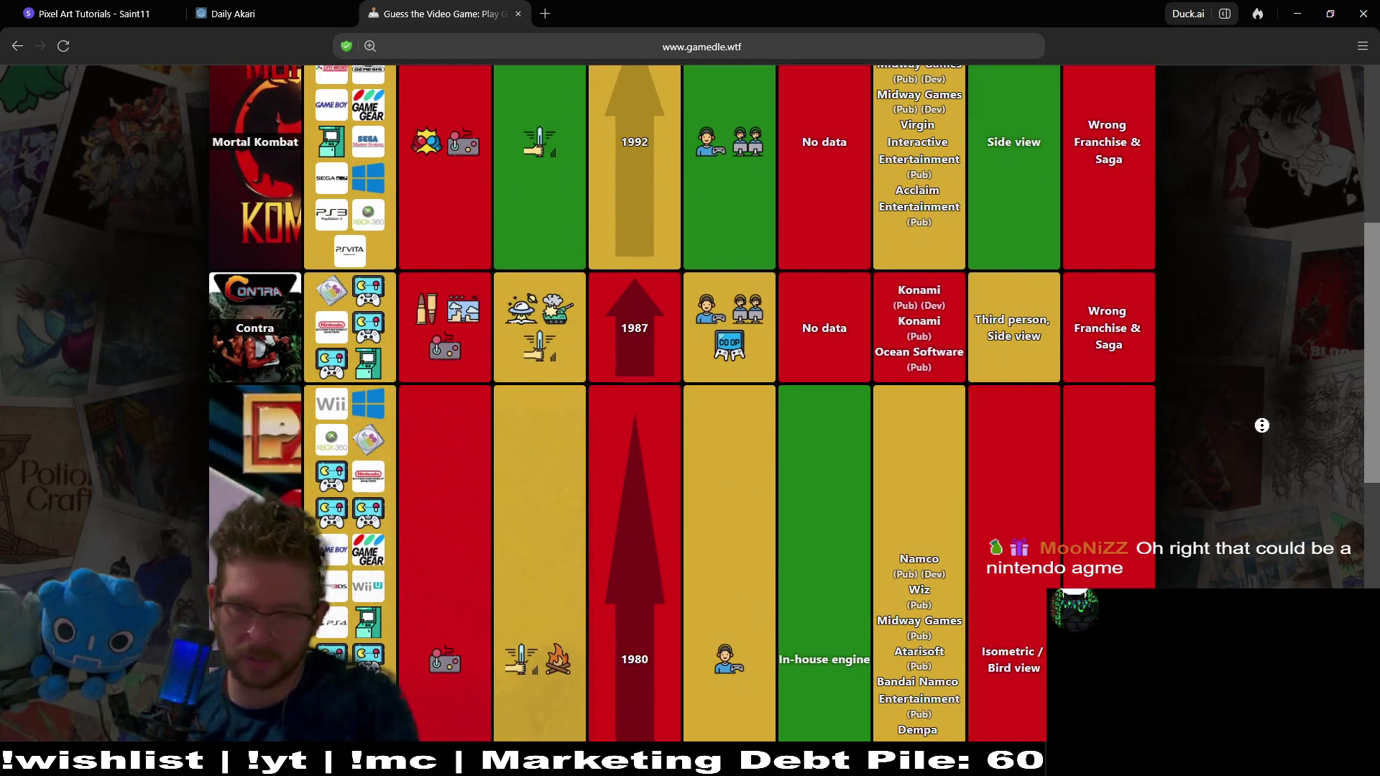
pyautogui.scroll(1, 1265, 410)
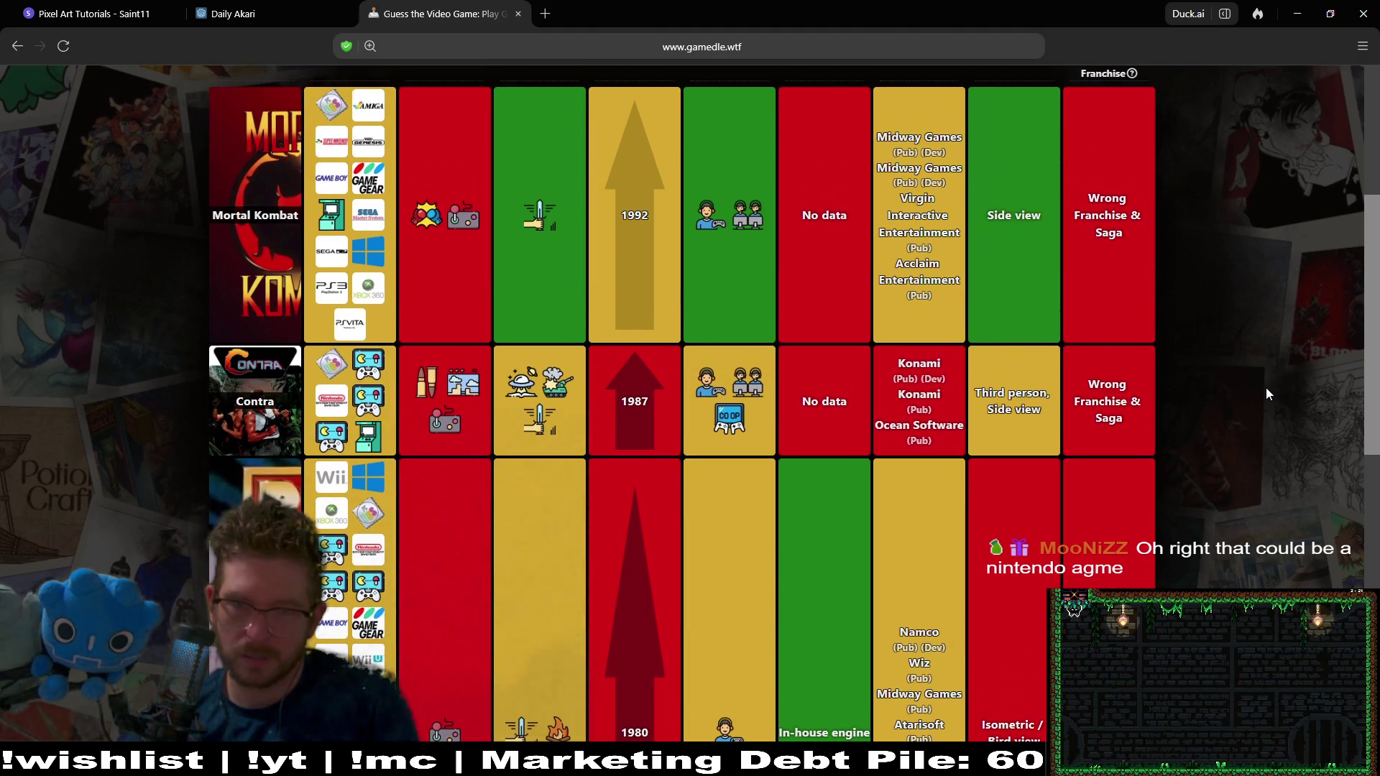
pyautogui.middleClick(1222, 297)
pyautogui.click(1226, 302)
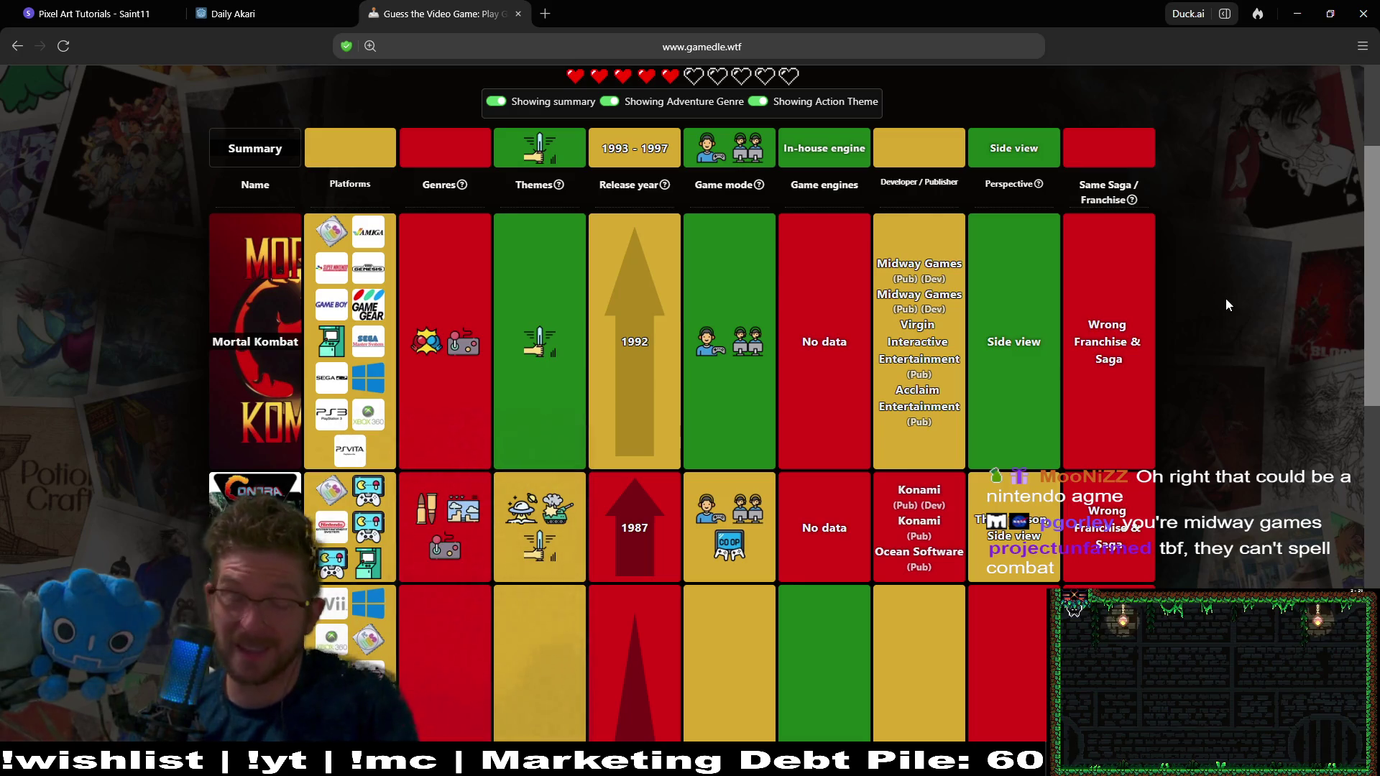
pyautogui.middleClick(1225, 300)
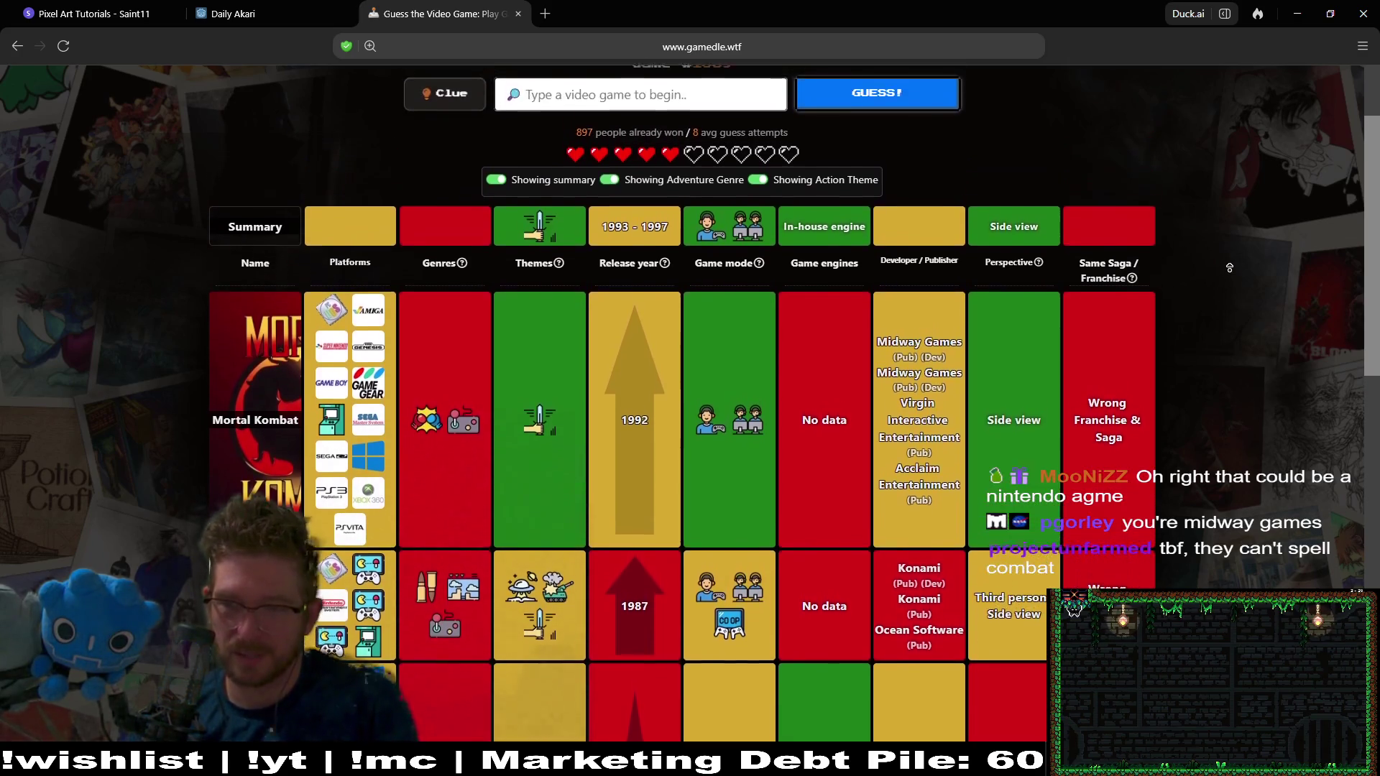
pyautogui.click(1230, 277)
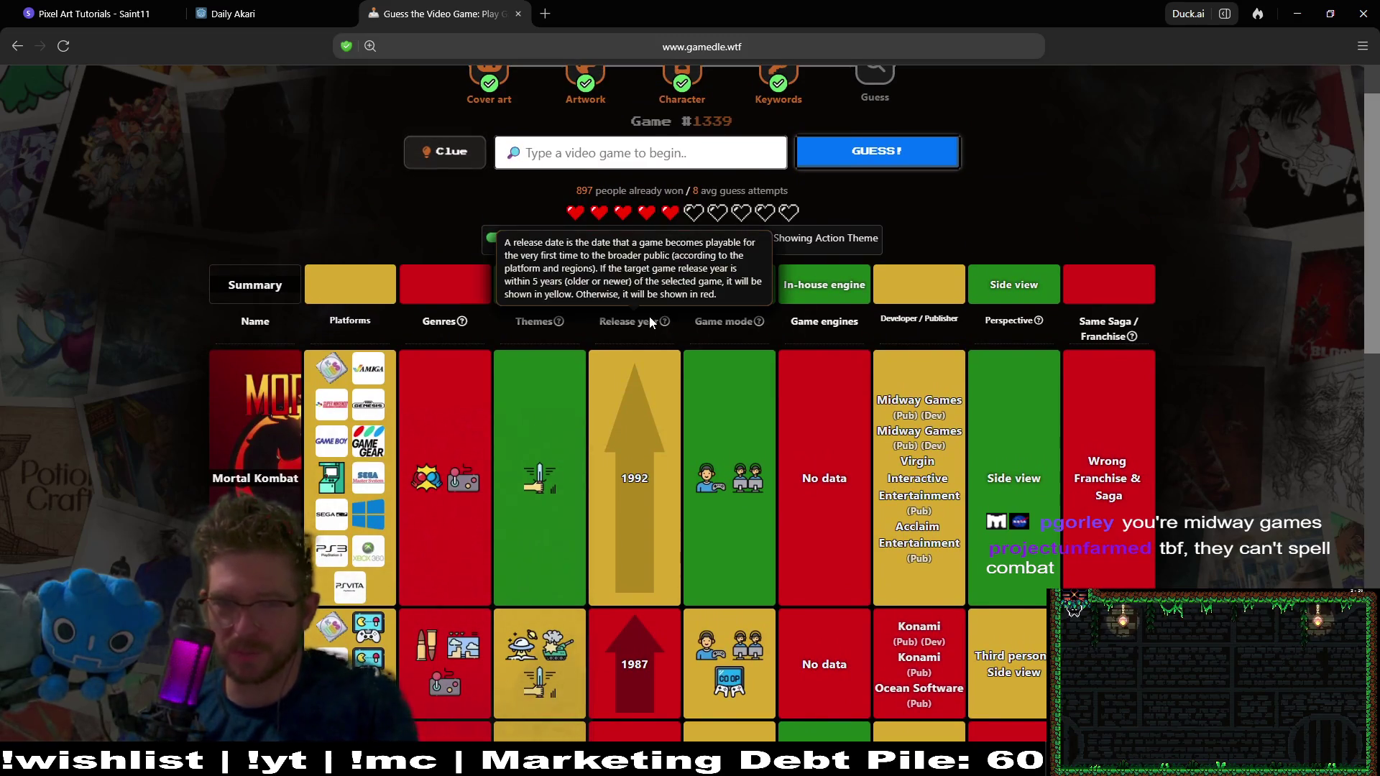
pyautogui.moveTo(744, 291)
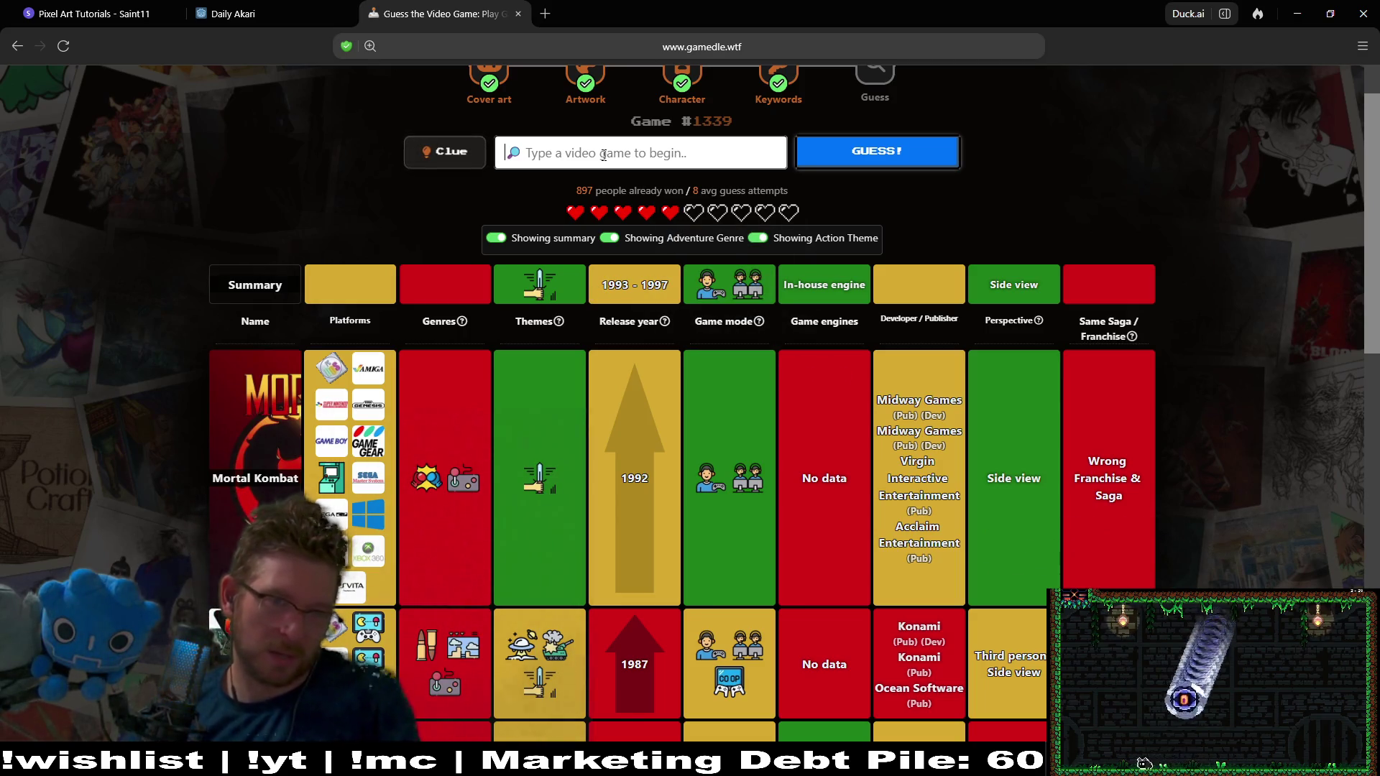
pyautogui.click(441, 158)
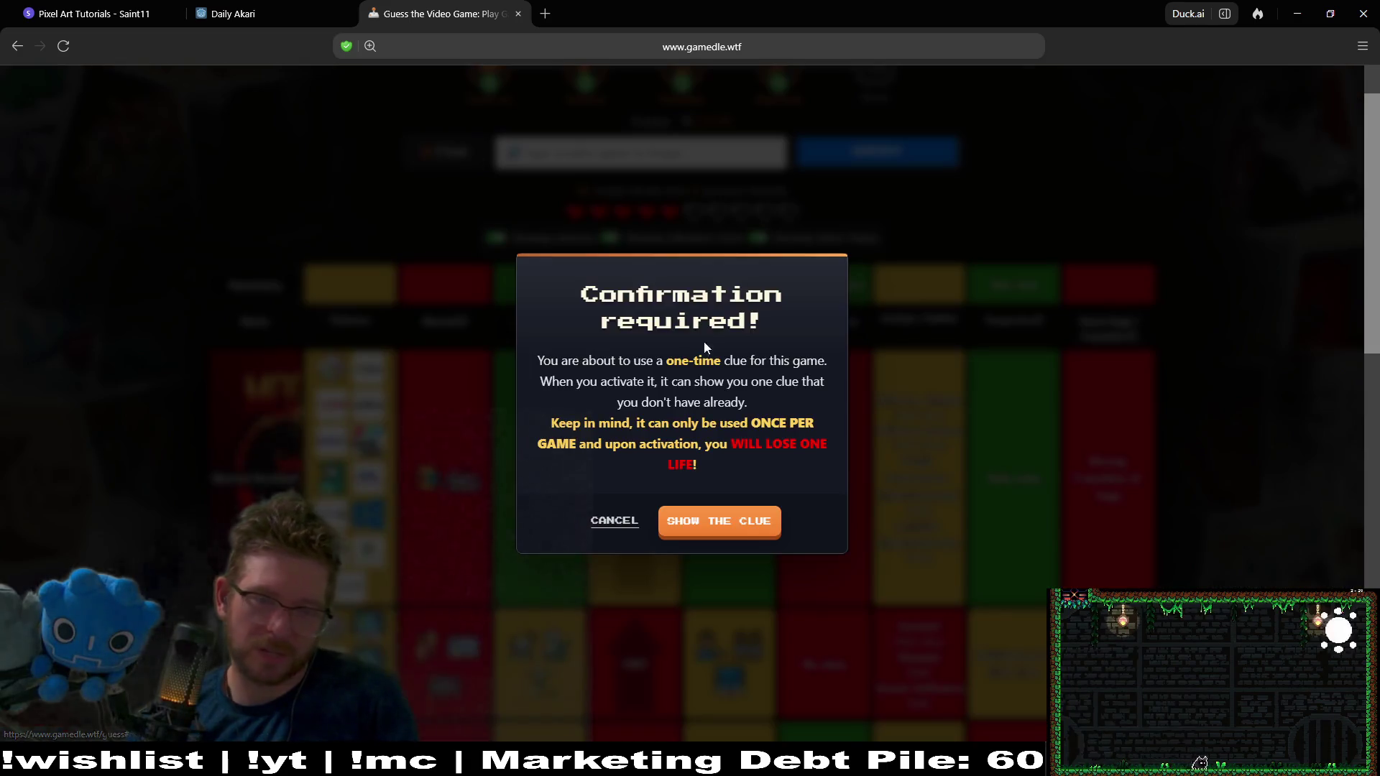
# Confirm the clue at the cost of a heart, revealing 1993, then return to the search box
pyautogui.click(730, 528)
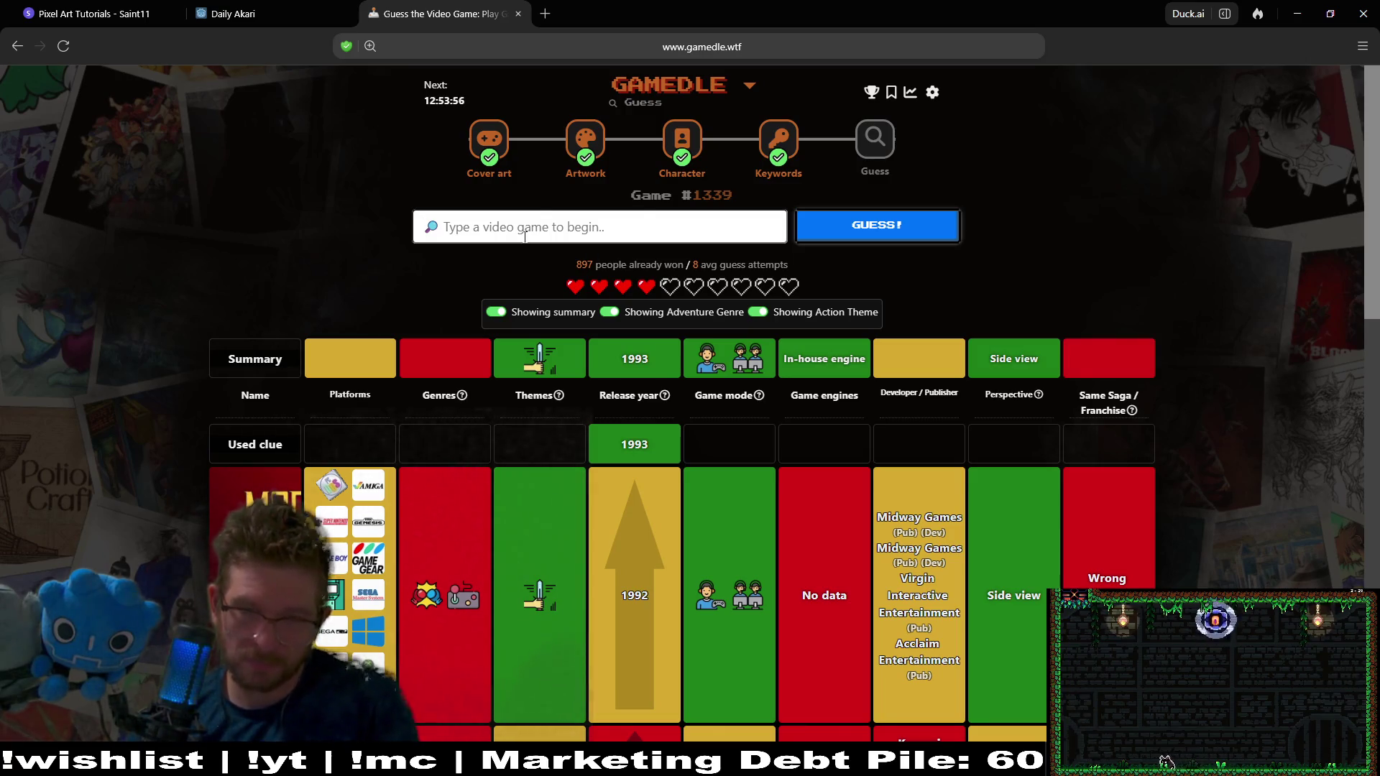
pyautogui.click(537, 214)
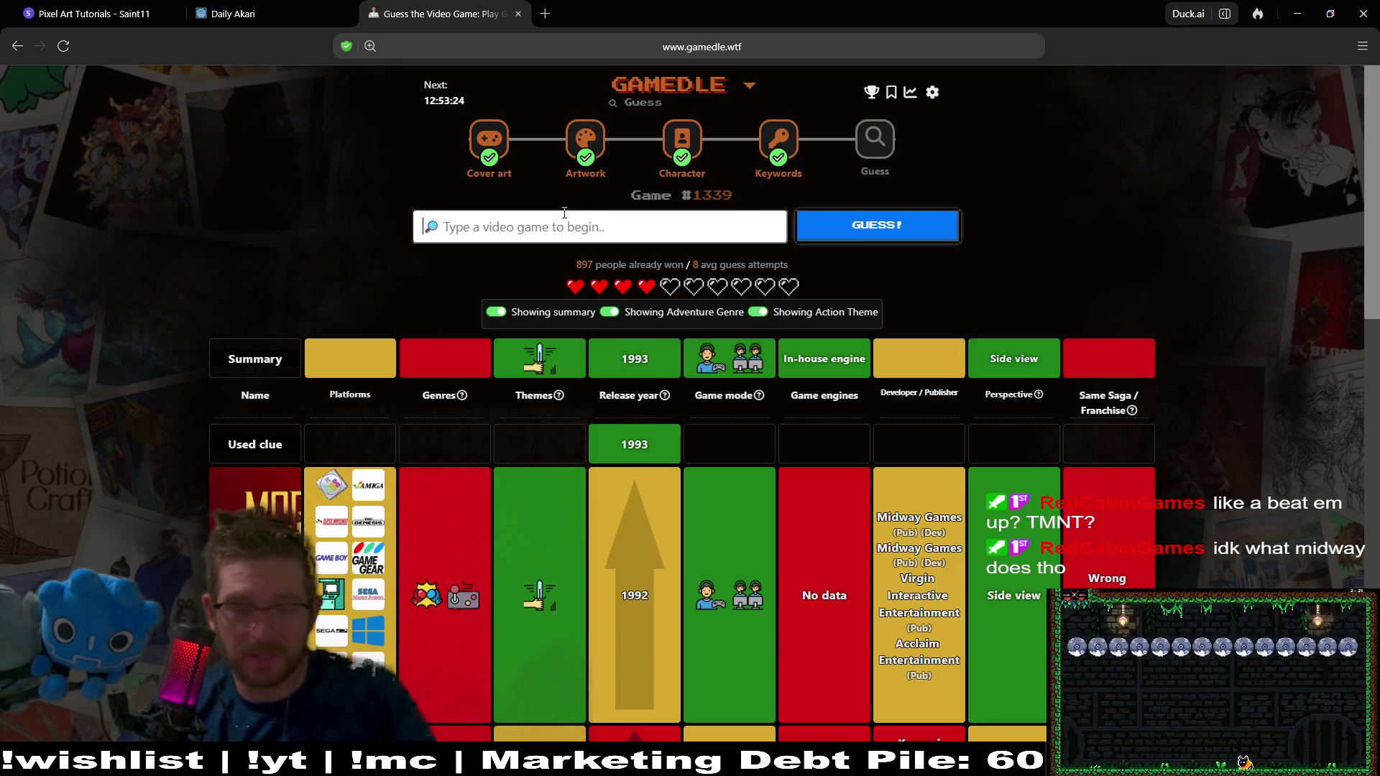
# Search 'tee' and submit Teenage Mutant Ninja Turtles as a guess
pyautogui.write('tenn')
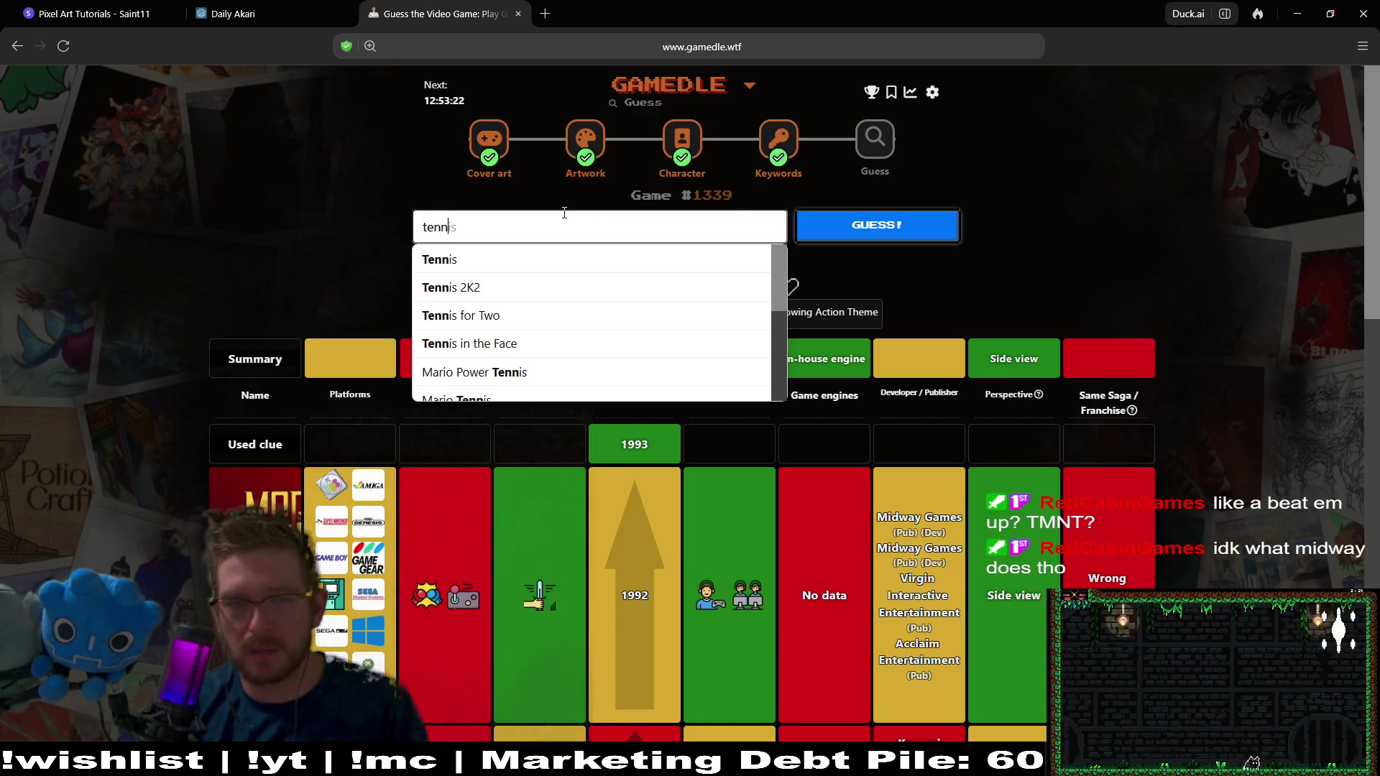
pyautogui.press('BackSpace')
pyautogui.write('r')
pyautogui.press('BackSpace')
pyautogui.write('enag')
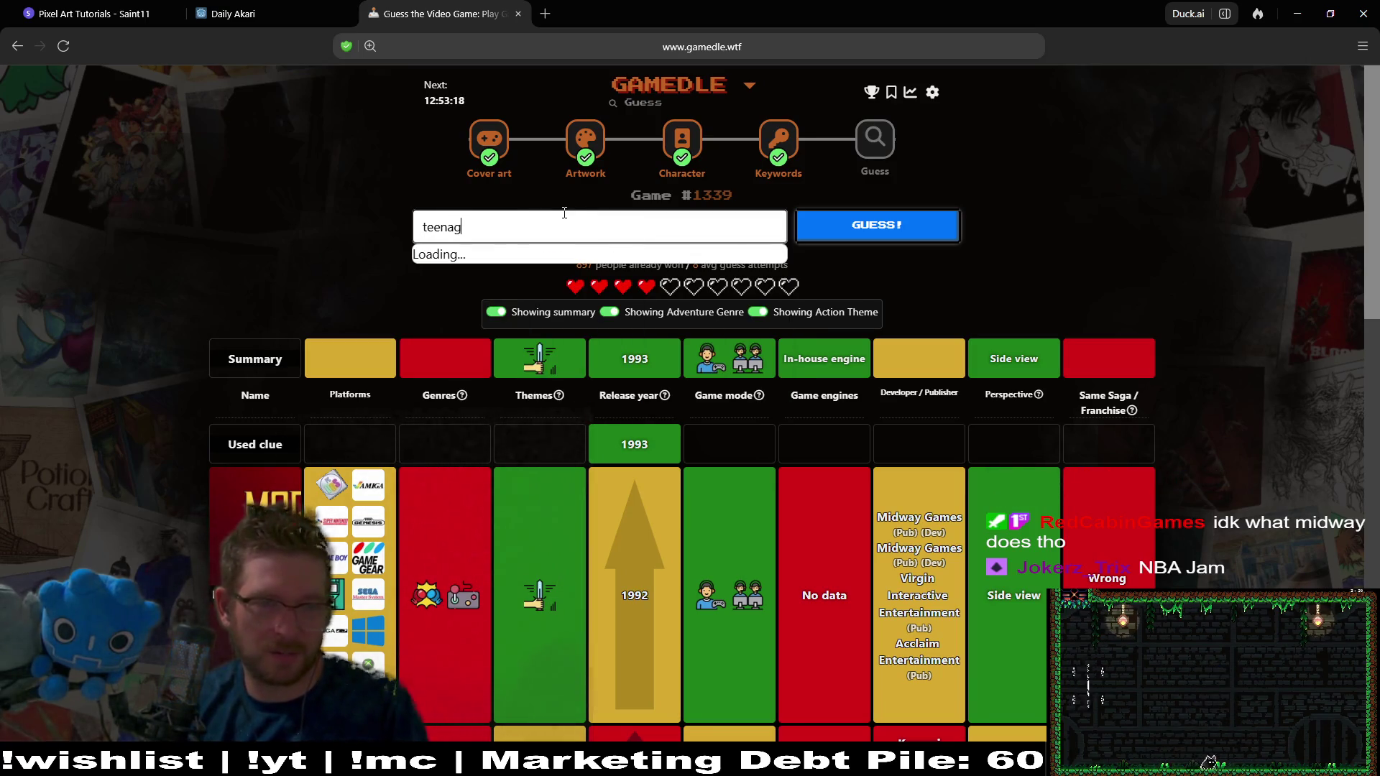
pyautogui.write('e')
pyautogui.press('Tab')
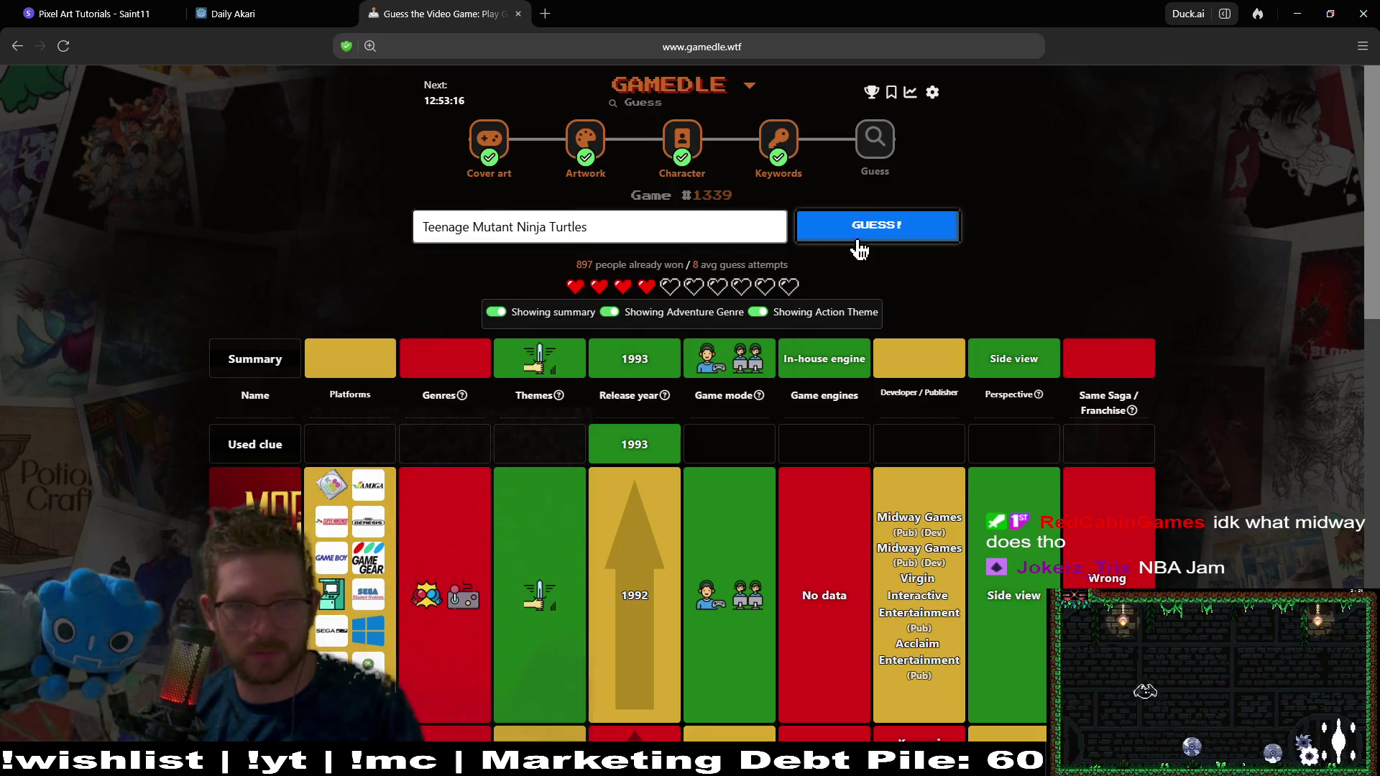
pyautogui.click(860, 239)
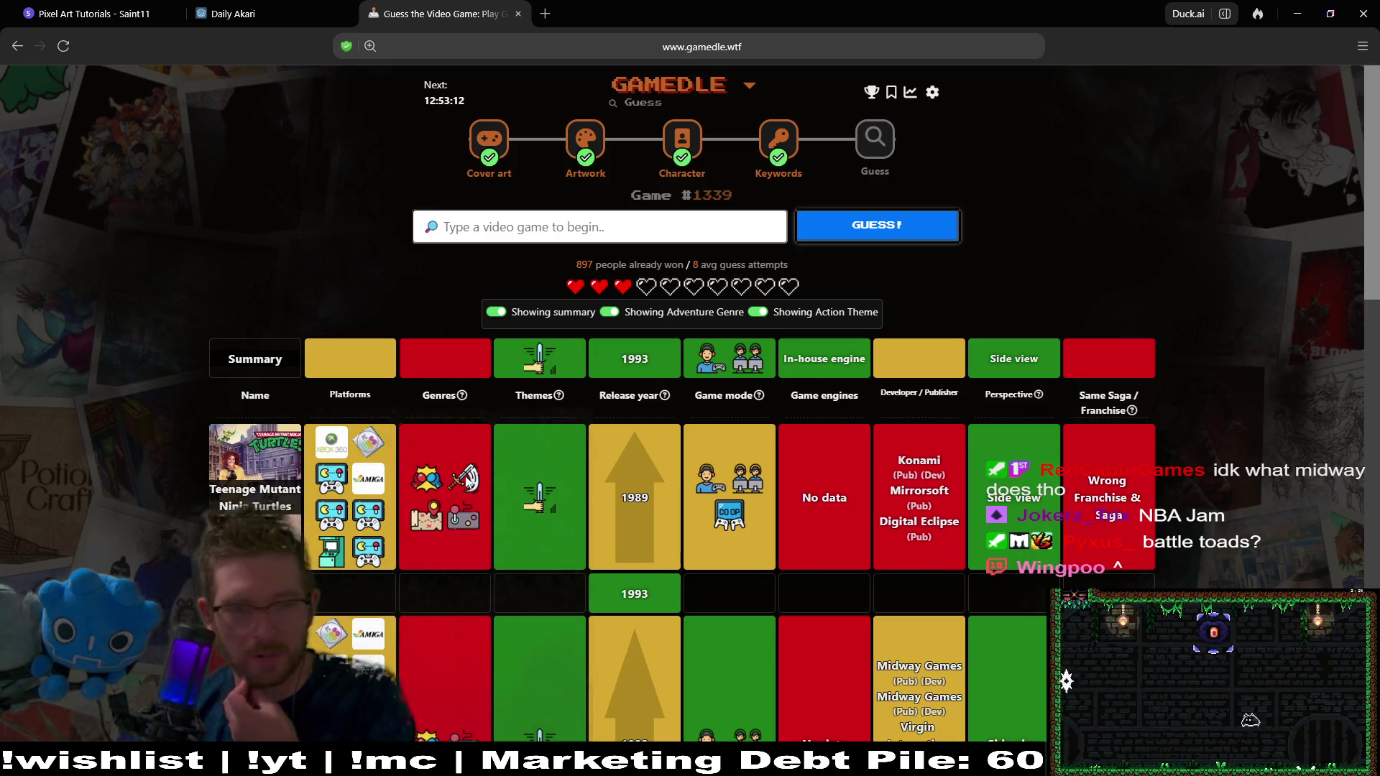
# Review the results, then search 'nba jam' and pick NBA Jam from the suggestions
pyautogui.moveTo(454, 473)
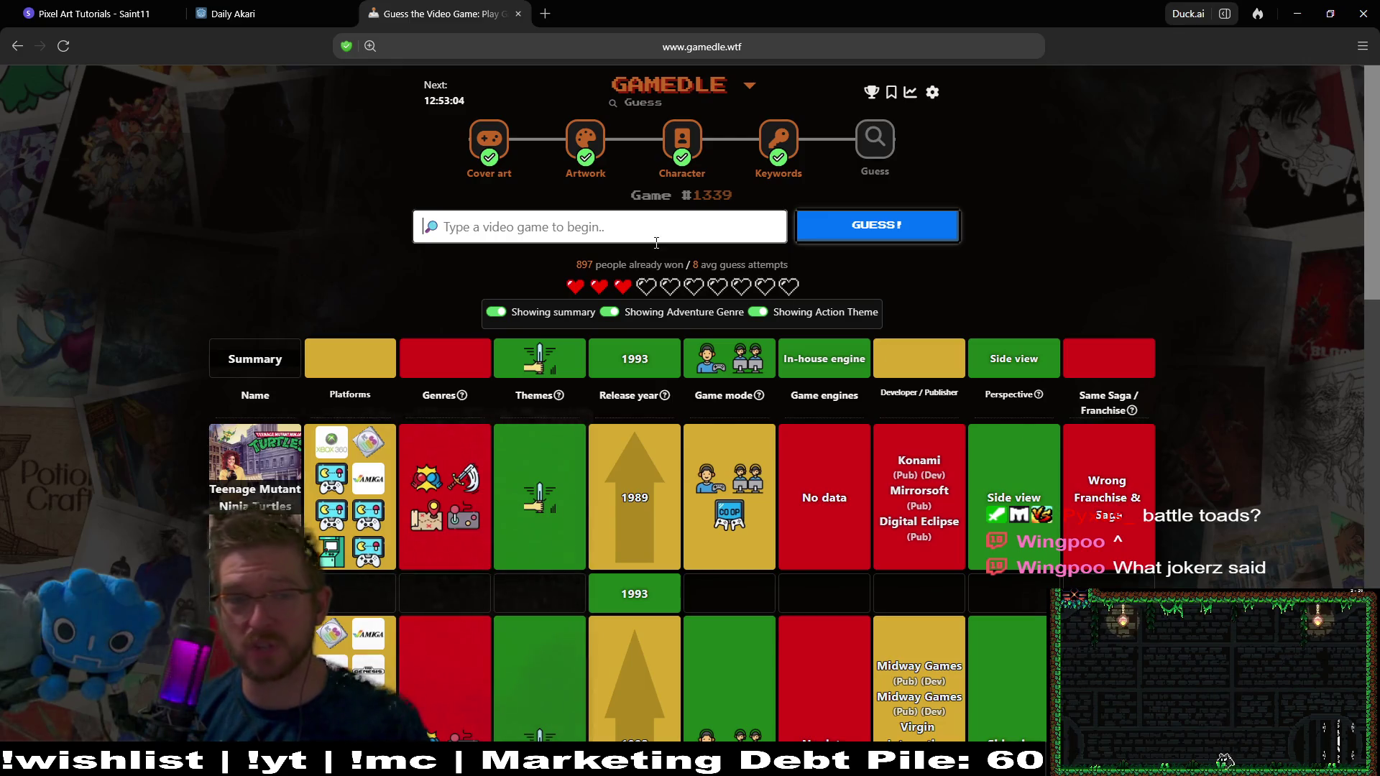
pyautogui.scroll(-10, 596, 463)
pyautogui.scroll(10, 605, 429)
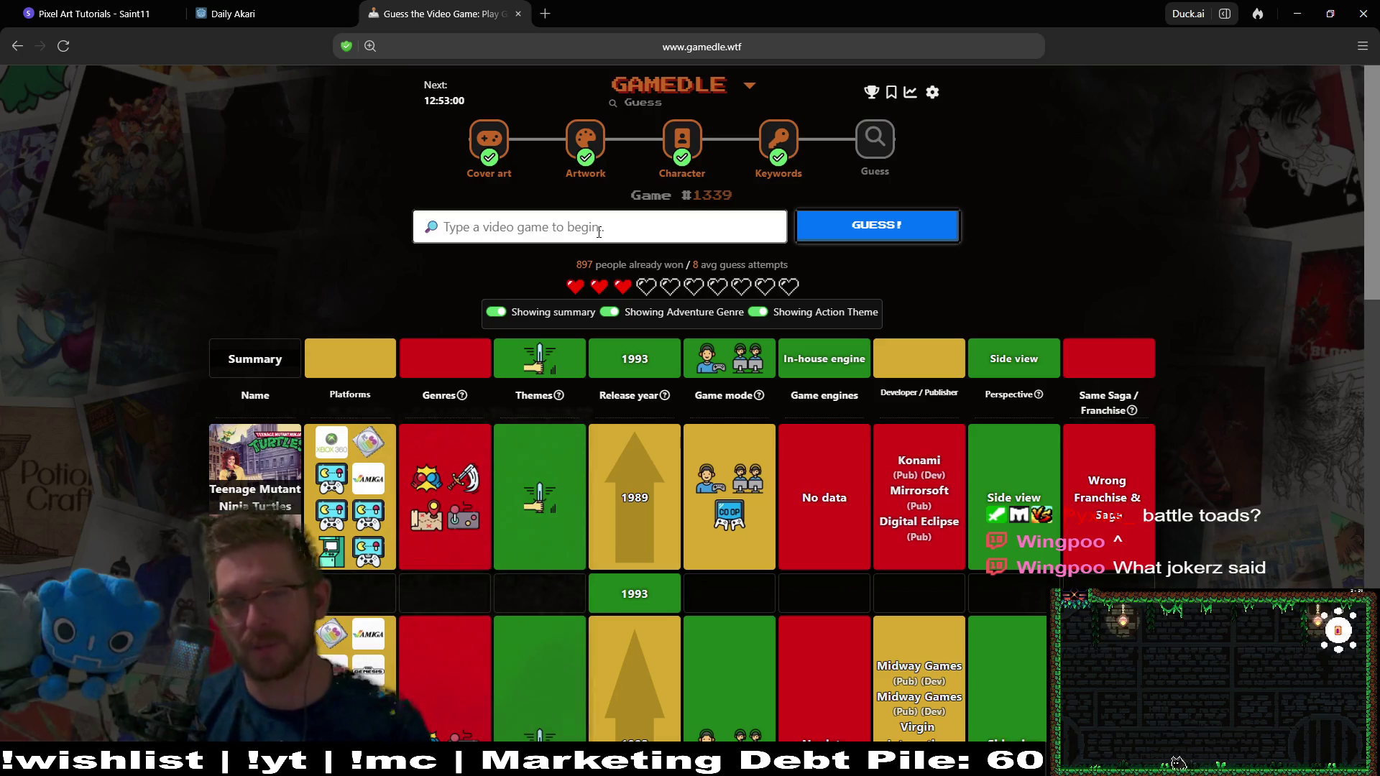
pyautogui.write('nba jam')
pyautogui.click(556, 255)
# Submit NBA Jam, solving puzzle #1339 with its 1993 release revealed
pyautogui.click(927, 234)
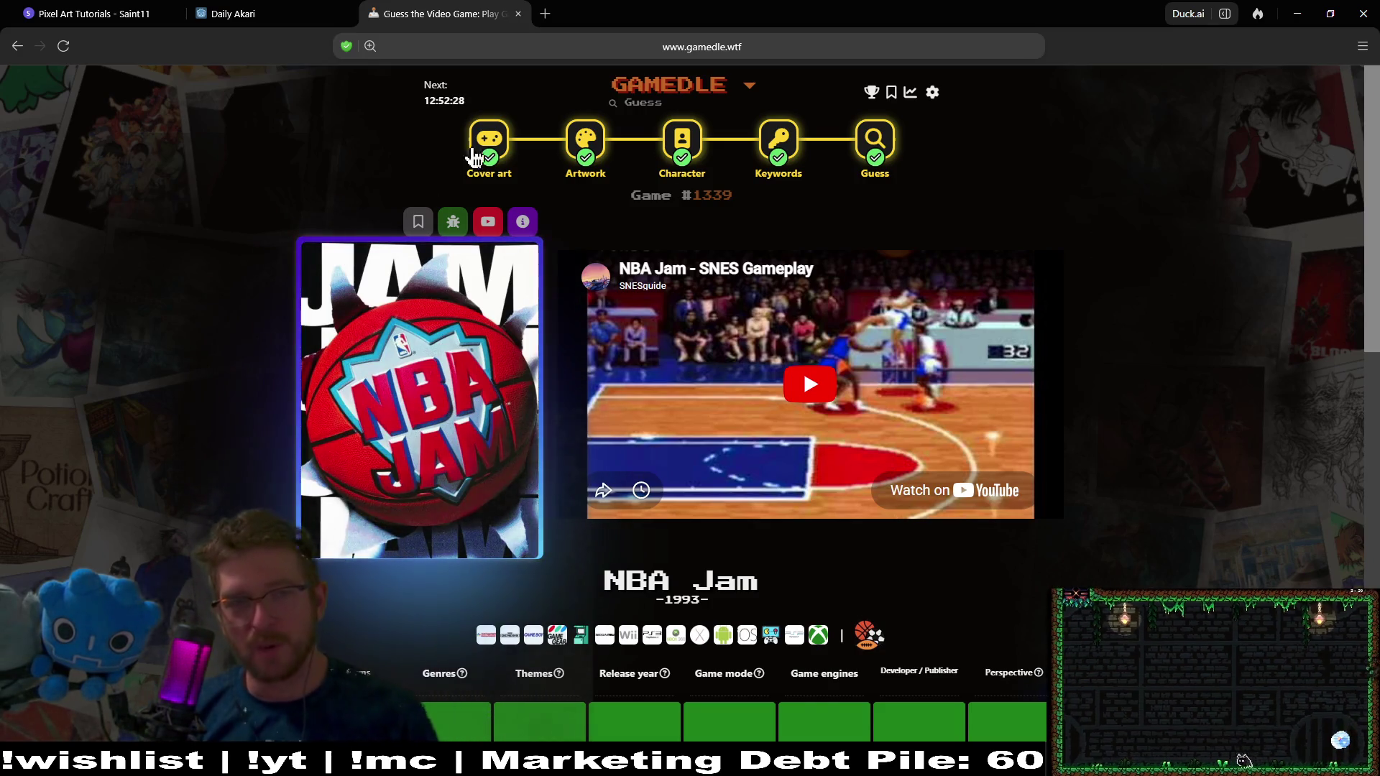
# Switch Gamedle to Keywords mode, then return to the Godot editor showing Level_4_4
pyautogui.click(778, 139)
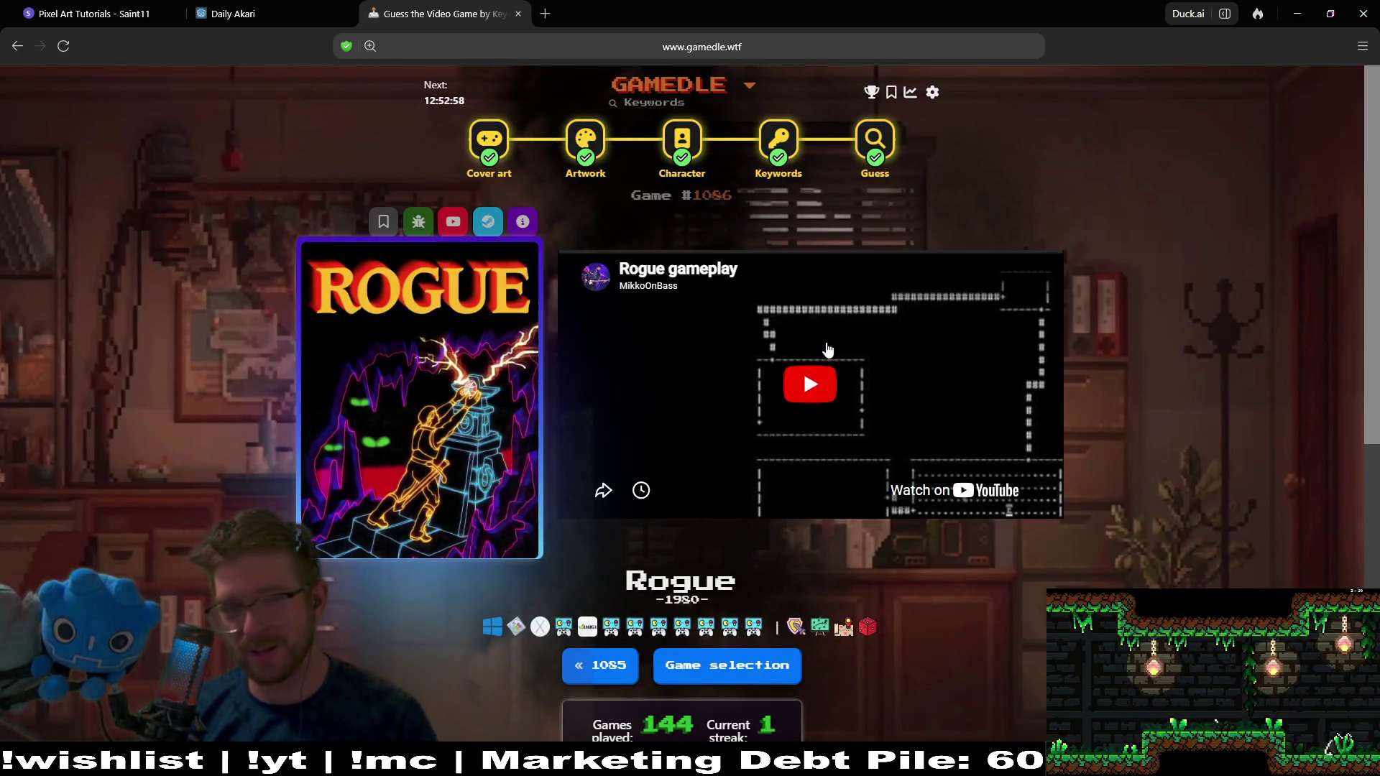
pyautogui.hotkey('alt', 'Tab')
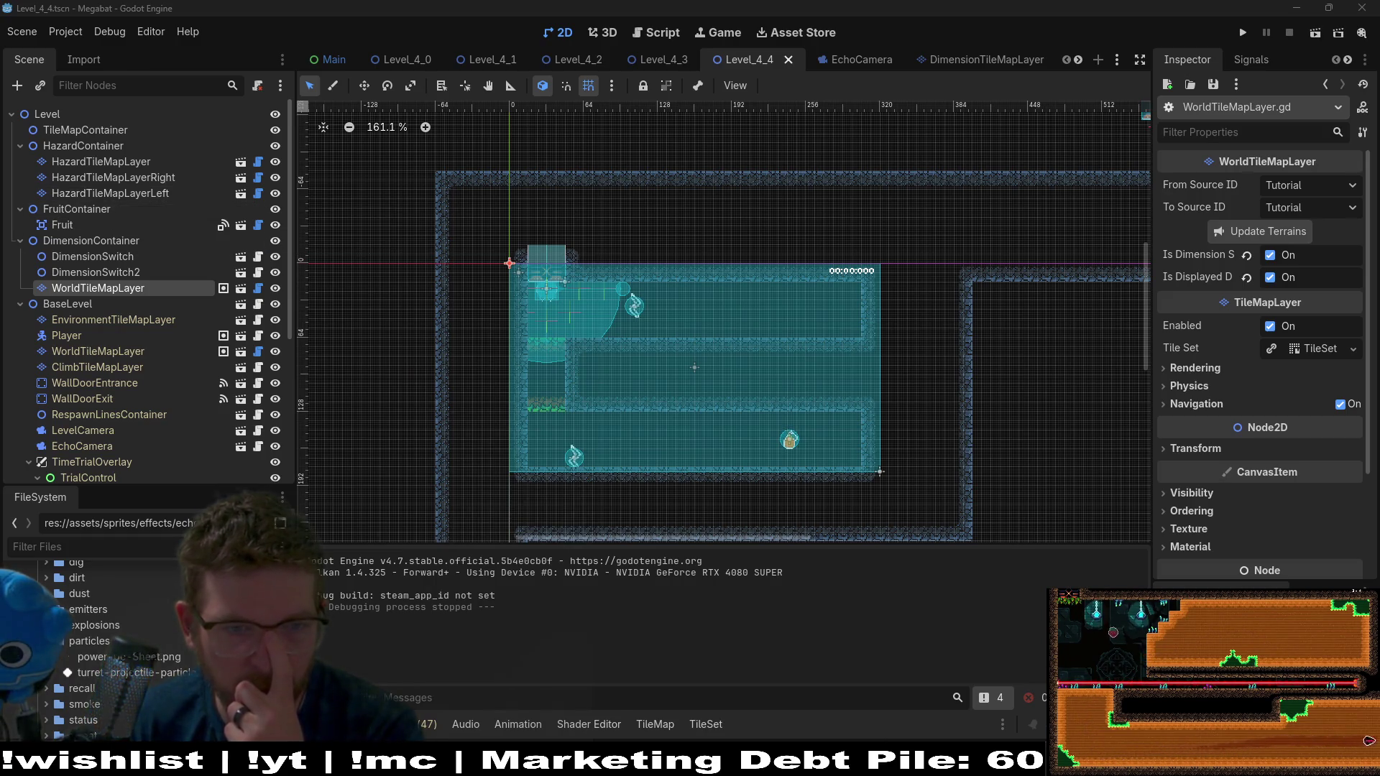
pyautogui.click(1369, 7)
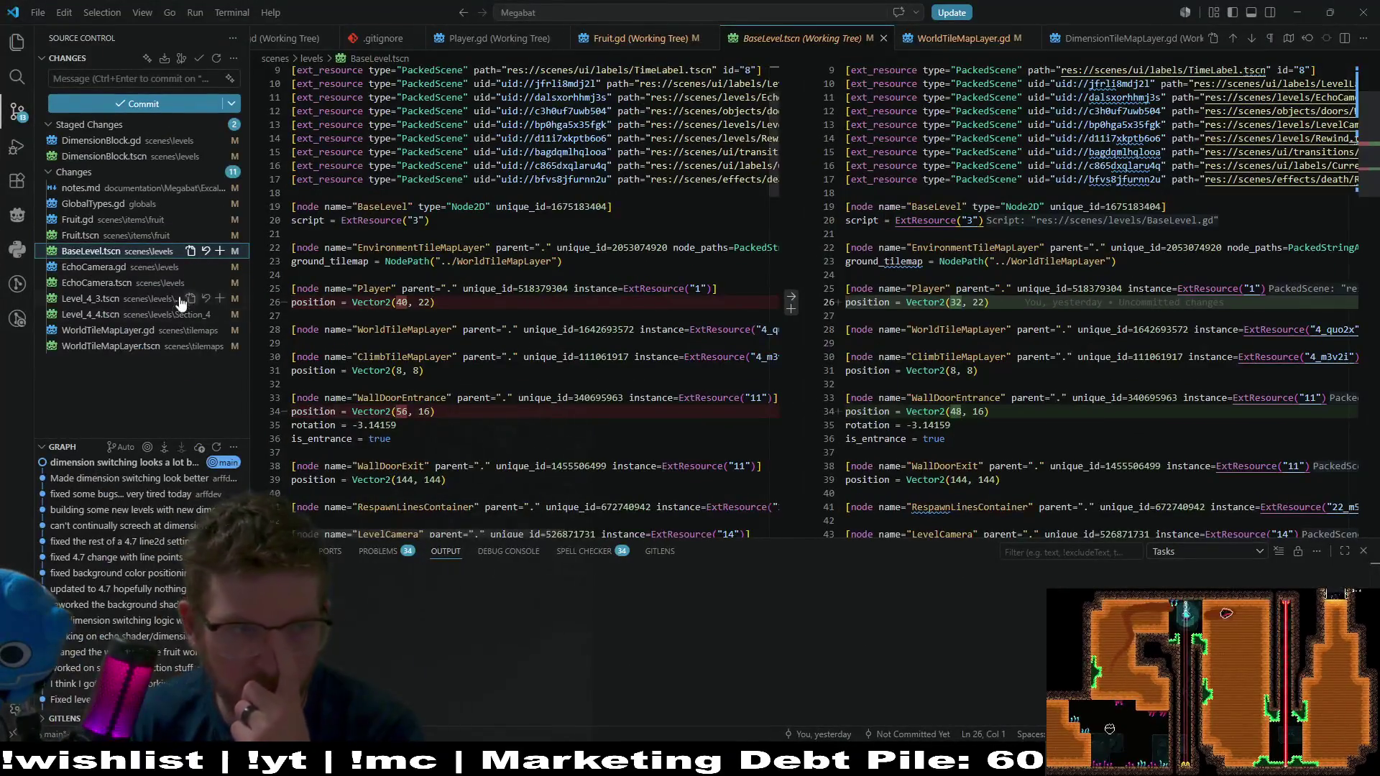
# Discard the changes to EchoCamera.gd and EchoCamera.tscn
pyautogui.click(113, 268)
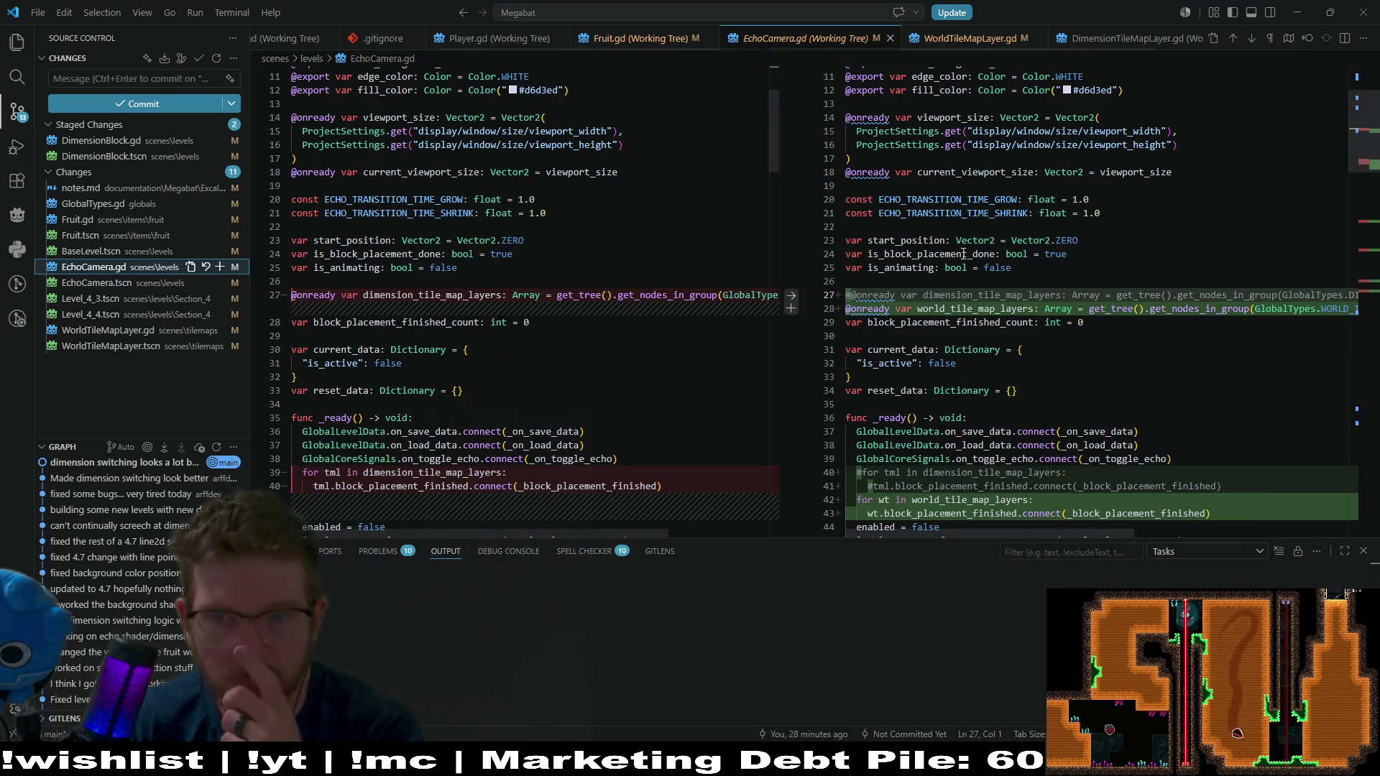
pyautogui.scroll(-2, 963, 254)
pyautogui.scroll(-10, 963, 253)
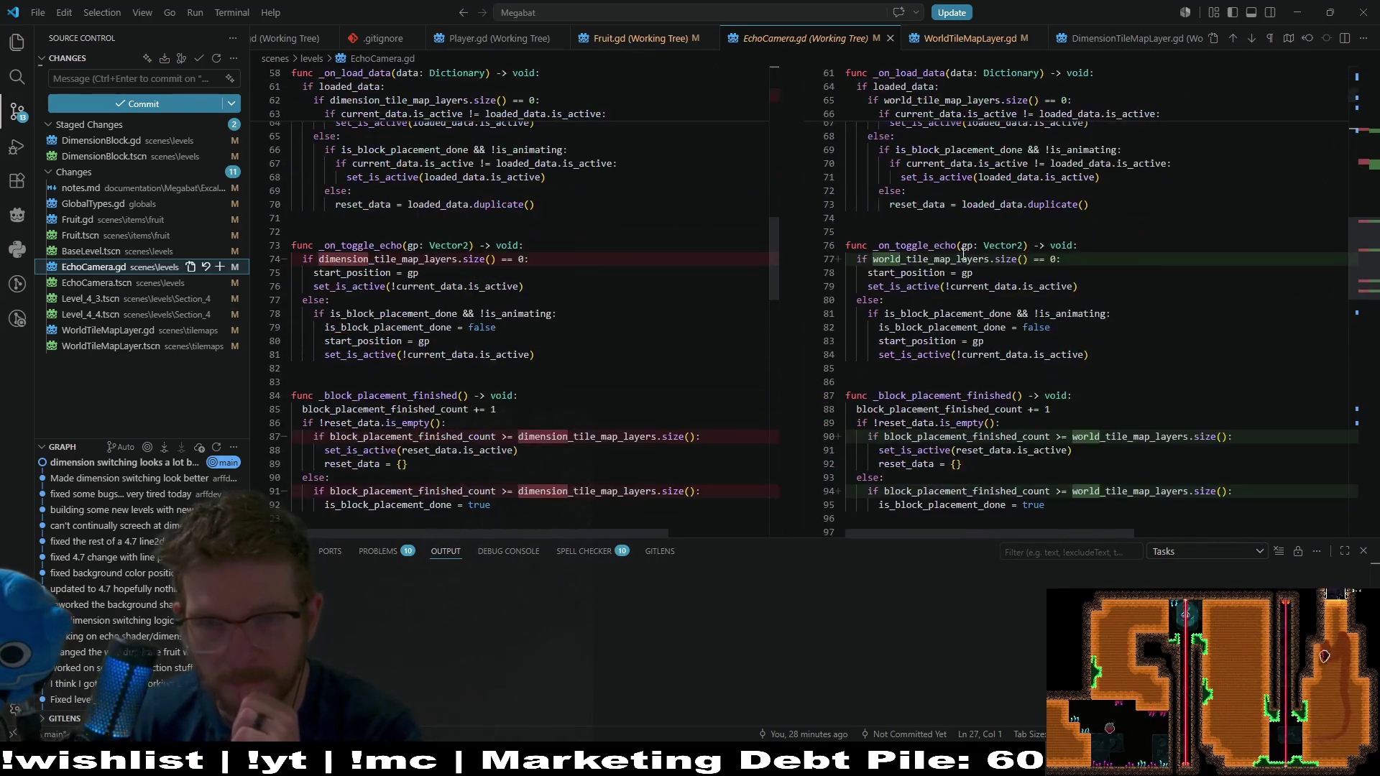
pyautogui.click(205, 268)
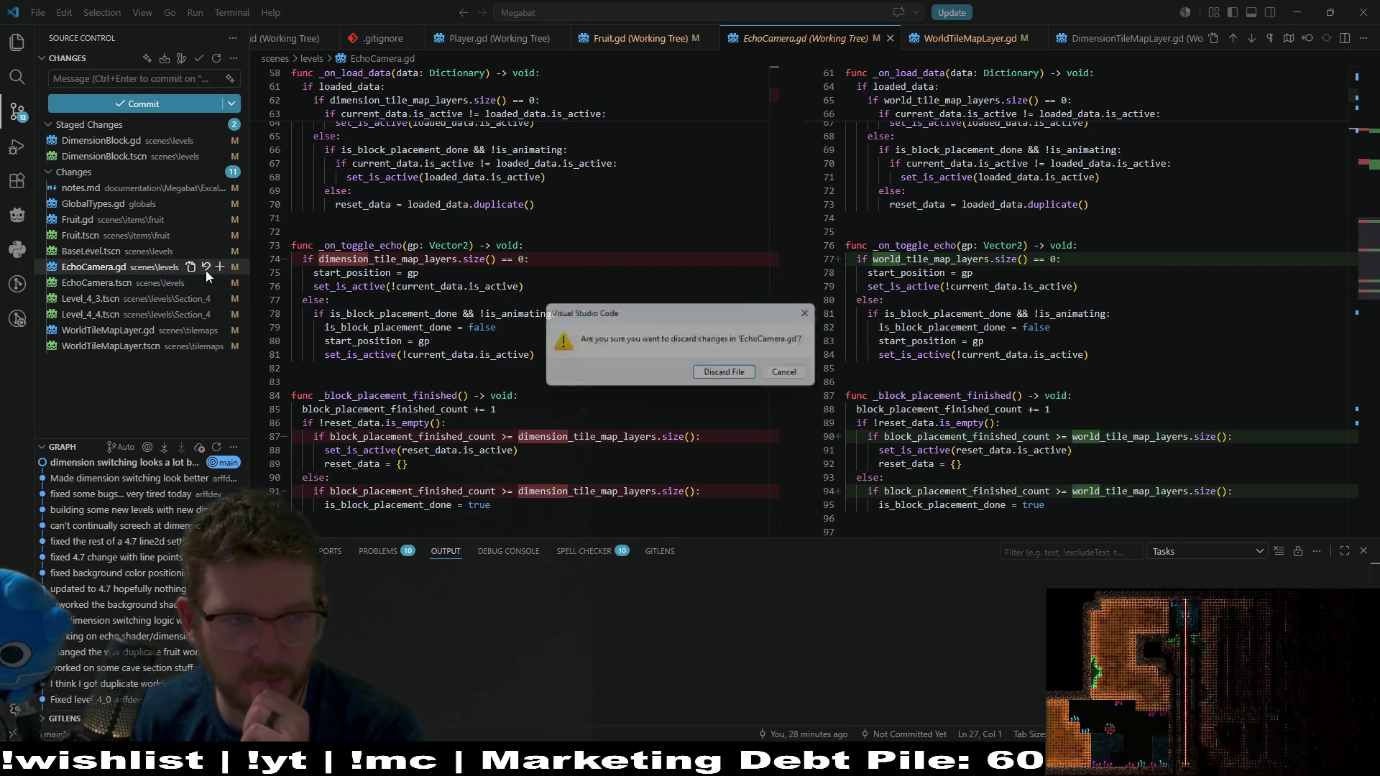
pyautogui.click(702, 377)
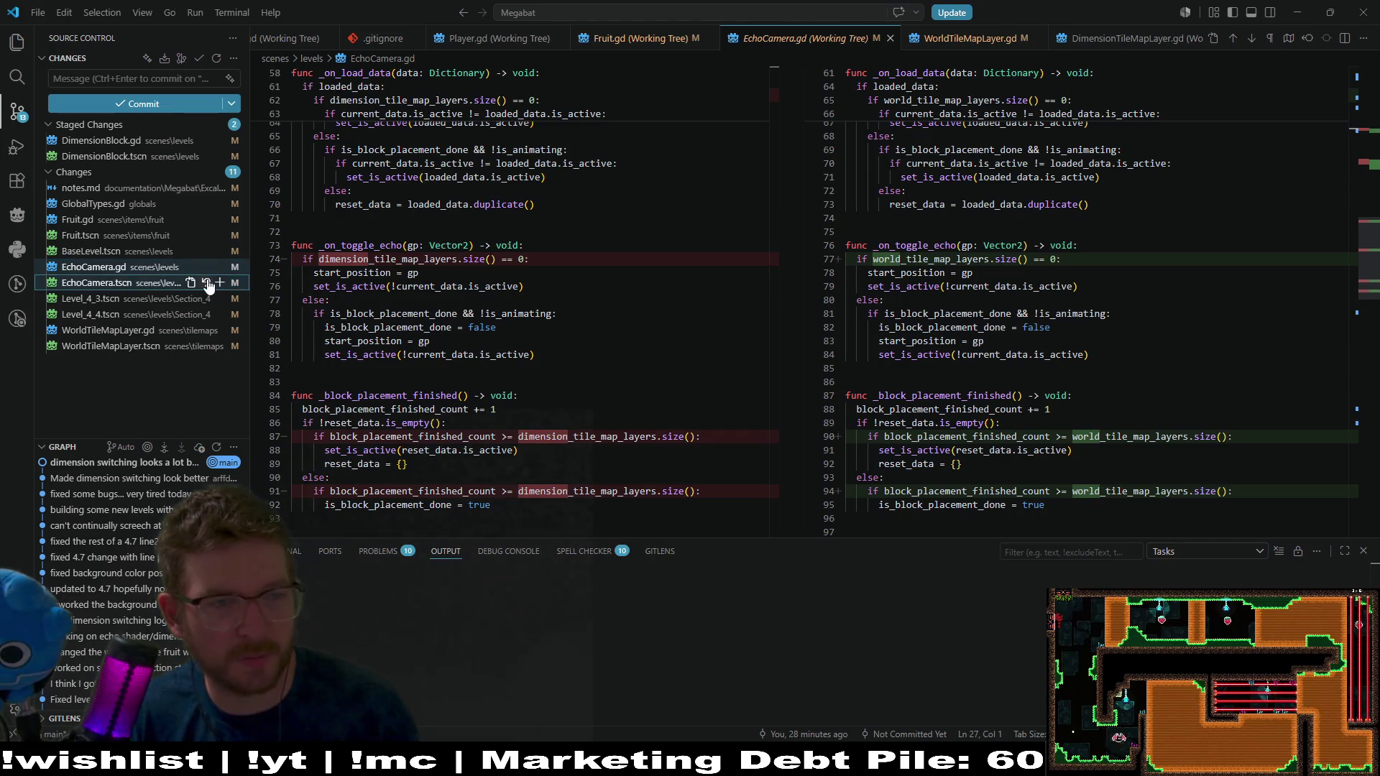
pyautogui.click(206, 283)
pyautogui.click(718, 391)
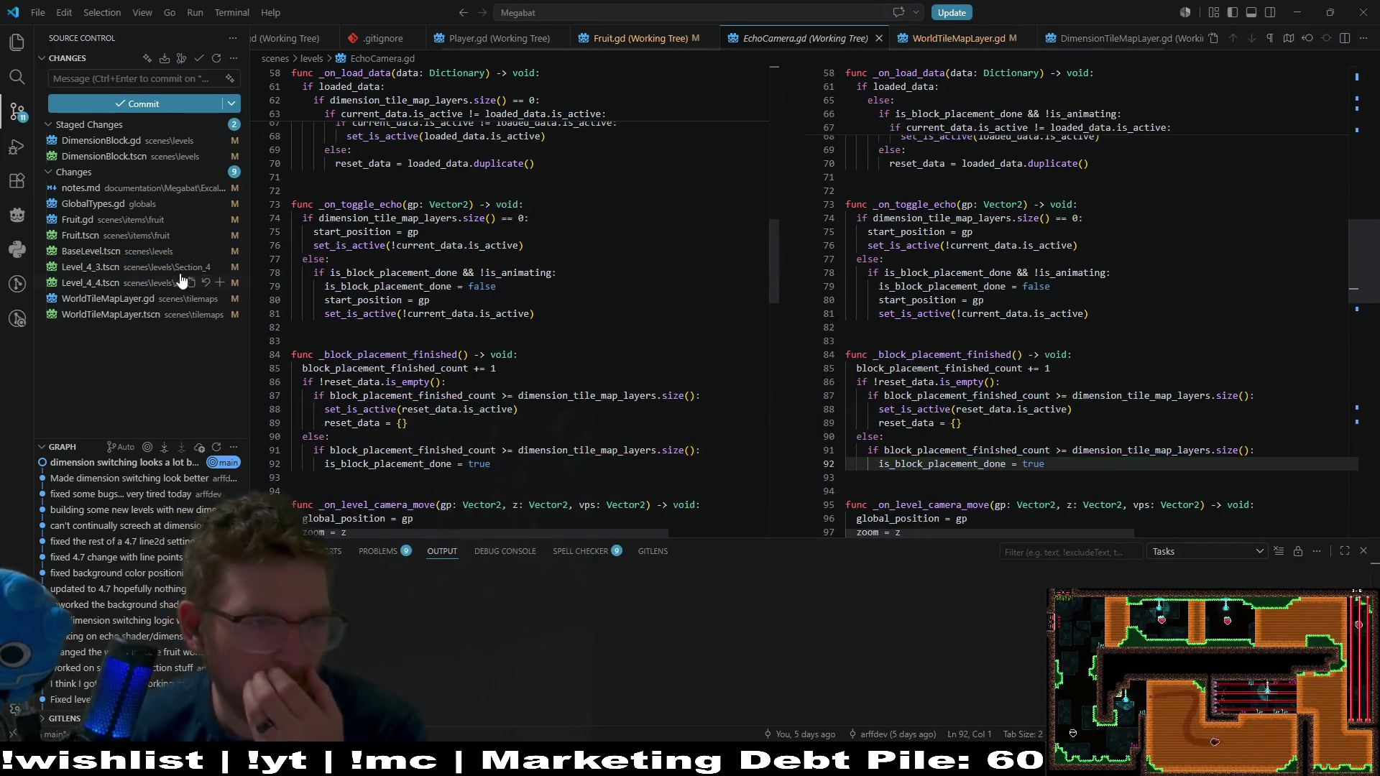
# Discard the changes to GlobalTypes.gd, Level_4_4.tscn and both WorldTileMapLayer files
pyautogui.click(94, 204)
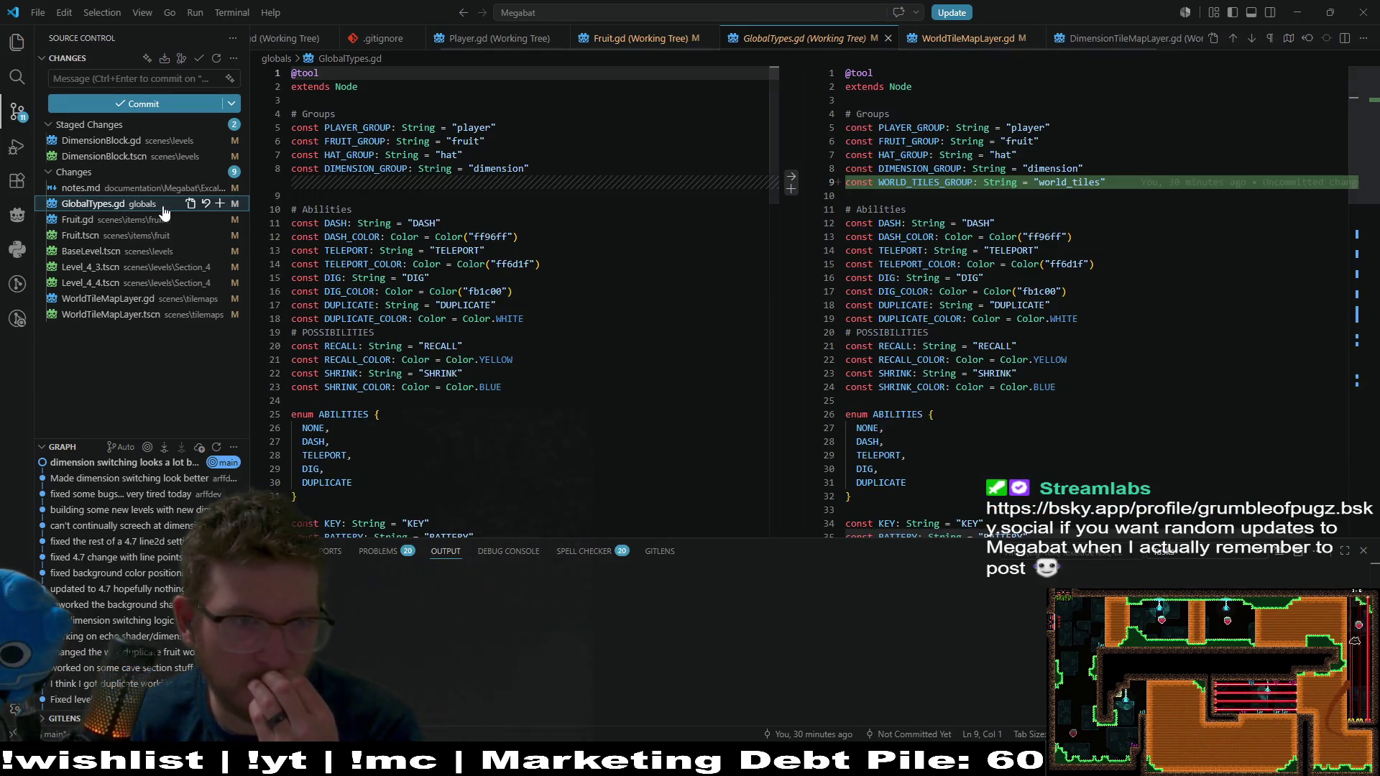
pyautogui.click(206, 204)
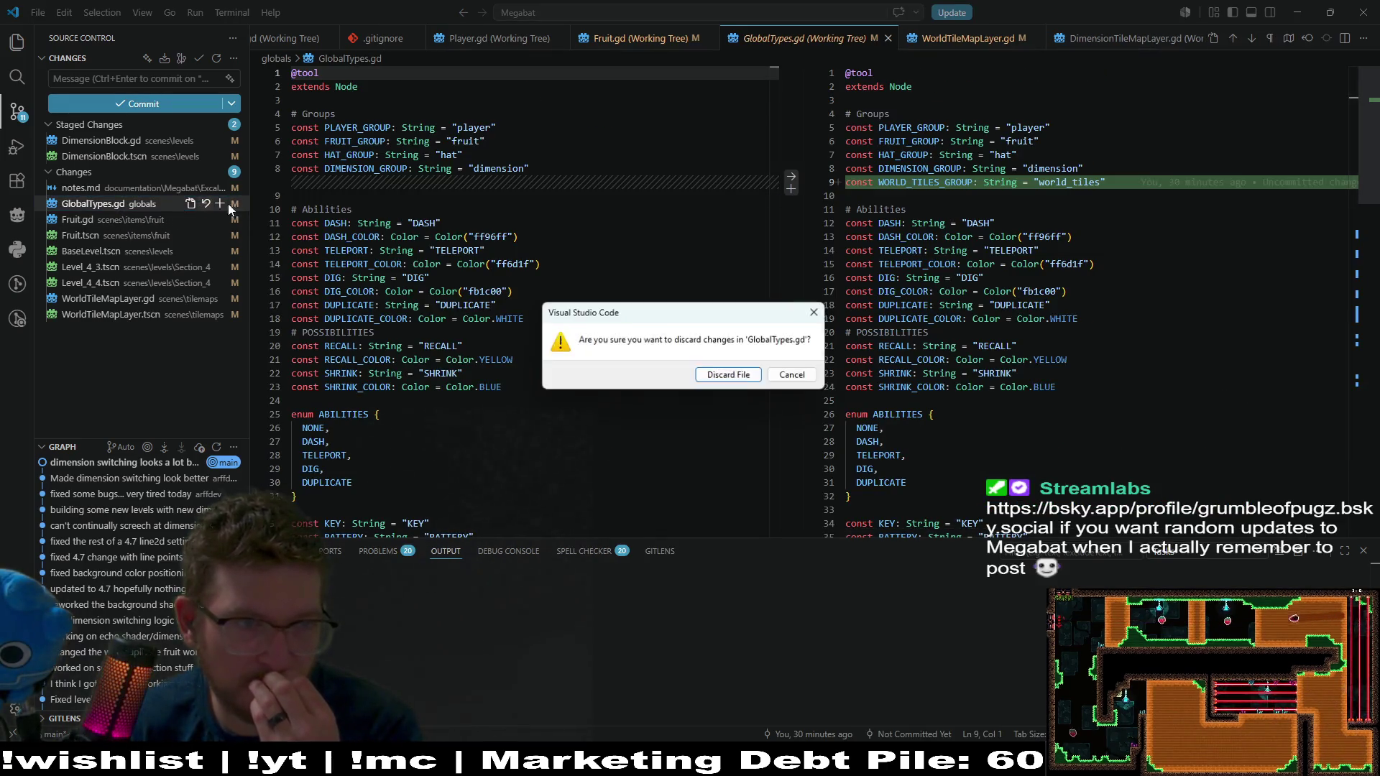
pyautogui.click(730, 375)
pyautogui.click(108, 267)
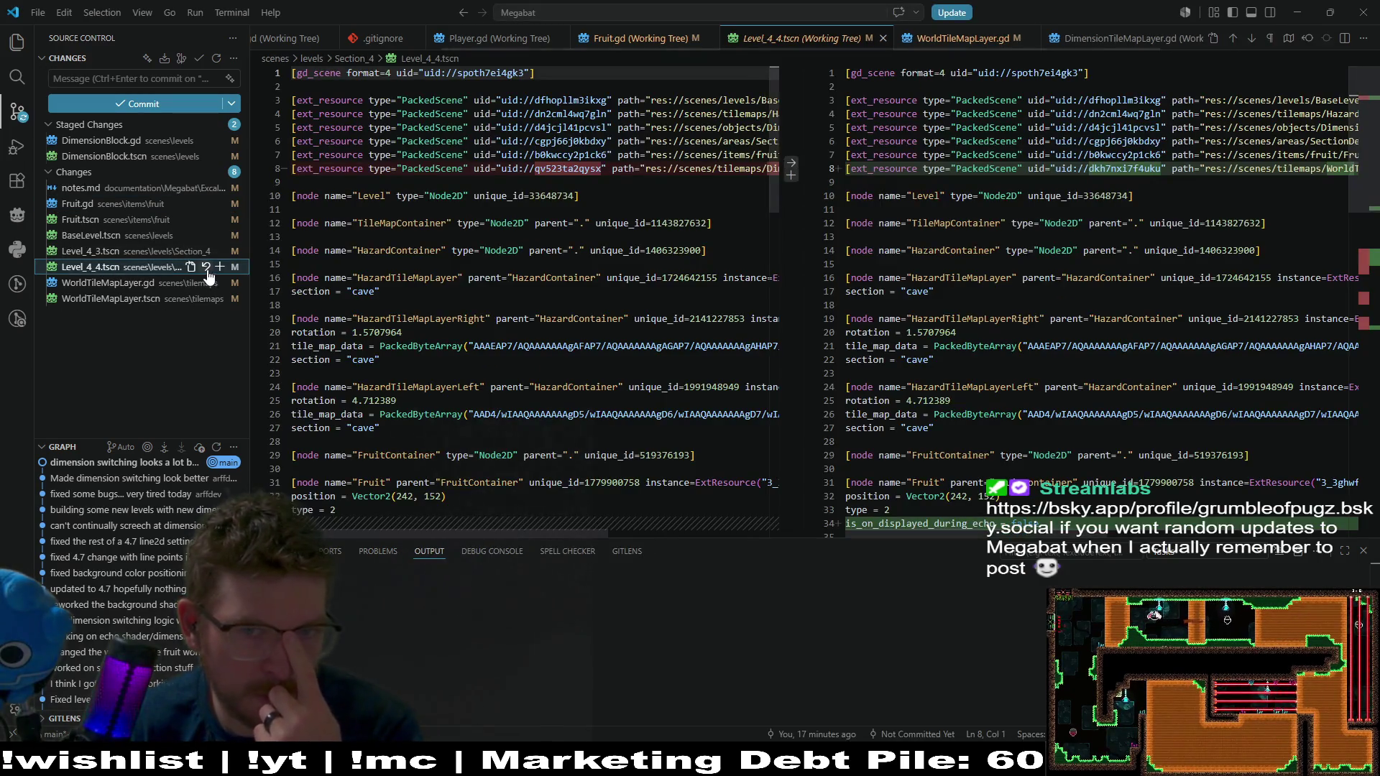
pyautogui.click(206, 267)
pyautogui.click(727, 374)
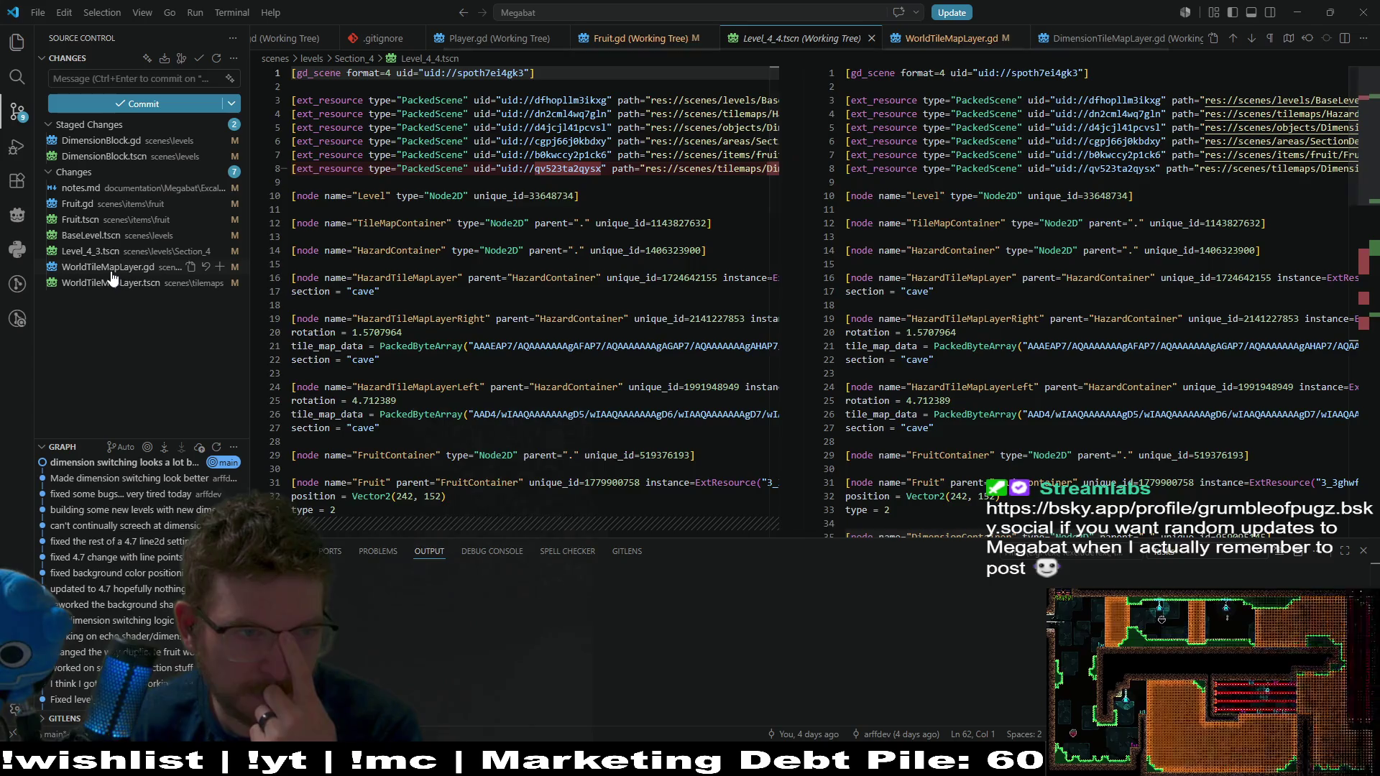
pyautogui.click(112, 271)
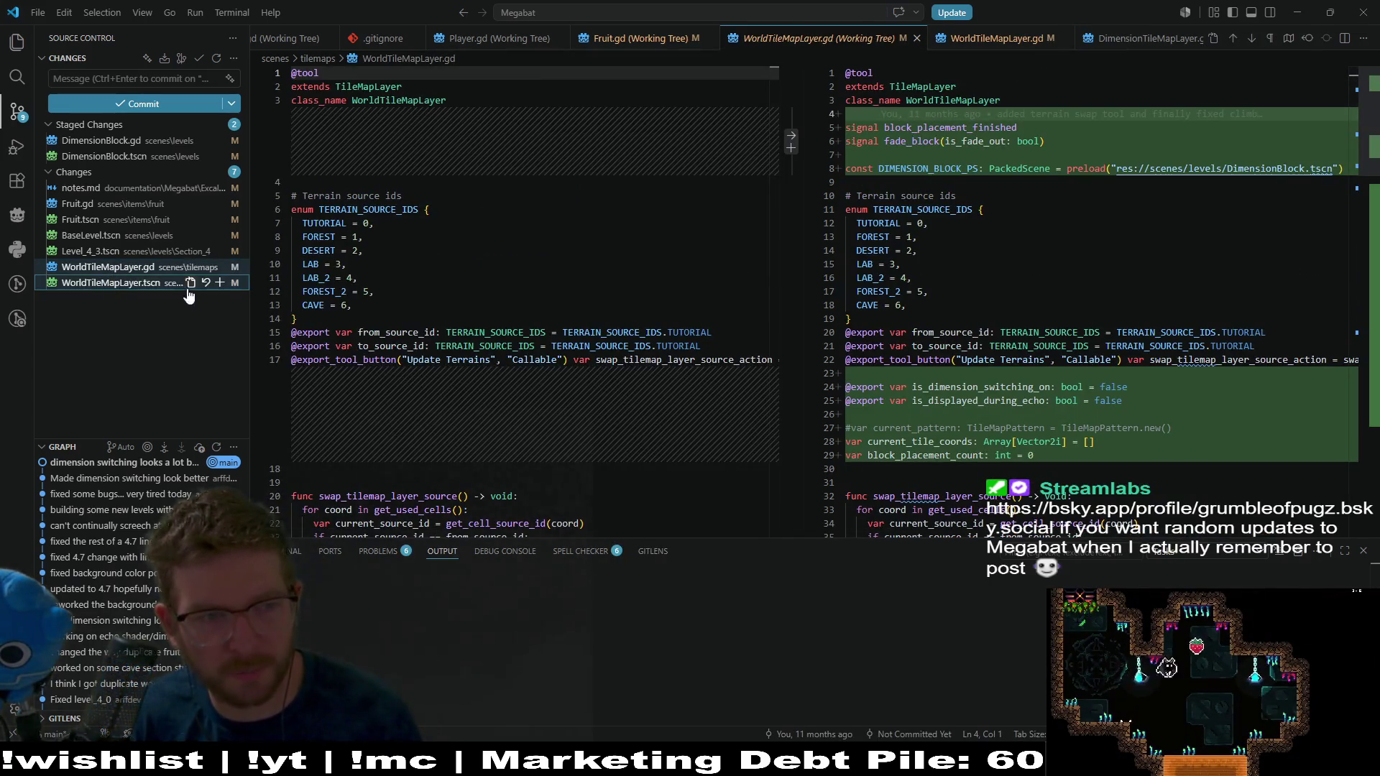
pyautogui.click(206, 267)
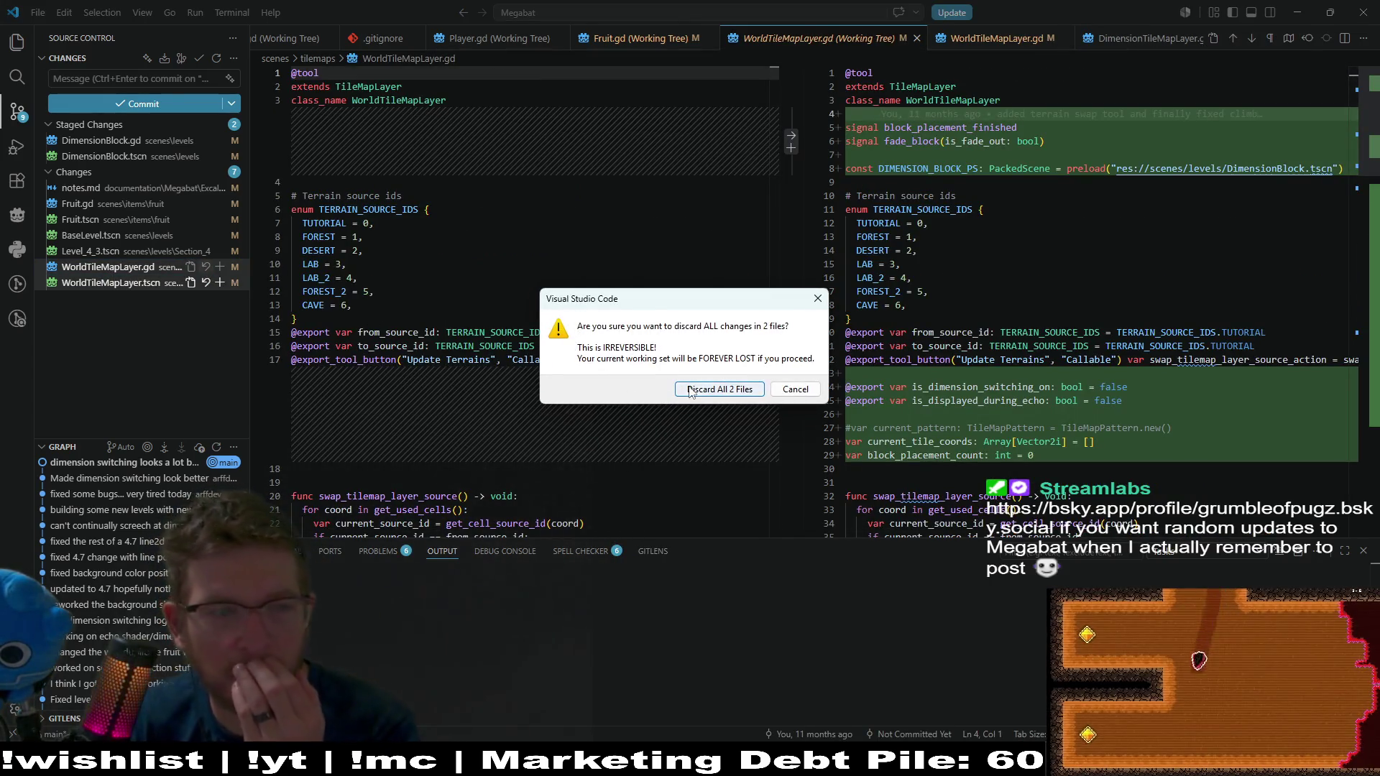
pyautogui.click(690, 389)
# Review the remaining Level_4_3, BaseLevel, Fruit, DimensionBlock and notes.md changes, then minimize VS Code
pyautogui.click(158, 251)
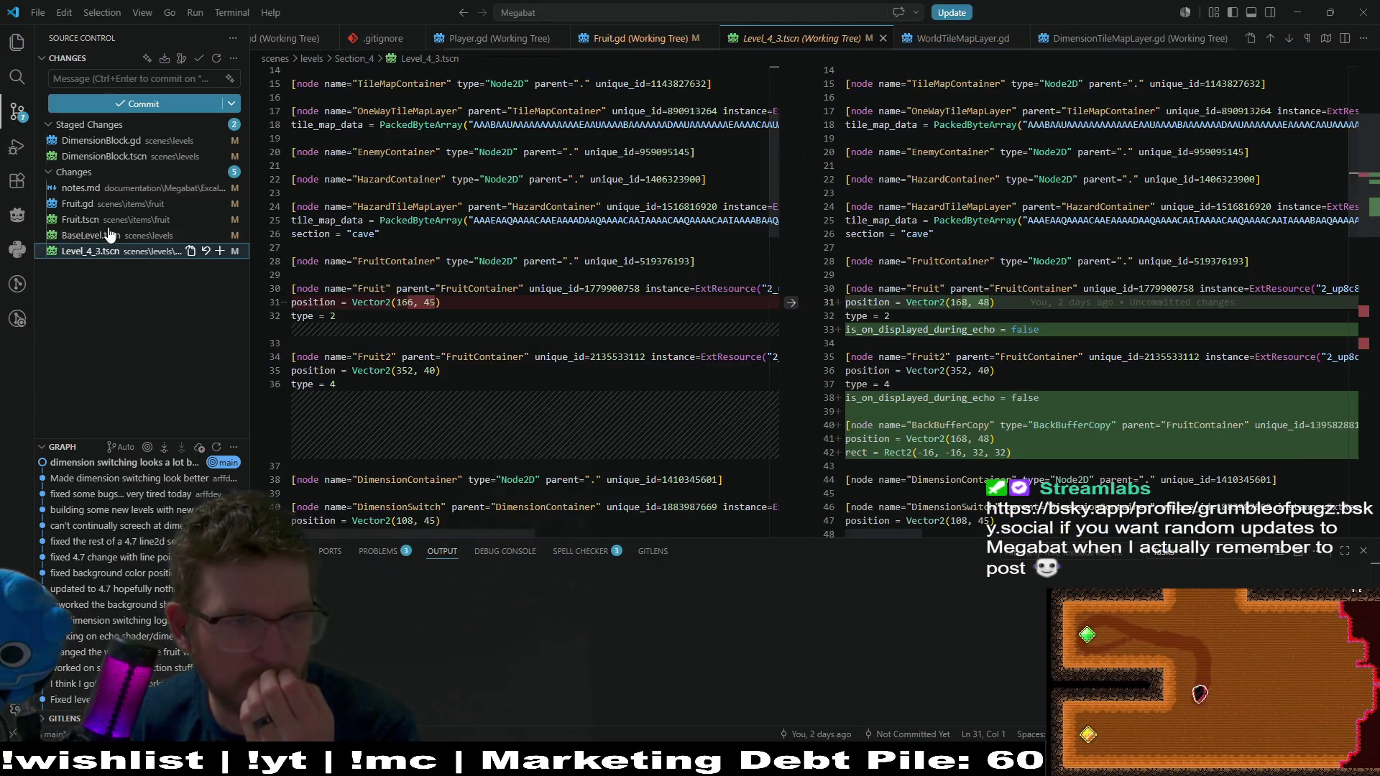
pyautogui.click(108, 235)
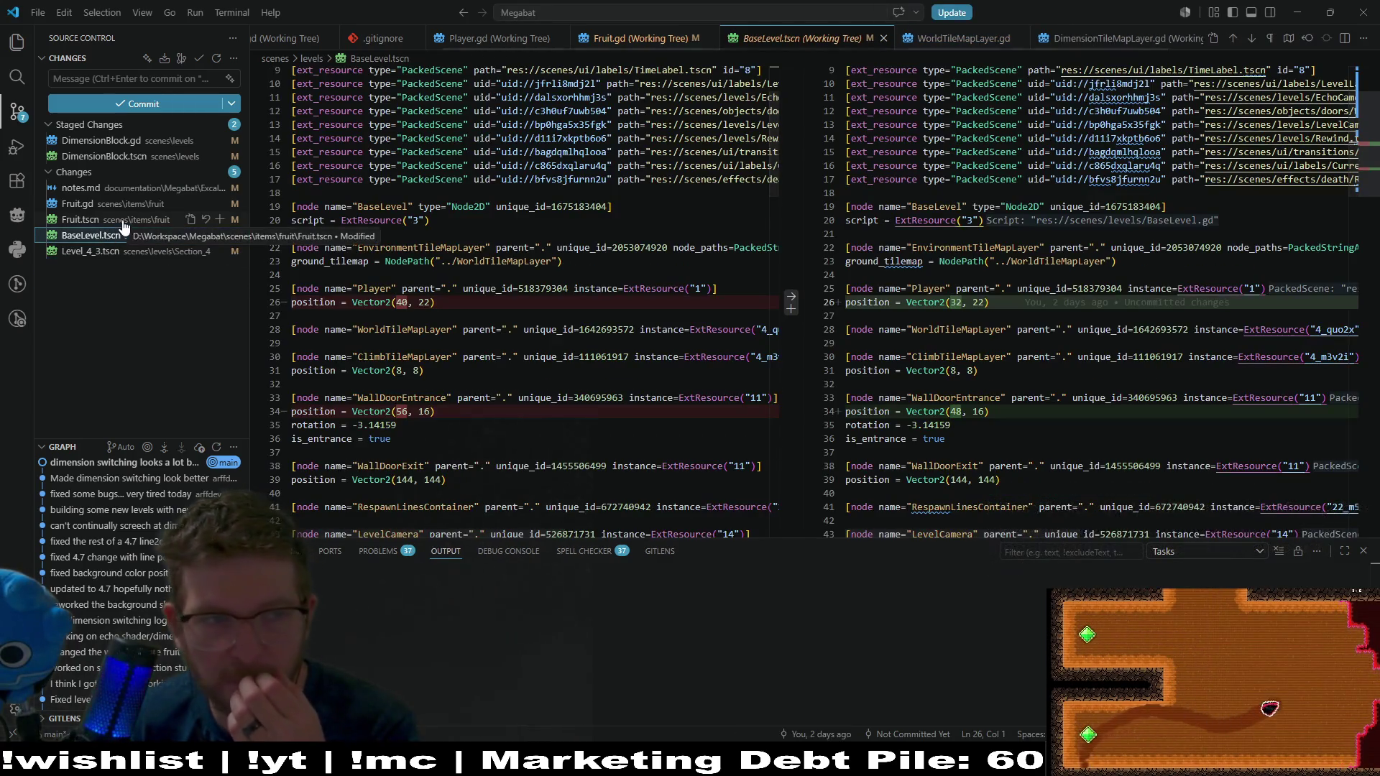
pyautogui.click(123, 223)
pyautogui.click(93, 252)
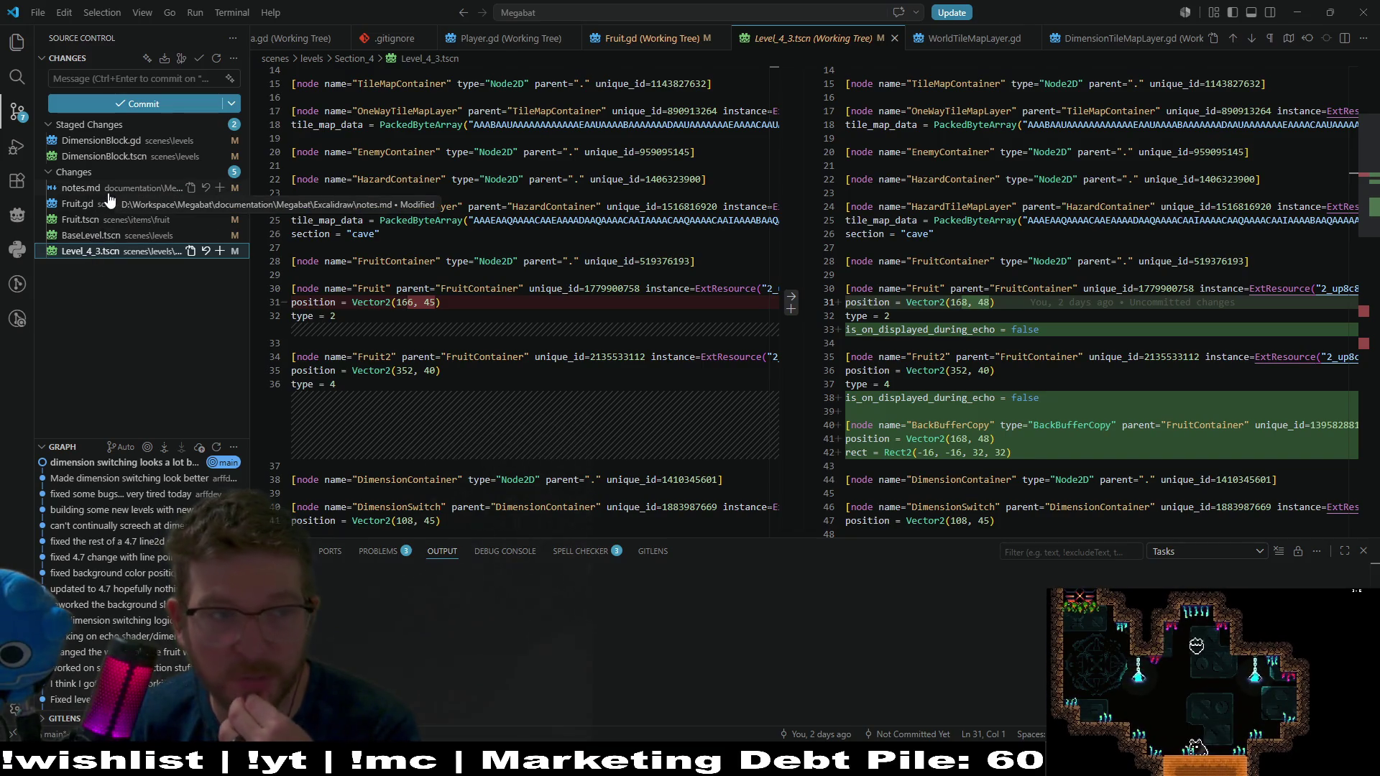
pyautogui.click(147, 156)
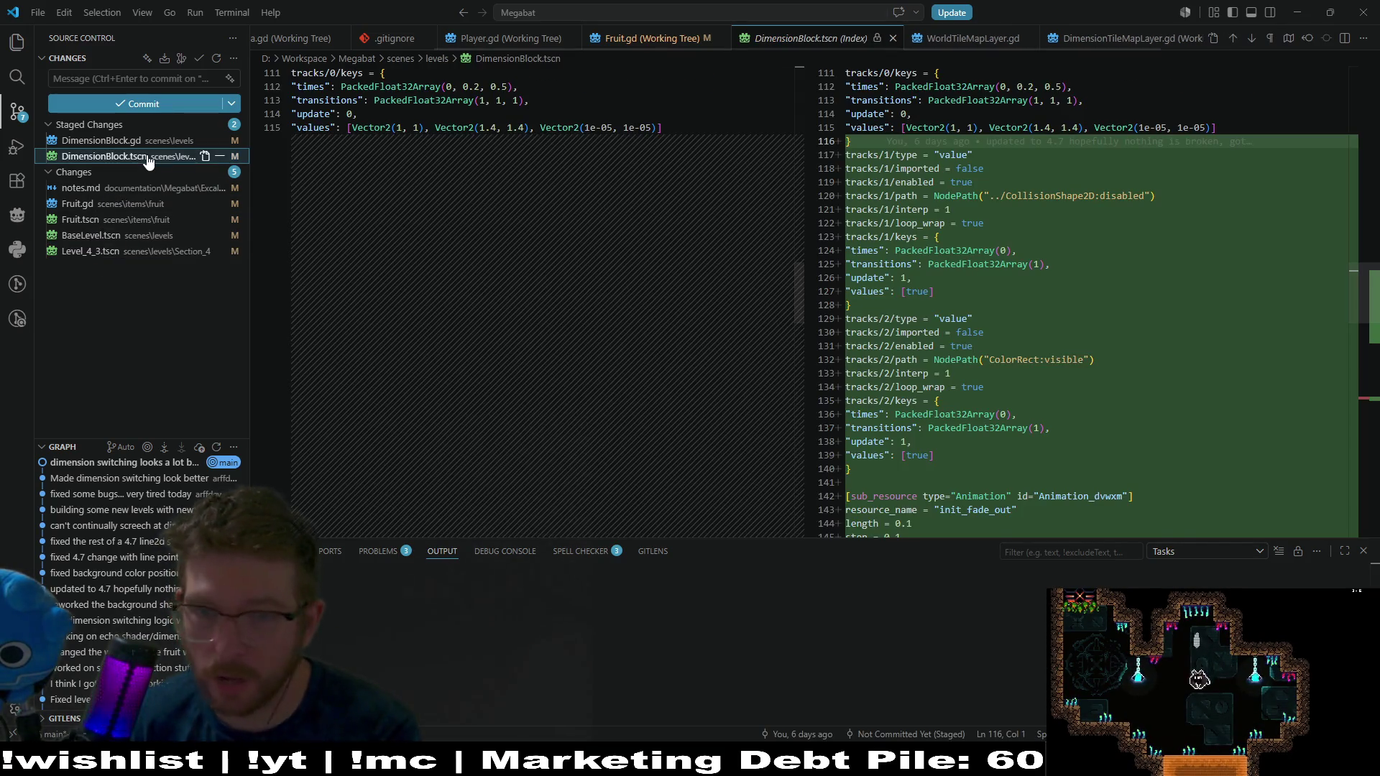
pyautogui.click(110, 190)
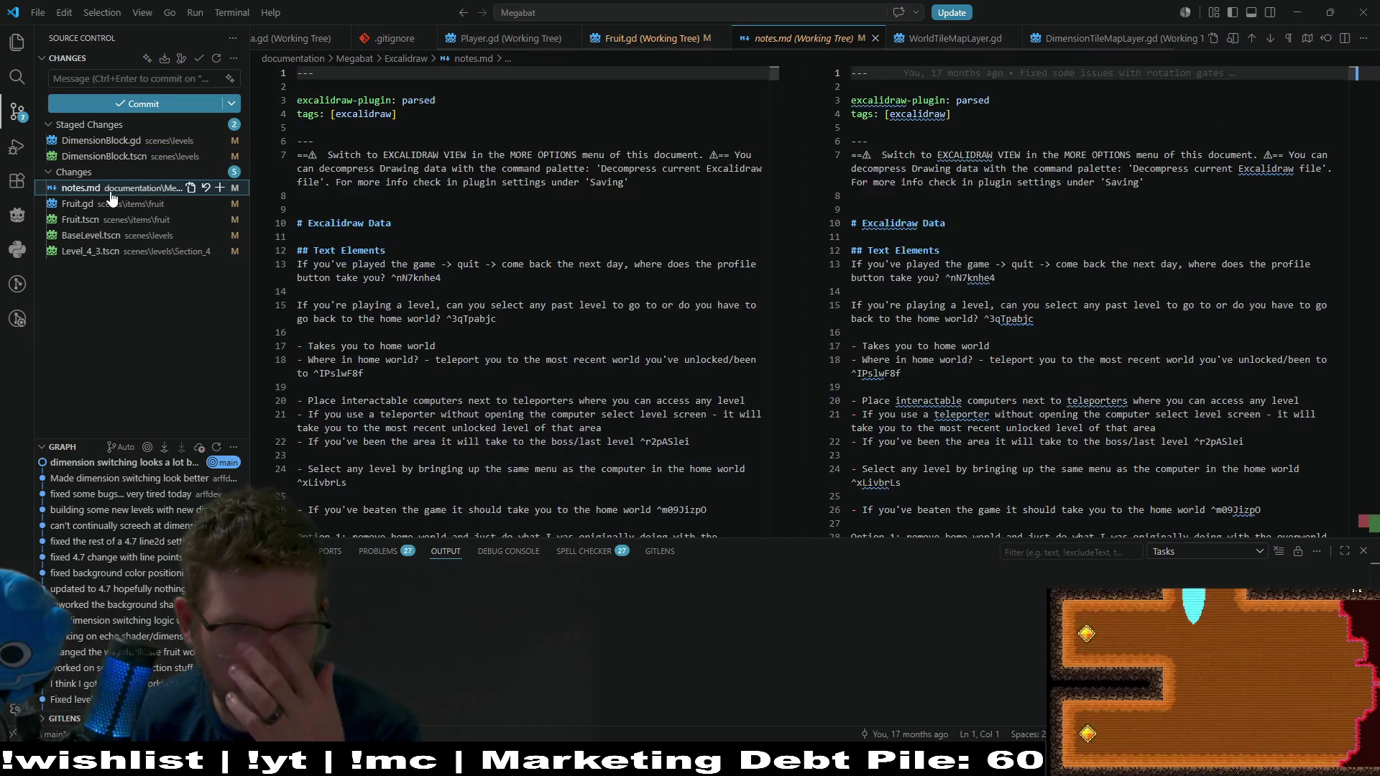
pyautogui.click(108, 223)
pyautogui.click(108, 251)
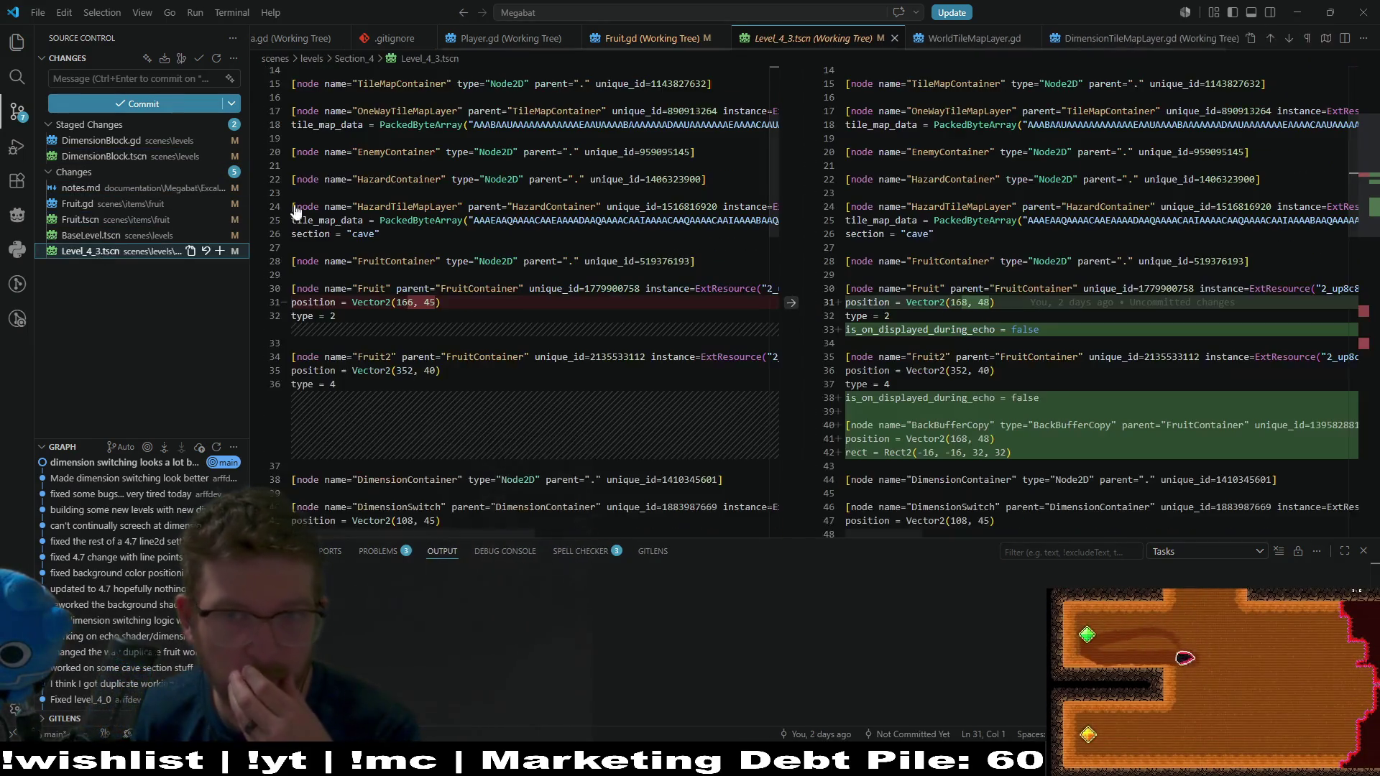
pyautogui.click(1290, 17)
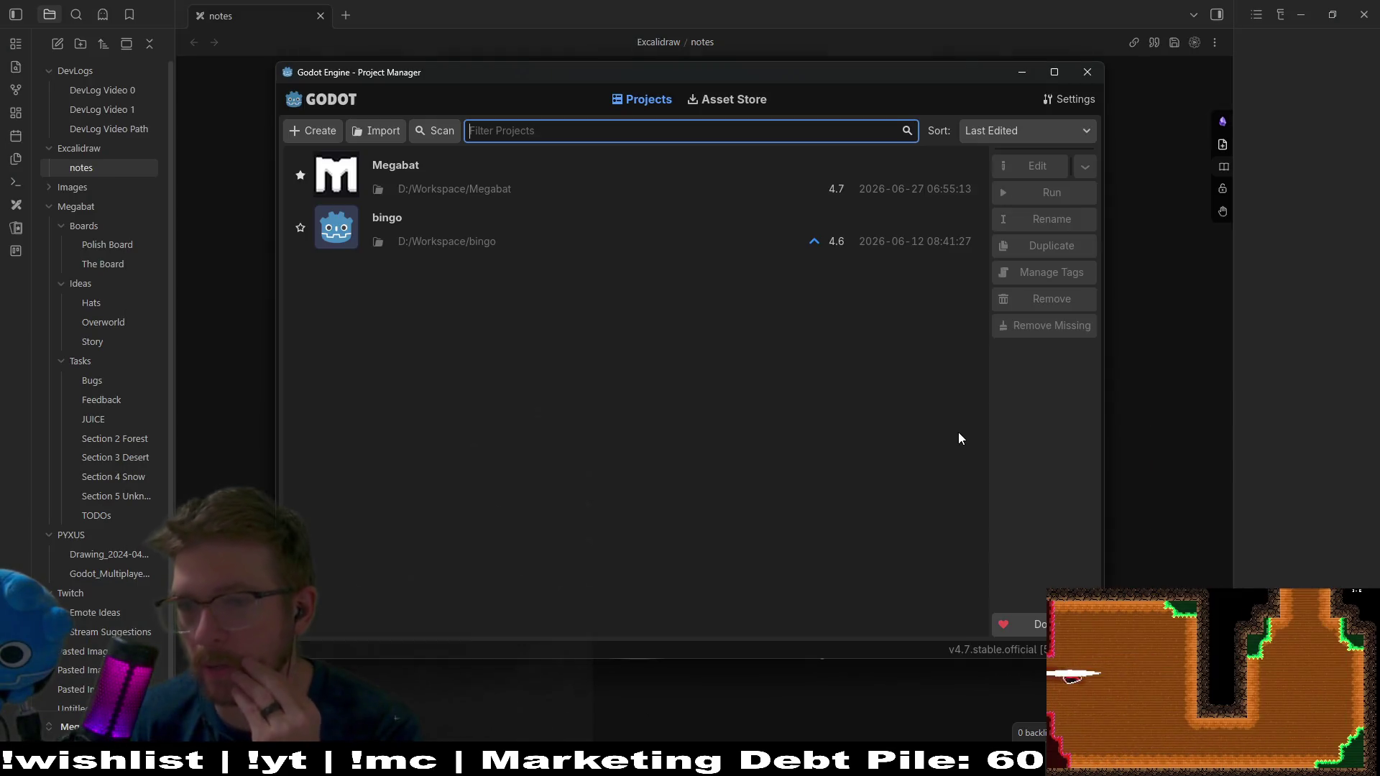
# Open the Megabat project, switch to the Level_4_3 scene, and run it with F6
pyautogui.doubleClick(596, 198)
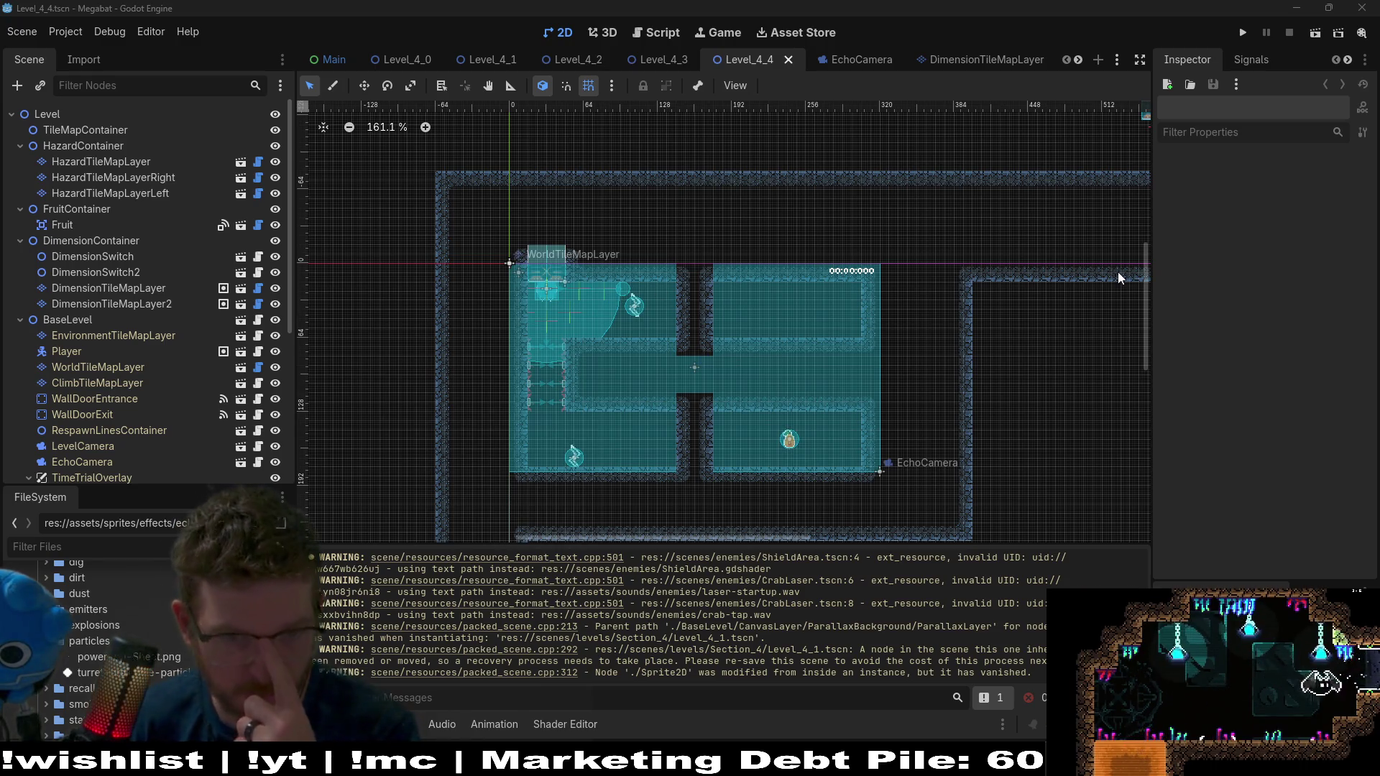
pyautogui.moveTo(606, 53)
pyautogui.click(664, 58)
pyautogui.scroll(-4, 552, 297)
pyautogui.press('F6')
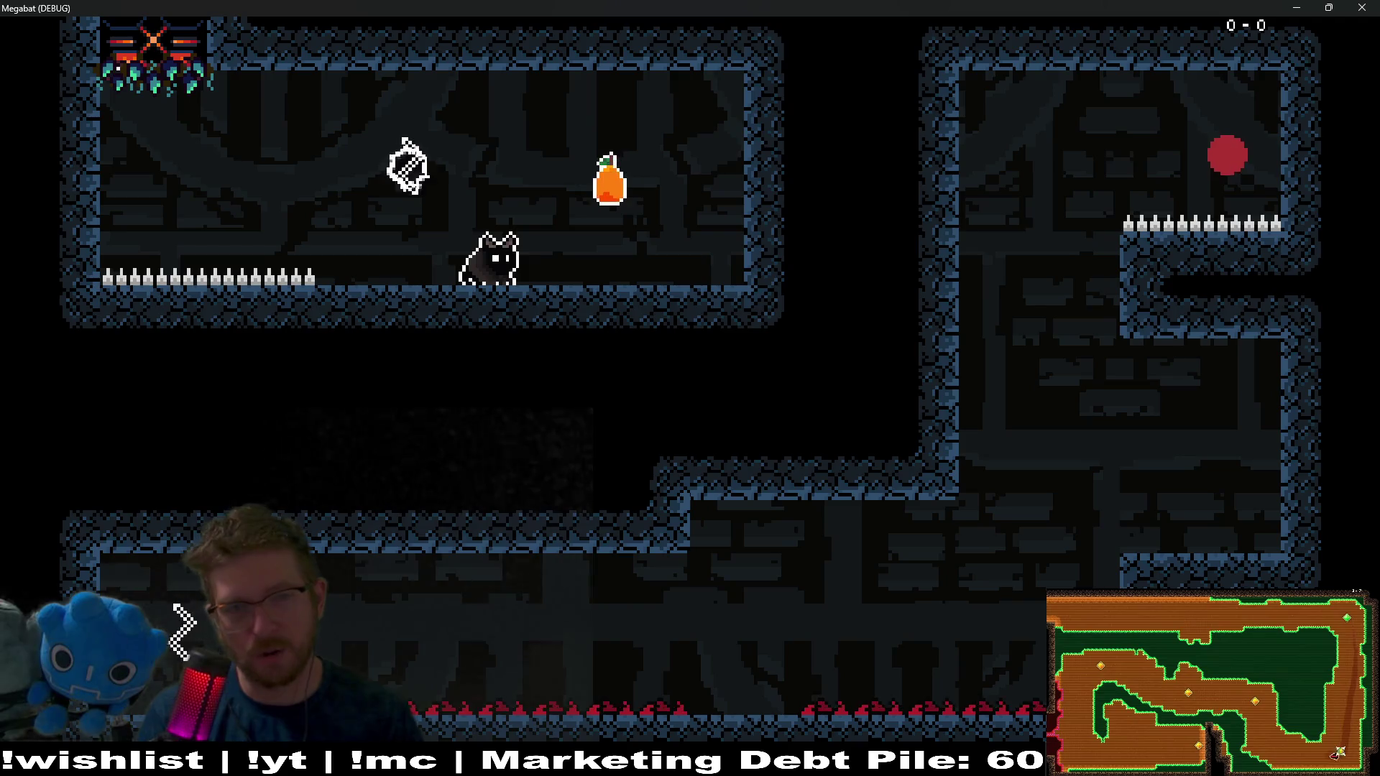
pyautogui.press('space')
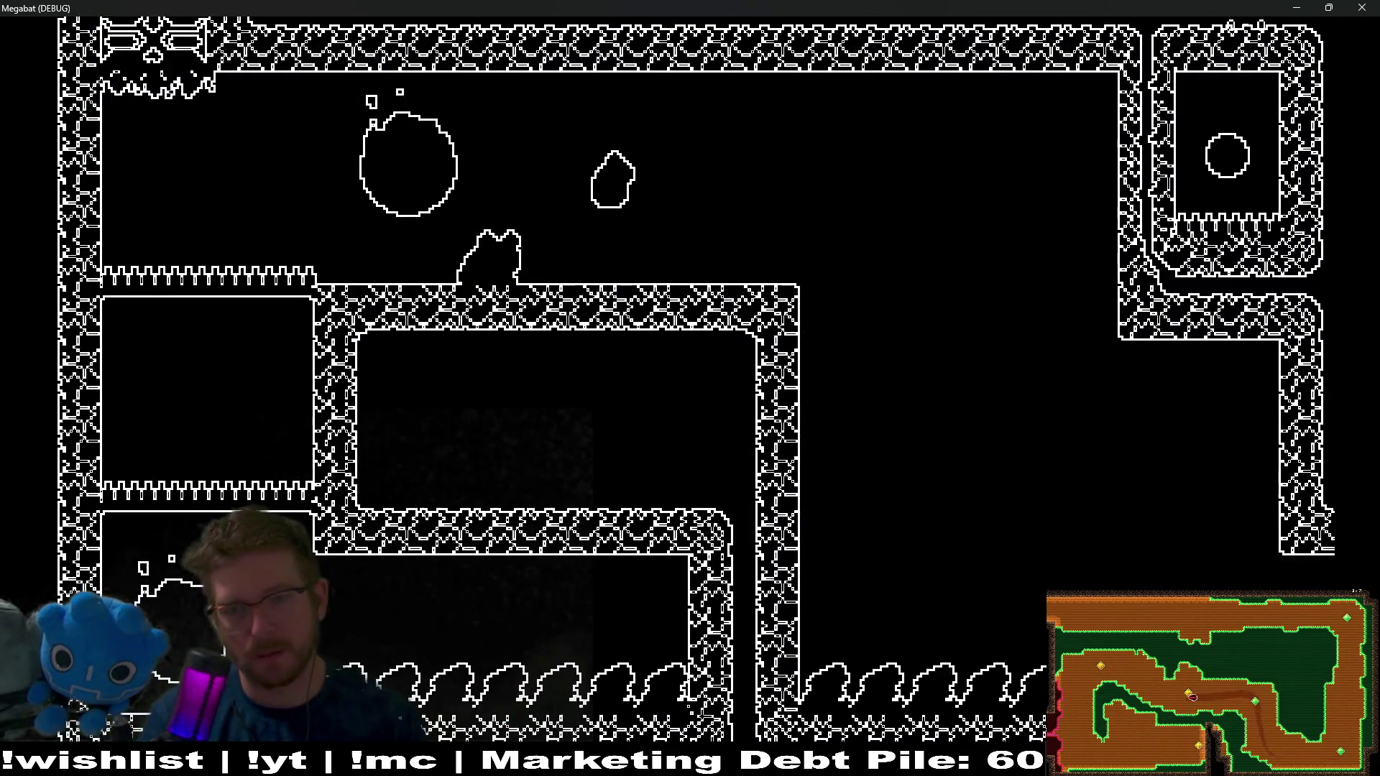
pyautogui.press('space')
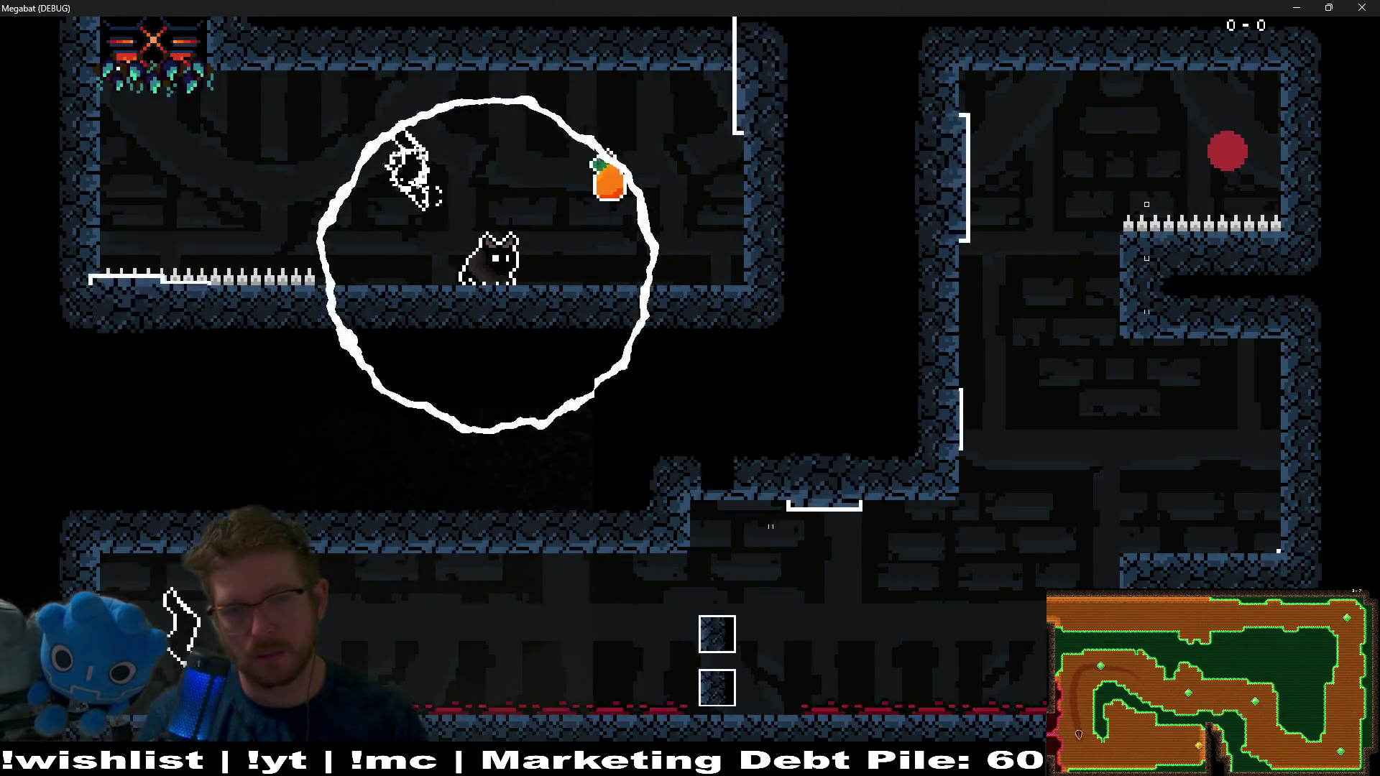
pyautogui.press('Right')
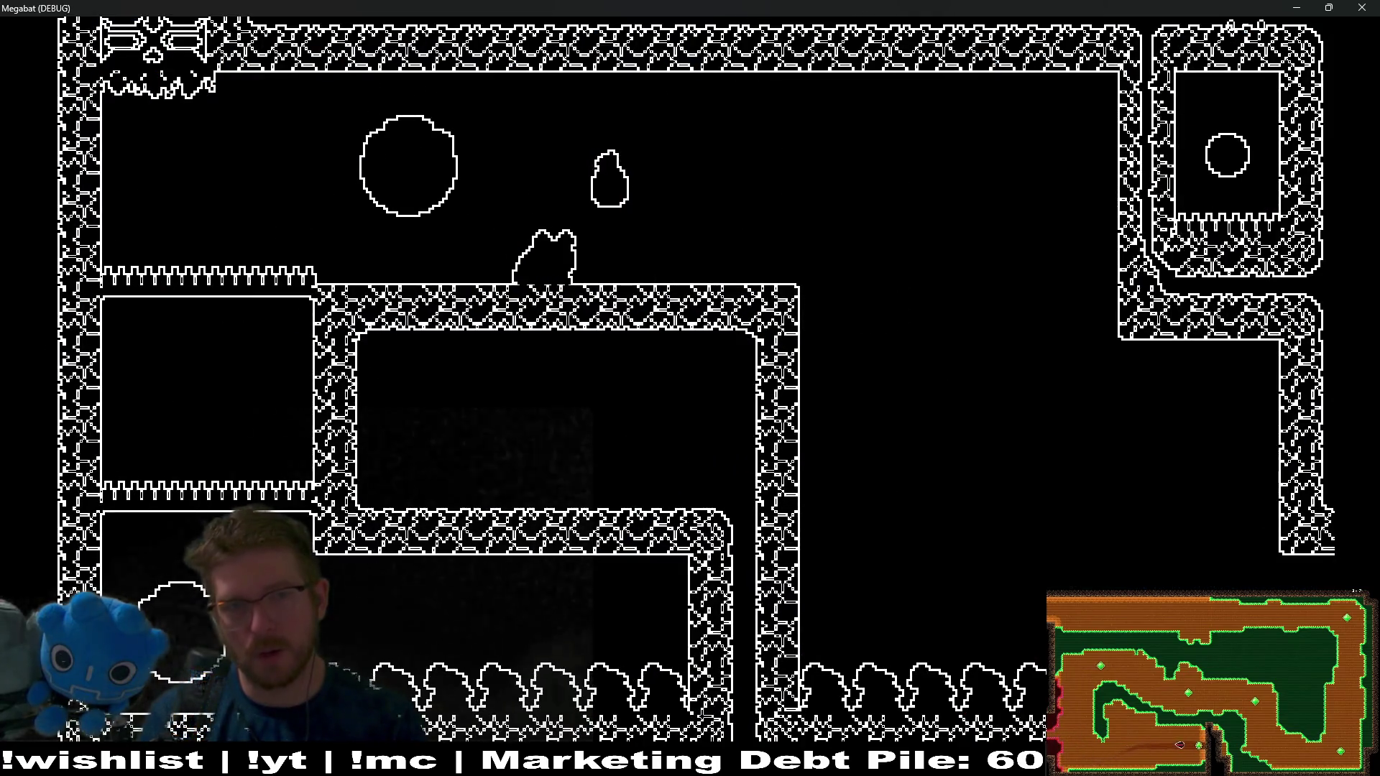
pyautogui.press('Left')
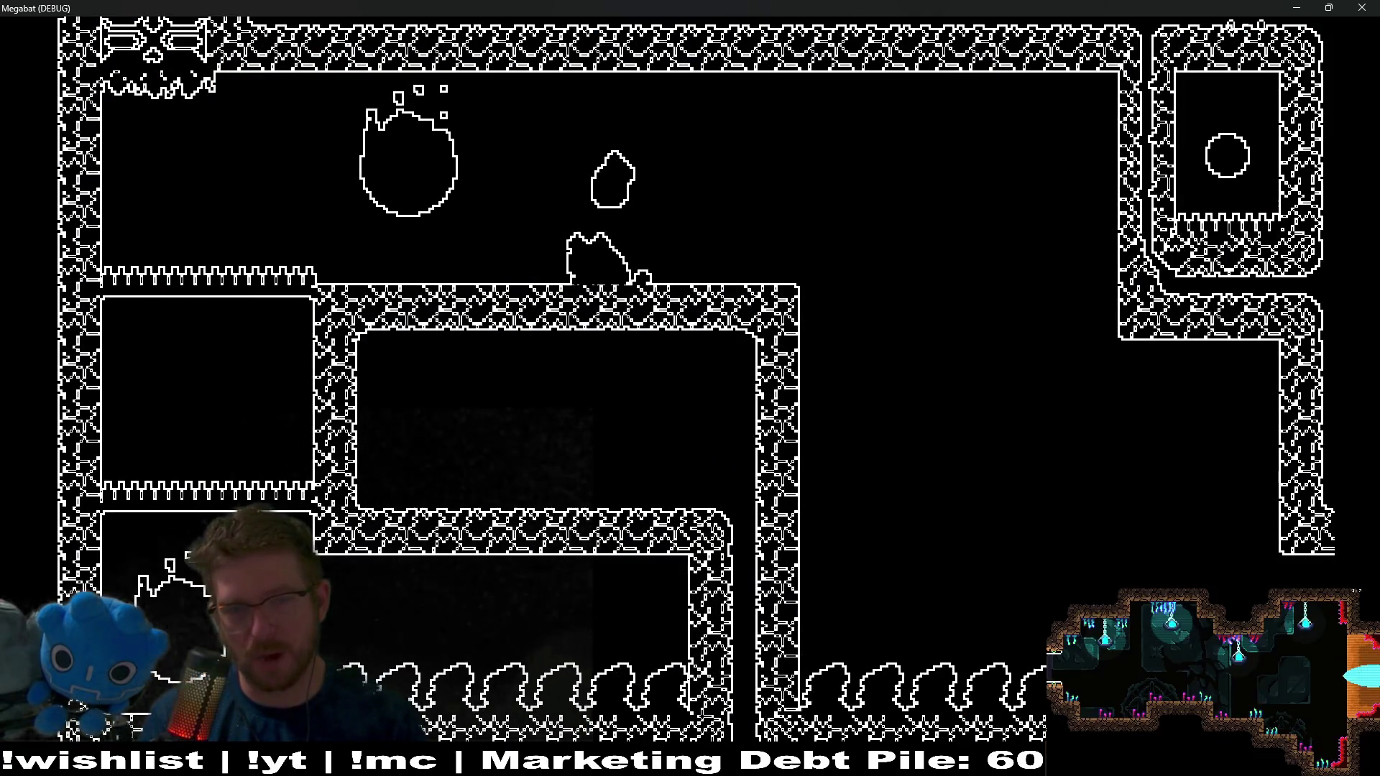
pyautogui.press('Left')
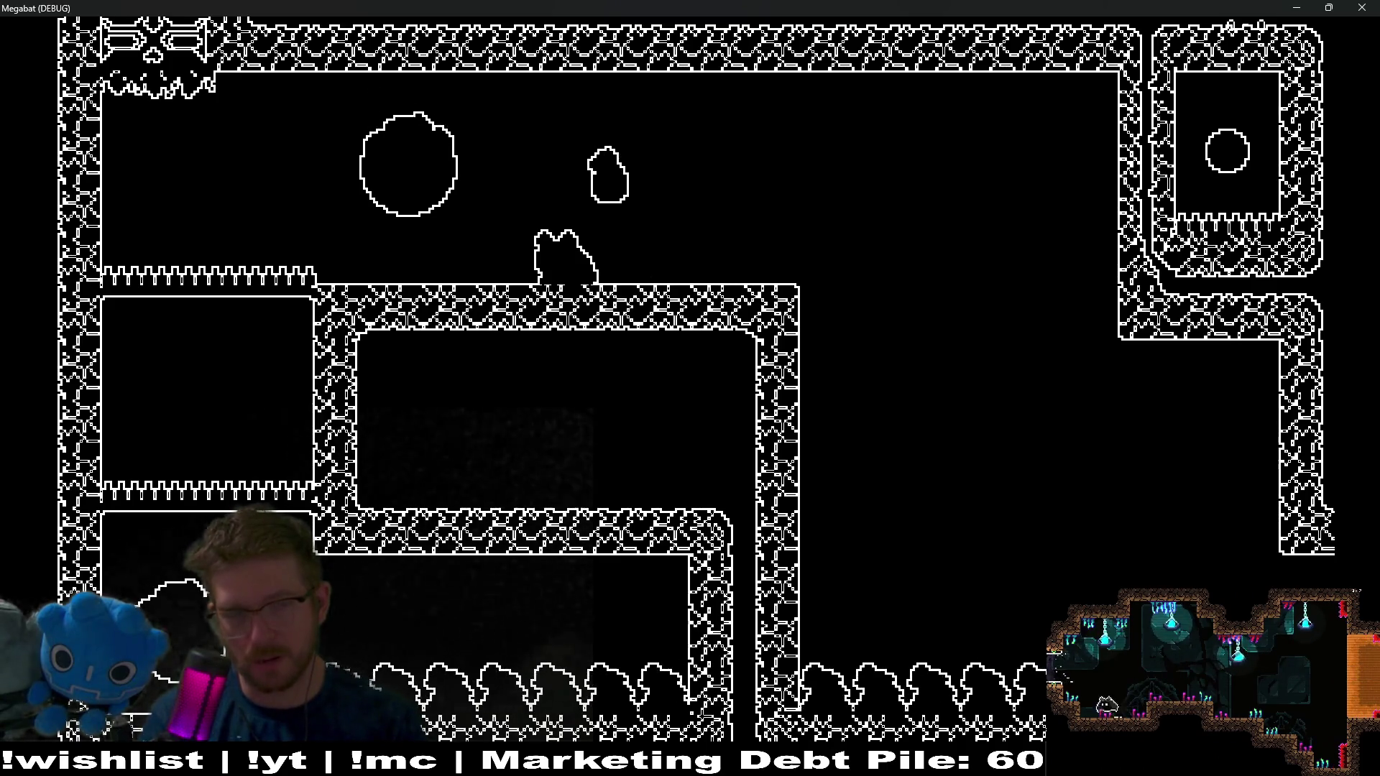
pyautogui.press('Left')
pyautogui.press('x')
pyautogui.press('Left')
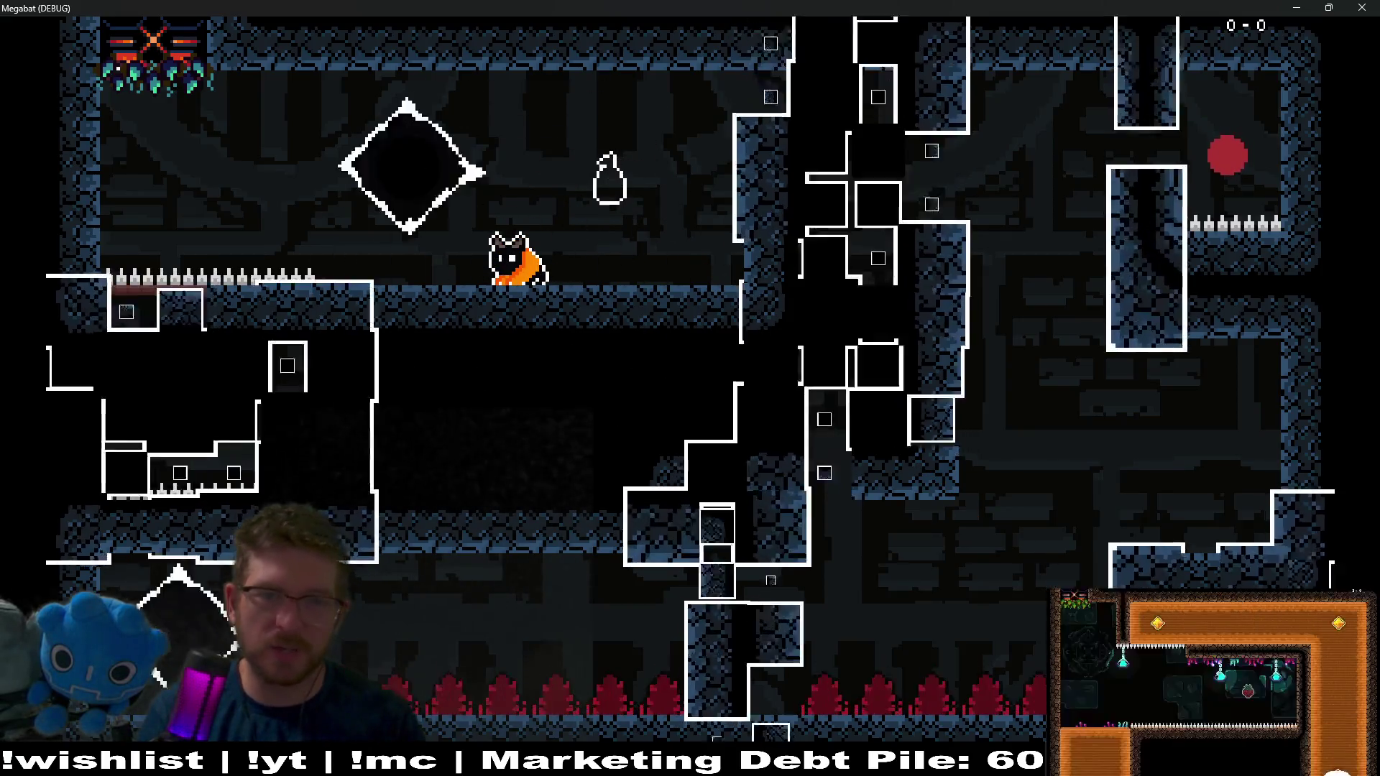
pyautogui.press('Right')
pyautogui.press('Right')
pyautogui.press('Left')
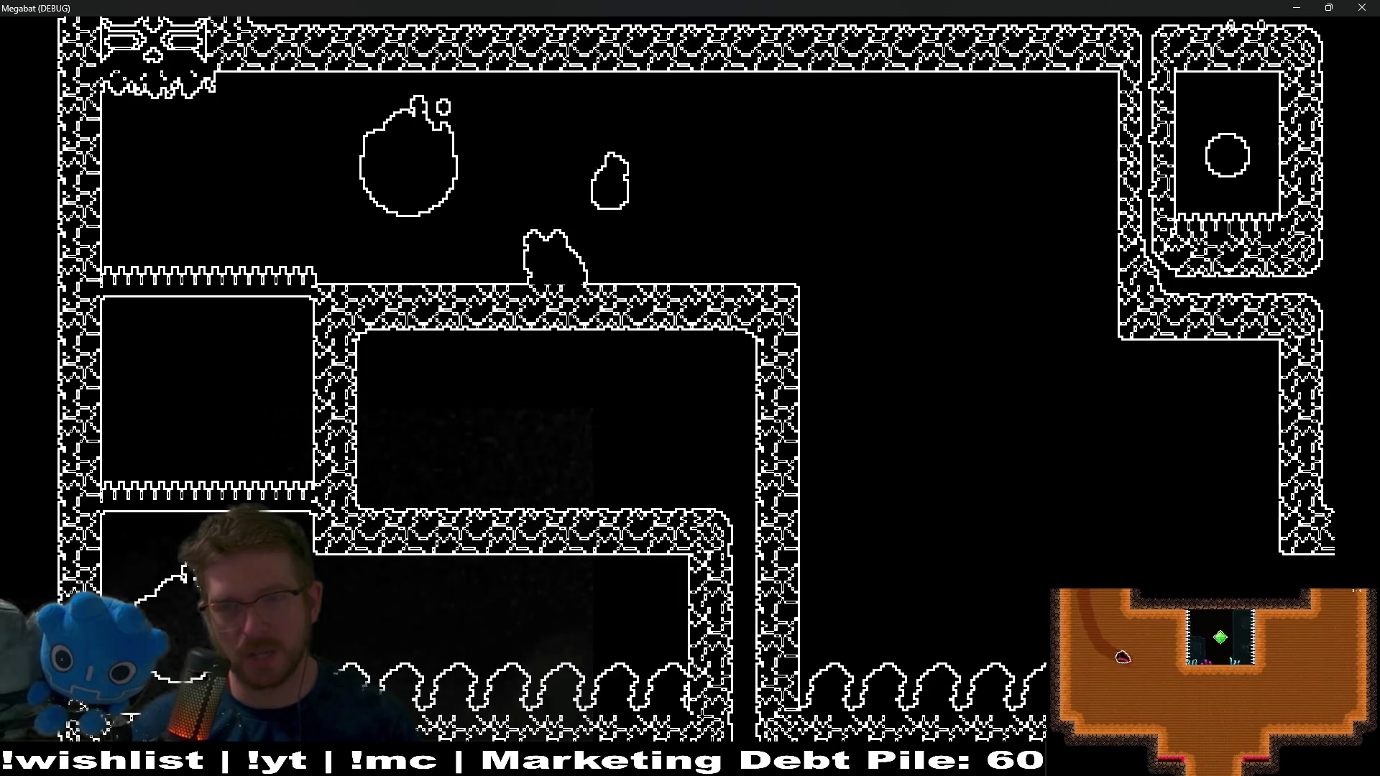
pyautogui.press('F8')
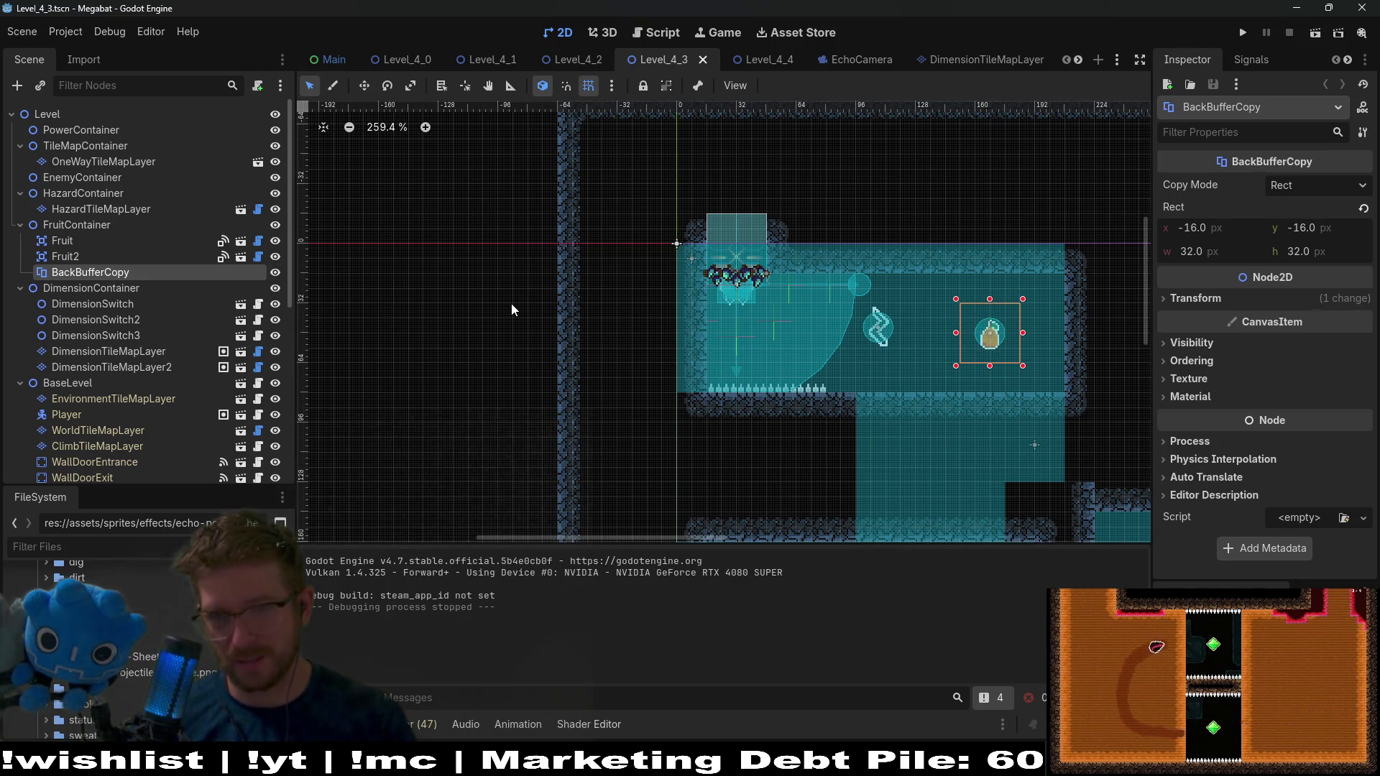
# Keep the BackBufferCopy copy mode on Rect, select the Fruit node, then open EchoCamera
pyautogui.scroll(3, 991, 323)
pyautogui.moveTo(991, 324); pyautogui.dragTo(824, 312)
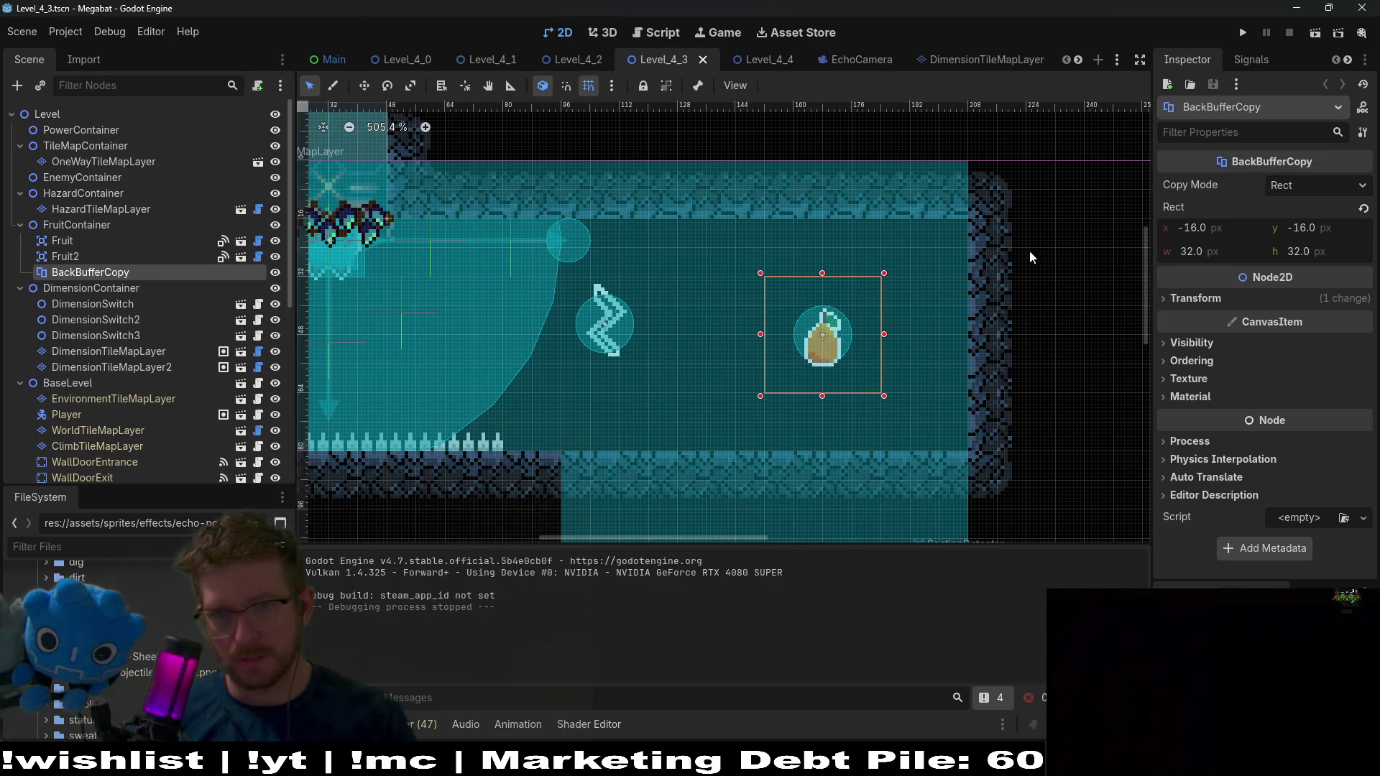
pyautogui.click(1329, 186)
pyautogui.click(1330, 181)
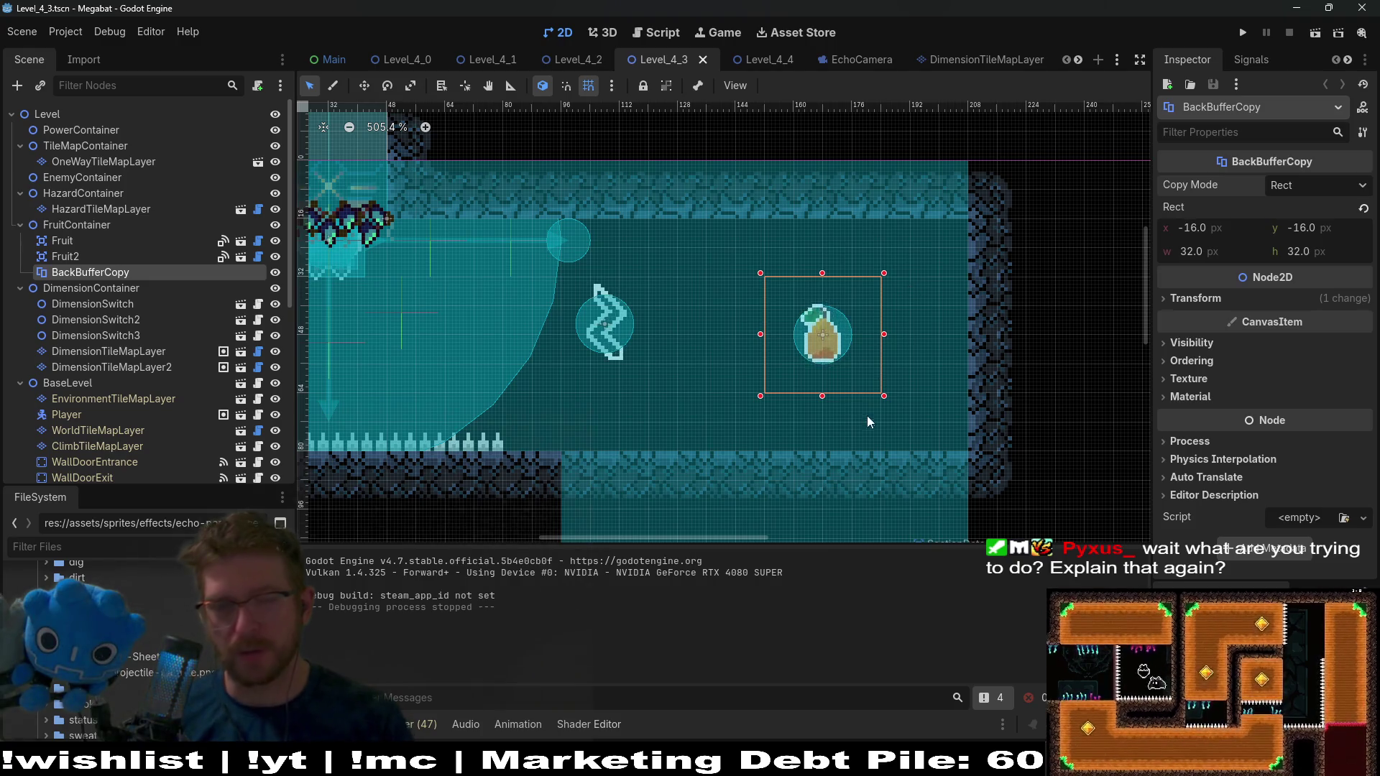
pyautogui.moveTo(618, 390); pyautogui.dragTo(484, 329)
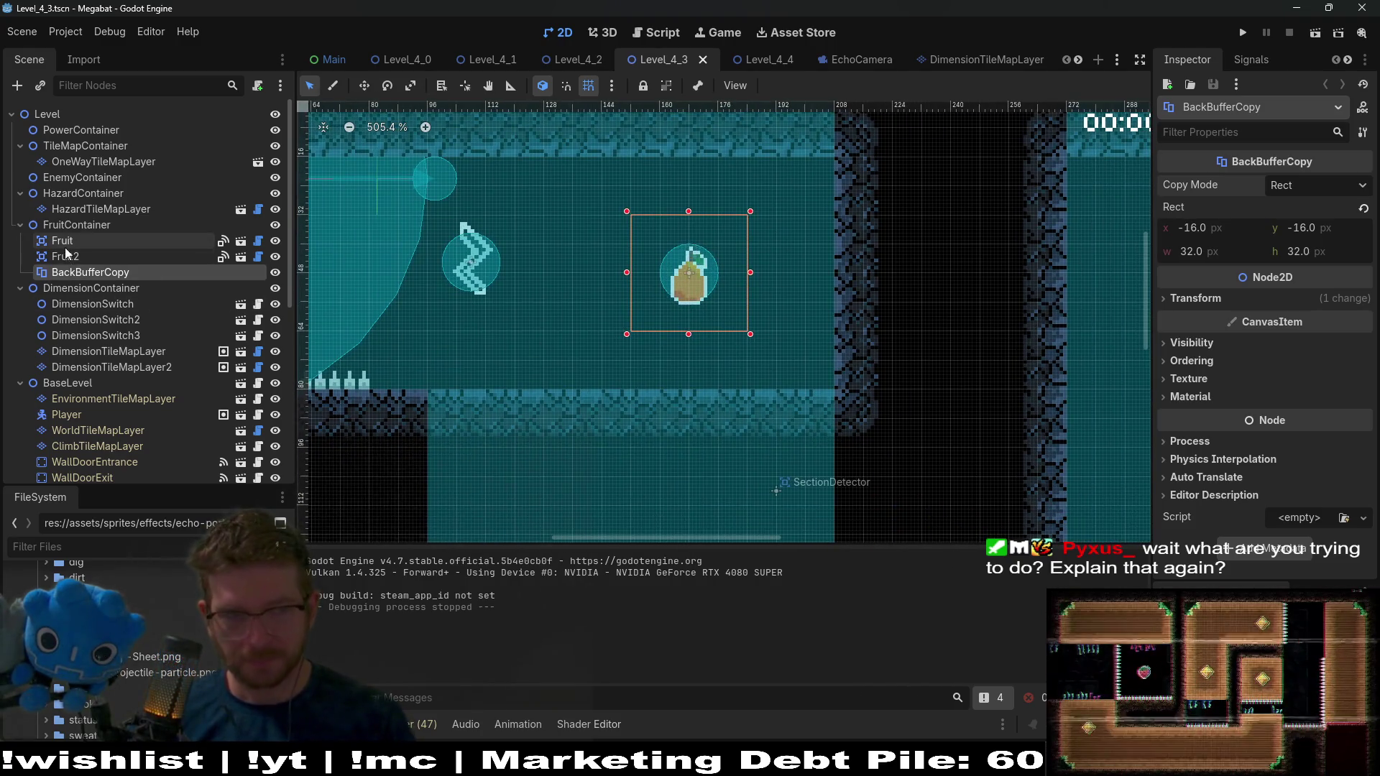
pyautogui.click(83, 242)
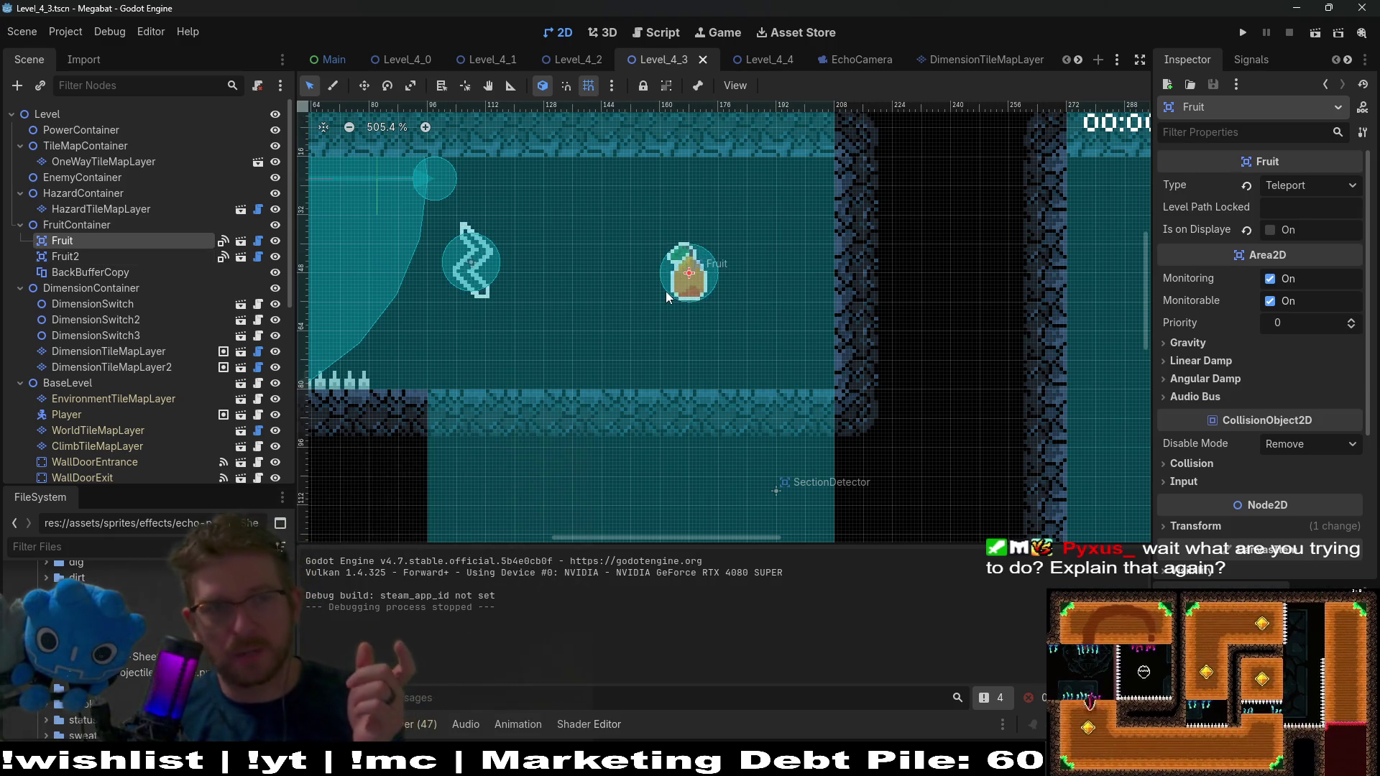
pyautogui.click(862, 60)
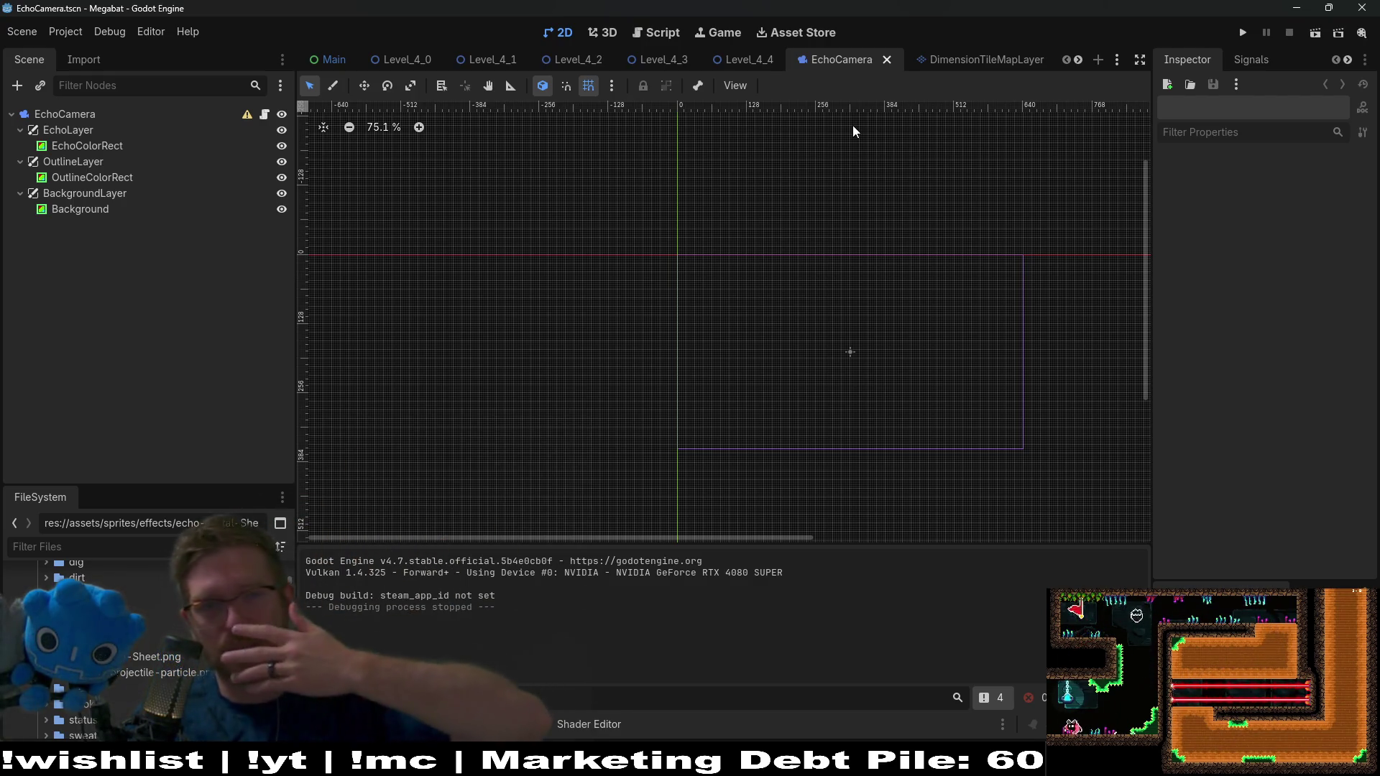
# Return to the Level_4_3 scene and select its BackBufferCopy node to inspect its settings
pyautogui.moveTo(772, 66)
pyautogui.click(734, 56)
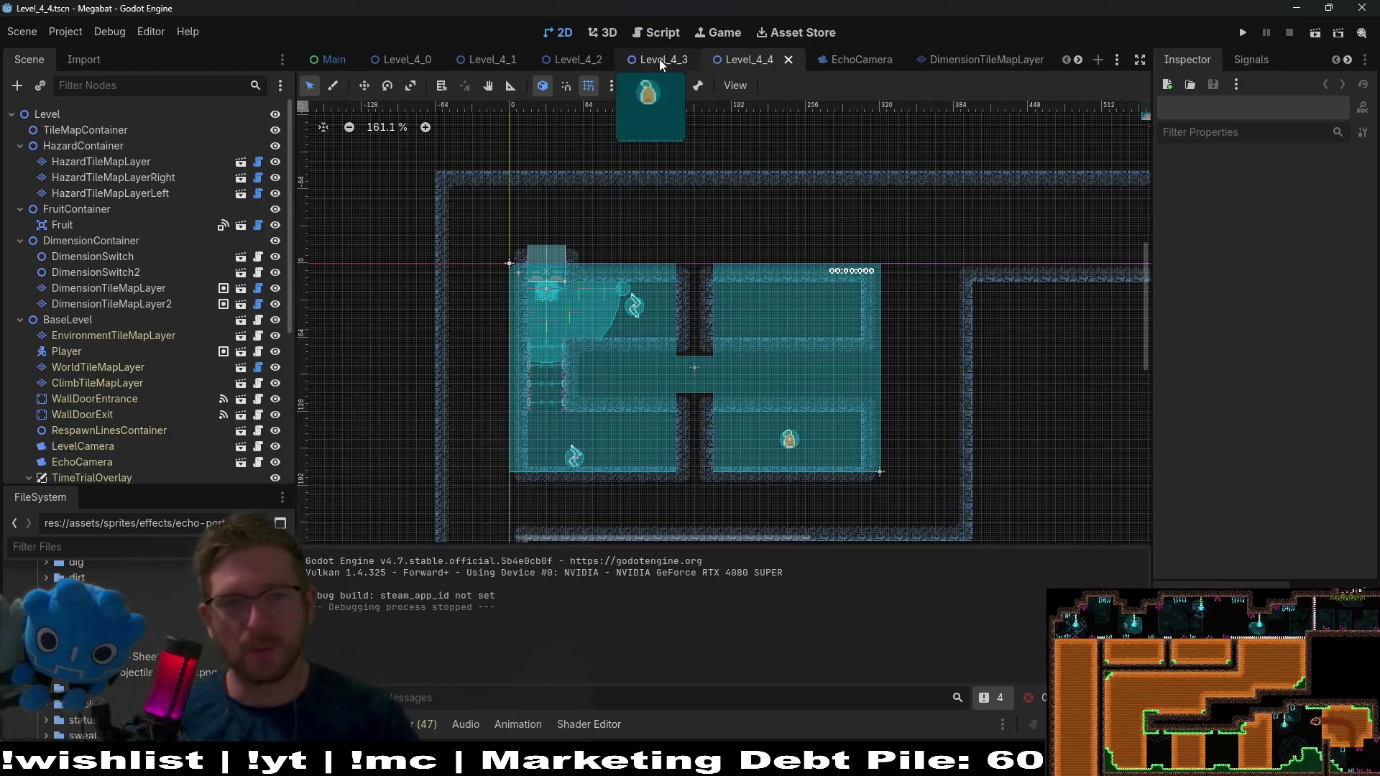
pyautogui.click(658, 60)
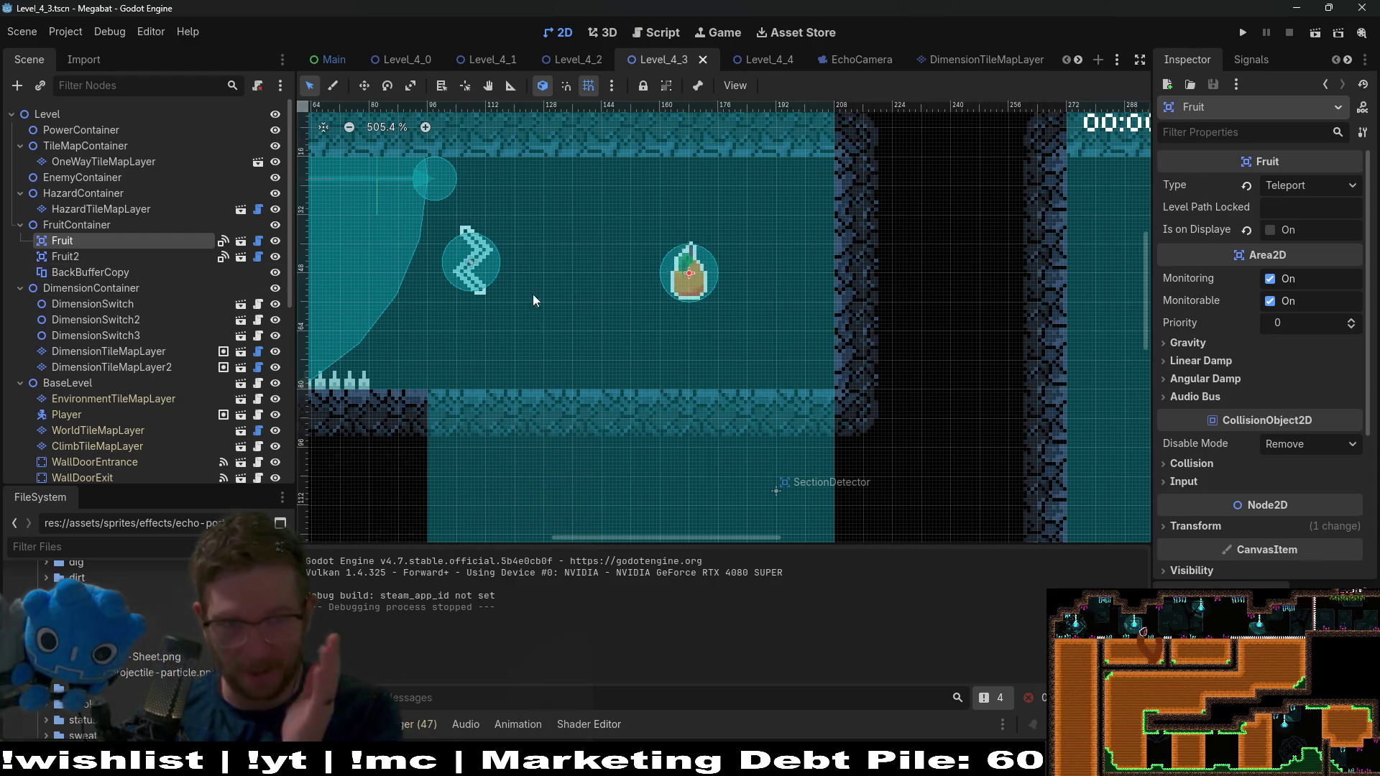
pyautogui.click(92, 271)
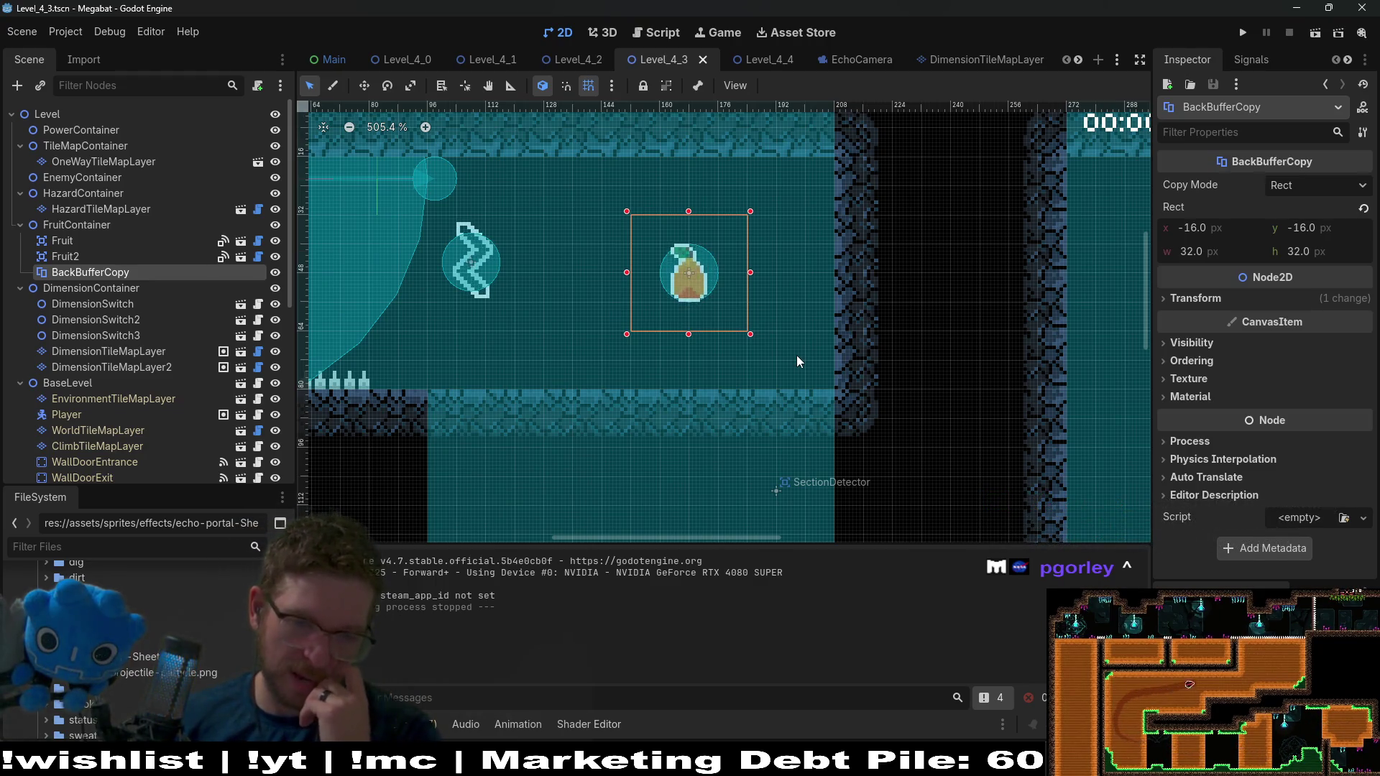
pyautogui.moveTo(659, 761)
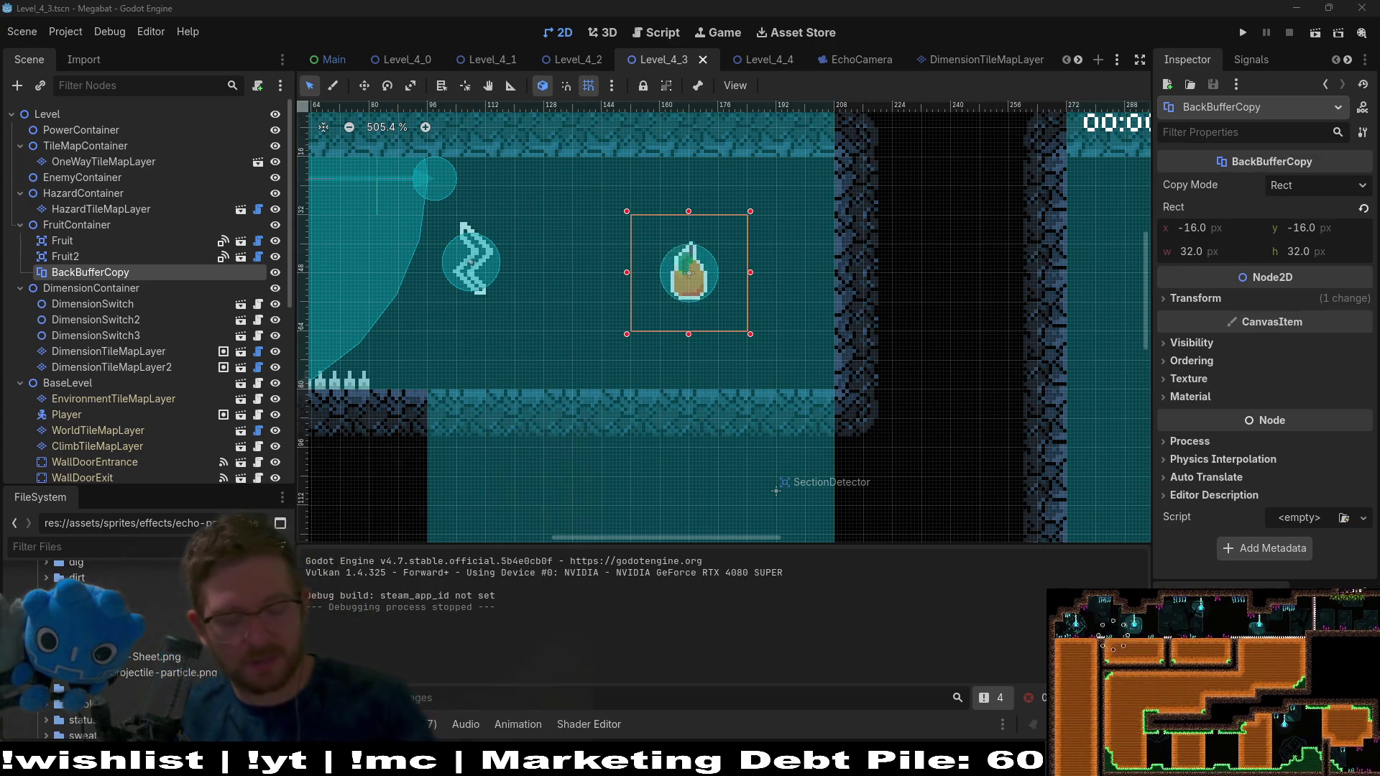
pyautogui.hotkey('alt', 'Tab')
pyautogui.hotkey('alt', 'Tab')
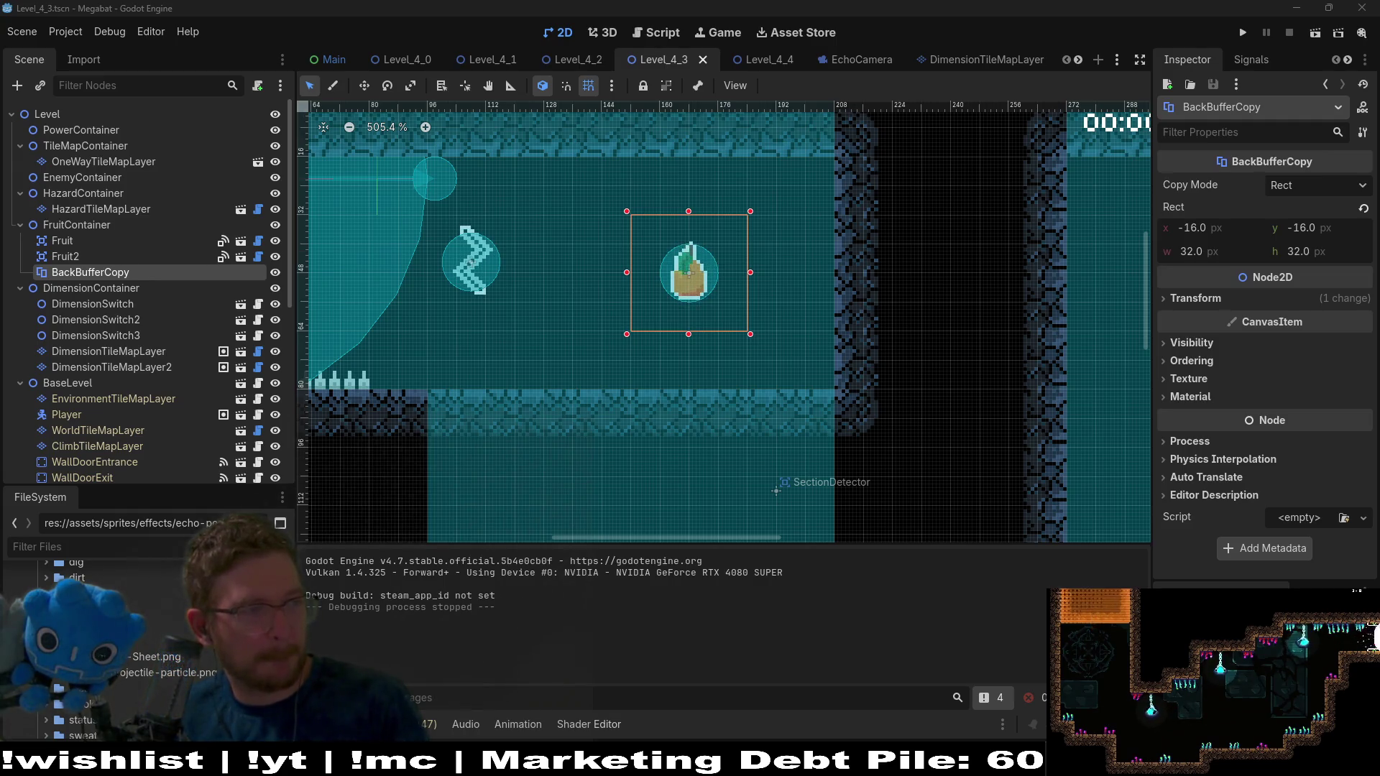
pyautogui.hotkey('alt', 'Tab')
pyautogui.moveTo(1079, 60); pyautogui.dragTo(1079, 57)
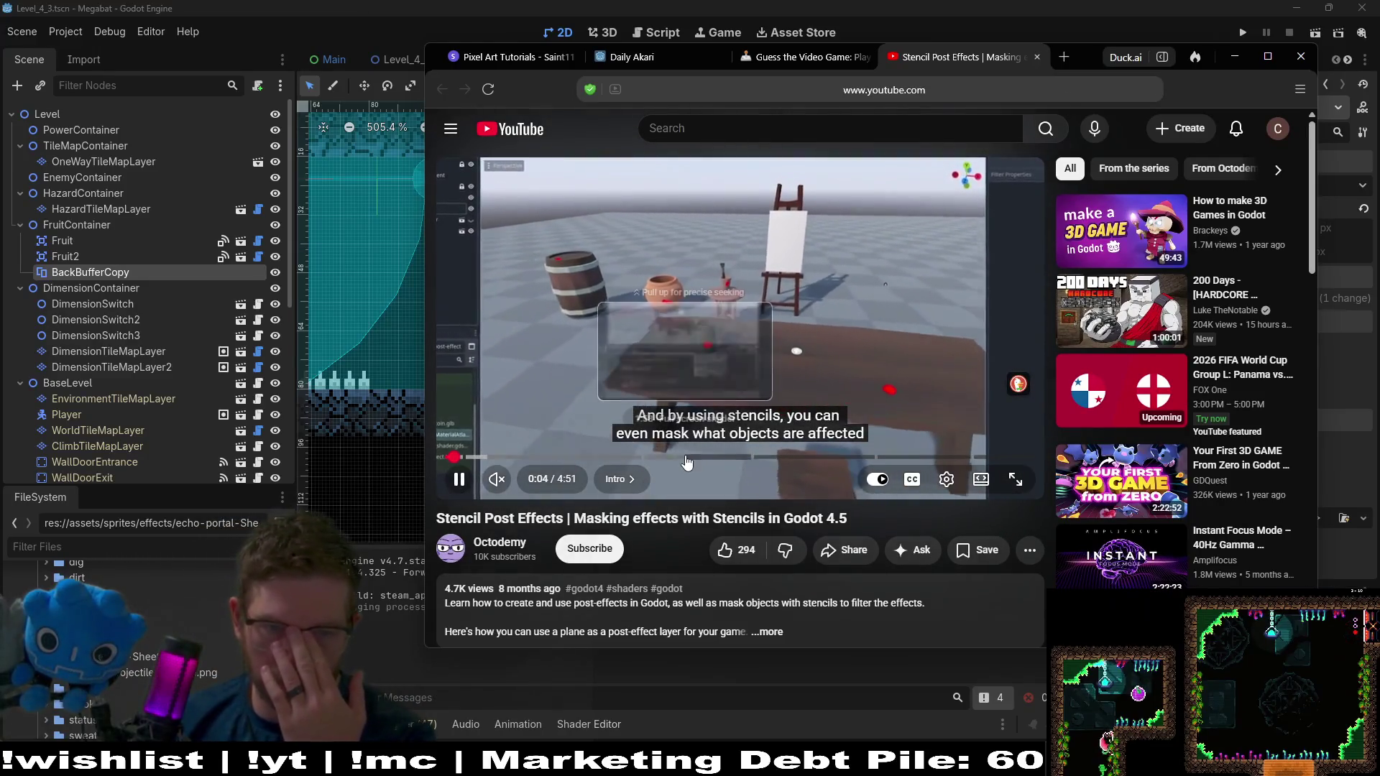
# Skip through the stencil tutorial to the Coin scanner chapter, then close its tab
pyautogui.click(758, 457)
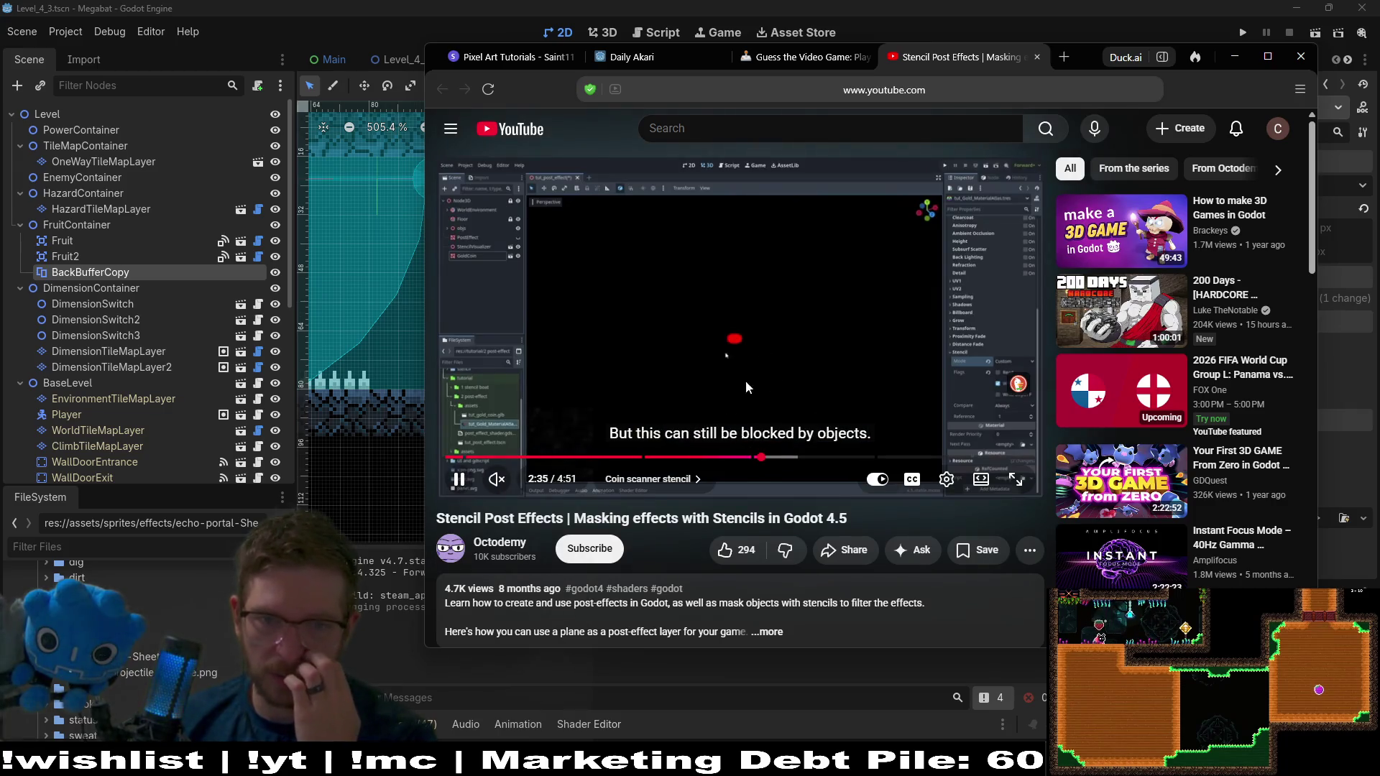
pyautogui.press('Left')
pyautogui.press('Left')
pyautogui.press('Left')
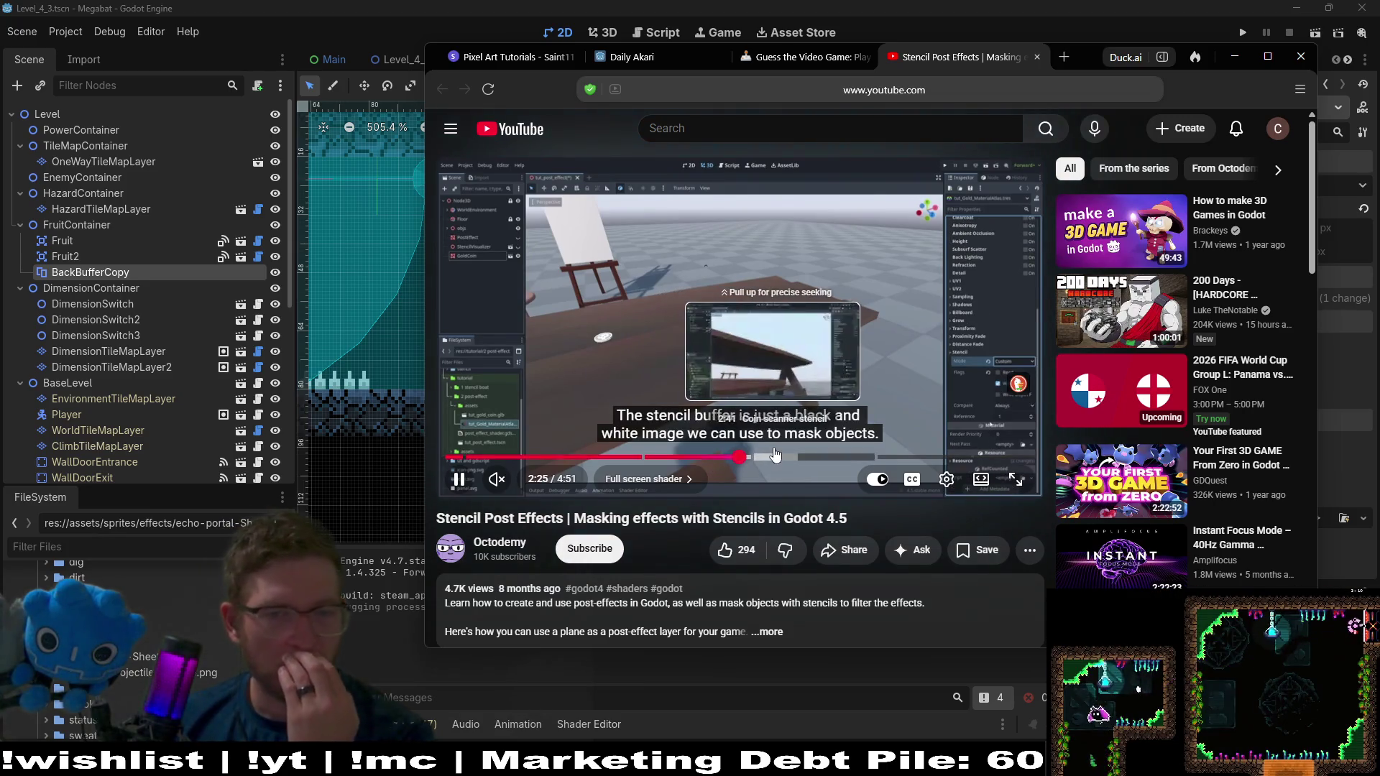
pyautogui.click(808, 457)
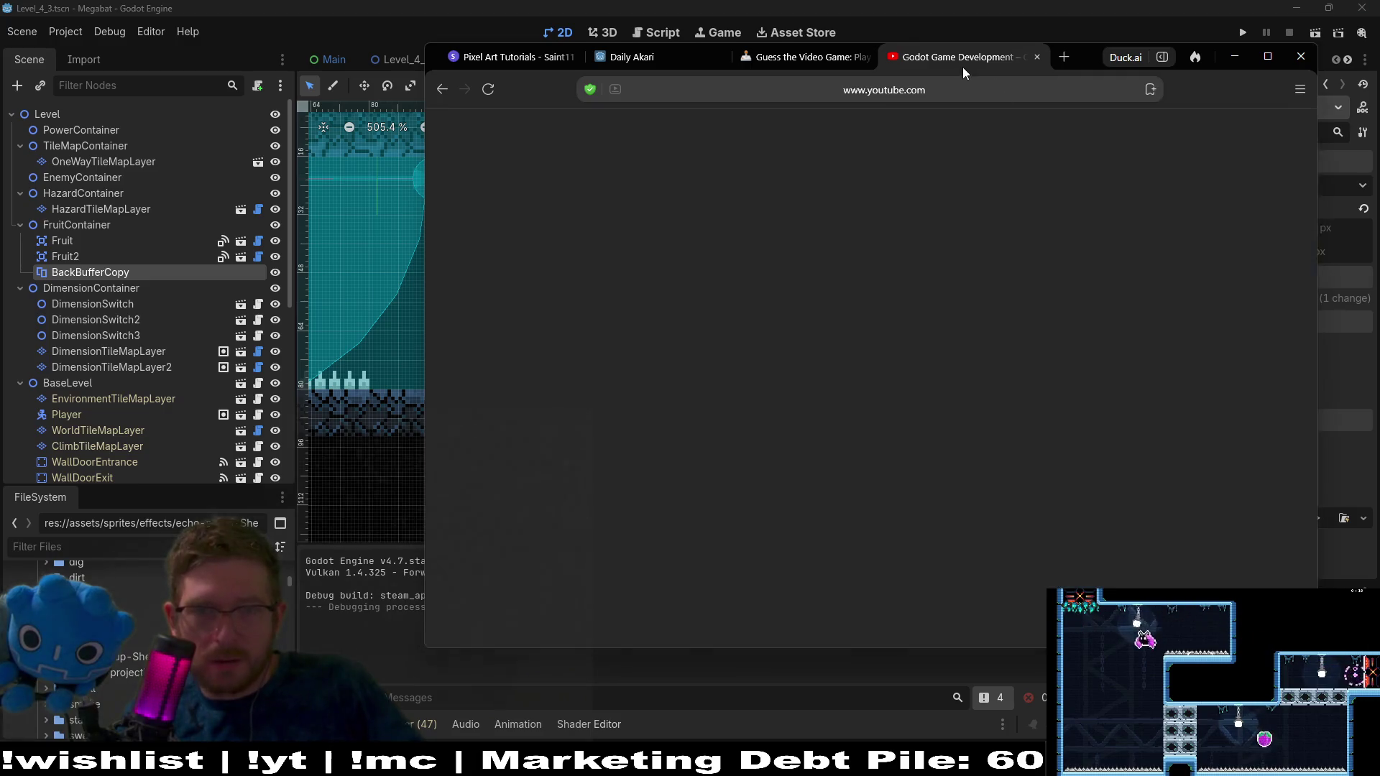
pyautogui.middleClick(963, 61)
# Minimize the browser so the Level_4_3 scene editor is in front again
pyautogui.click(1235, 56)
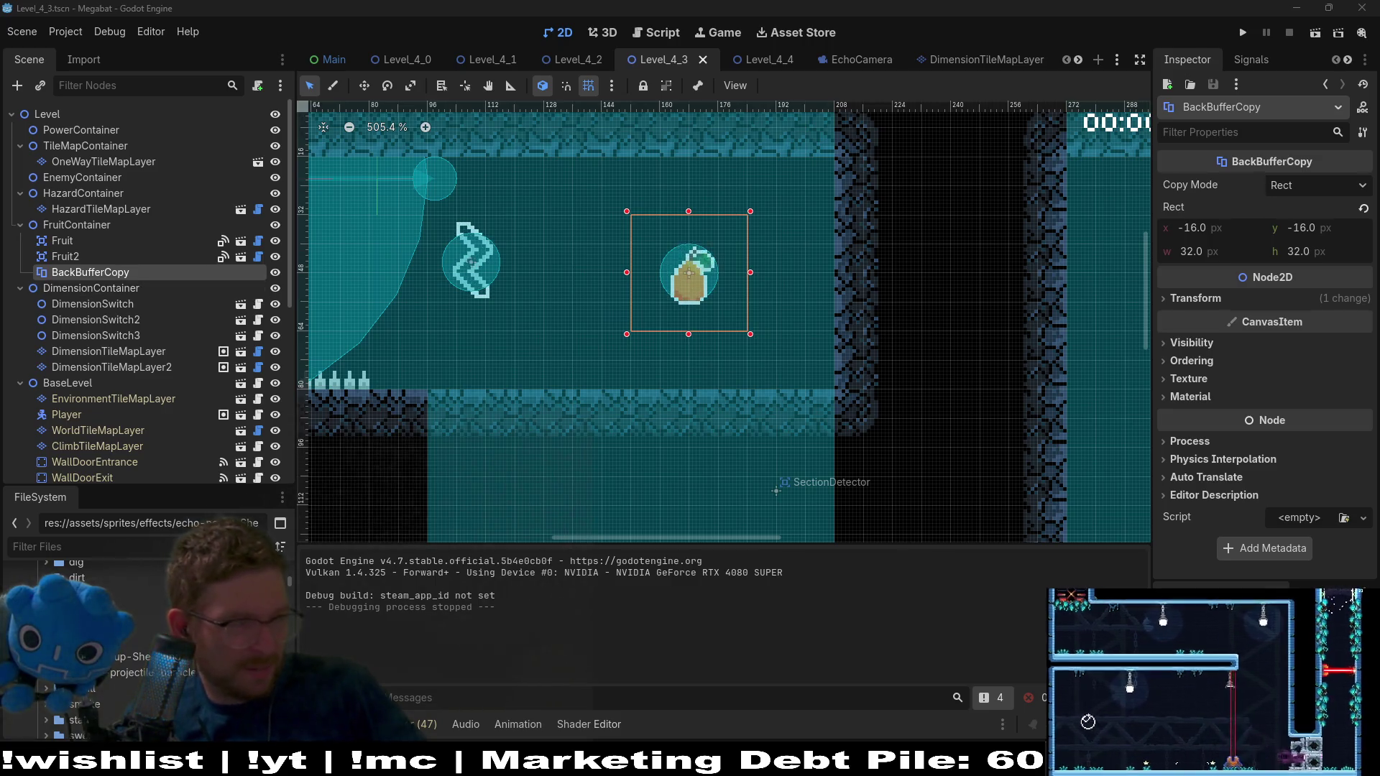
# Add a ColorRect under FruitContainer, move it to (145, 32), then bring the Google stencil answer forward
pyautogui.rightClick(57, 223)
pyautogui.click(110, 234)
pyautogui.write('color')
pyautogui.press('Return')
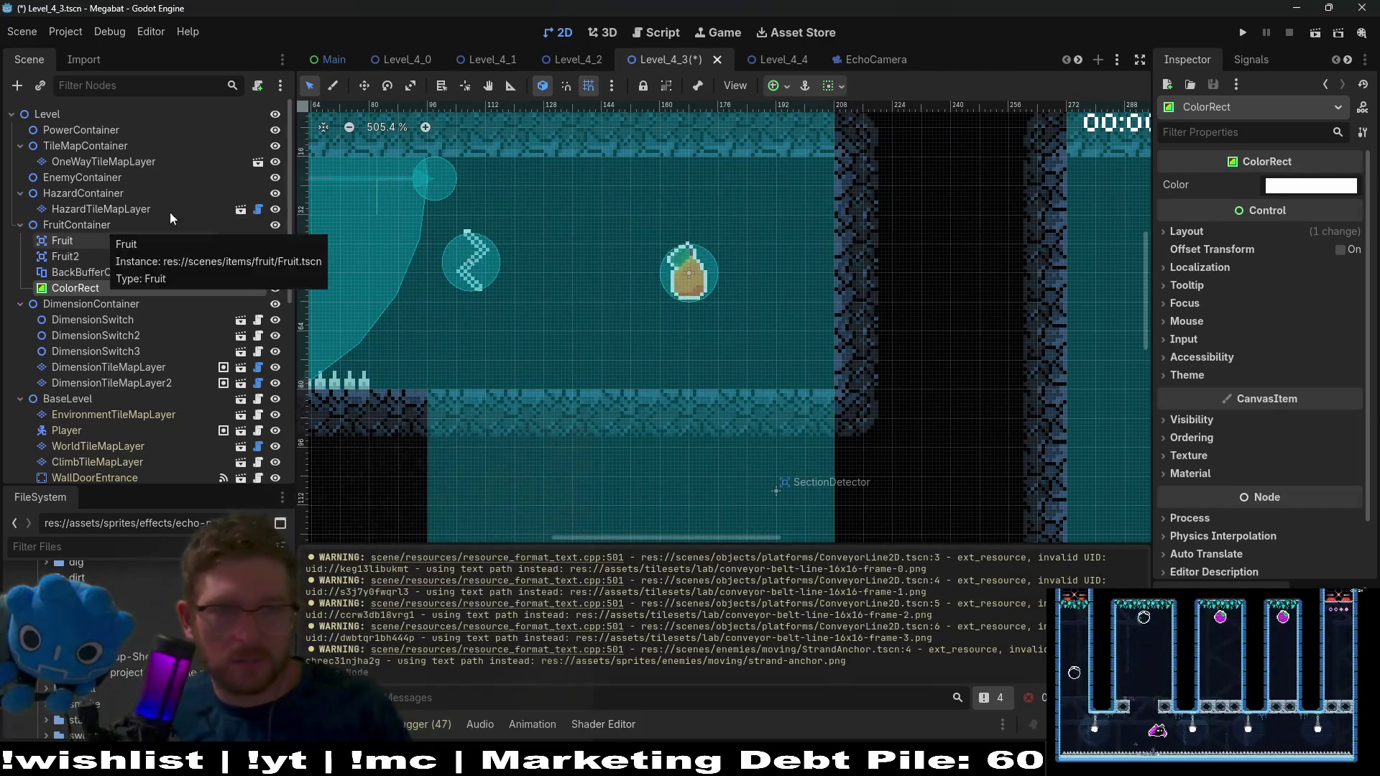
pyautogui.scroll(-3, 618, 218)
pyautogui.press('w')
pyautogui.moveTo(440, 219)
pyautogui.mouseDown()
pyautogui.moveTo(769, 274)
pyautogui.moveTo(741, 288)
pyautogui.mouseUp()
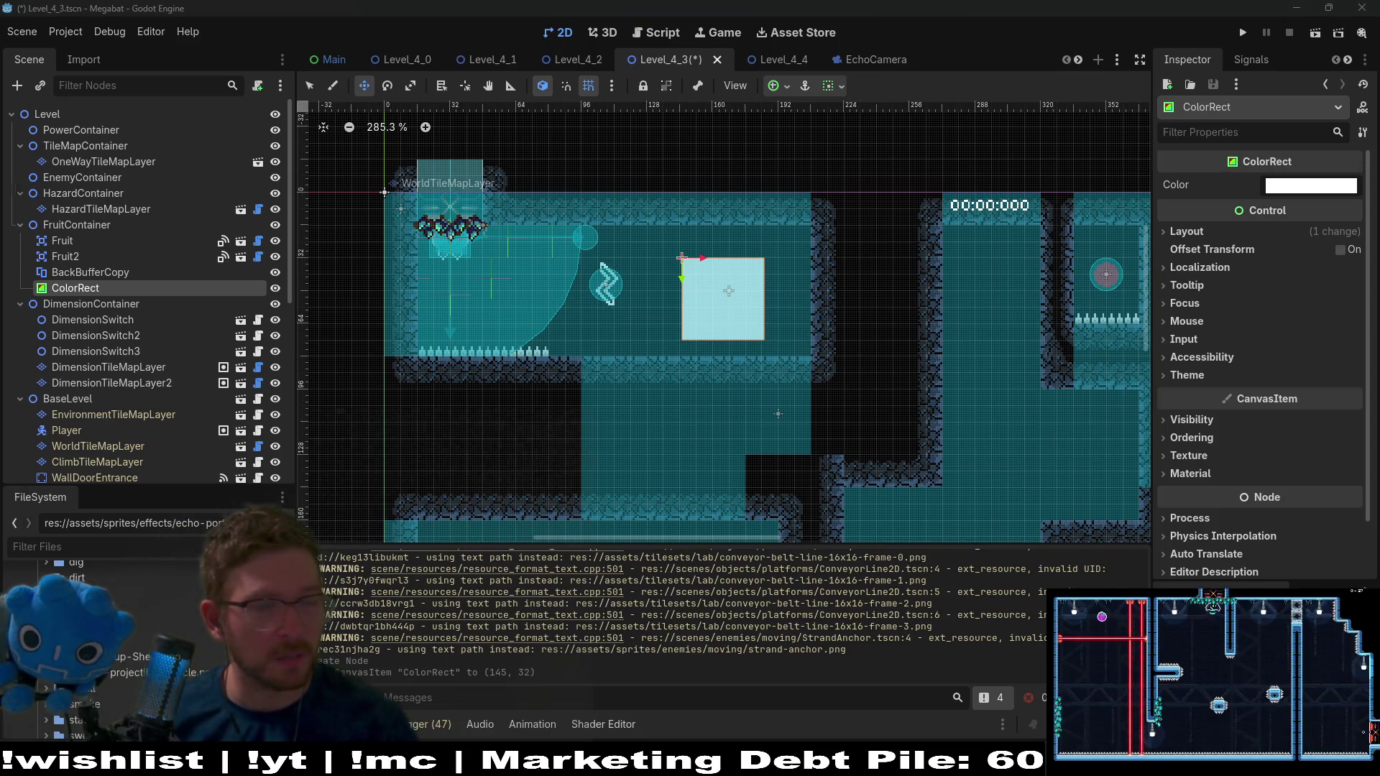
pyautogui.hotkey('alt', 'Tab')
pyautogui.moveTo(1124, 100); pyautogui.dragTo(1164, 51)
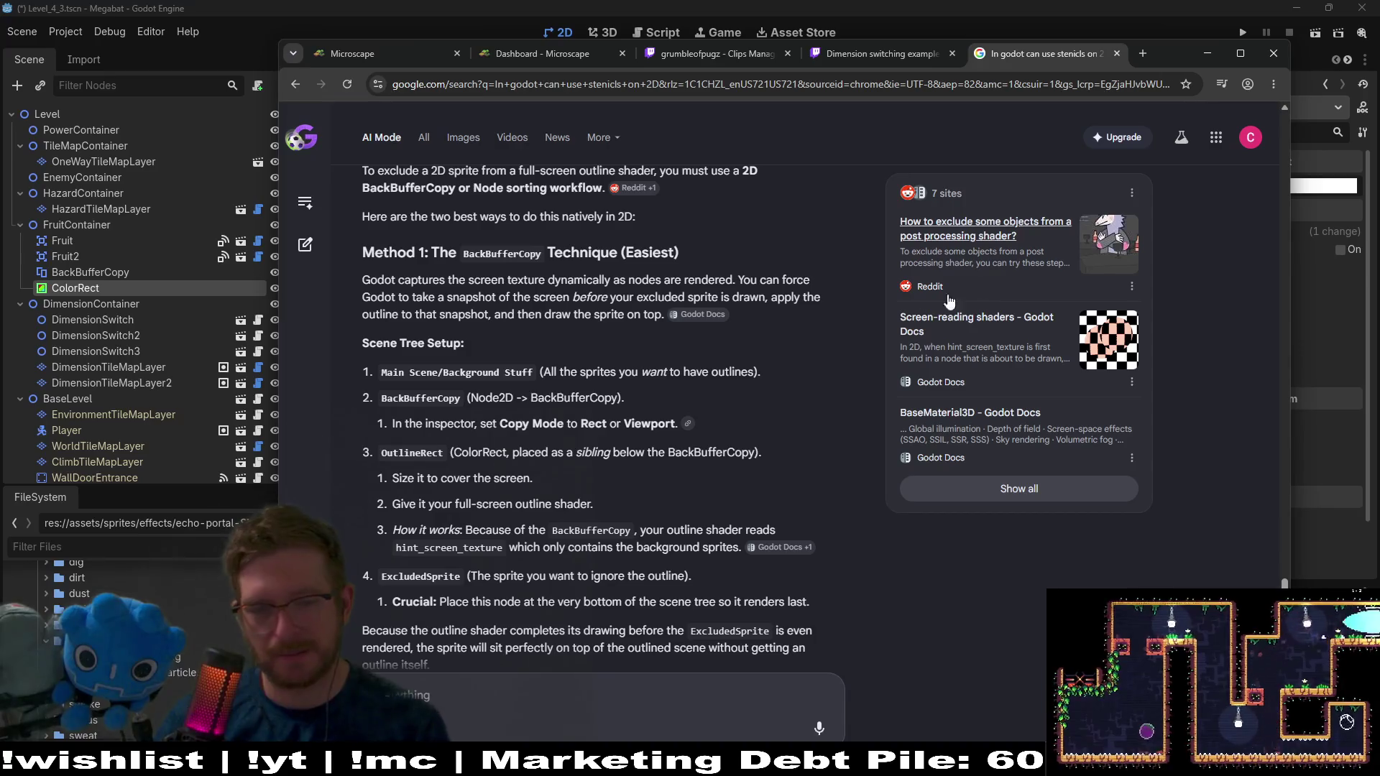
# Scroll the AI Mode answer to the mask_texture glsl code, then minimize the browser
pyautogui.scroll(-10, 799, 327)
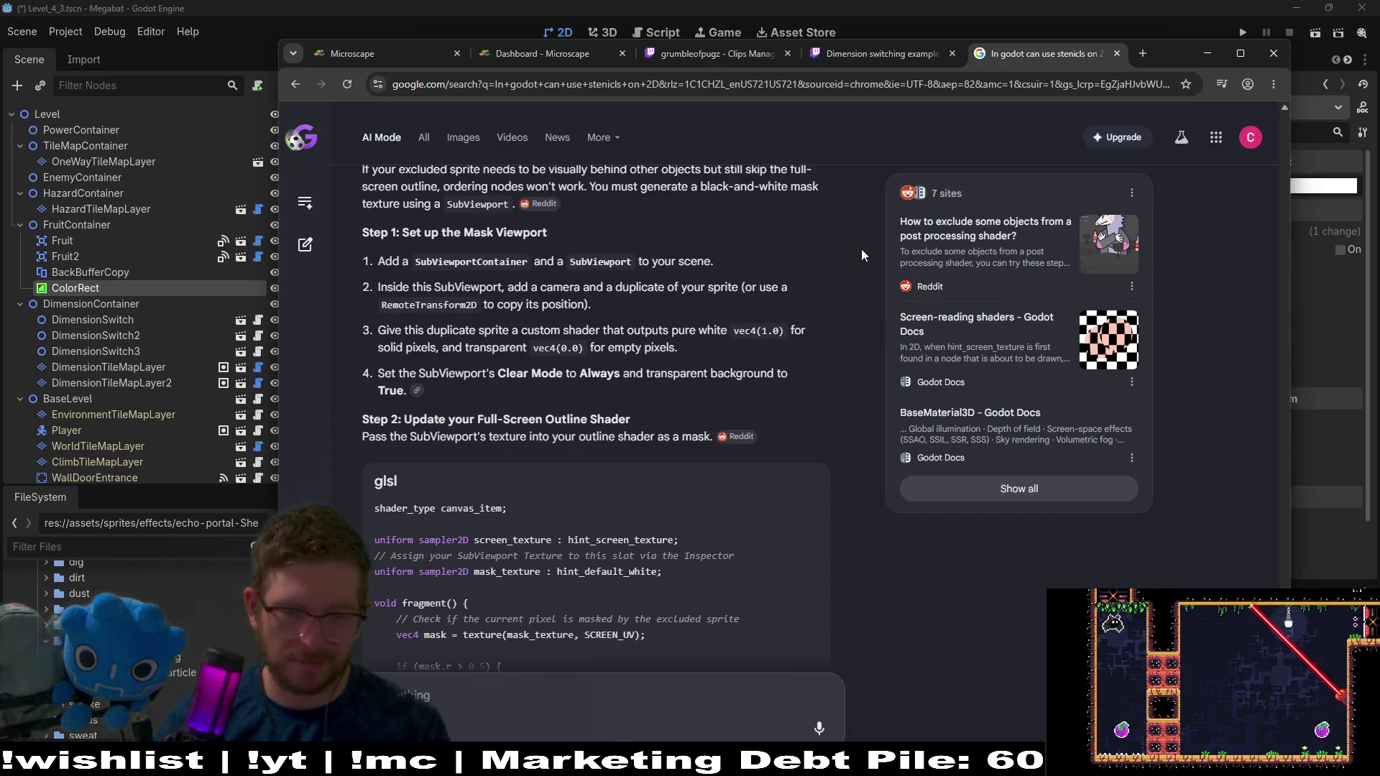
pyautogui.scroll(-4, 861, 248)
pyautogui.scroll(1, 880, 274)
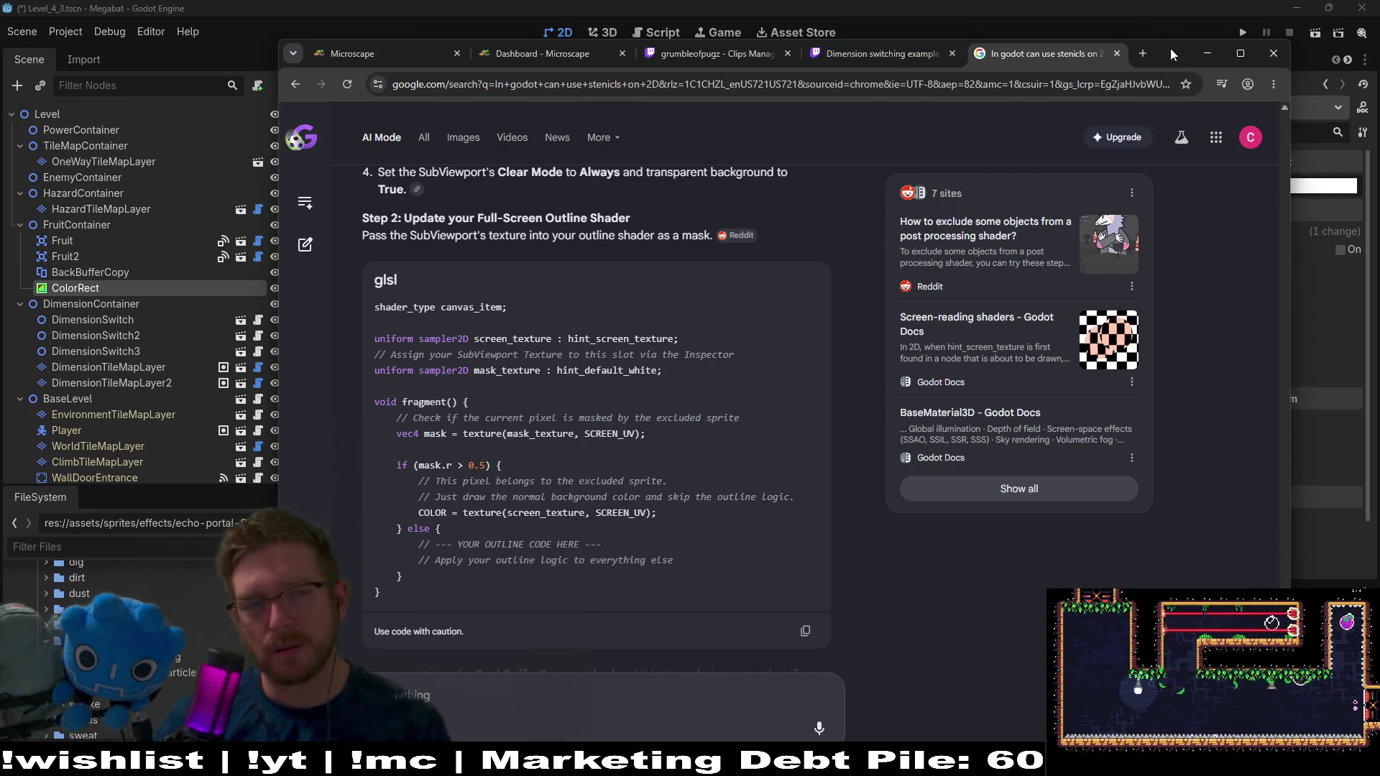
pyautogui.click(1207, 53)
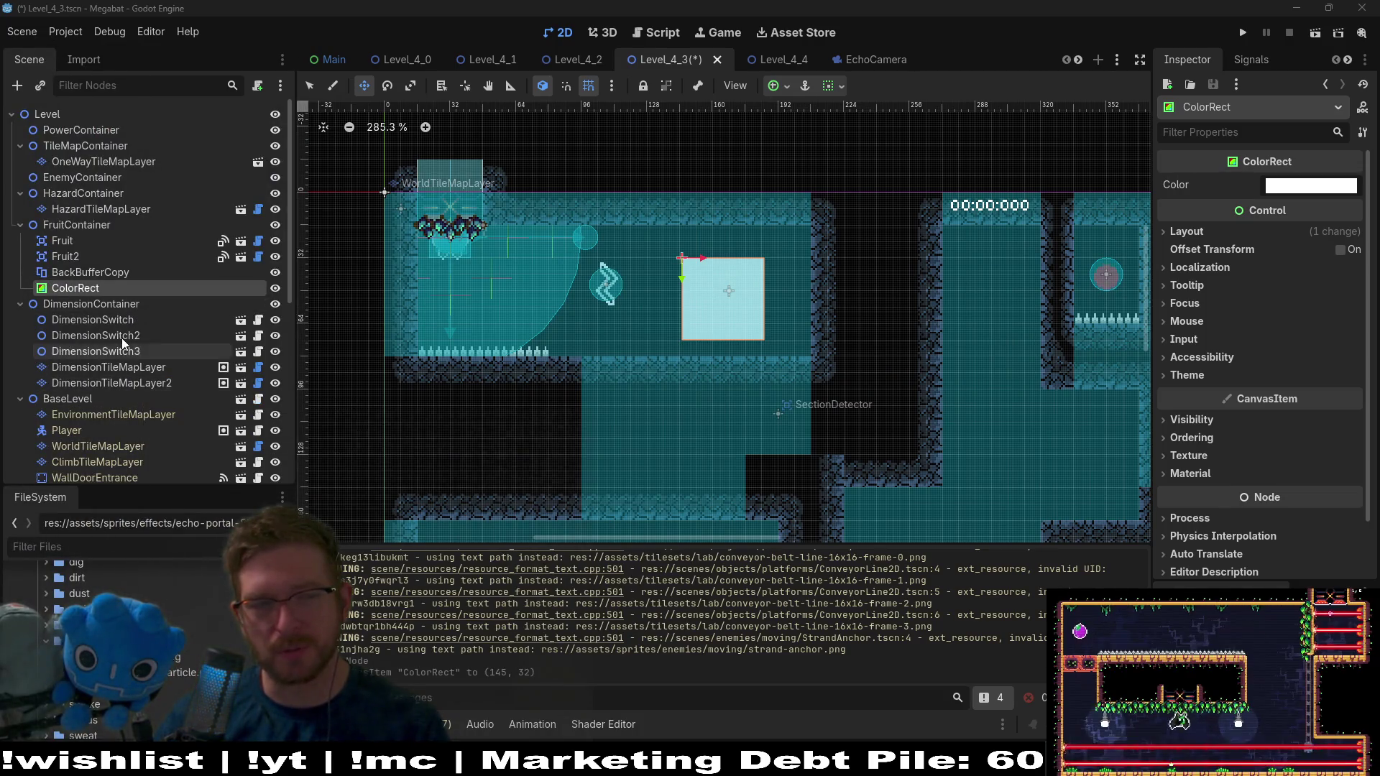
# Make EchoCamera's children editable, hide its OutlineLayer, and save Level_4_3
pyautogui.scroll(-3, 106, 300)
pyautogui.rightClick(90, 402)
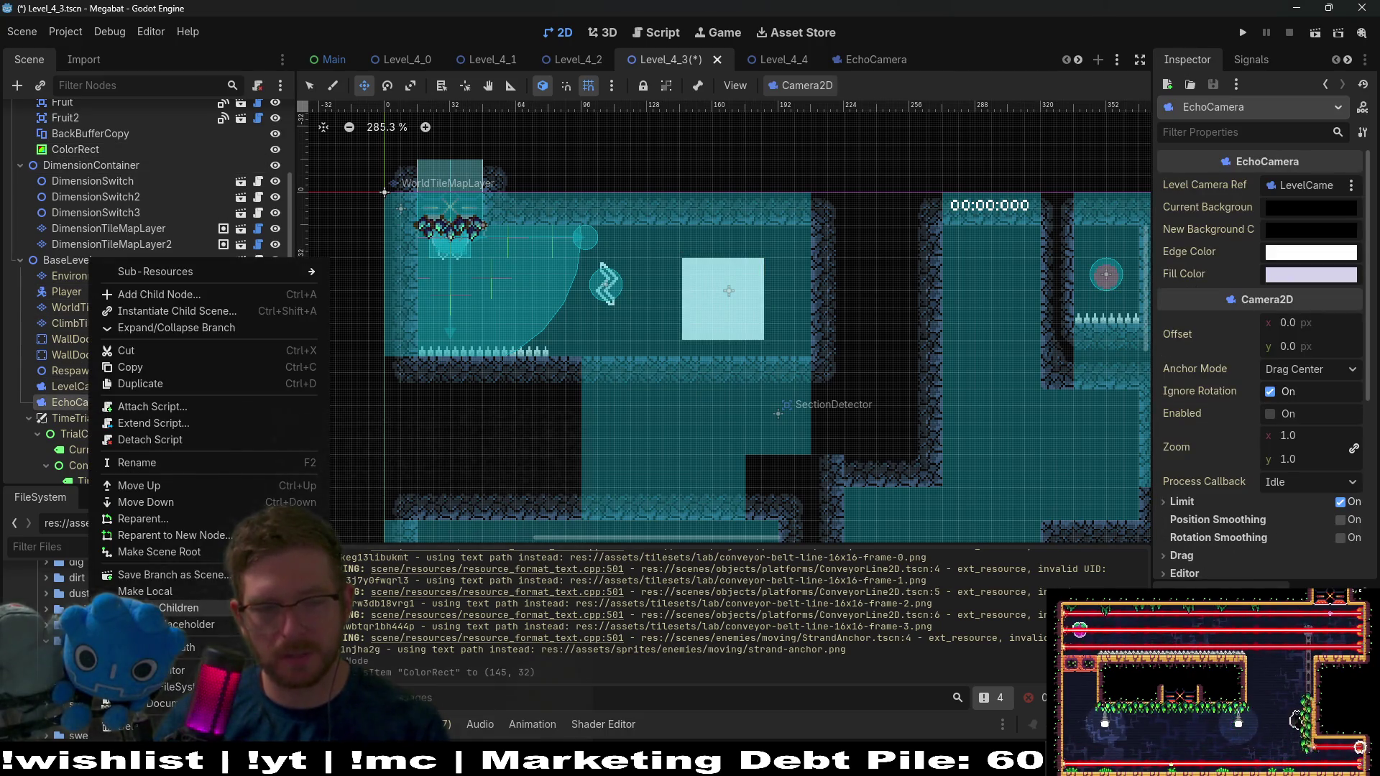
pyautogui.click(158, 607)
pyautogui.scroll(-1, 149, 411)
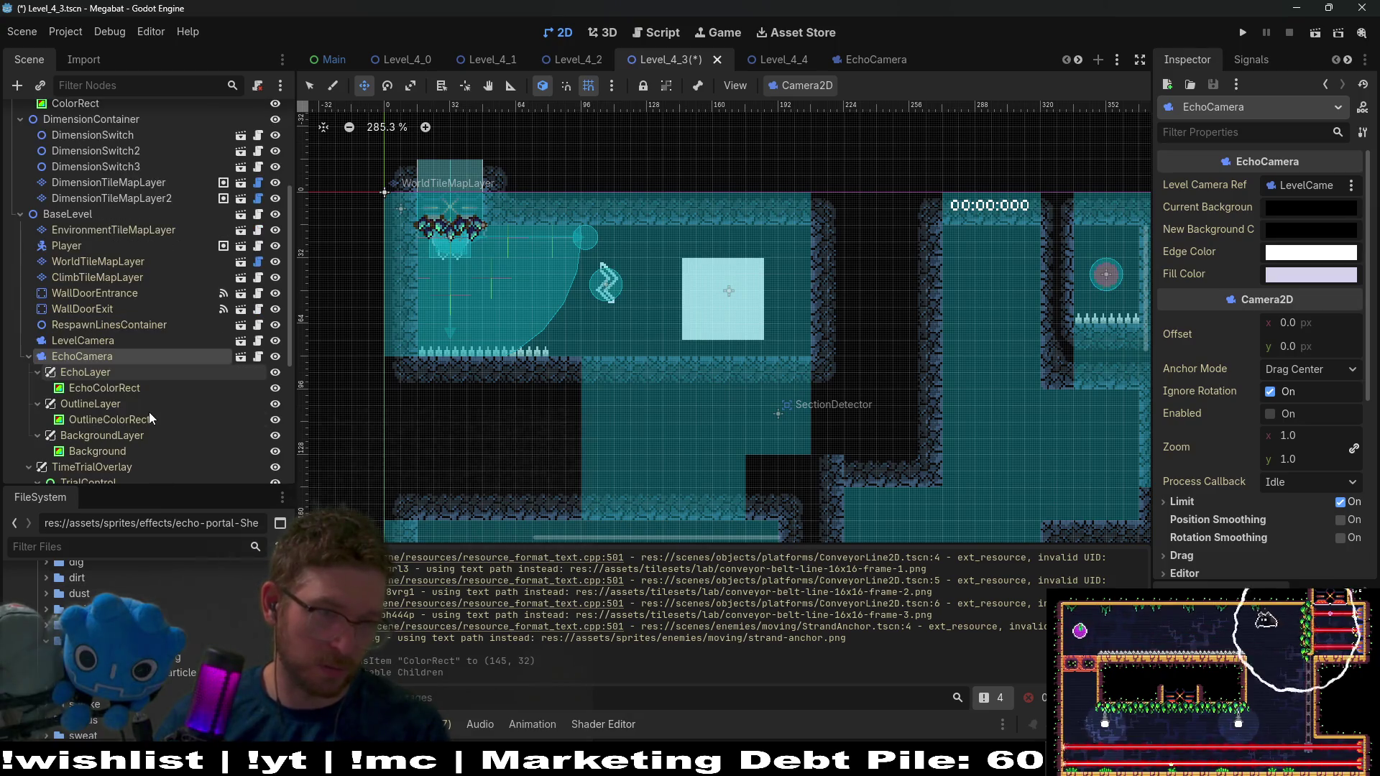
pyautogui.click(115, 385)
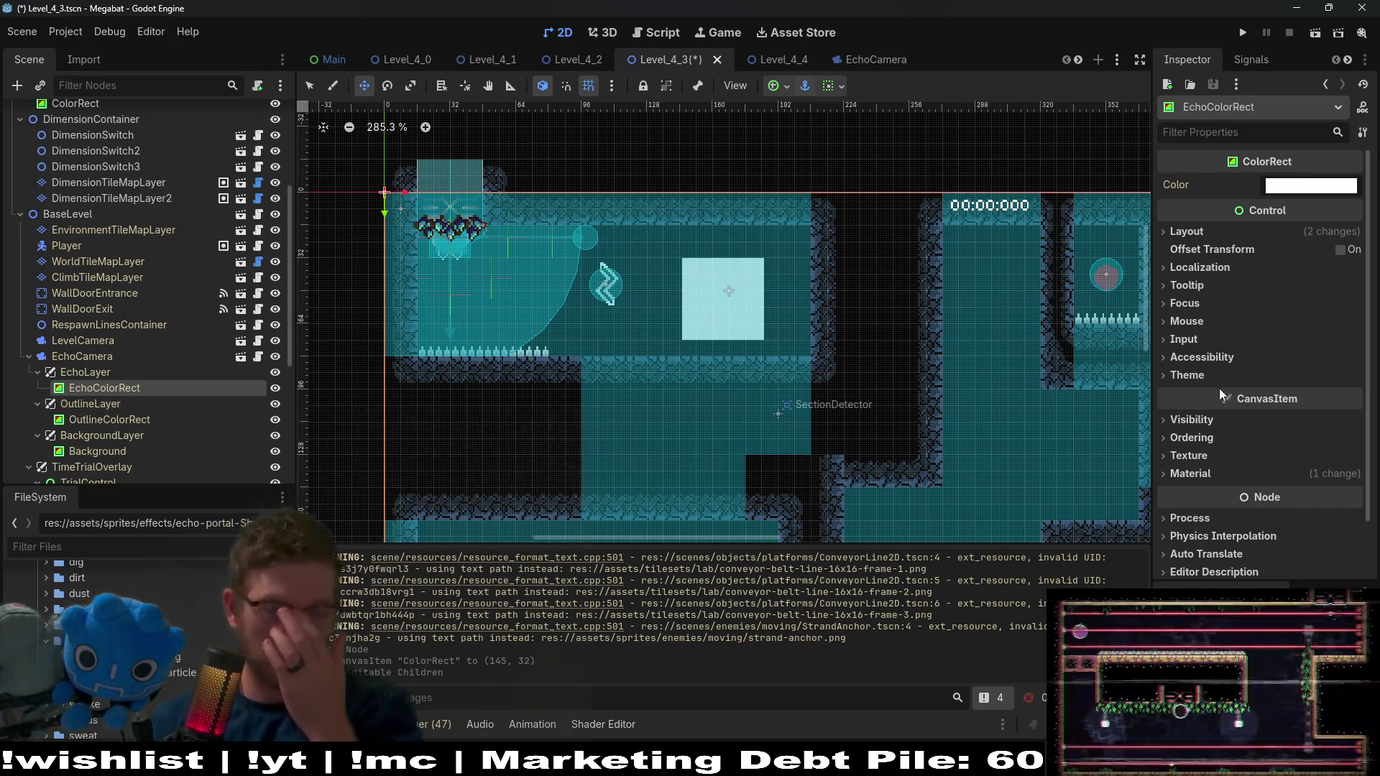
pyautogui.click(274, 405)
pyautogui.hotkey('ctrl', 's')
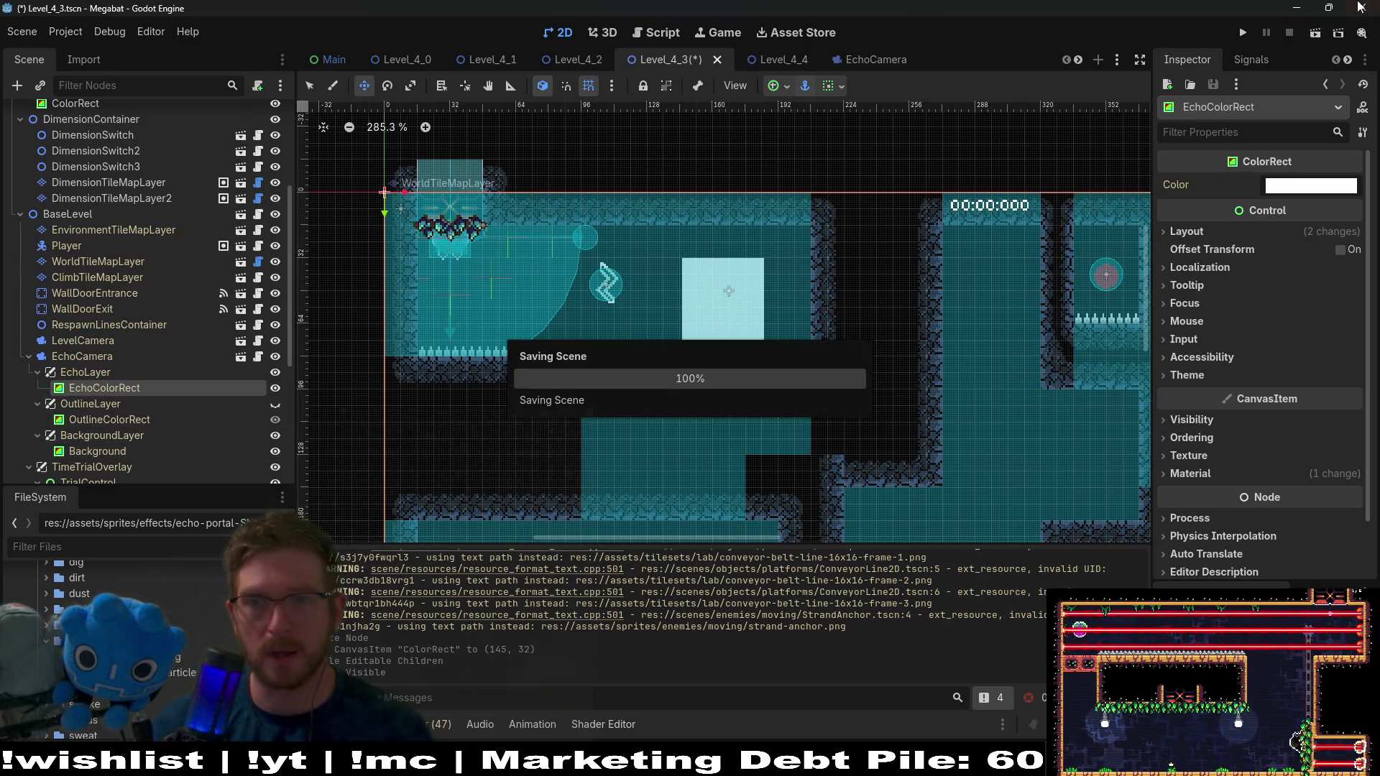
pyautogui.click(1314, 32)
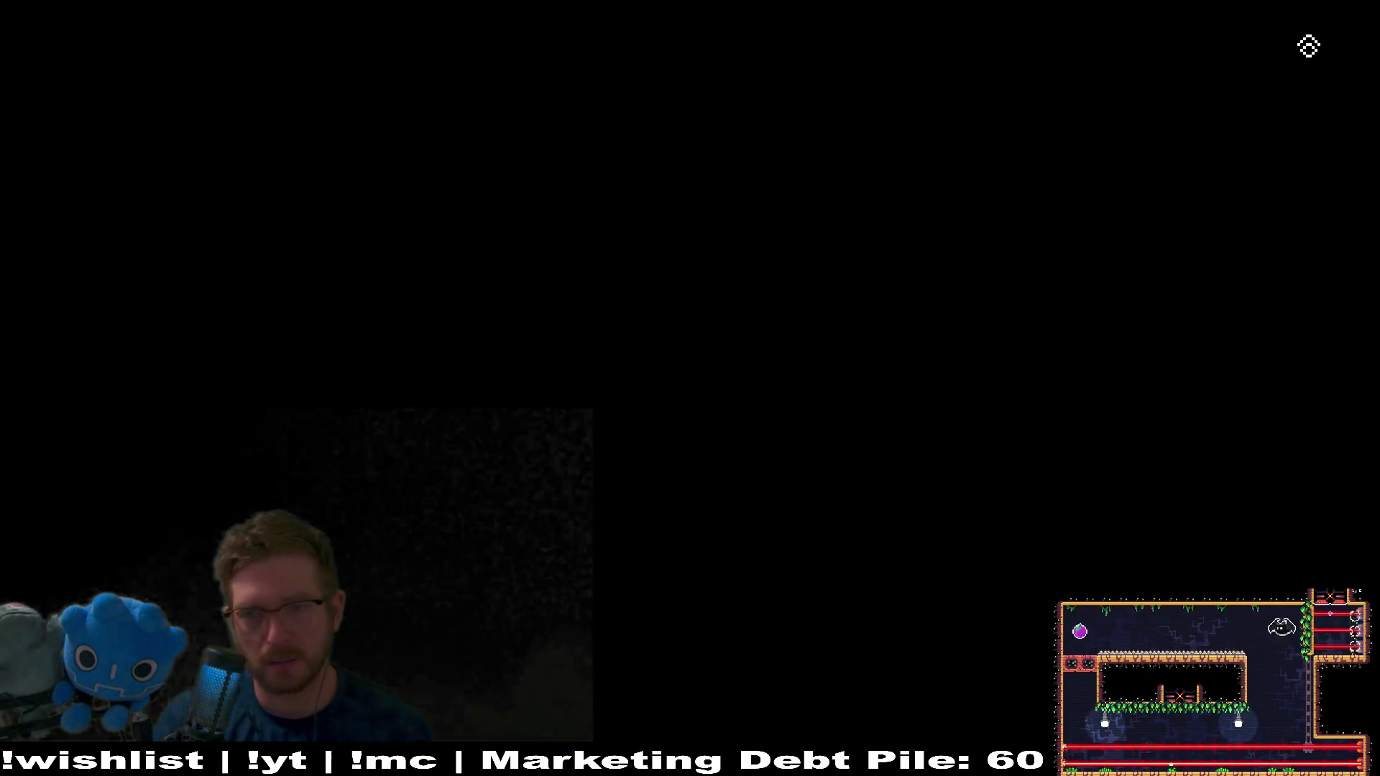
pyautogui.press('Right')
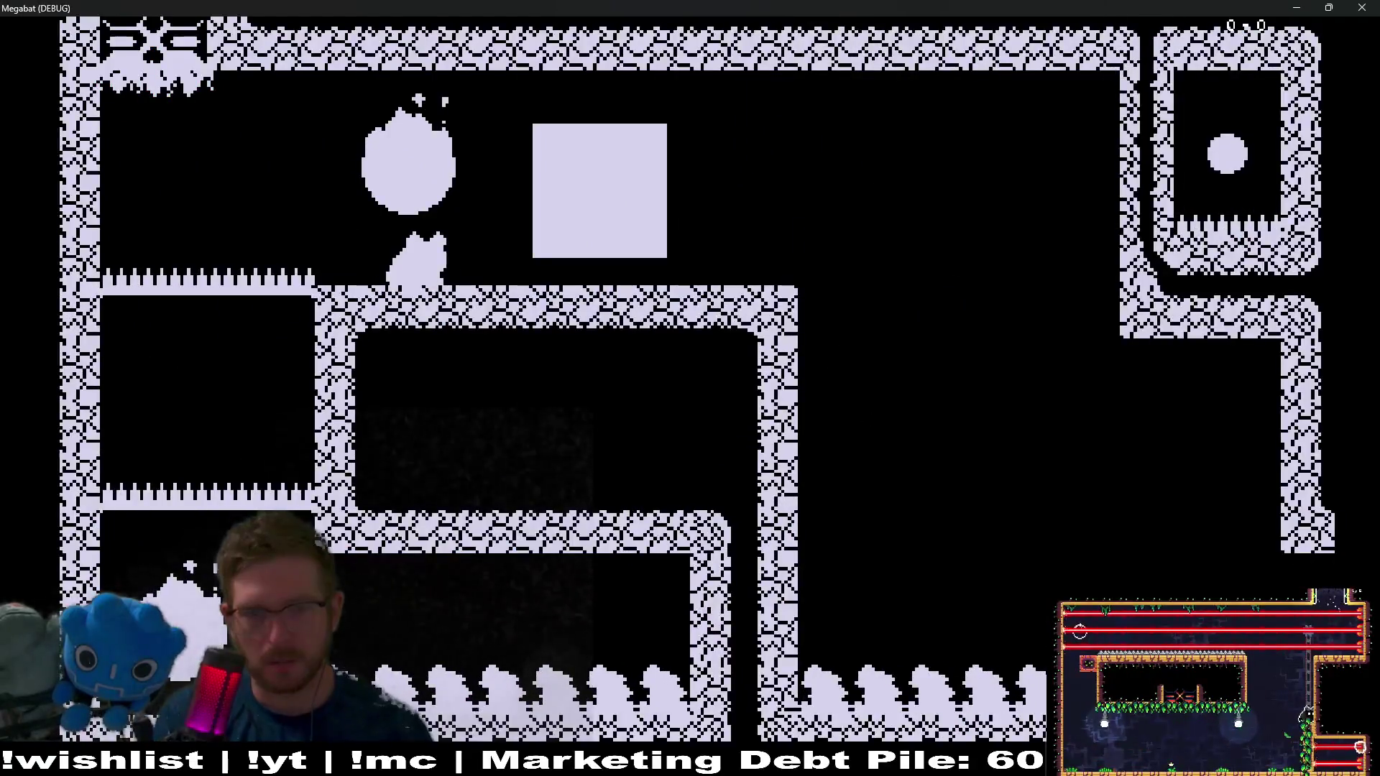
pyautogui.press('Left')
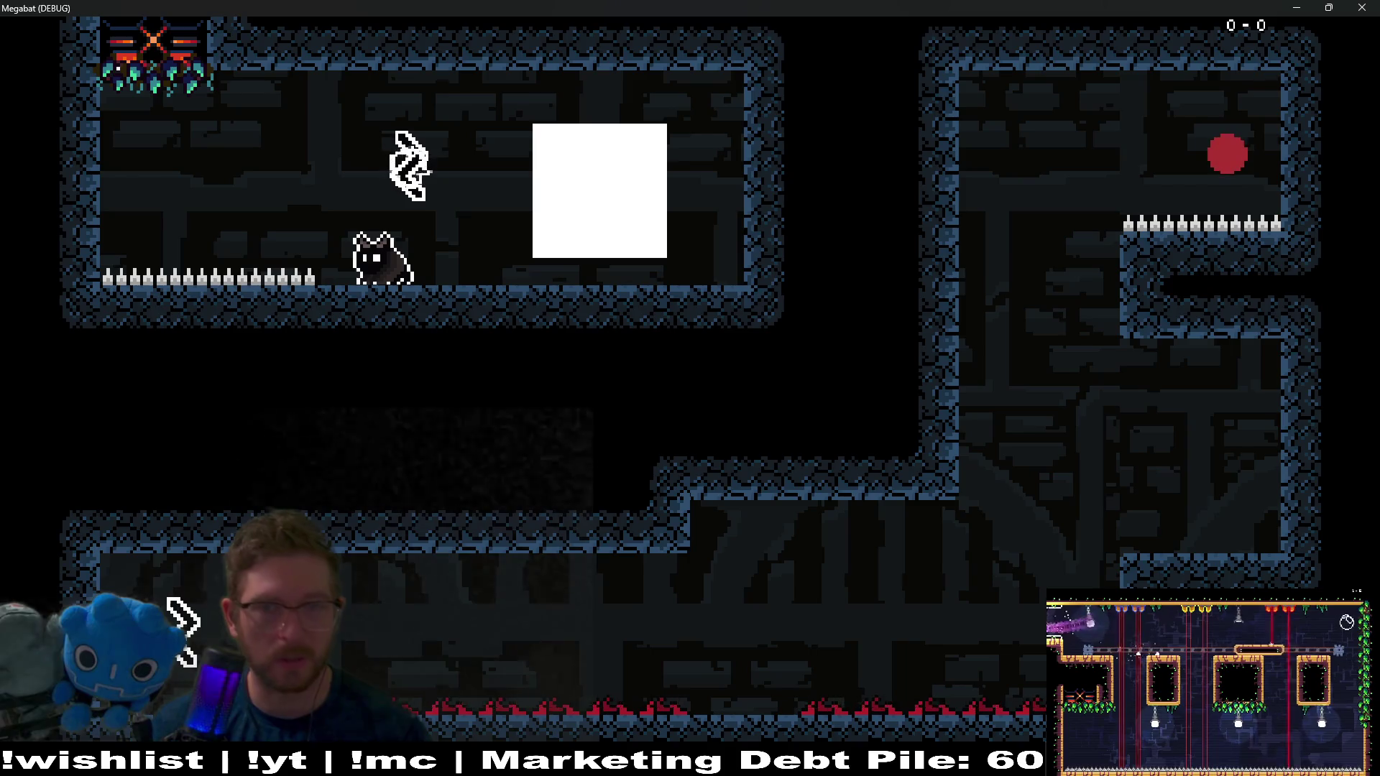
pyautogui.press('F8')
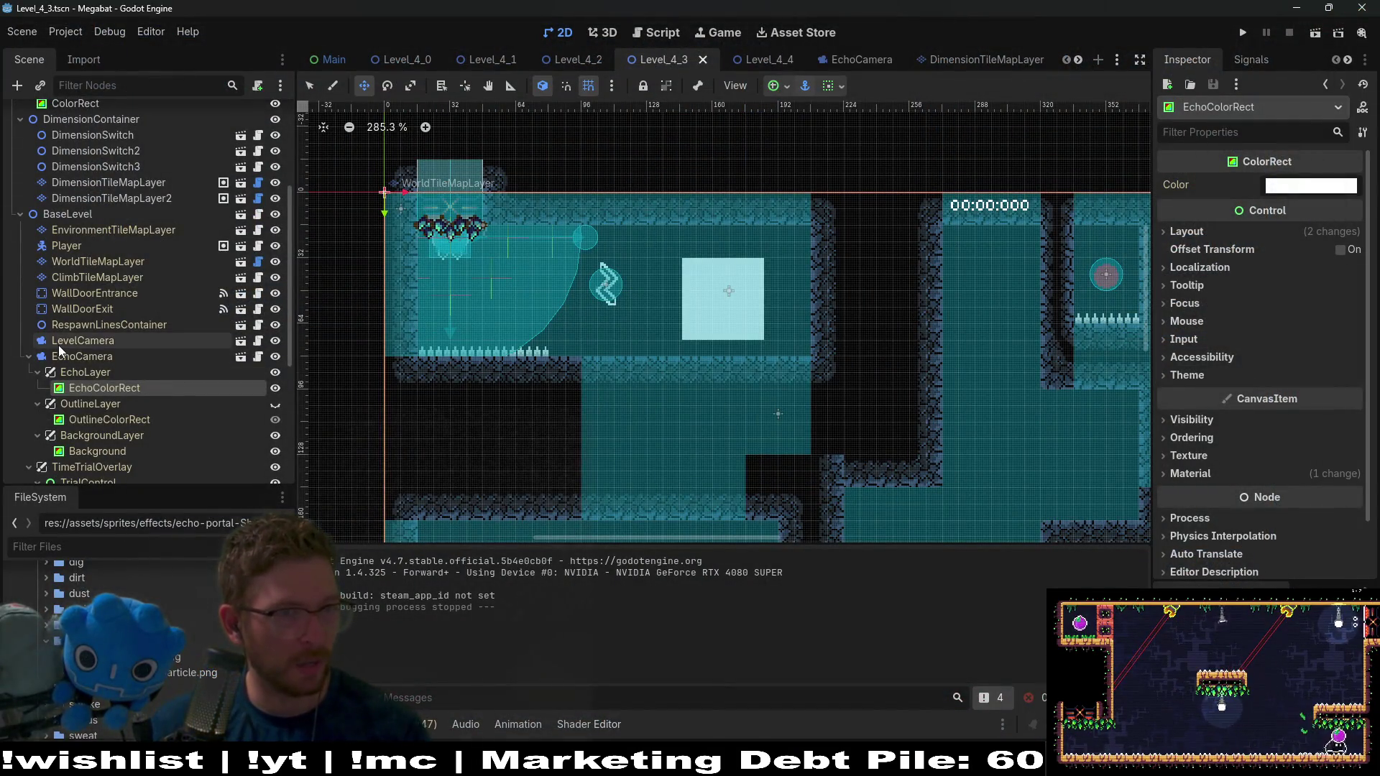
# Open echo.gdshader from EchoColorRect's material and enlarge the shader code area
pyautogui.click(1190, 473)
pyautogui.scroll(-3, 1242, 445)
pyautogui.click(1312, 389)
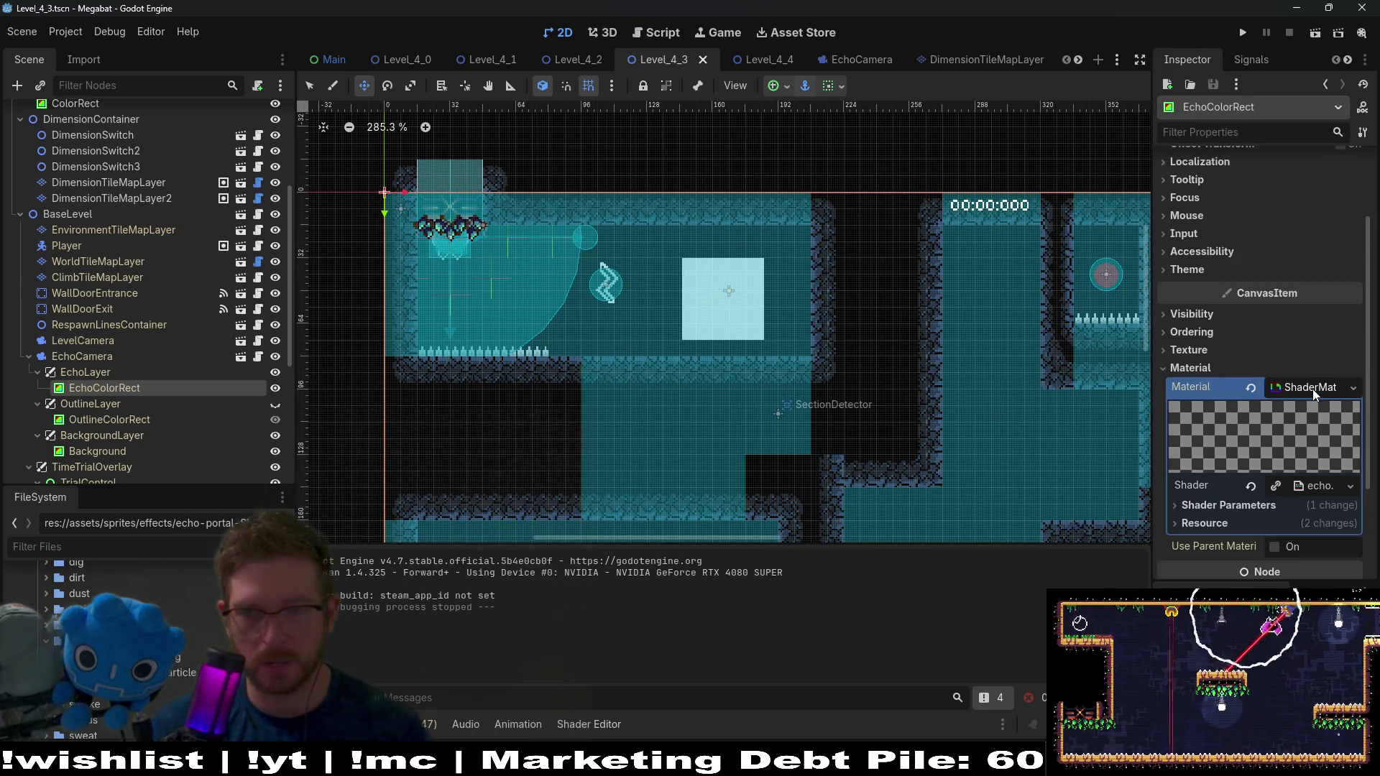
pyautogui.scroll(-2, 884, 550)
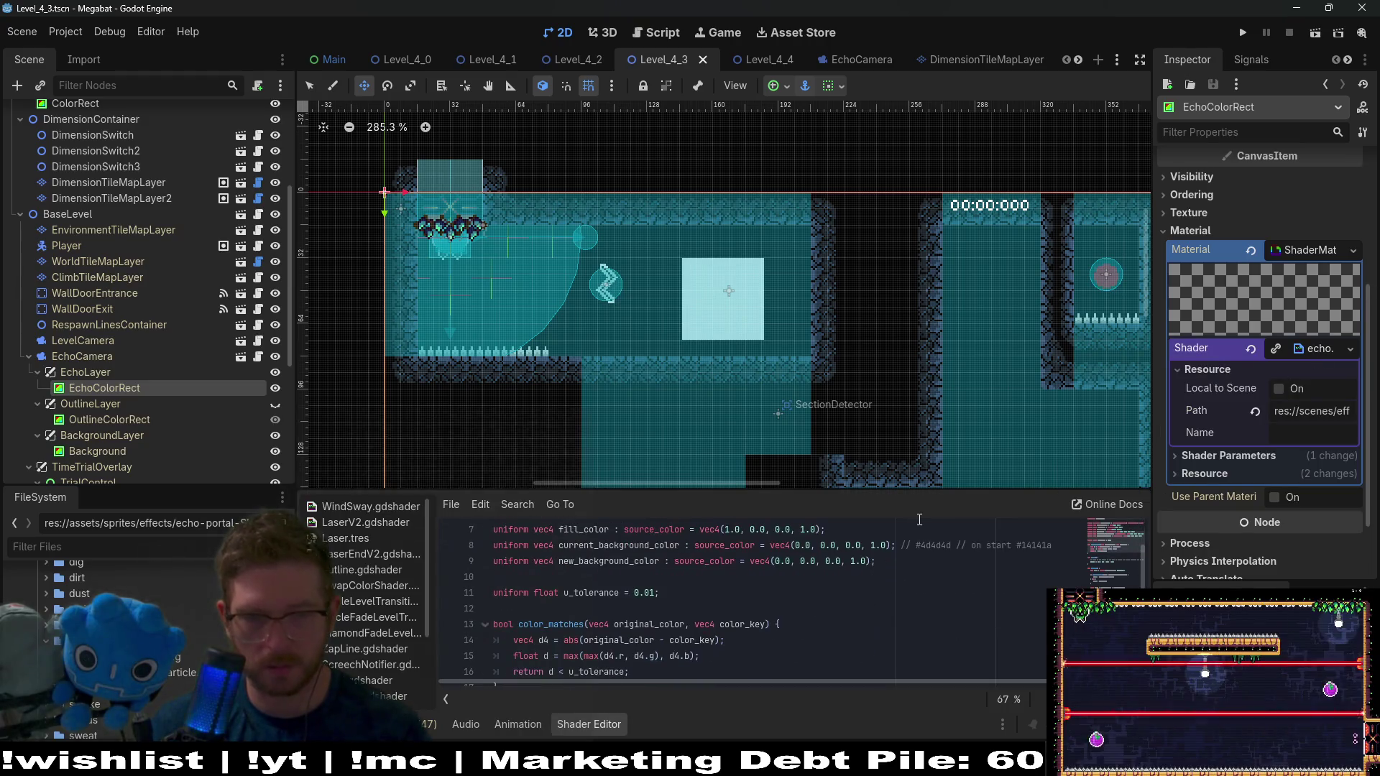
pyautogui.moveTo(964, 488); pyautogui.dragTo(948, 382)
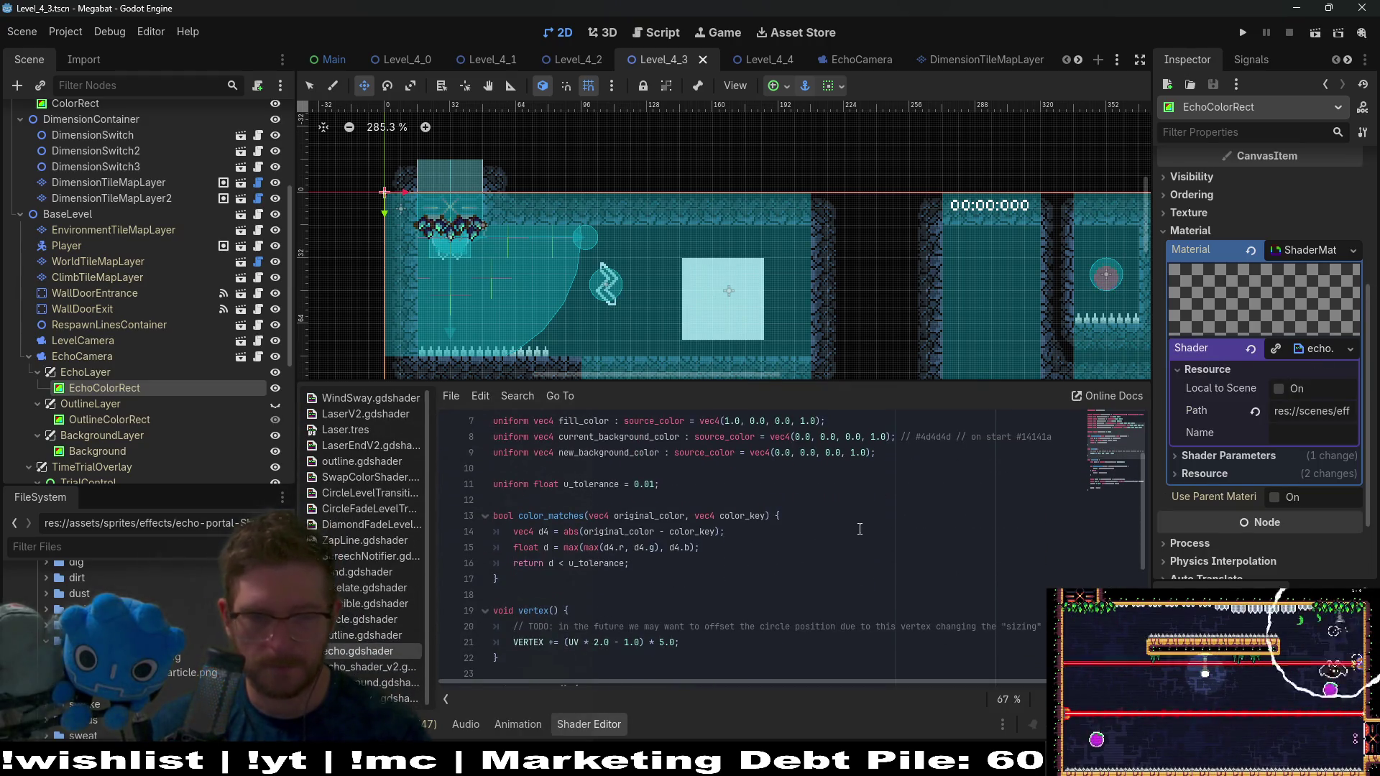
pyautogui.scroll(-3, 856, 545)
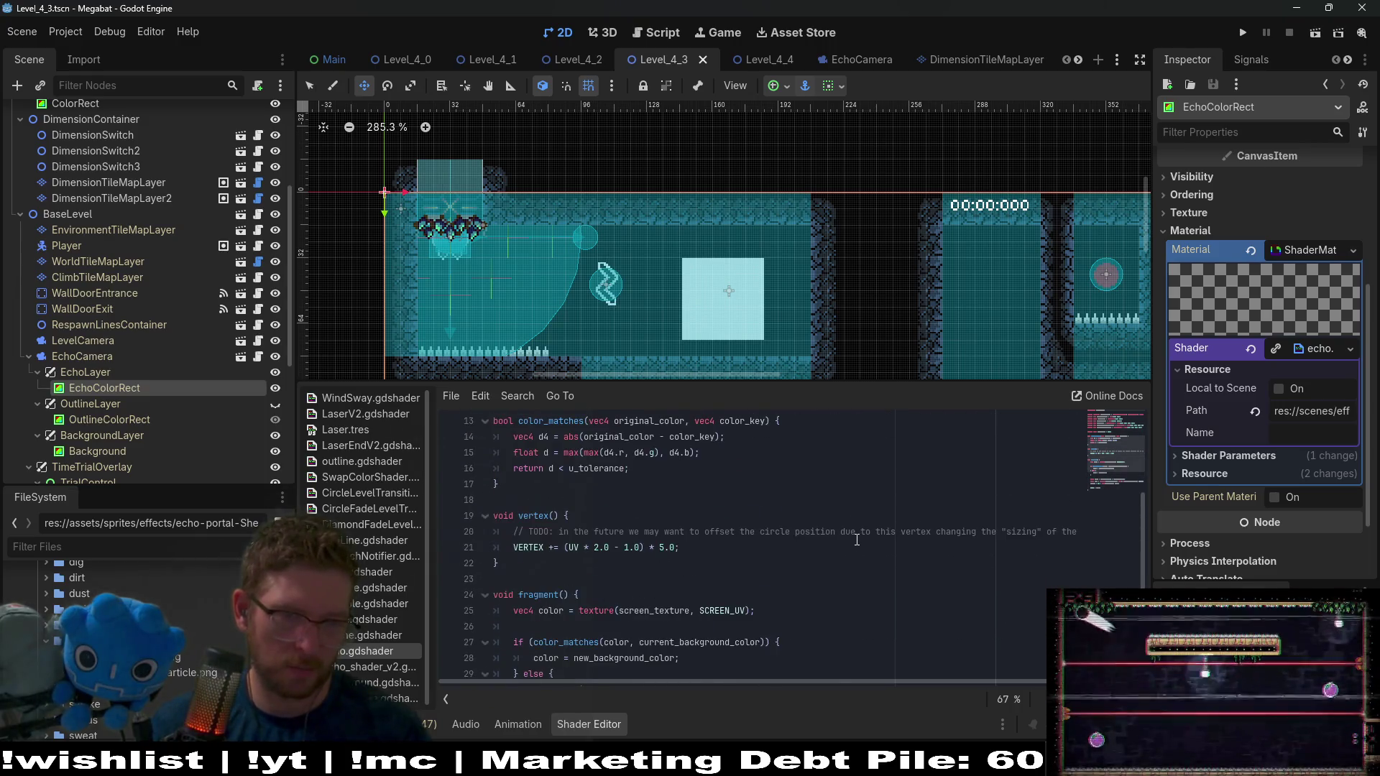
pyautogui.scroll(5, 857, 540)
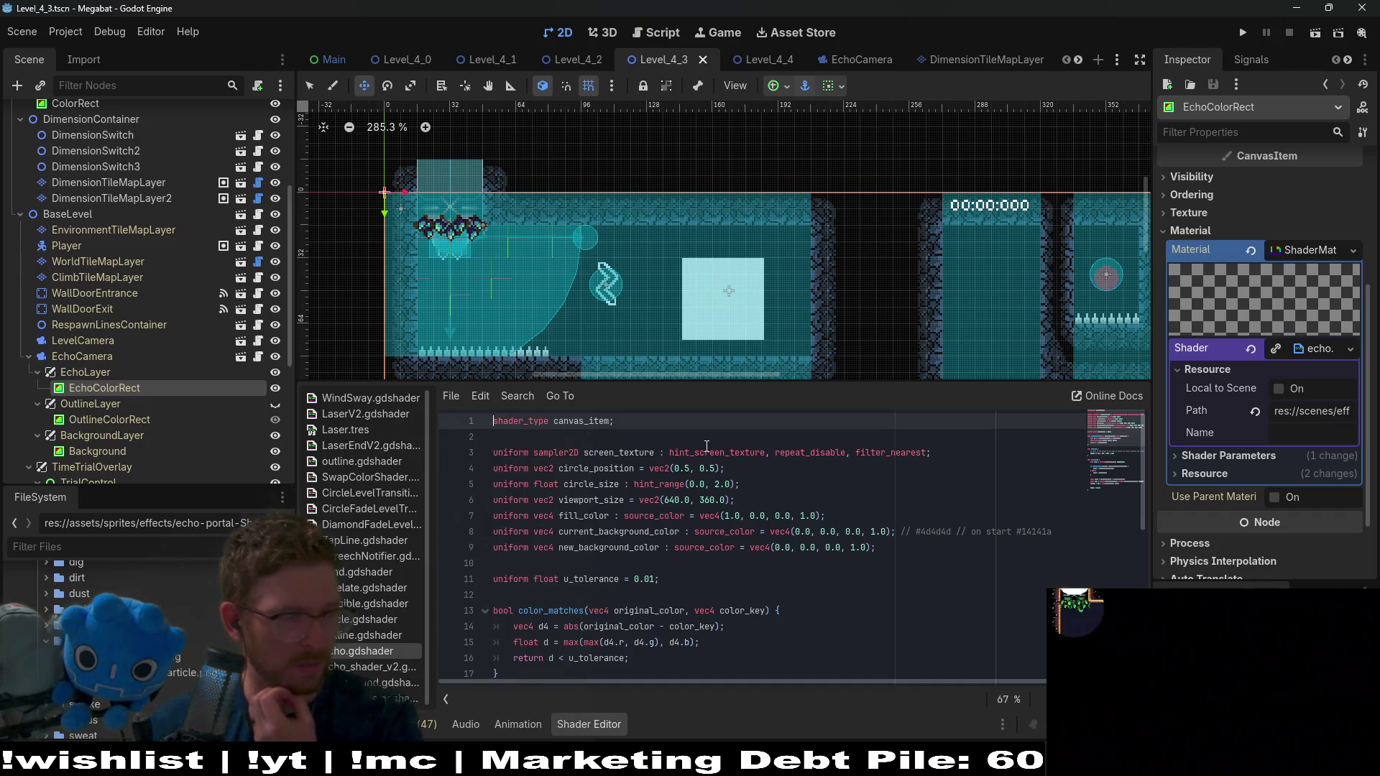
# Add 'uniform sampler2D mask_texture : hint_default_white;' as line 4 after screen_texture
pyautogui.click(944, 453)
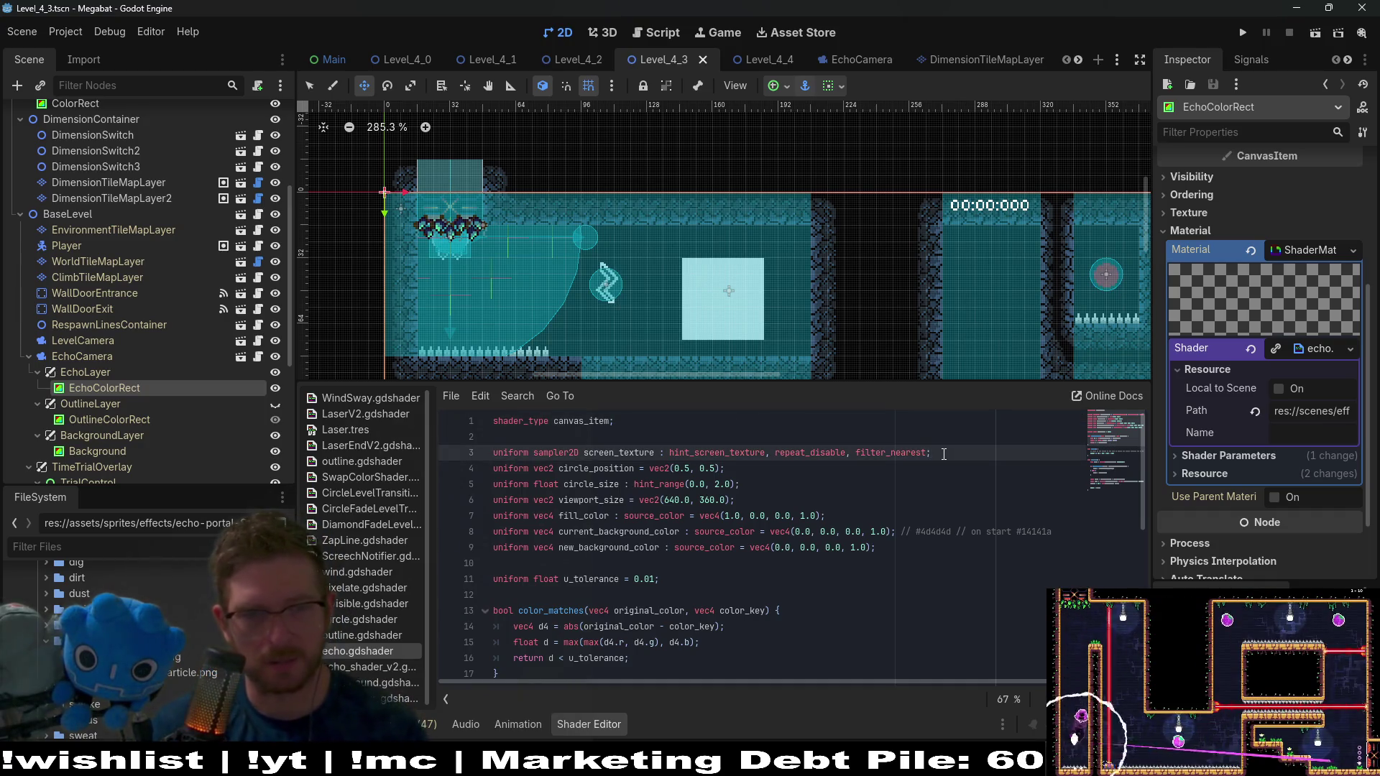
pyautogui.press('Return')
pyautogui.write('unif')
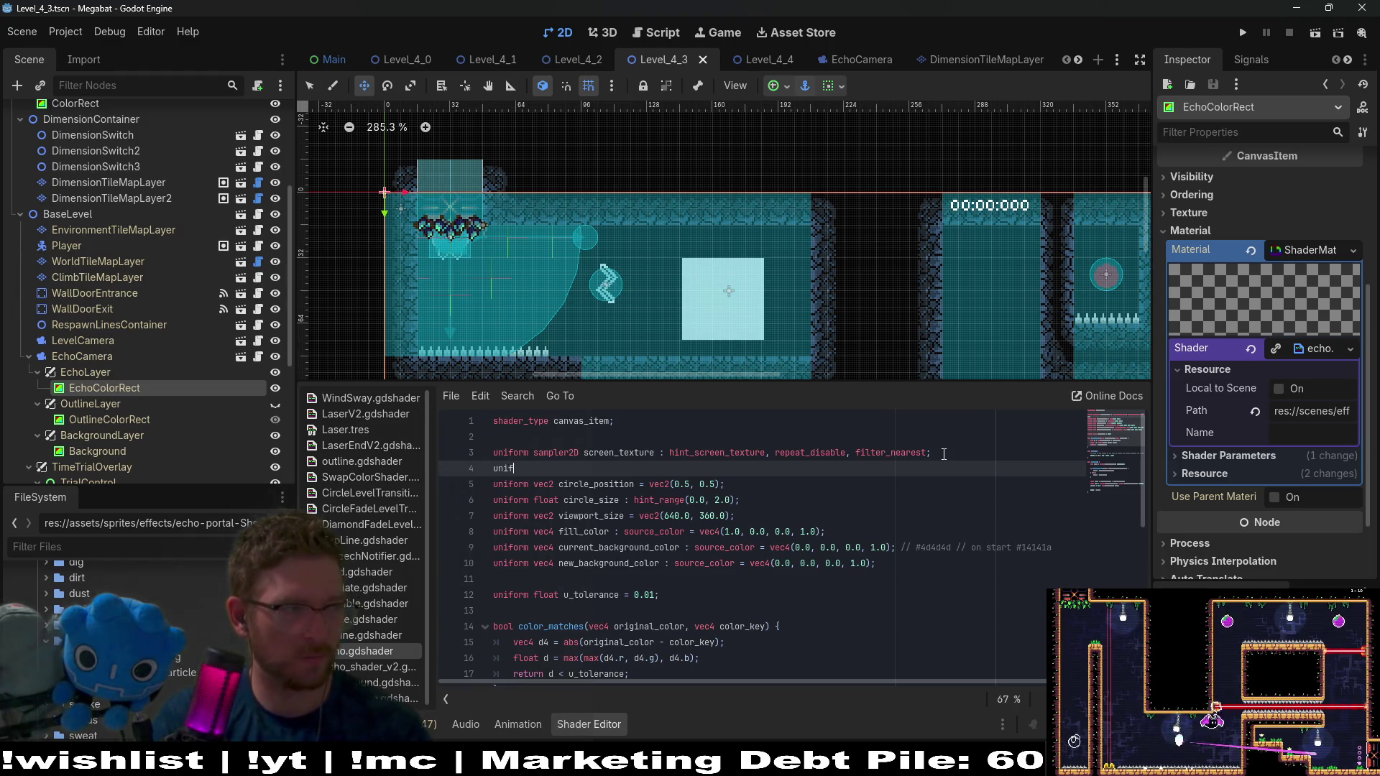
pyautogui.write('m')
pyautogui.press('Return')
pyautogui.write('sampl')
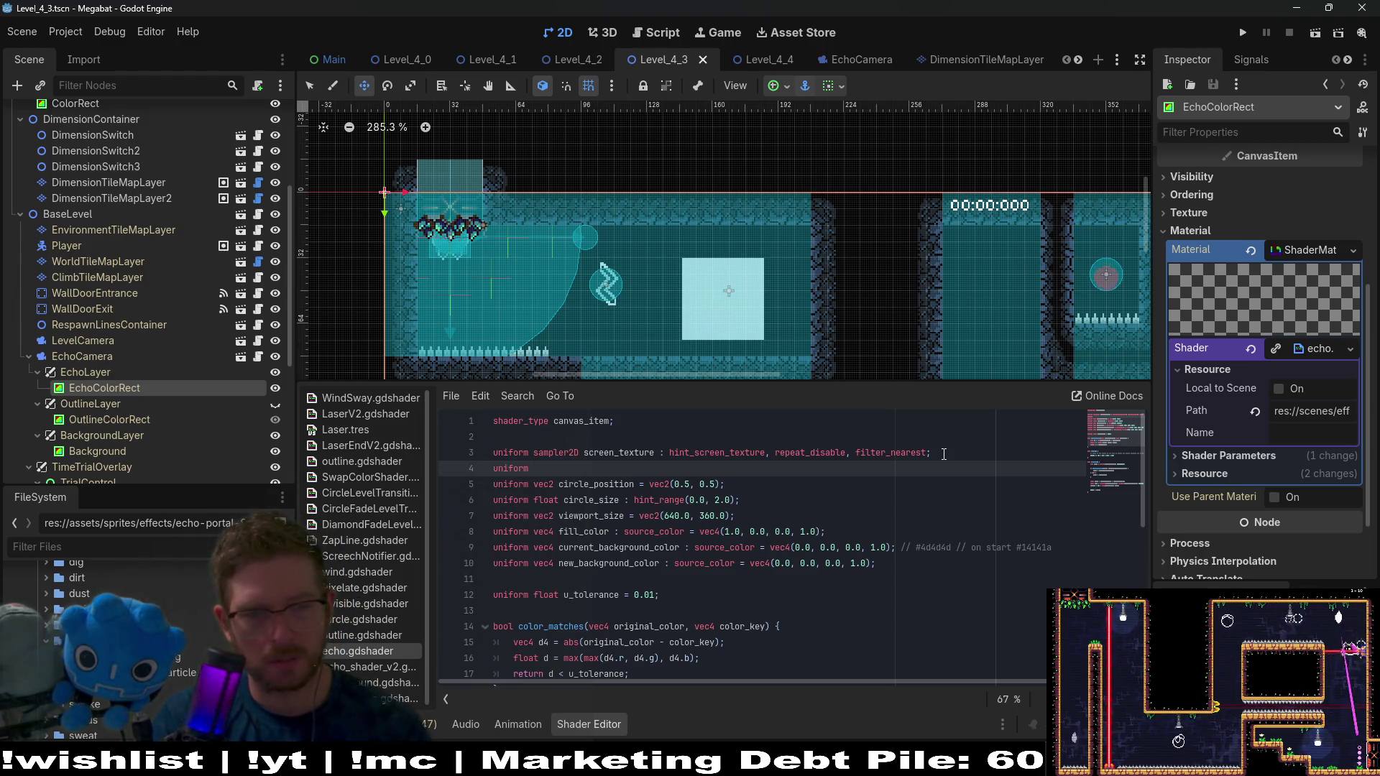
pyautogui.write('er2D')
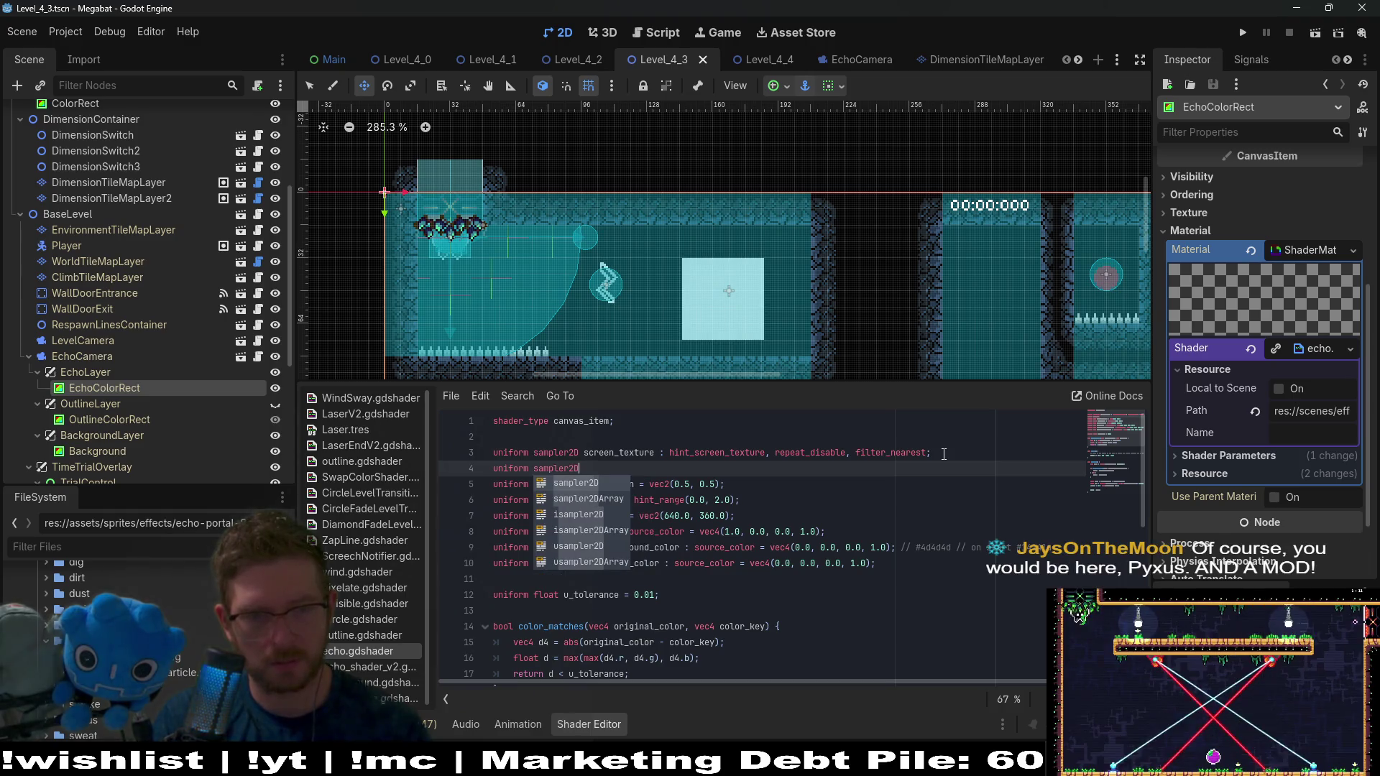
pyautogui.press('Return')
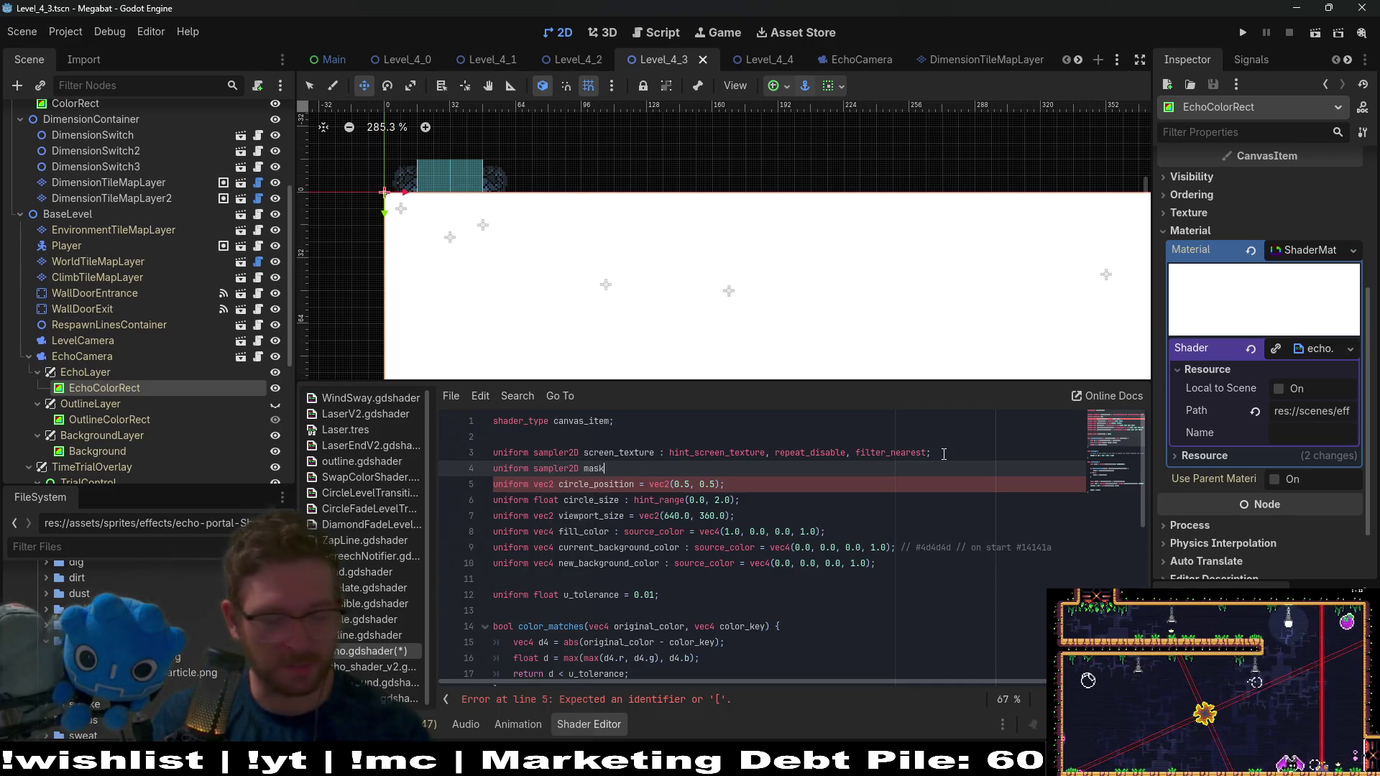
pyautogui.write('_texture : ')
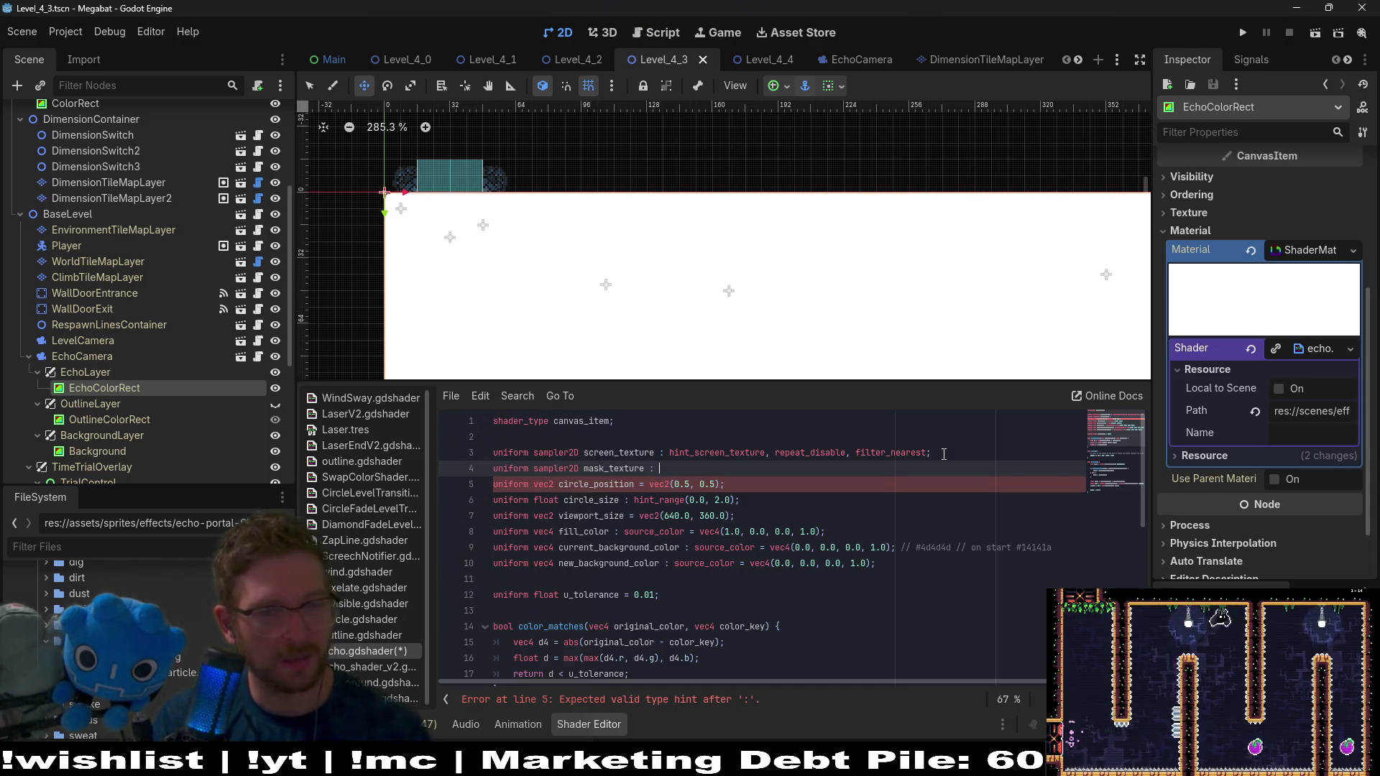
pyautogui.write('hin')
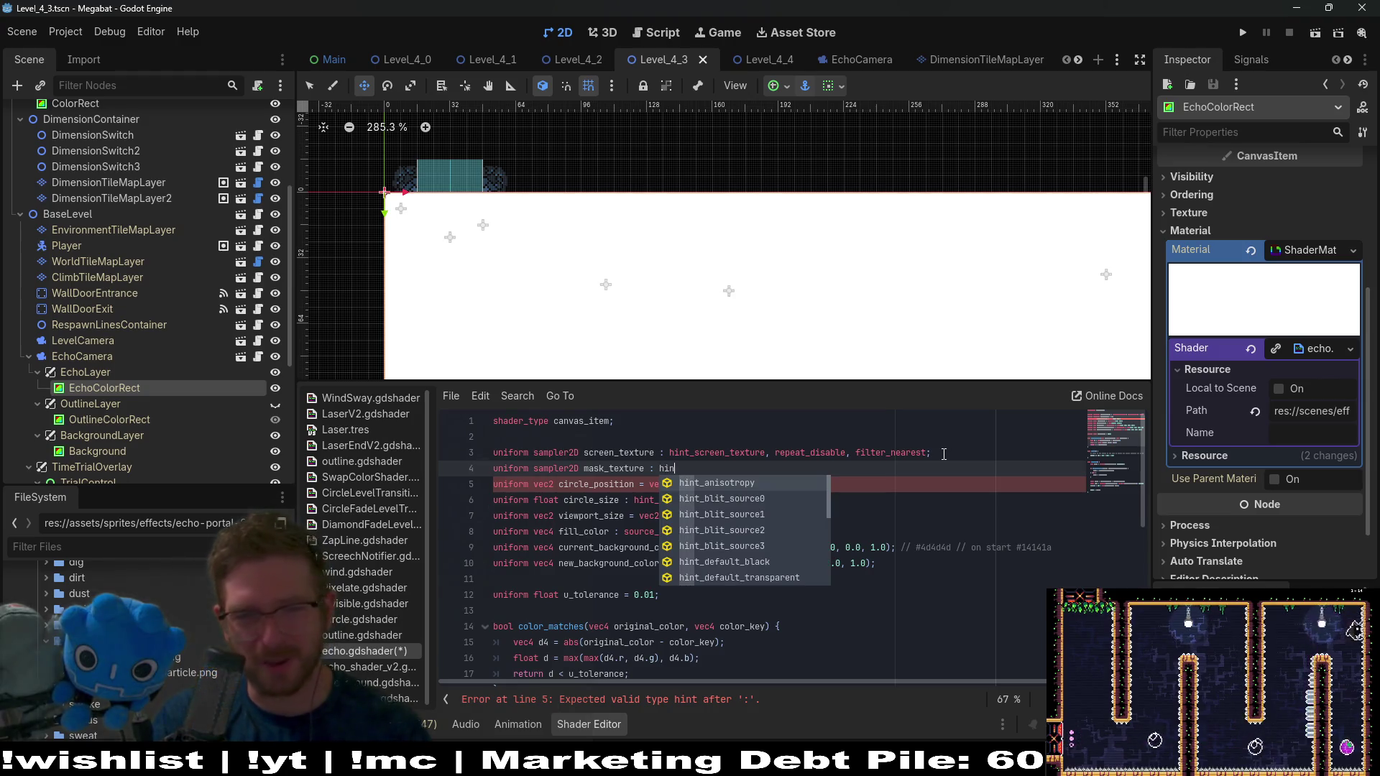
pyautogui.write('t_de')
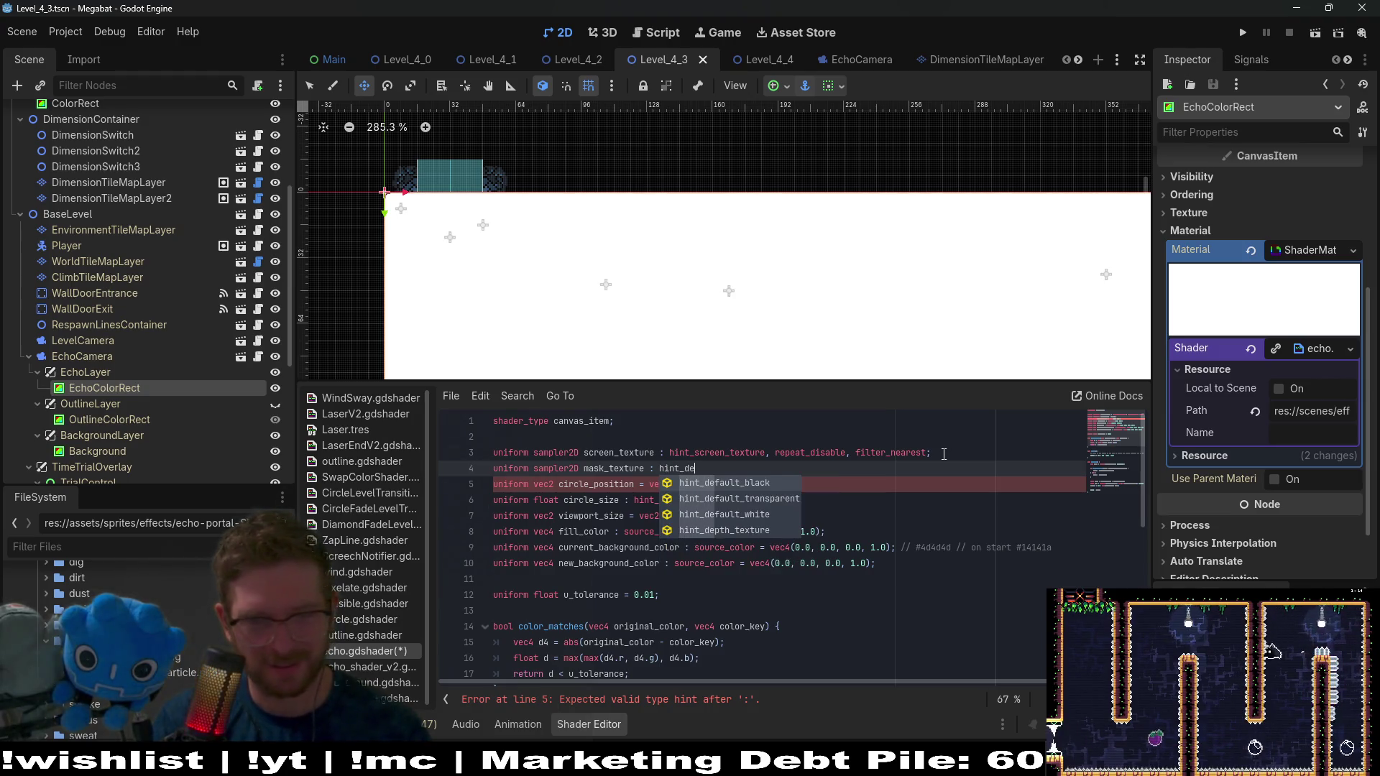
pyautogui.press('Down')
pyautogui.press('Down')
pyautogui.press('Return')
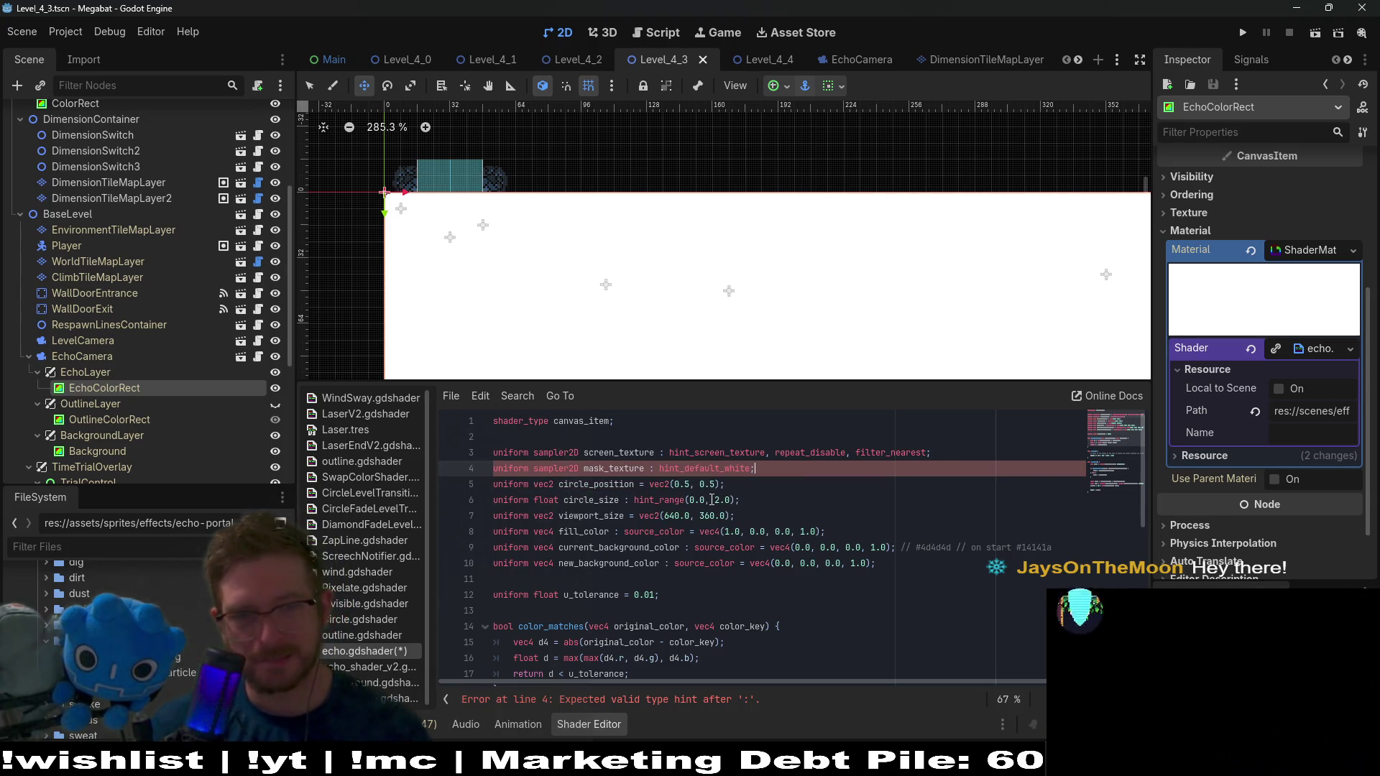
pyautogui.write(';')
pyautogui.doubleClick(603, 470)
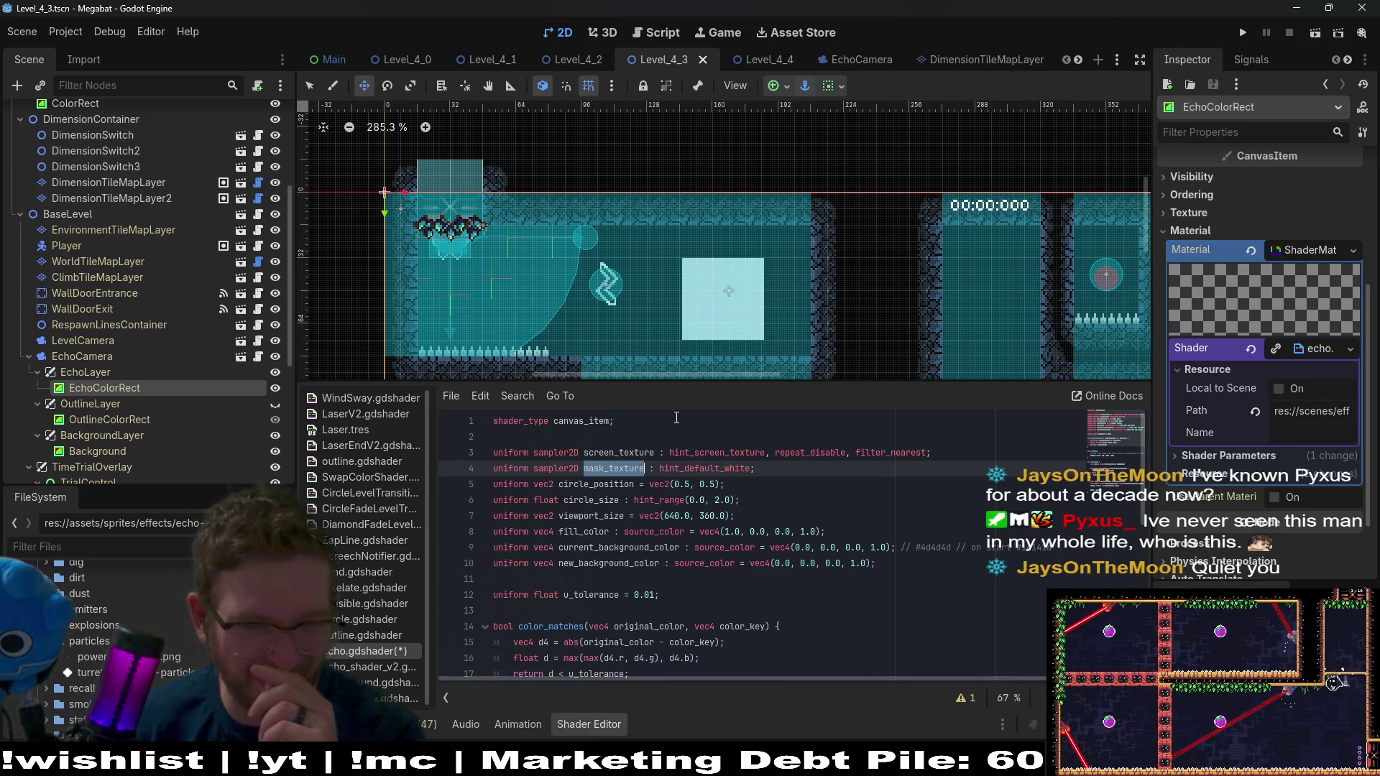
pyautogui.doubleClick(708, 468)
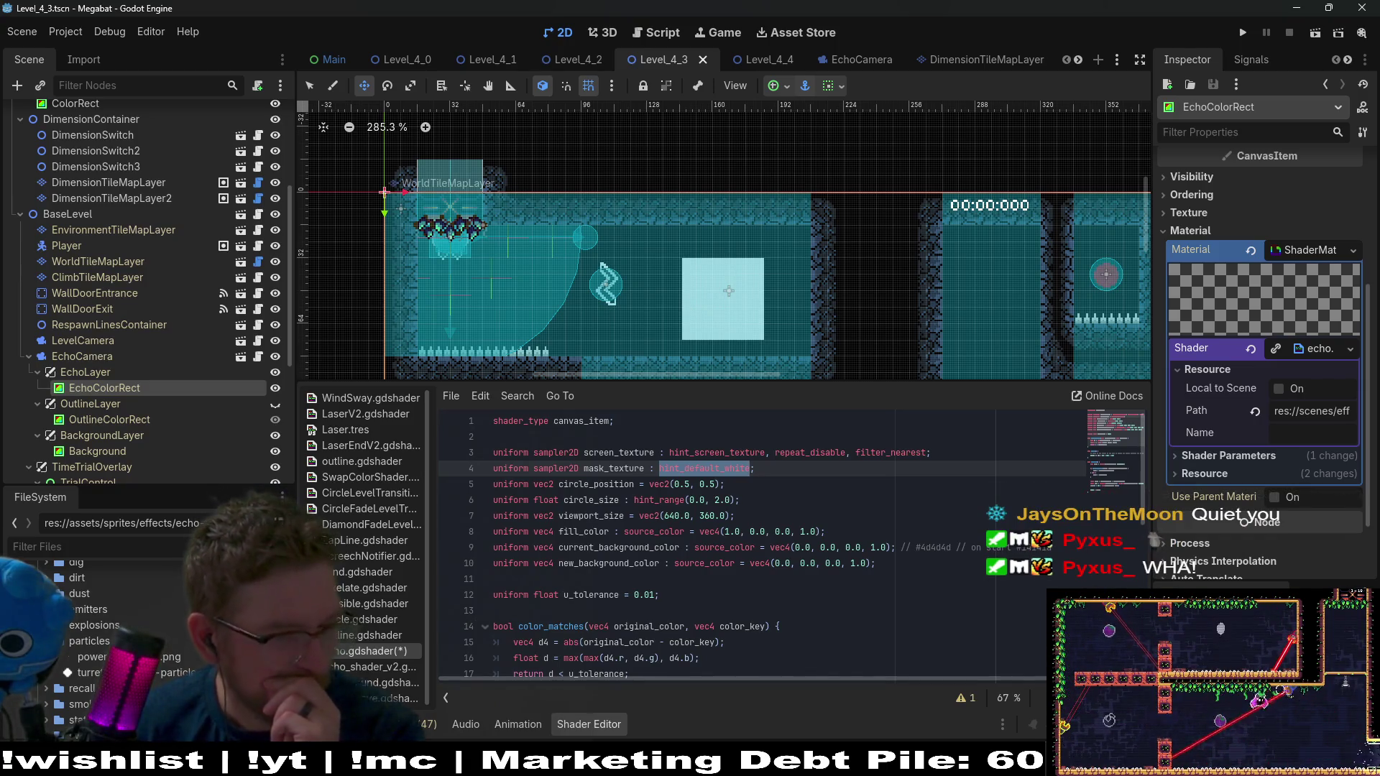
pyautogui.doubleClick(626, 470)
pyautogui.scroll(-8, 626, 470)
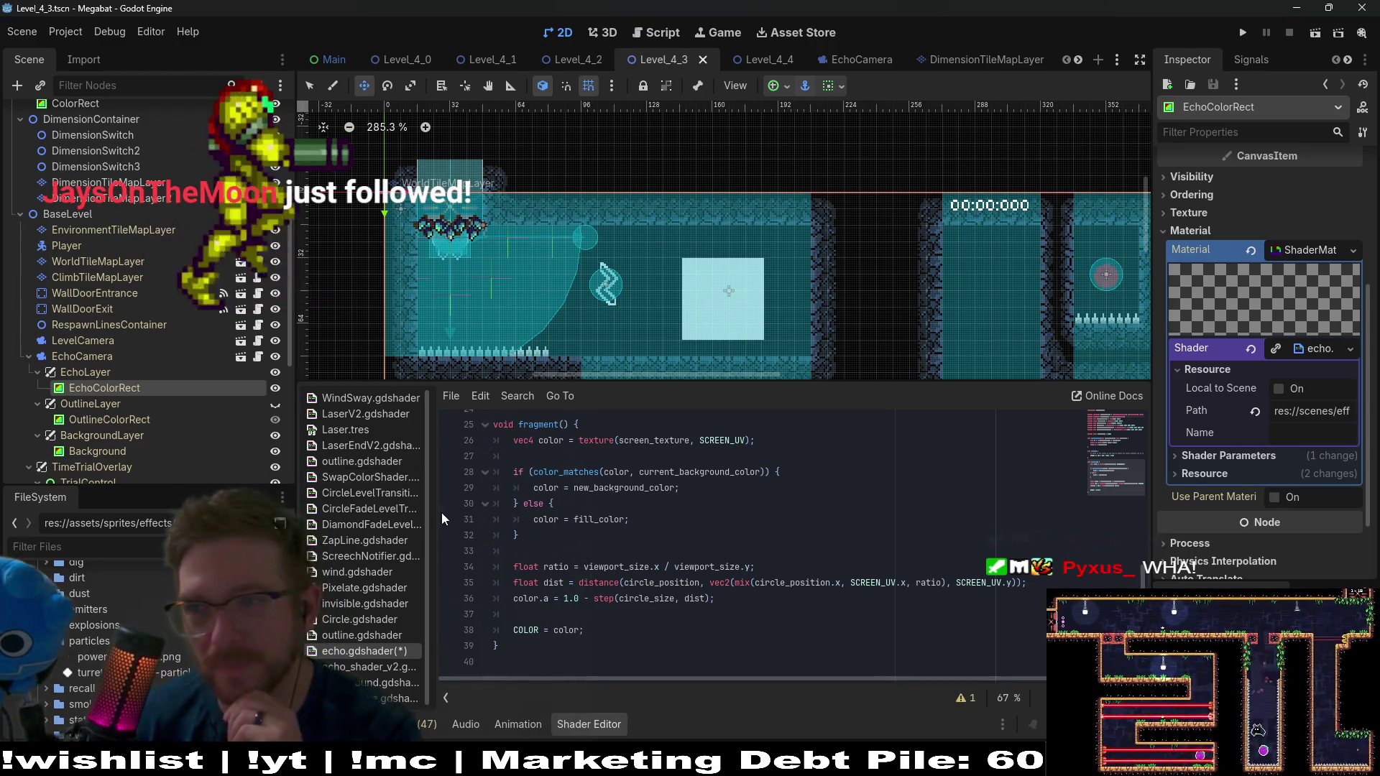
pyautogui.click(760, 441)
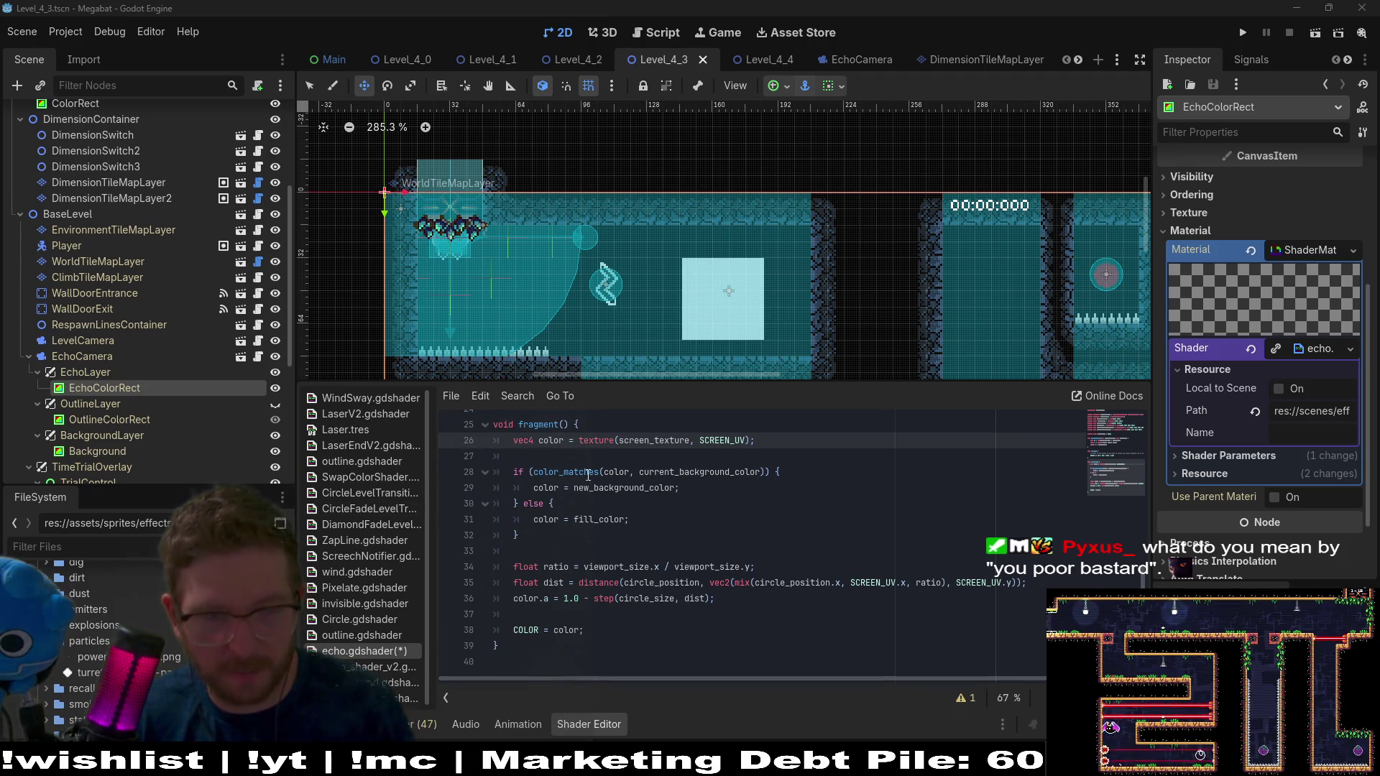
pyautogui.click(631, 425)
# Paste the commented mask-check if/else block at the top of fragment()
pyautogui.press('Return')
pyautogui.hotkey('ctrl', 'v')
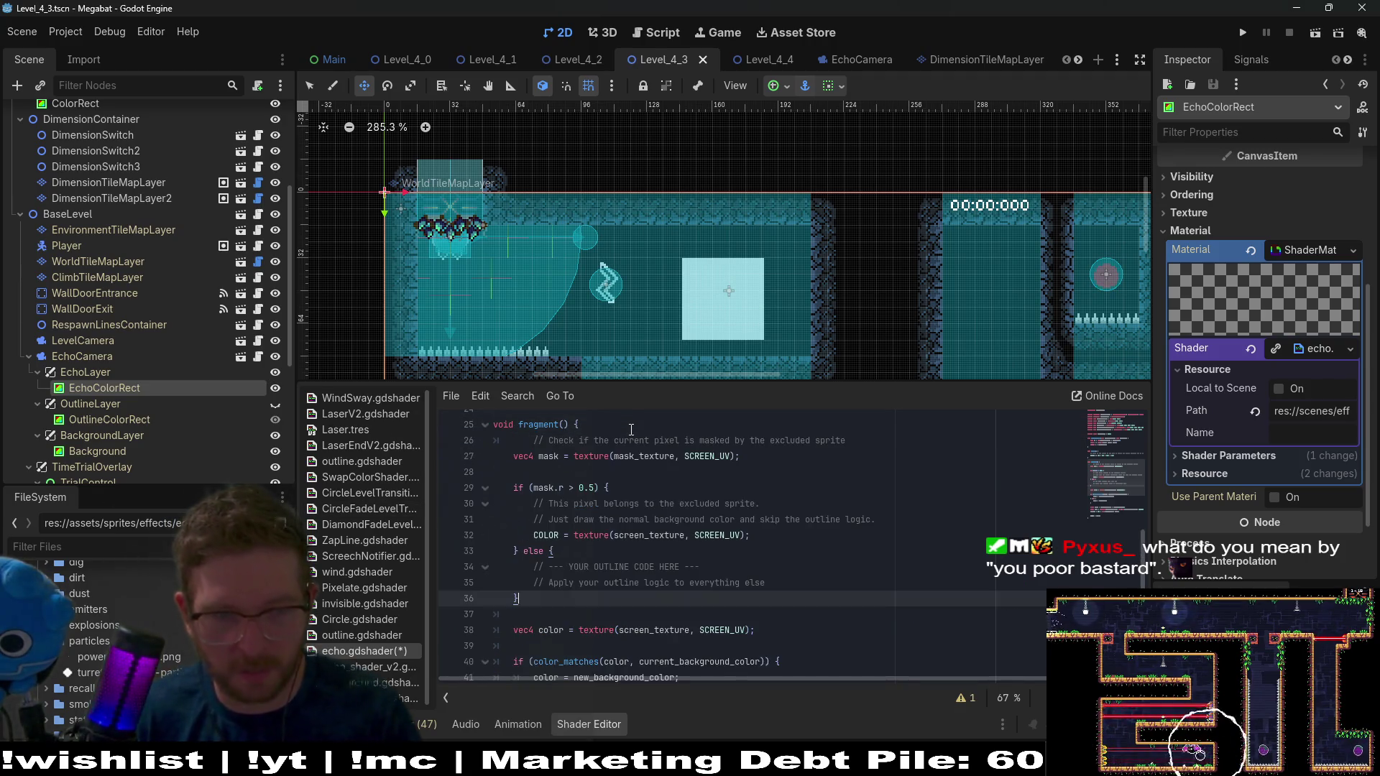
pyautogui.scroll(1, 539, 443)
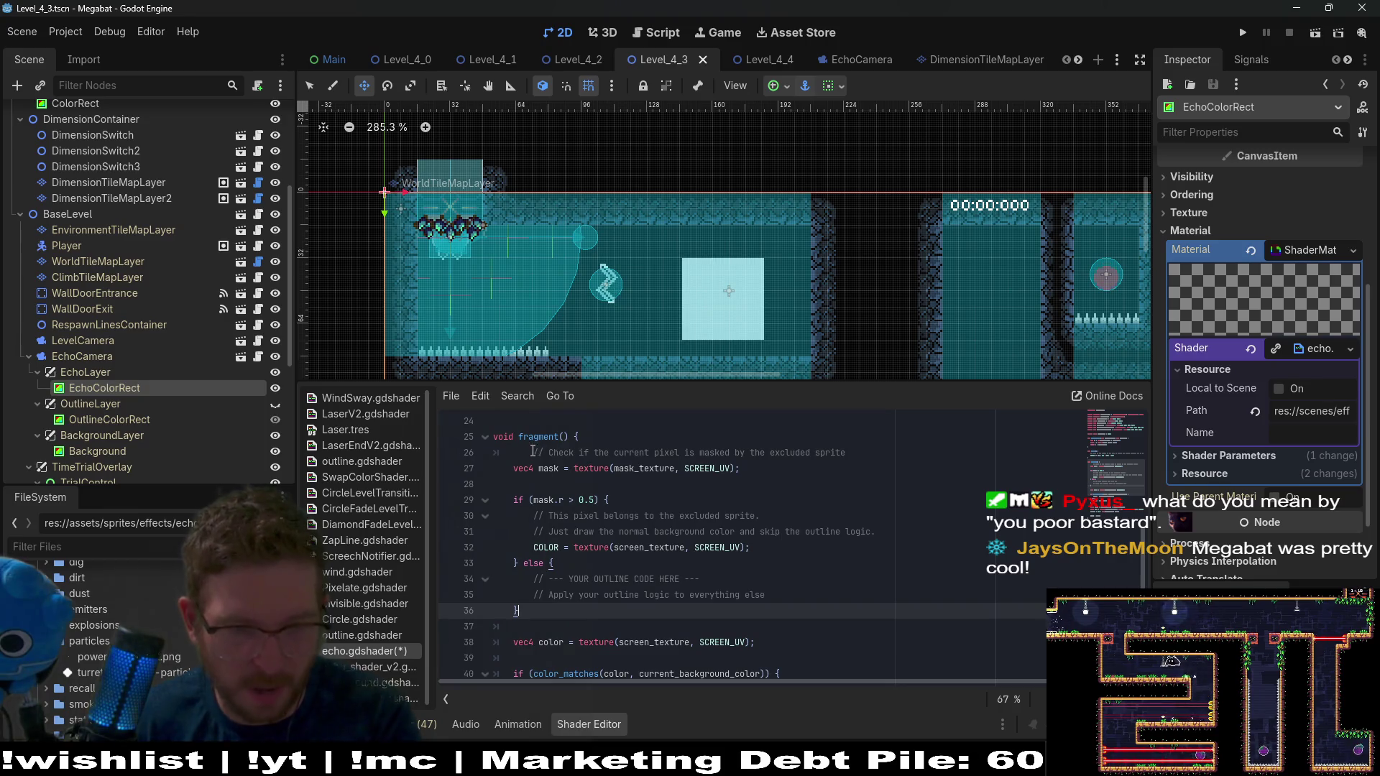
pyautogui.click(533, 451)
pyautogui.press('BackSpace')
pyautogui.press('BackSpace')
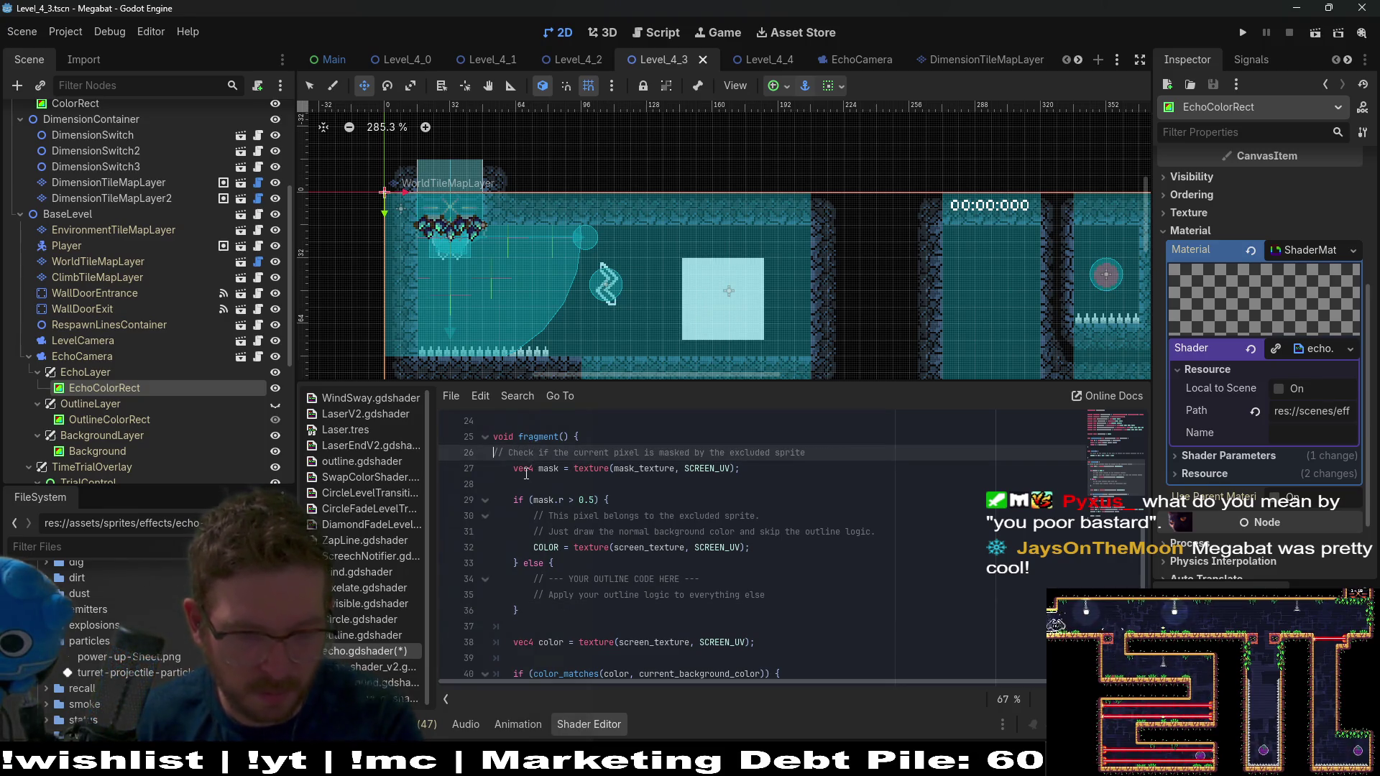
pyautogui.hotkey('ctrl', 'z')
# Select and review the pasted mask lookup, excluded-sprite branch and placeholder outline comments
pyautogui.moveTo(519, 610); pyautogui.dragTo(454, 492)
pyautogui.hotkey('shift', 'Up')
pyautogui.hotkey('shift', 'Up')
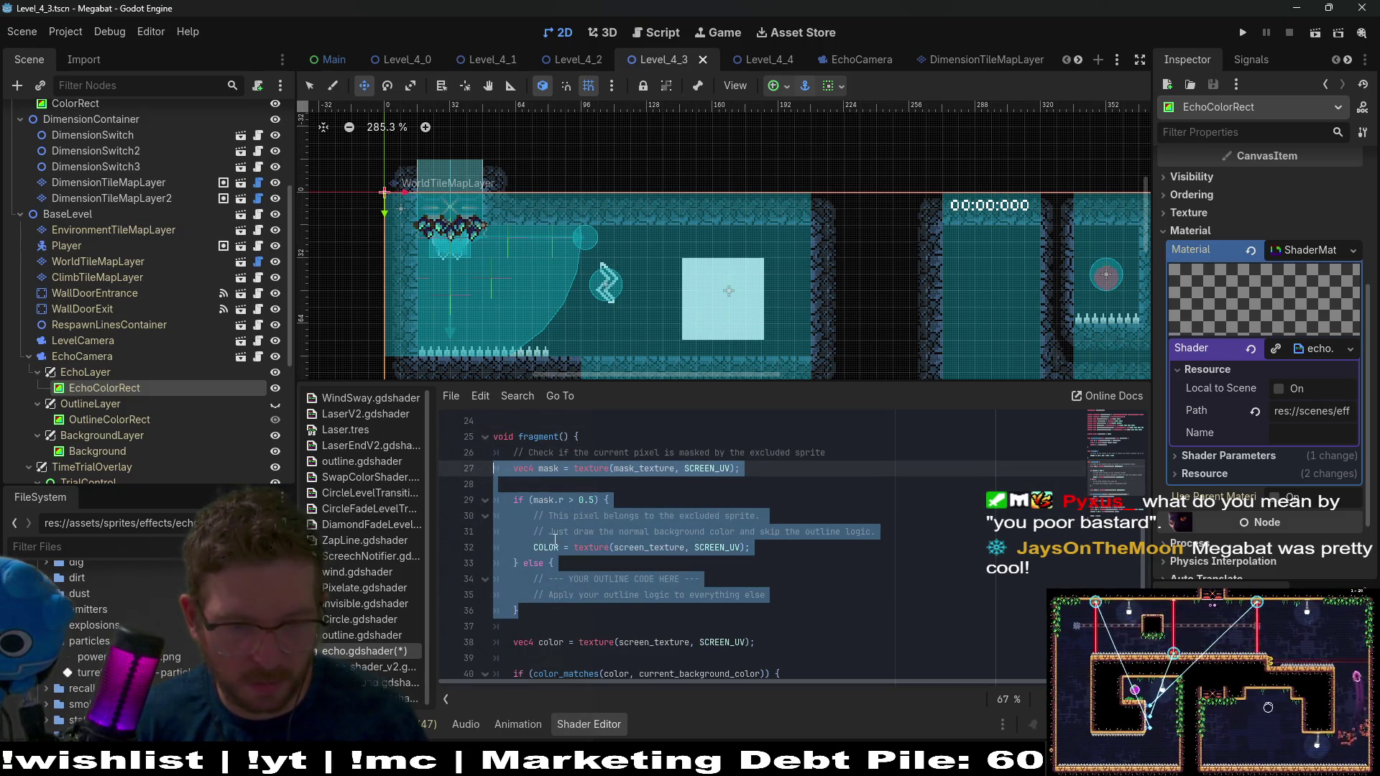
pyautogui.moveTo(593, 548); pyautogui.dragTo(434, 517)
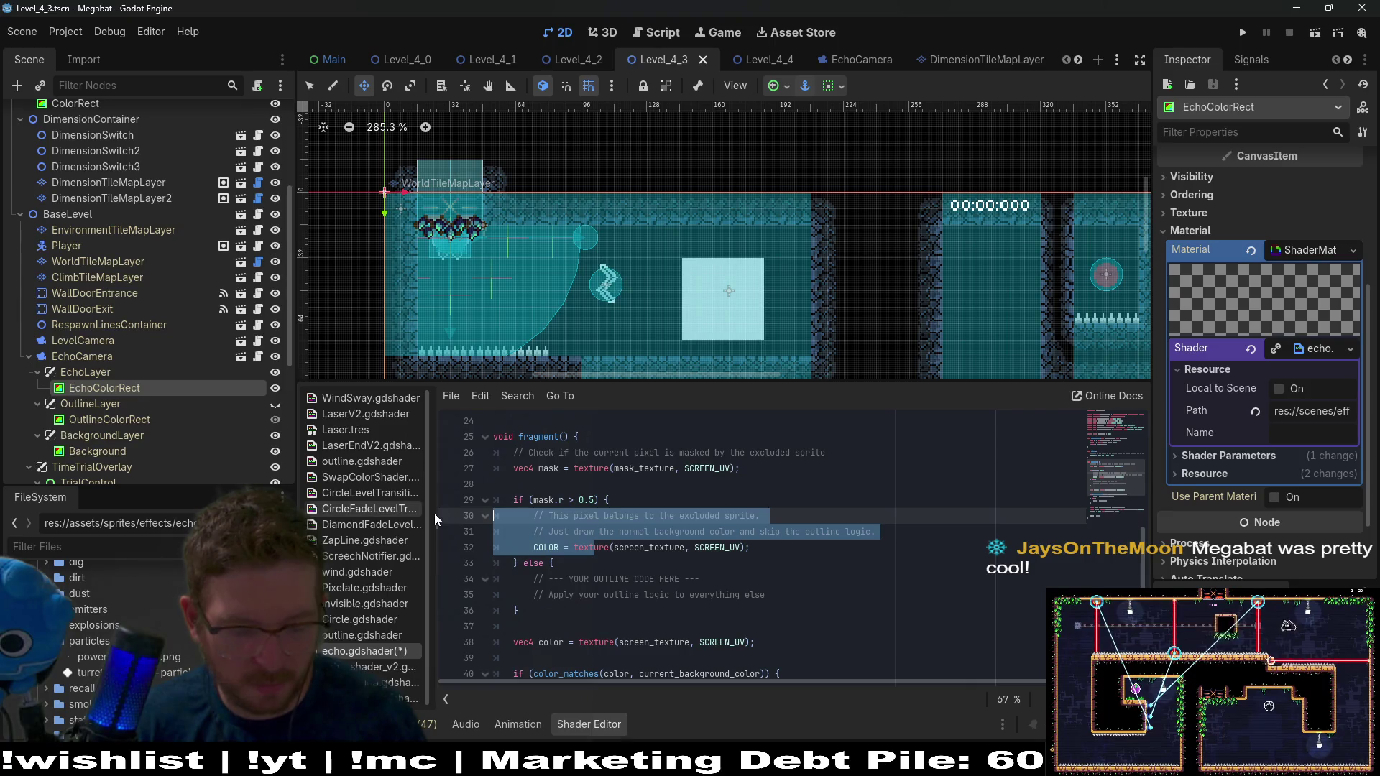
pyautogui.click(569, 579)
pyautogui.moveTo(572, 589); pyautogui.dragTo(515, 584)
pyautogui.scroll(-2, 736, 627)
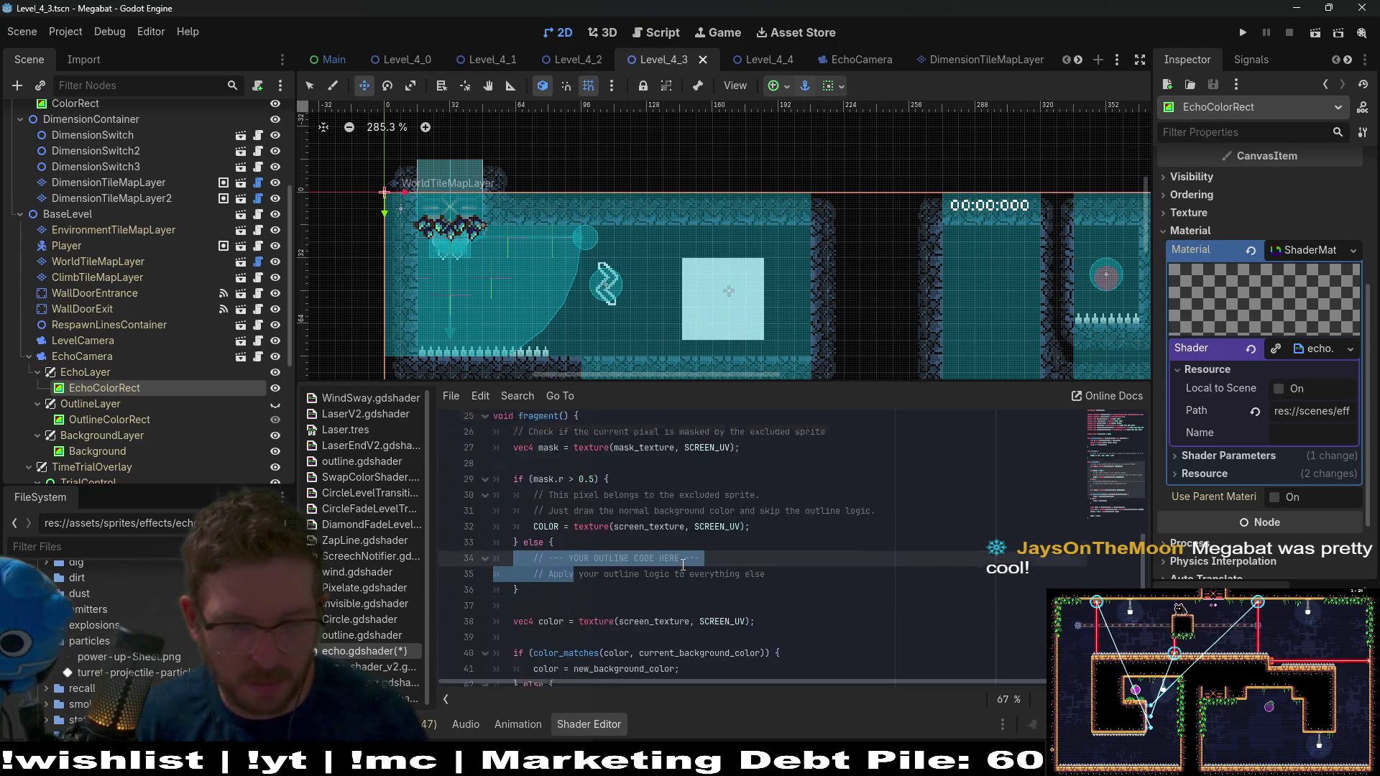
pyautogui.scroll(1, 682, 565)
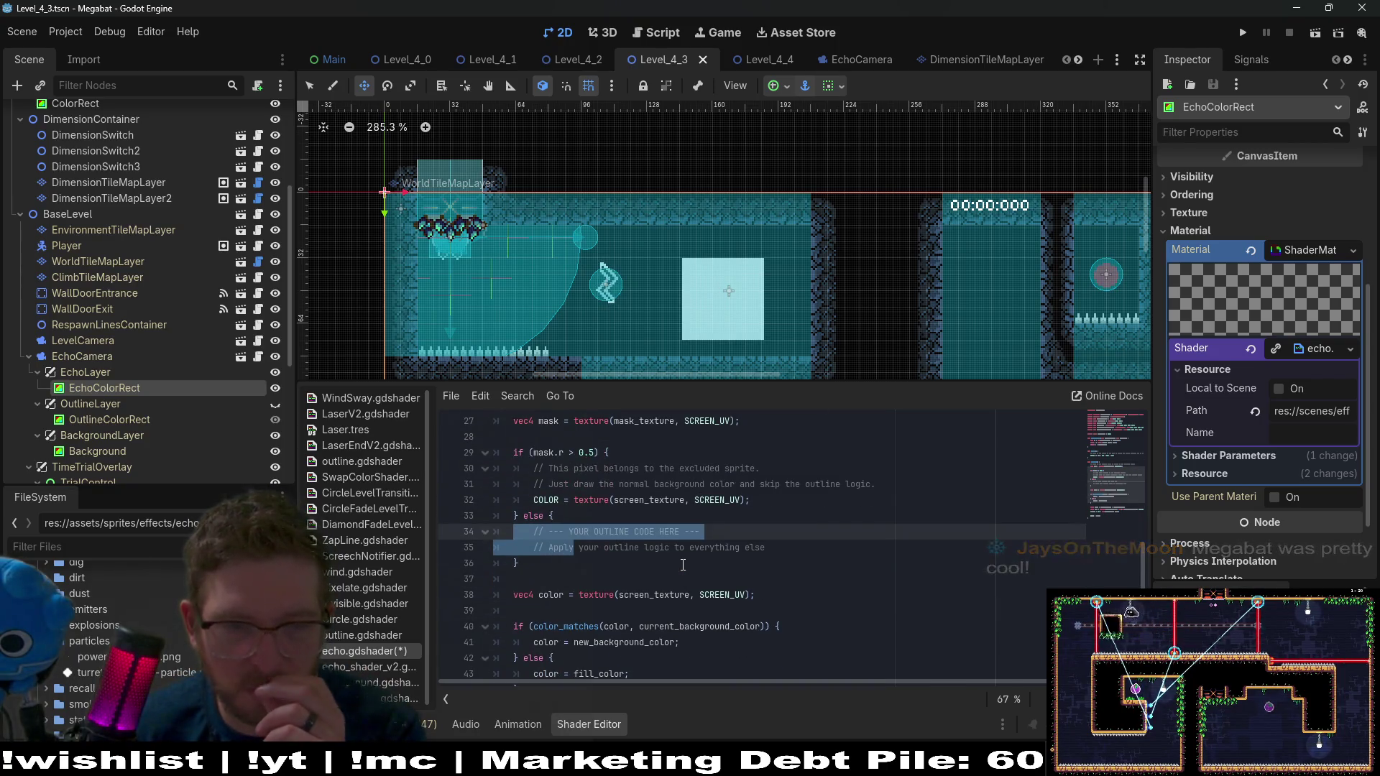
pyautogui.scroll(1, 682, 565)
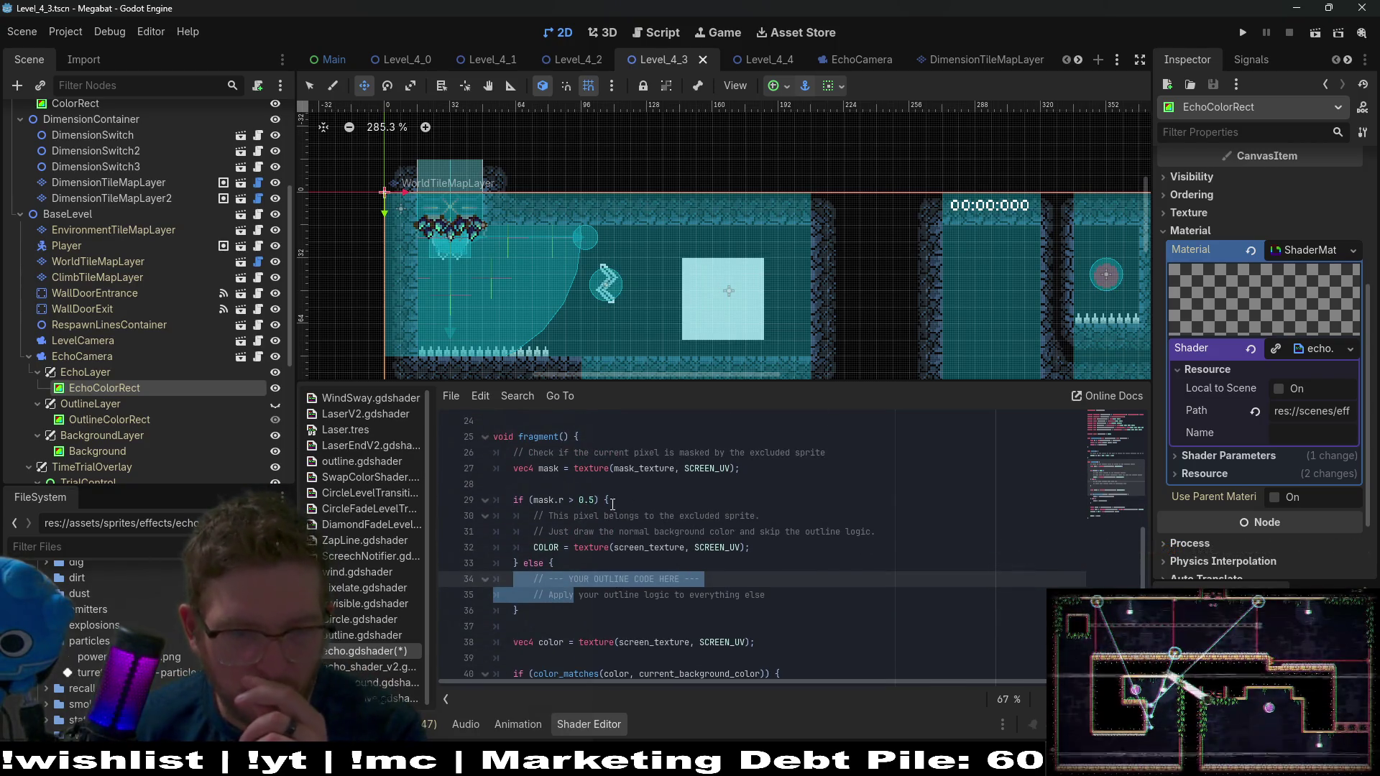
pyautogui.scroll(-2, 784, 551)
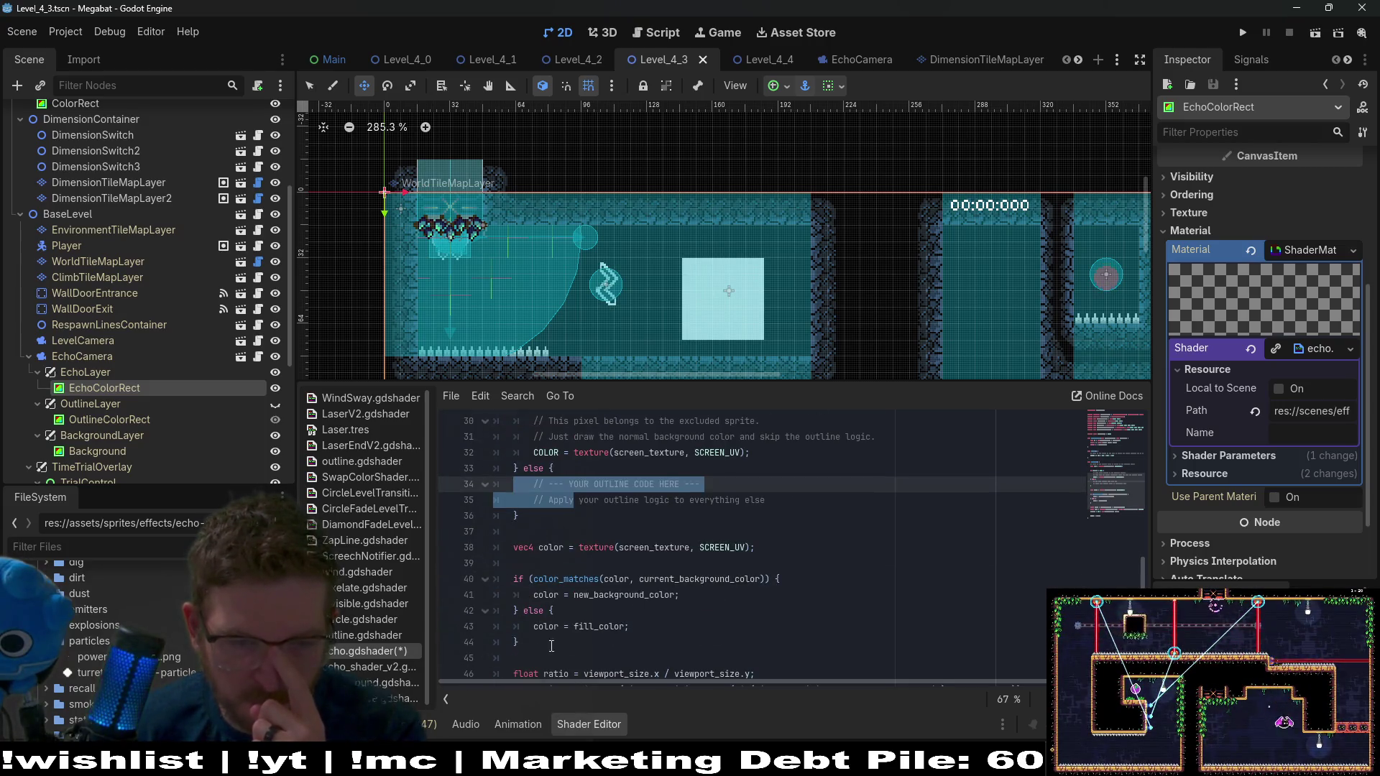
pyautogui.scroll(-2, 551, 646)
# Select the old outline code, lines 37–50, ending at COLOR = color;
pyautogui.moveTo(584, 641); pyautogui.dragTo(580, 594)
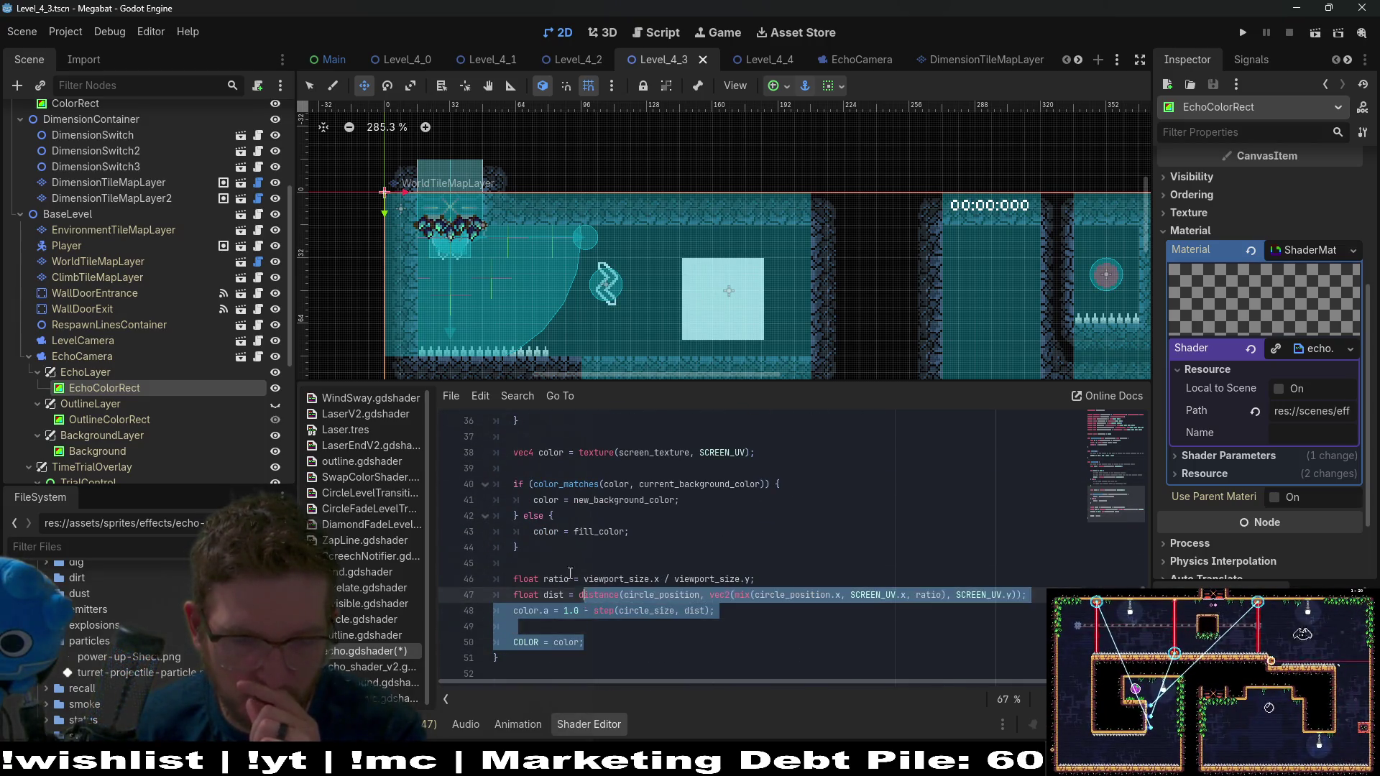
pyautogui.scroll(4, 585, 554)
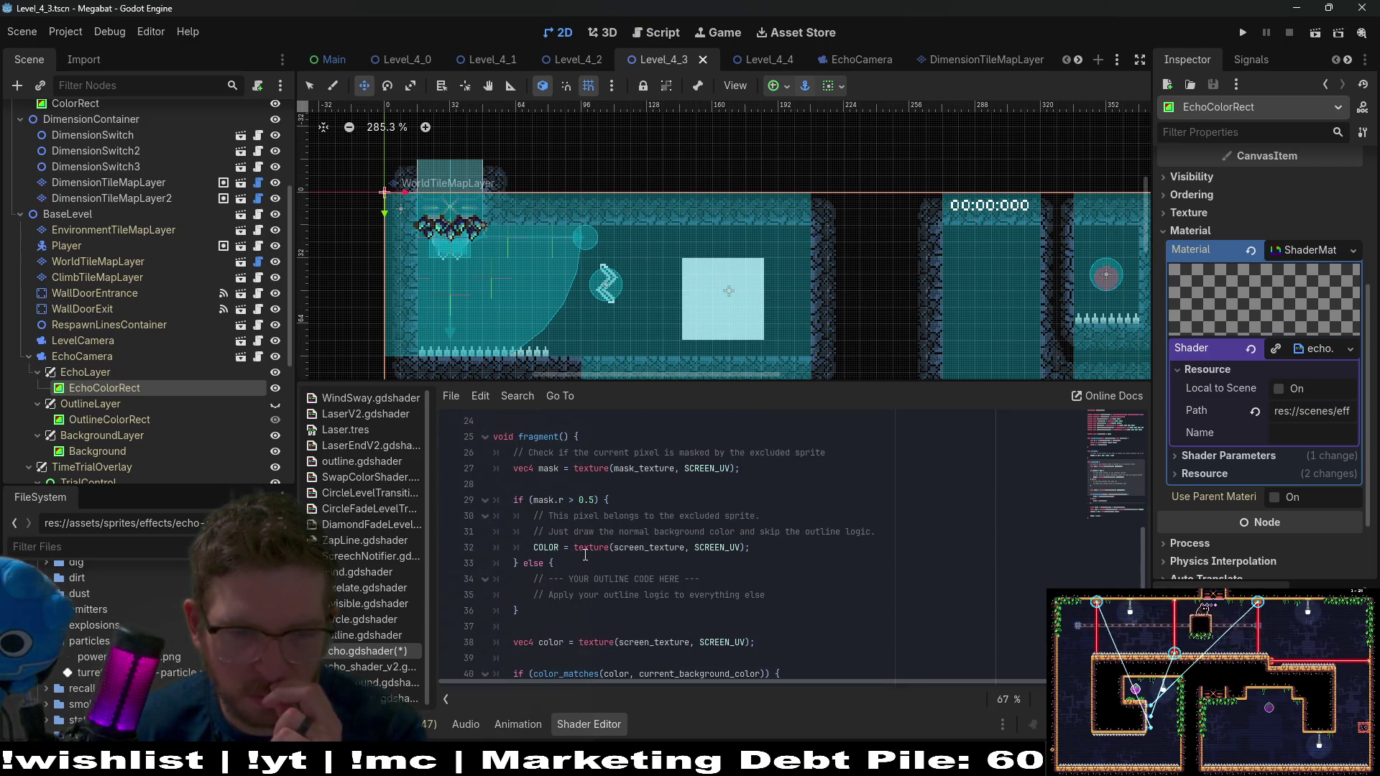
pyautogui.scroll(-4, 584, 553)
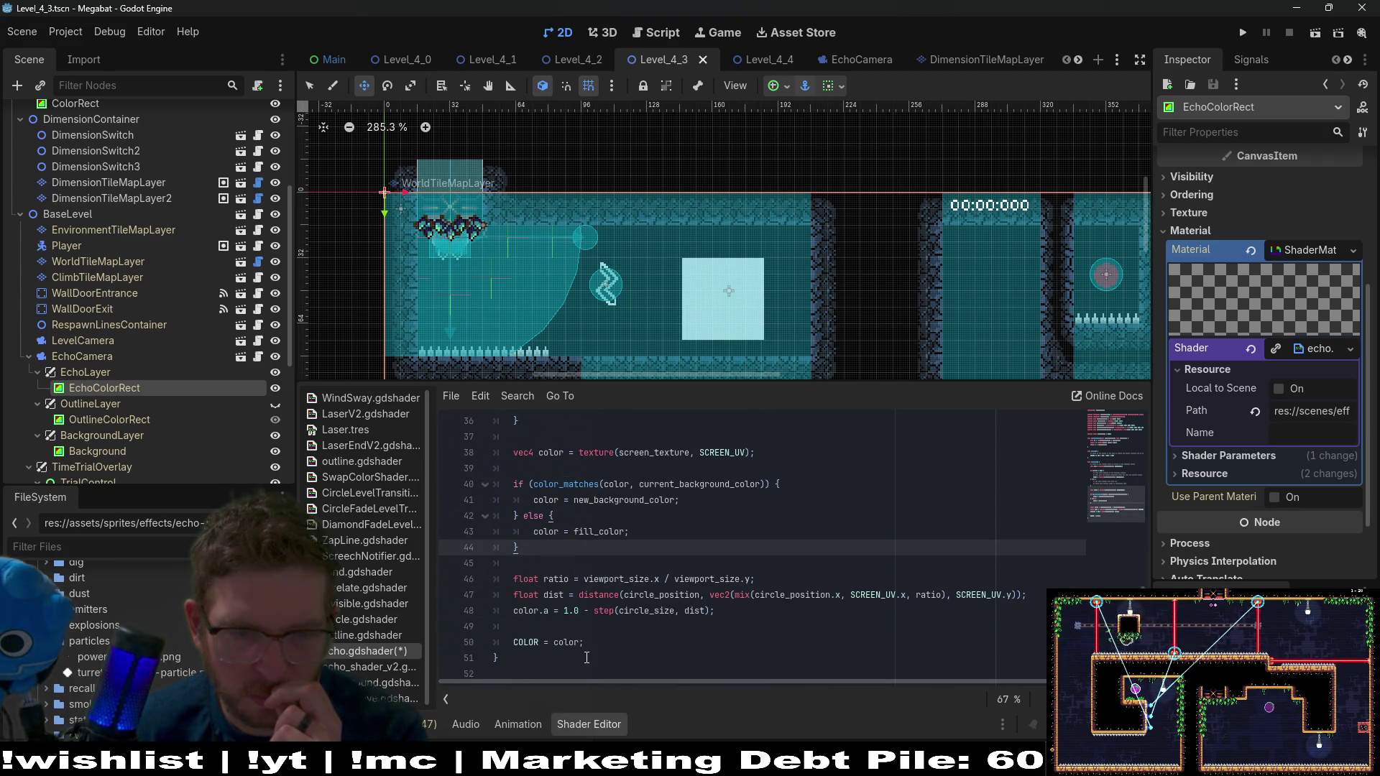
pyautogui.click(587, 640)
pyautogui.moveTo(587, 640); pyautogui.dragTo(571, 438)
pyautogui.hotkey('ctrl', 'c')
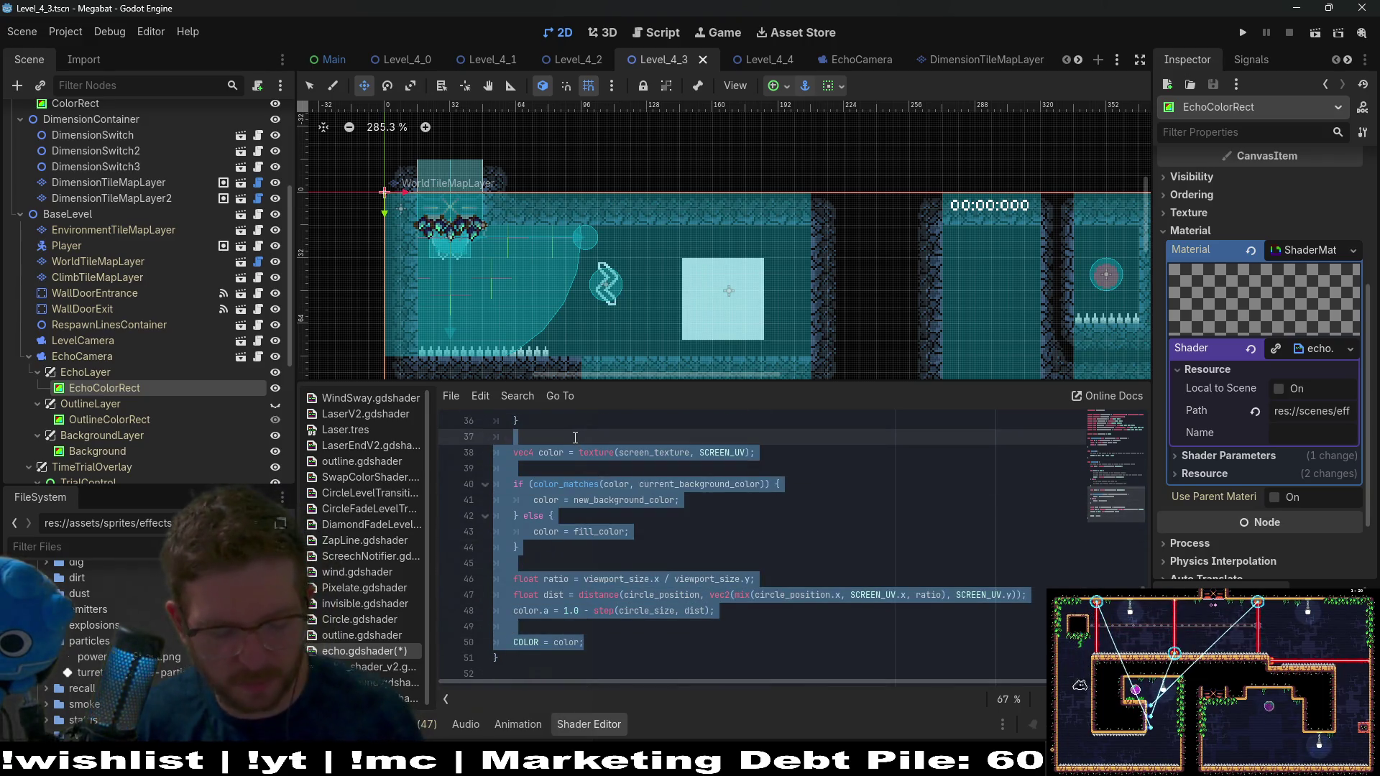
# Move the old outline code into the else branch, replacing the placeholder comments
pyautogui.press('BackSpace')
pyautogui.scroll(6, 572, 440)
pyautogui.scroll(-1, 647, 546)
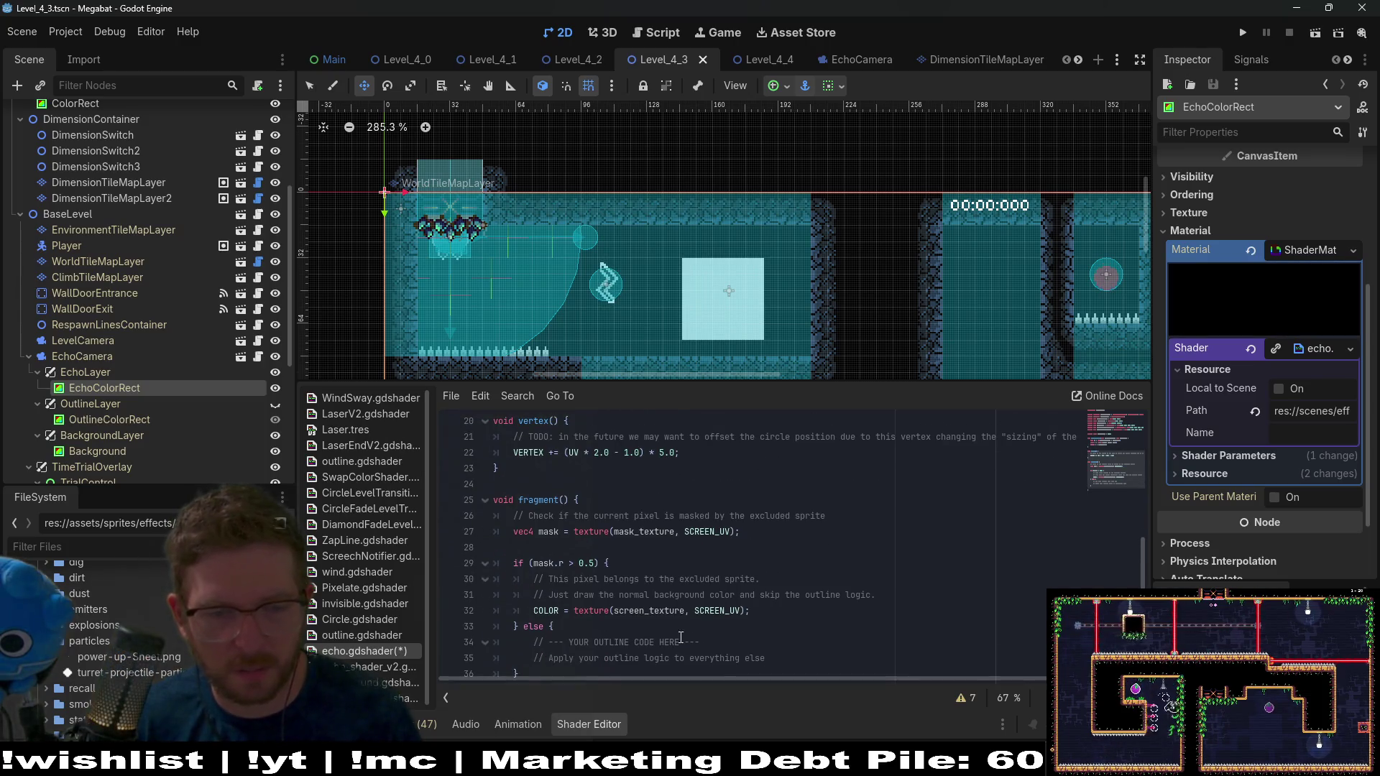
pyautogui.click(791, 657)
pyautogui.moveTo(772, 645); pyautogui.dragTo(447, 635)
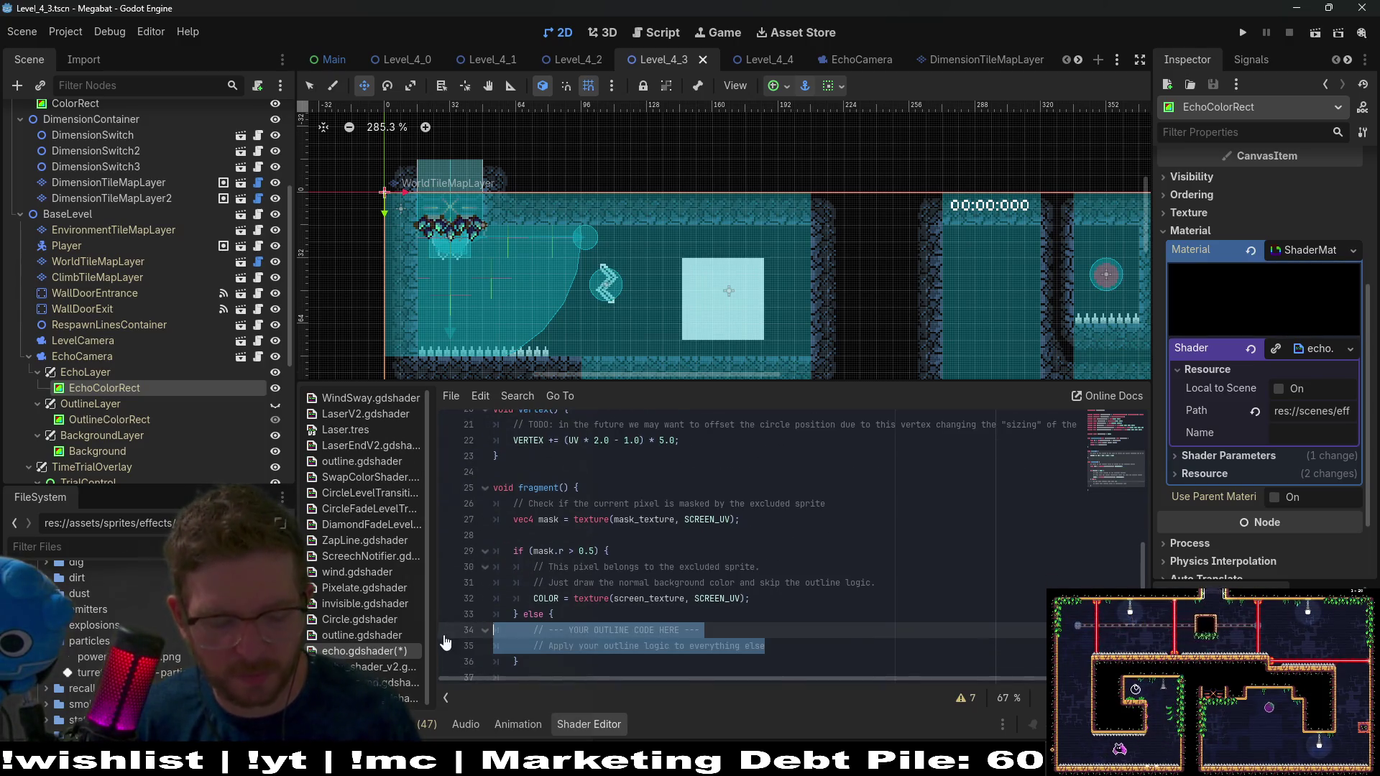
pyautogui.hotkey('ctrl', 'v')
# Indent the outline code under the else, remove empty line 34, and save the shader
pyautogui.moveTo(594, 661)
pyautogui.mouseDown()
pyautogui.moveTo(431, 532)
pyautogui.moveTo(394, 481)
pyautogui.mouseUp()
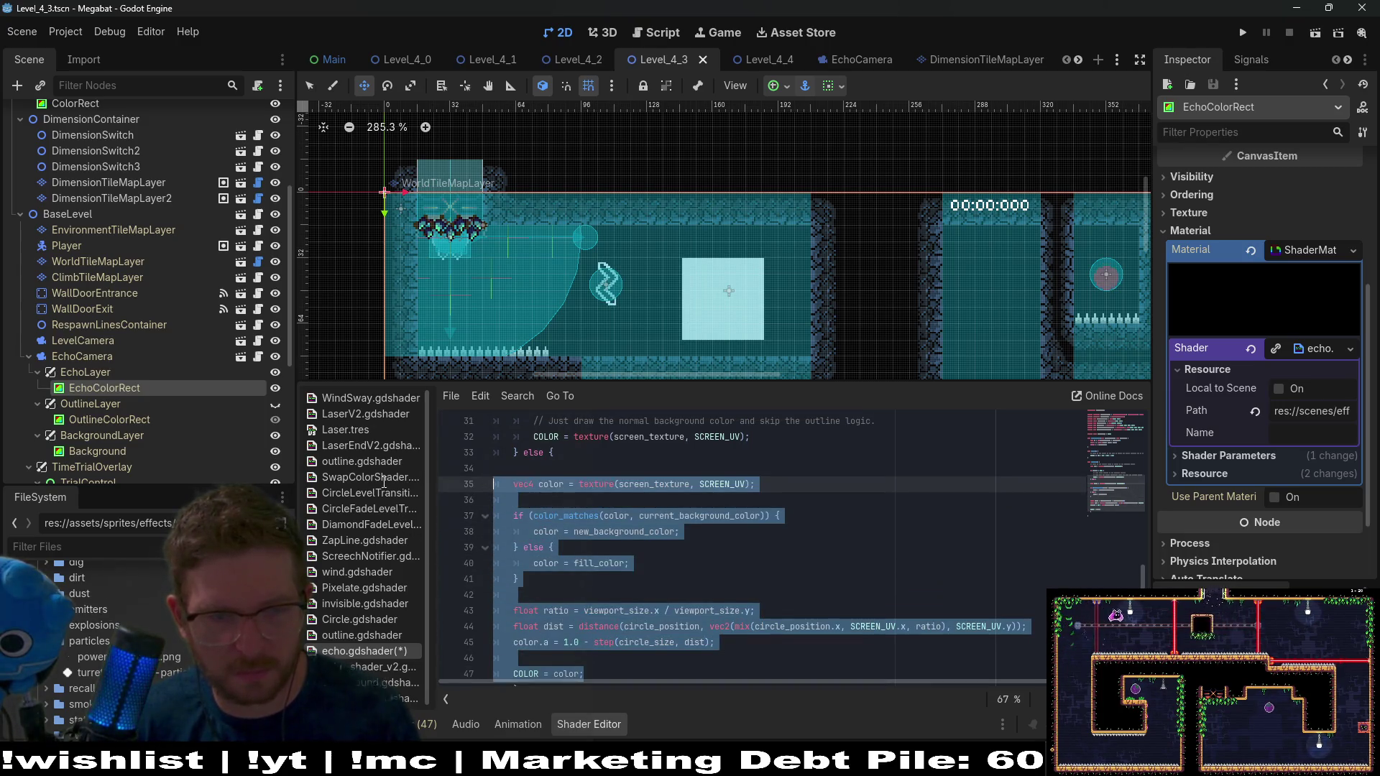
pyautogui.press('Tab')
pyautogui.click(569, 463)
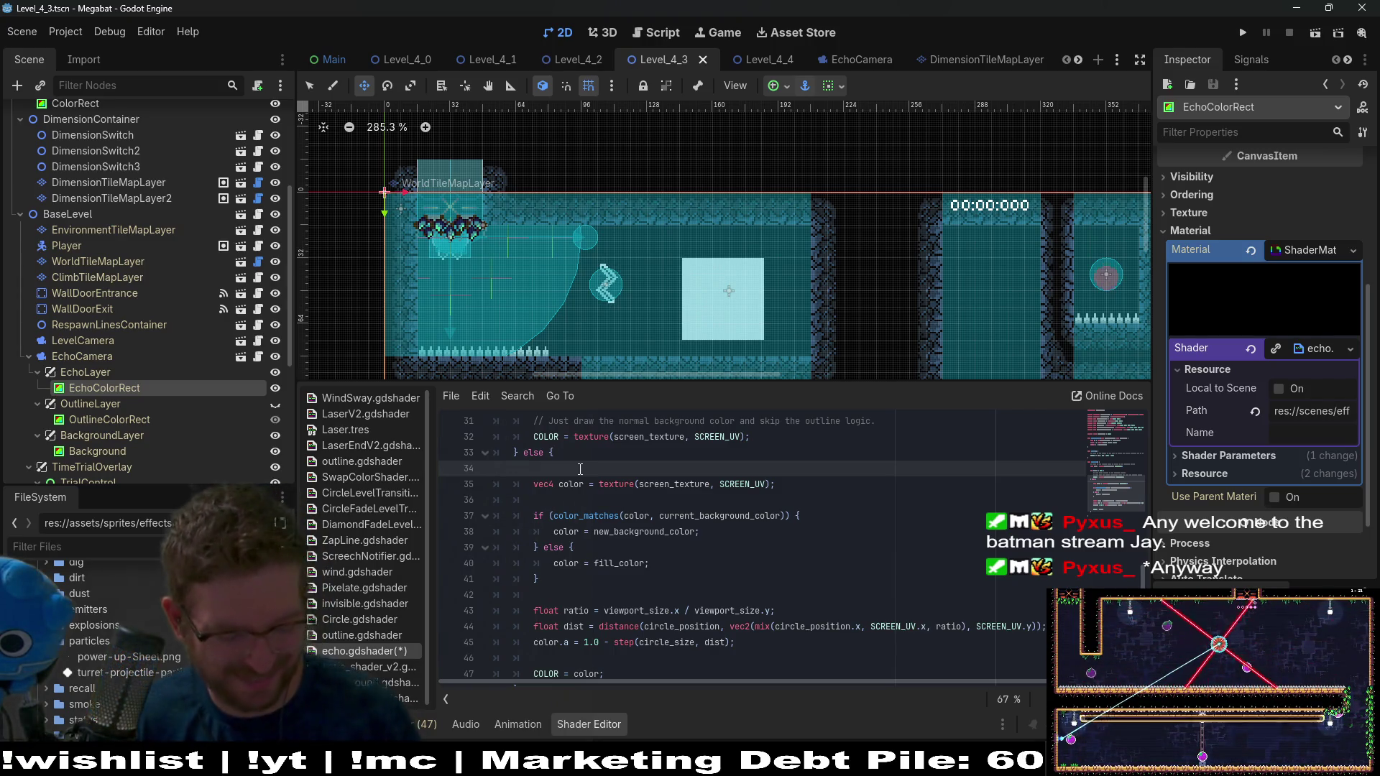
pyautogui.press('BackSpace')
pyautogui.hotkey('ctrl', 's')
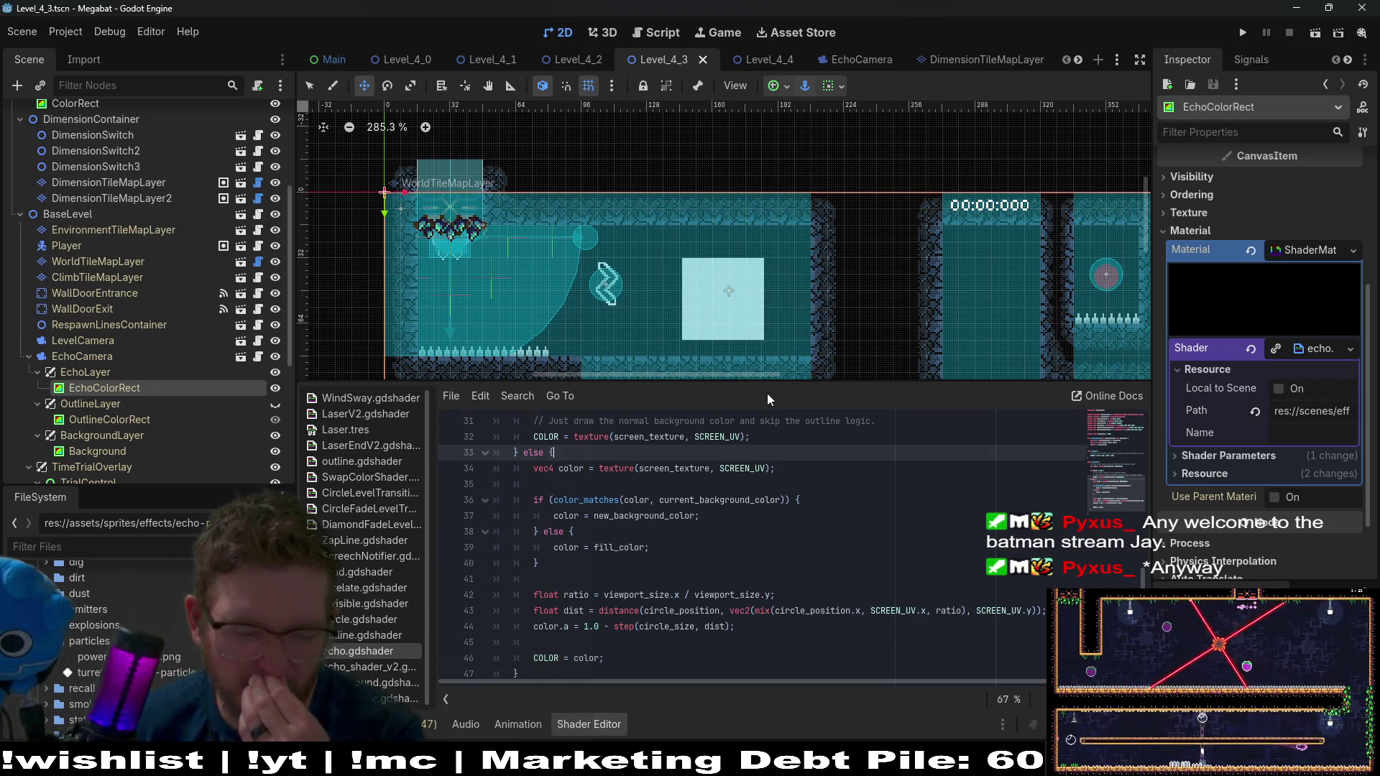
pyautogui.scroll(-2, 747, 539)
pyautogui.scroll(3, 748, 539)
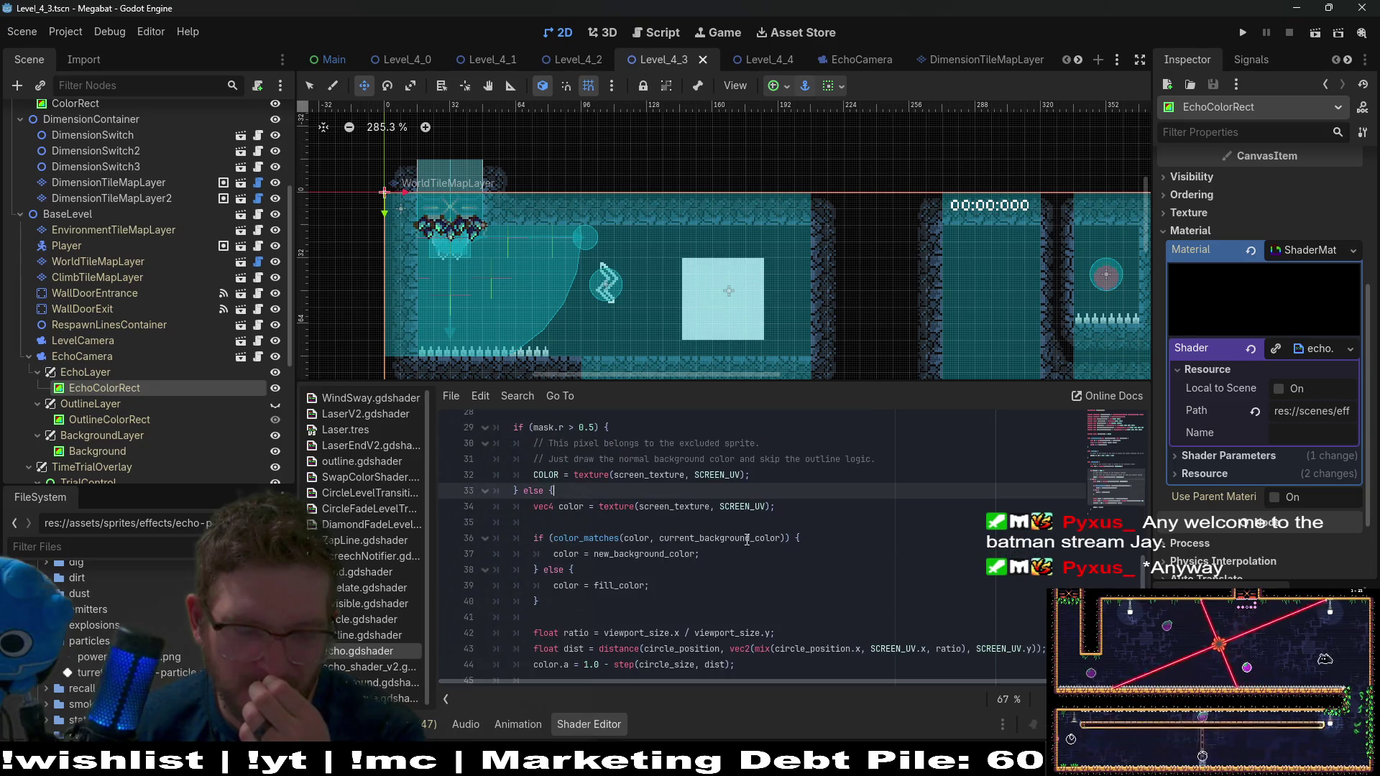
pyautogui.scroll(2, 747, 539)
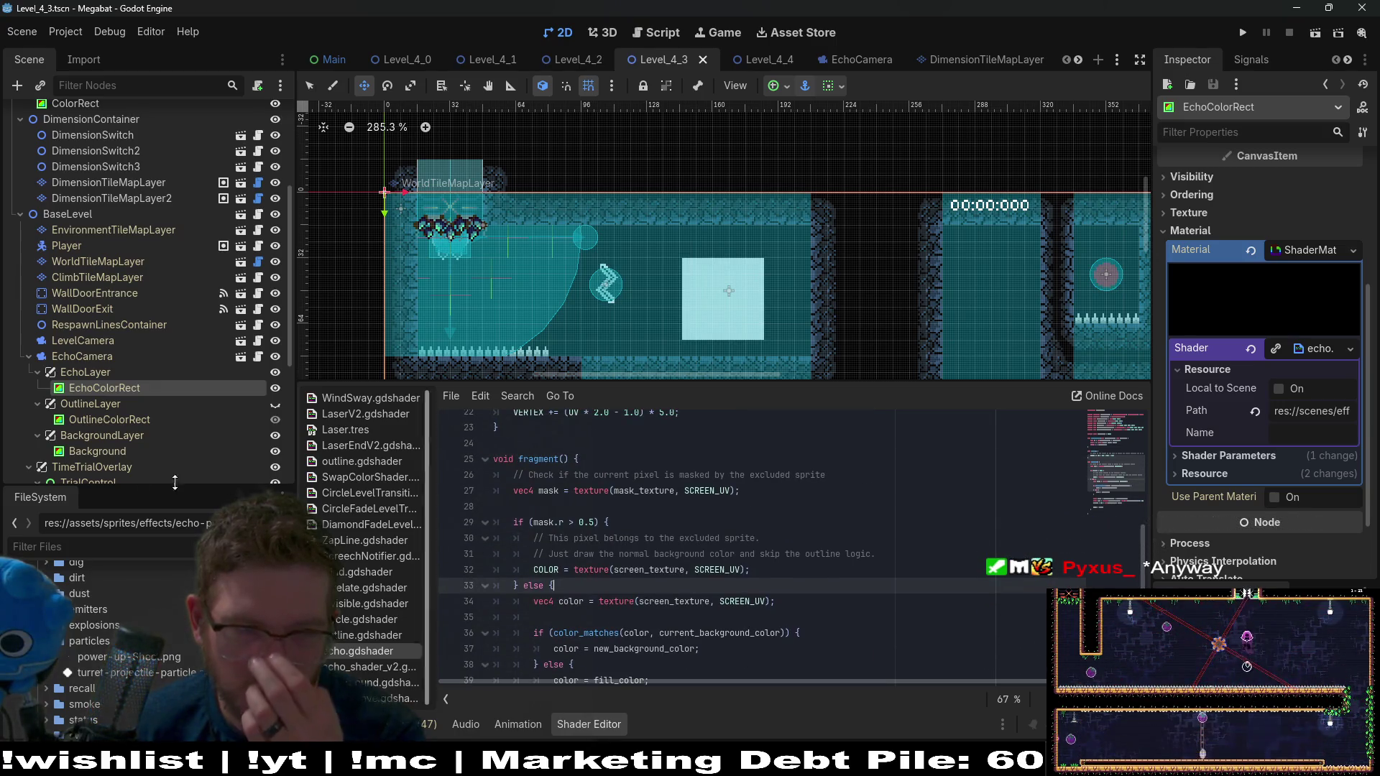
pyautogui.click(1265, 457)
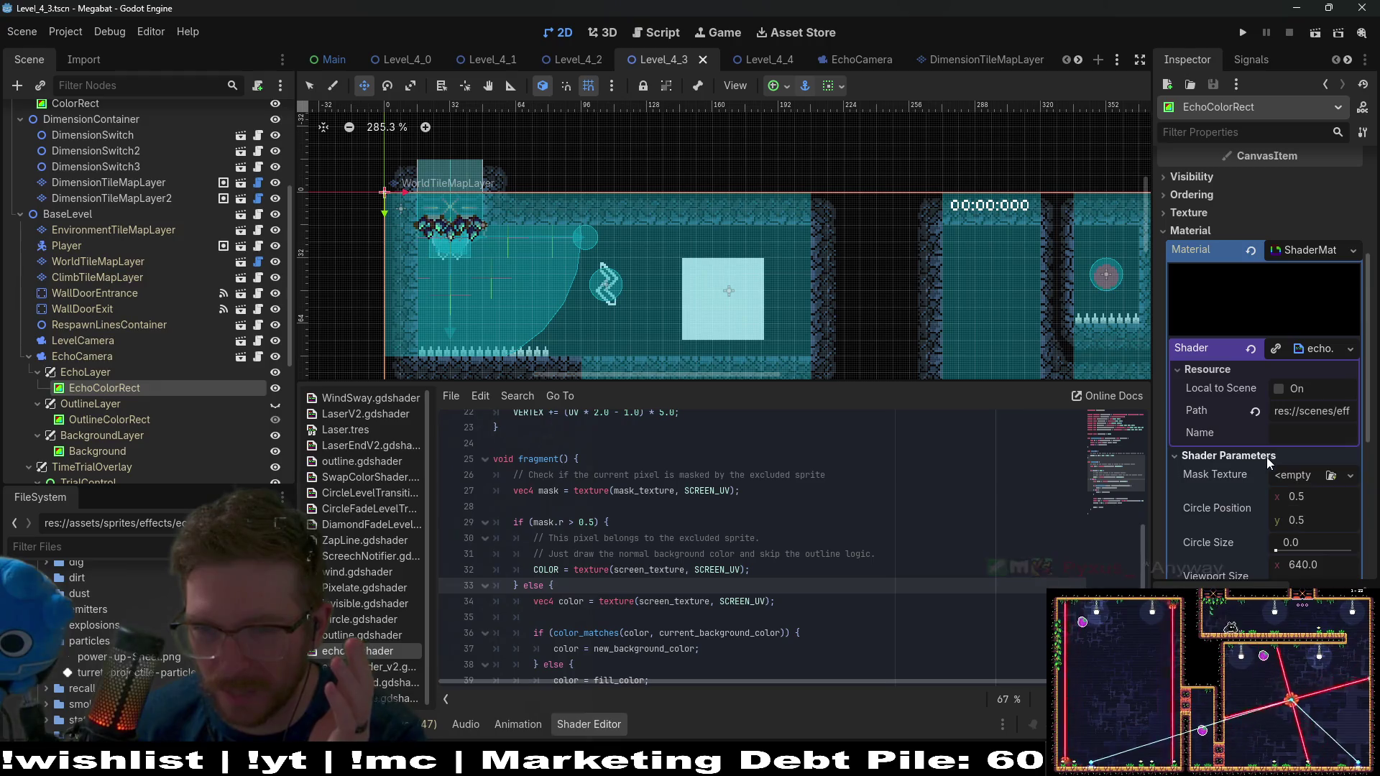
# Check which texture types Mask Texture accepts, leaving it empty, then select the ColorRect node
pyautogui.click(1344, 480)
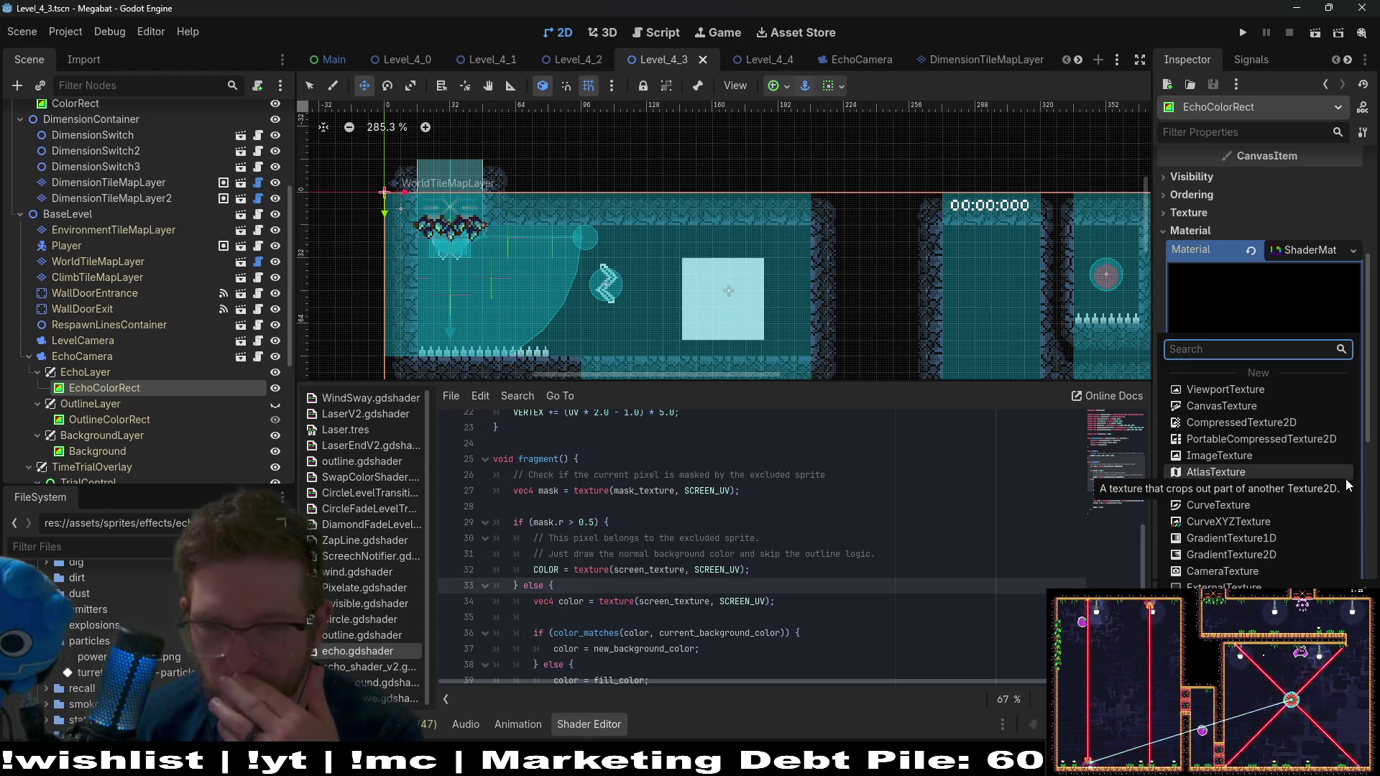
pyautogui.click(764, 541)
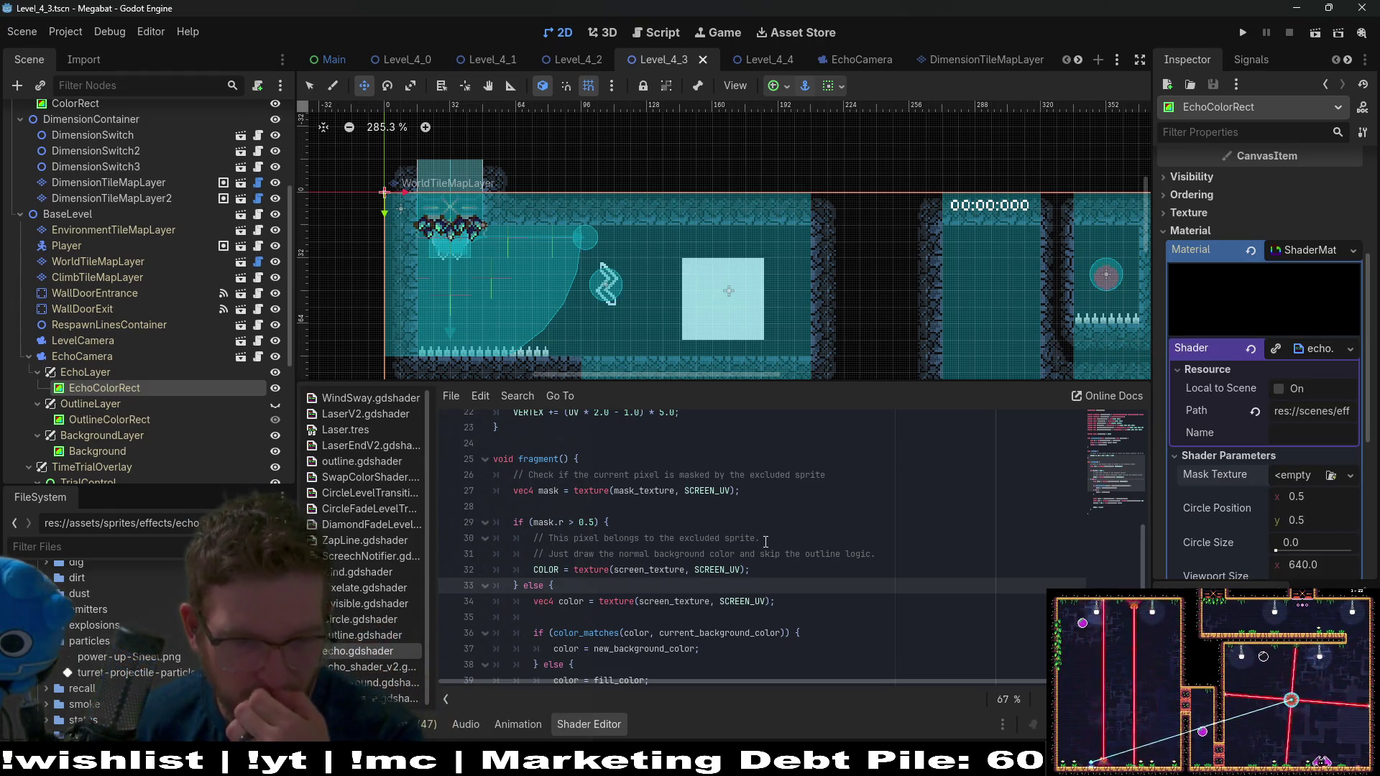
pyautogui.doubleClick(643, 490)
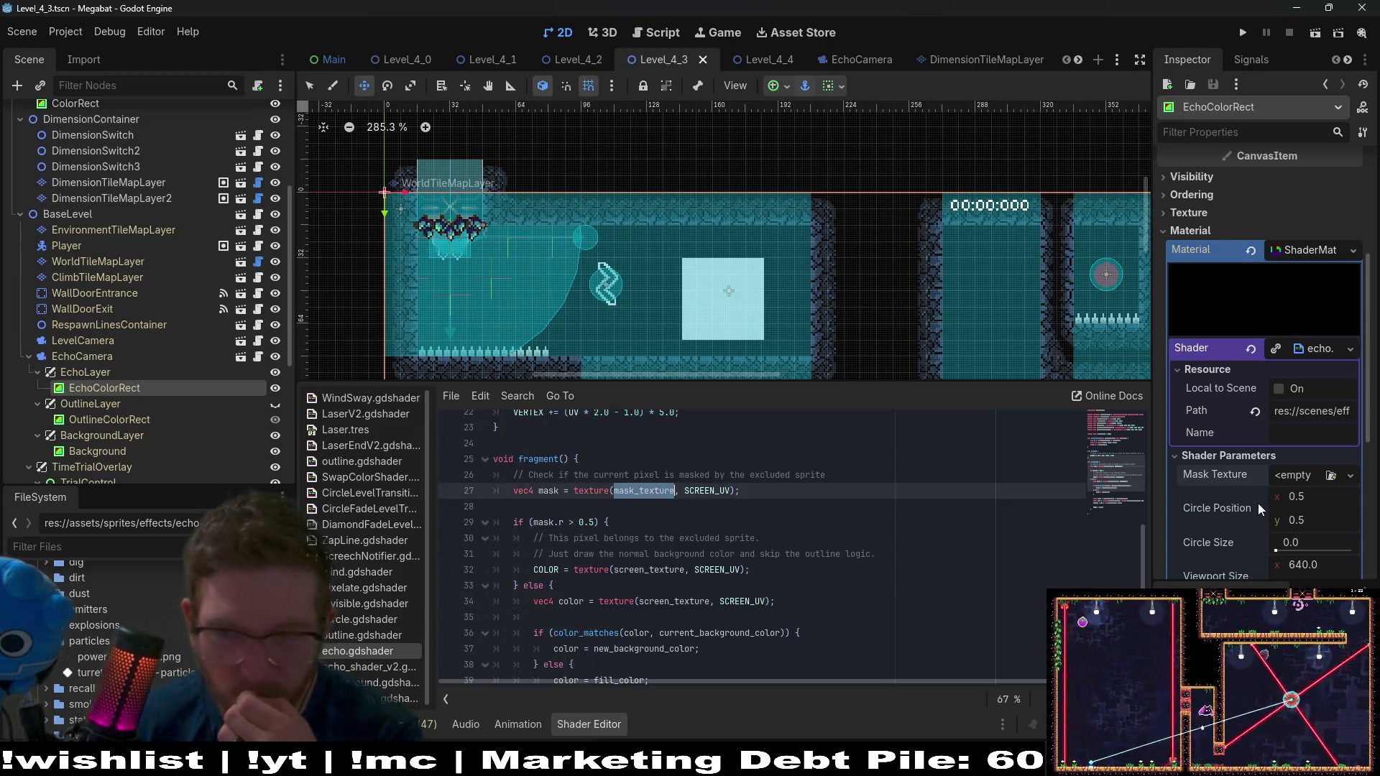
pyautogui.click(1348, 483)
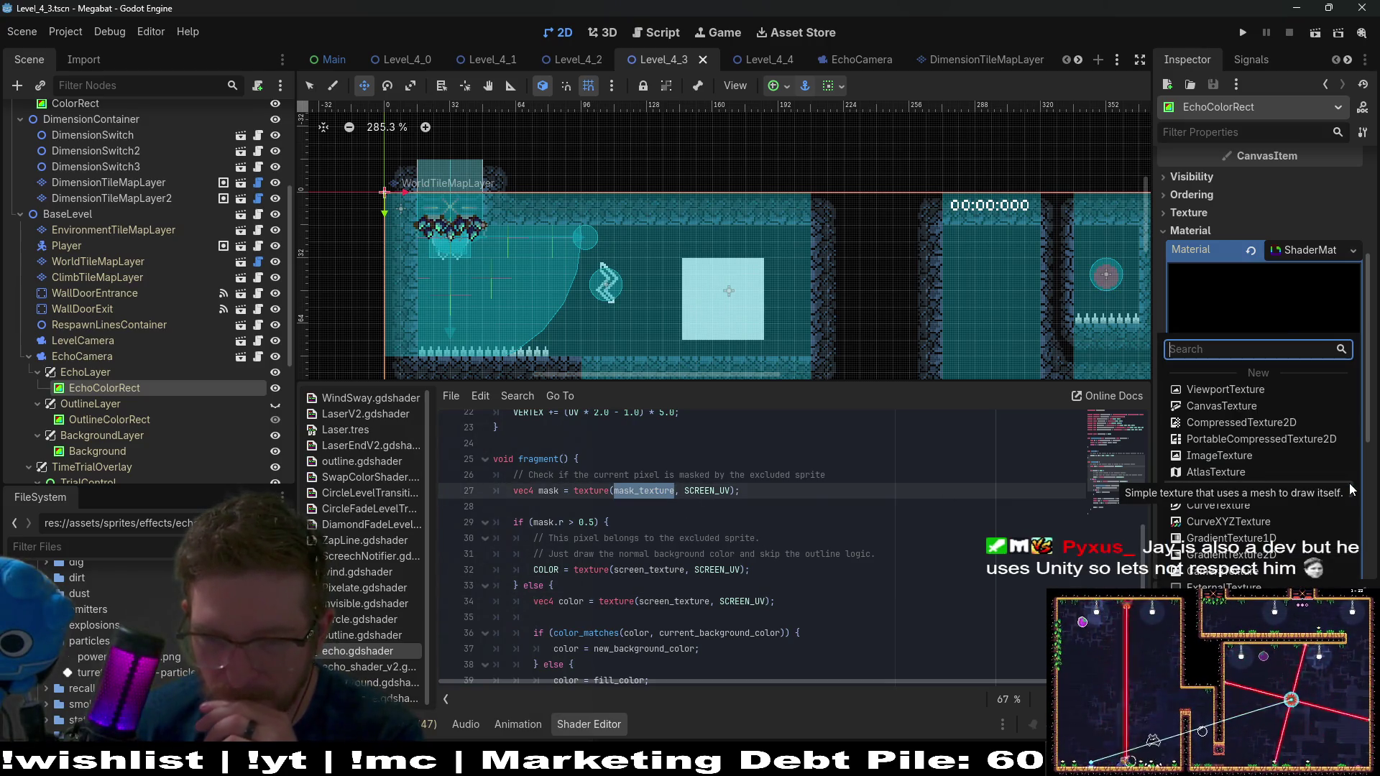
pyautogui.click(844, 480)
pyautogui.scroll(5, 162, 303)
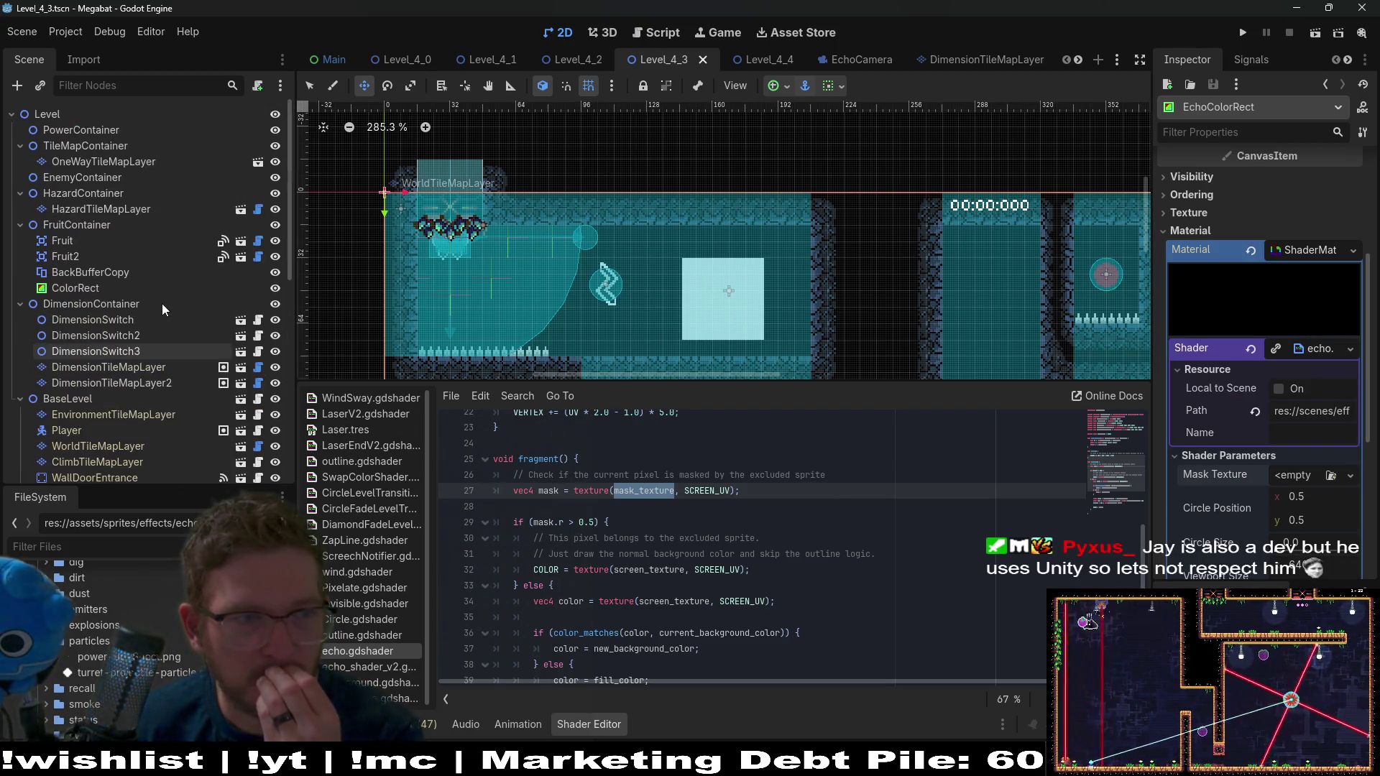
pyautogui.click(124, 286)
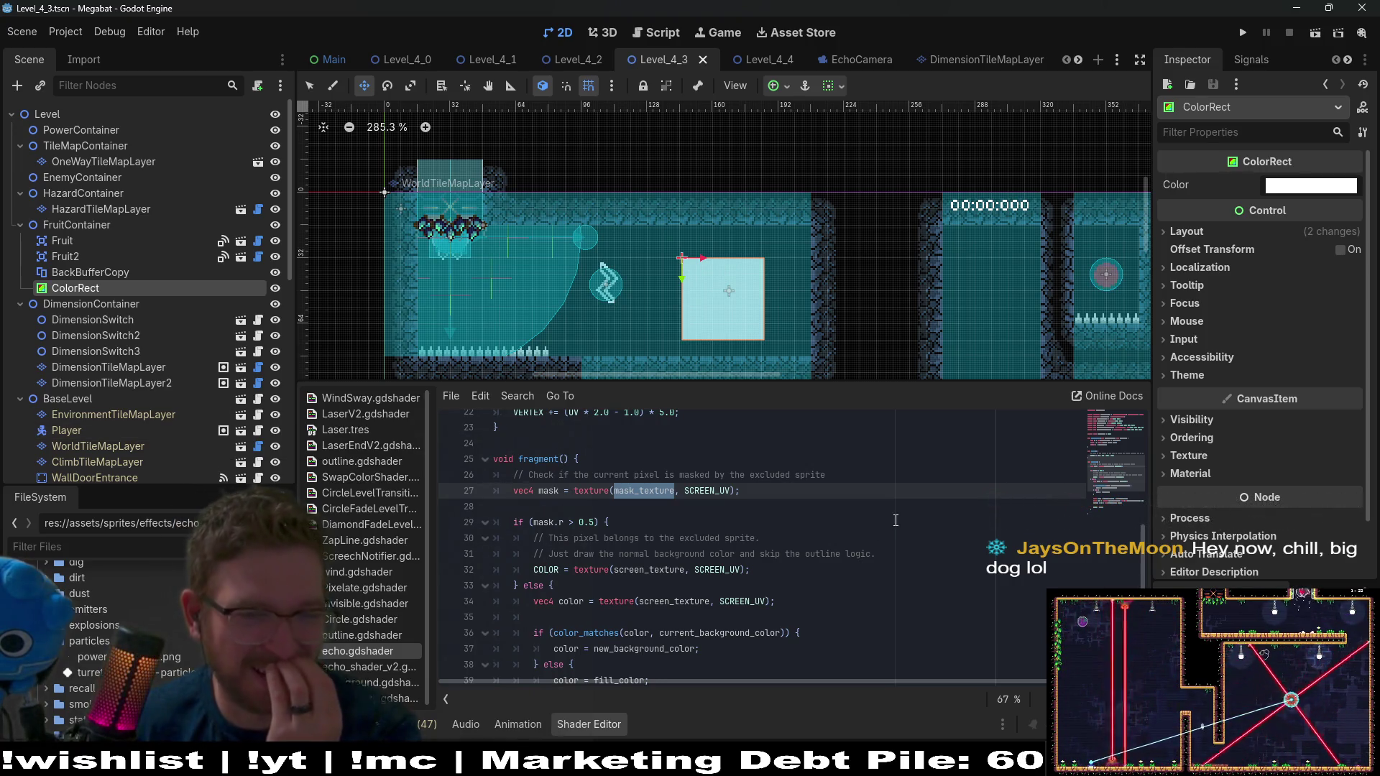
# Review shader lines 28–29 and drag the splitter to make the shader code panel taller
pyautogui.click(891, 522)
pyautogui.click(600, 511)
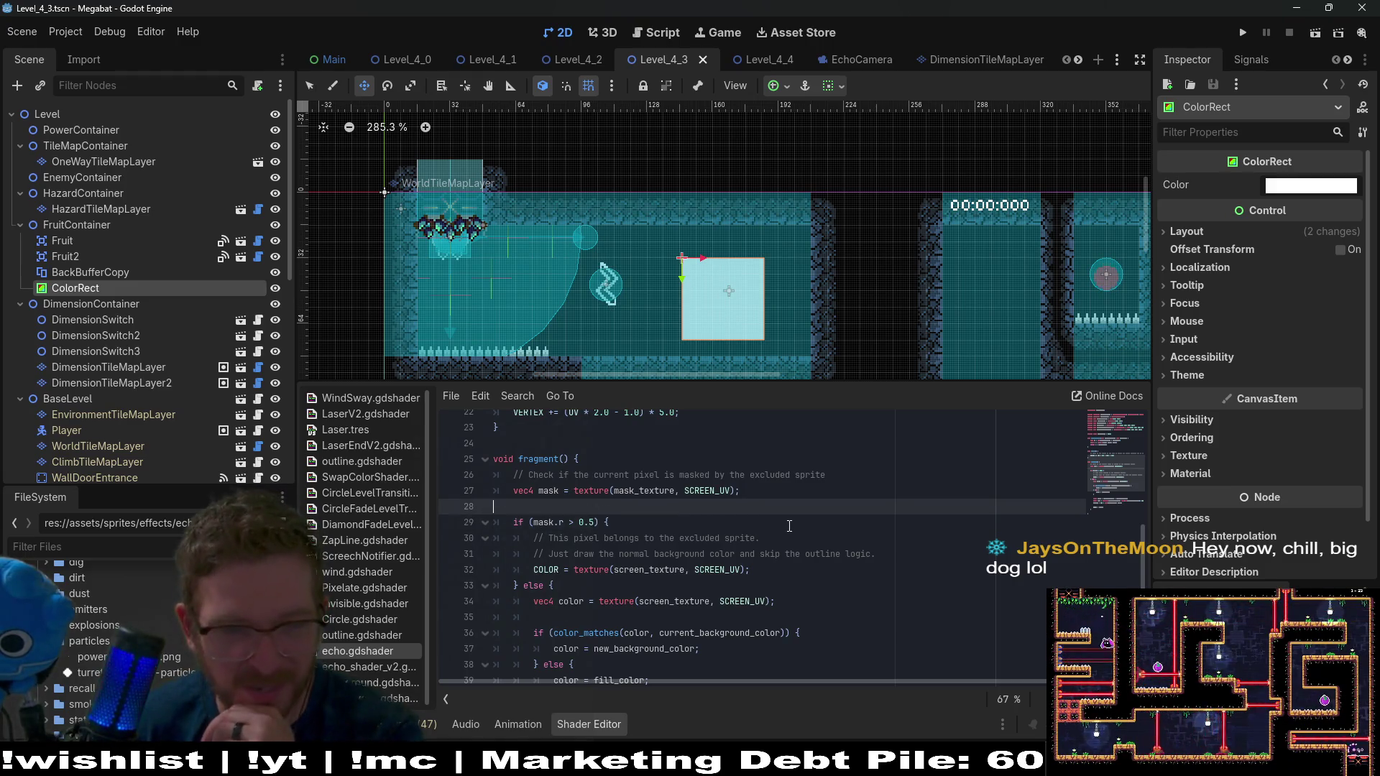
pyautogui.scroll(-1, 789, 526)
pyautogui.scroll(-1, 789, 526)
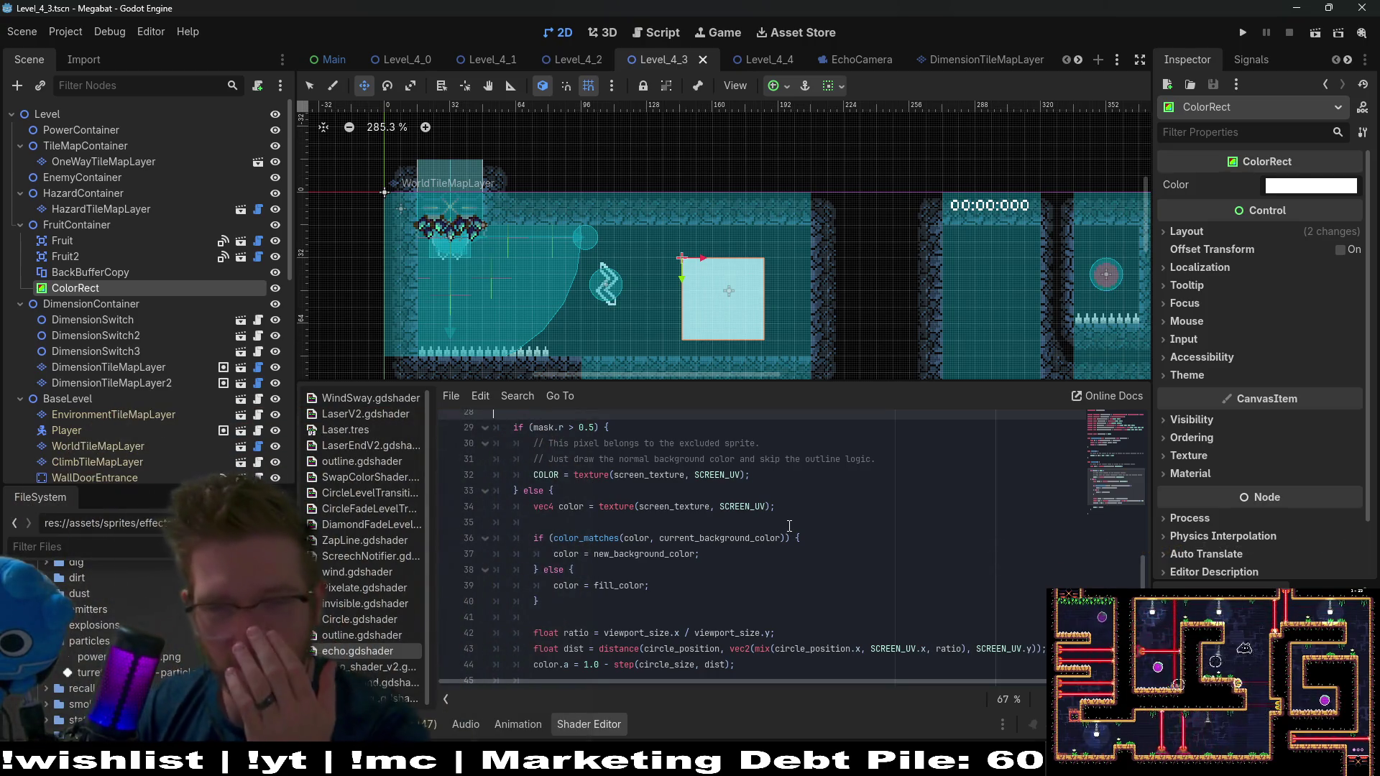
pyautogui.scroll(3, 789, 526)
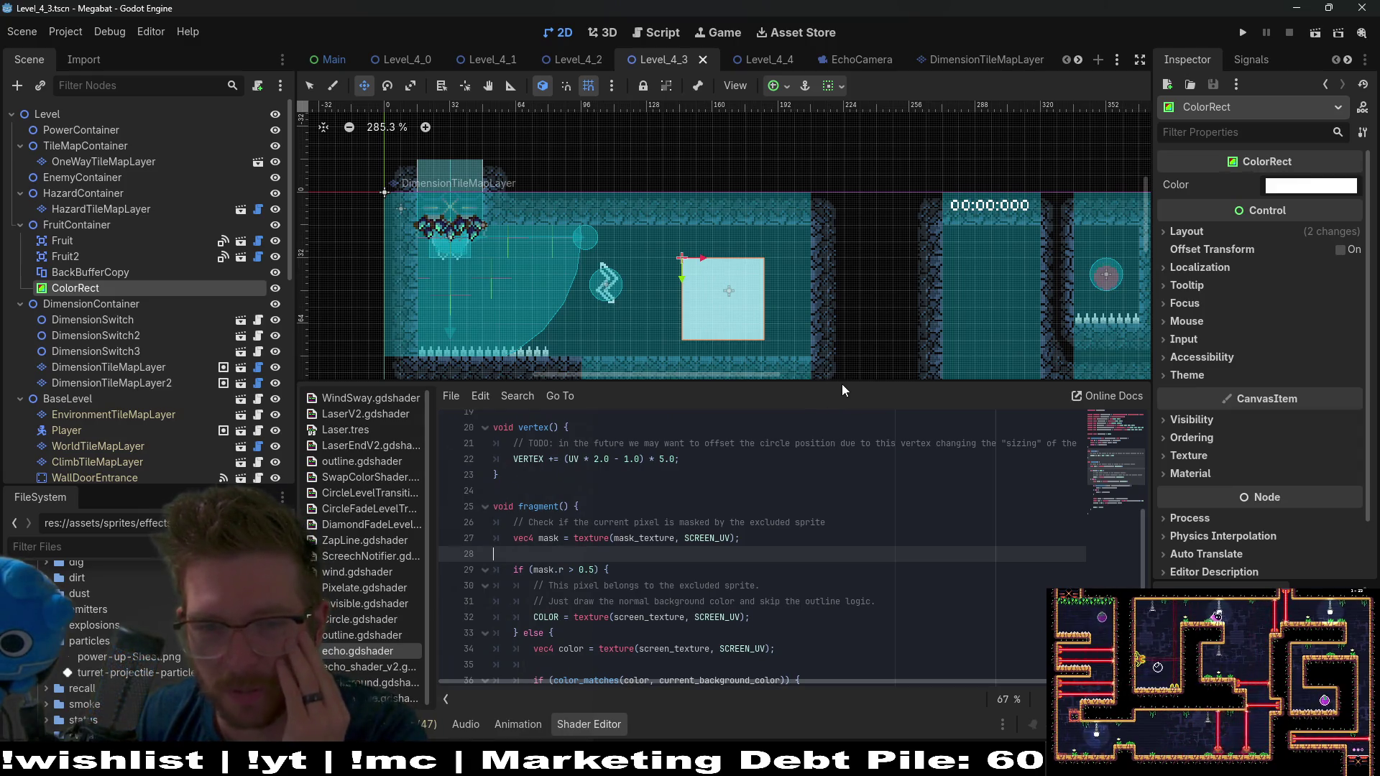
pyautogui.moveTo(842, 385); pyautogui.dragTo(542, 343)
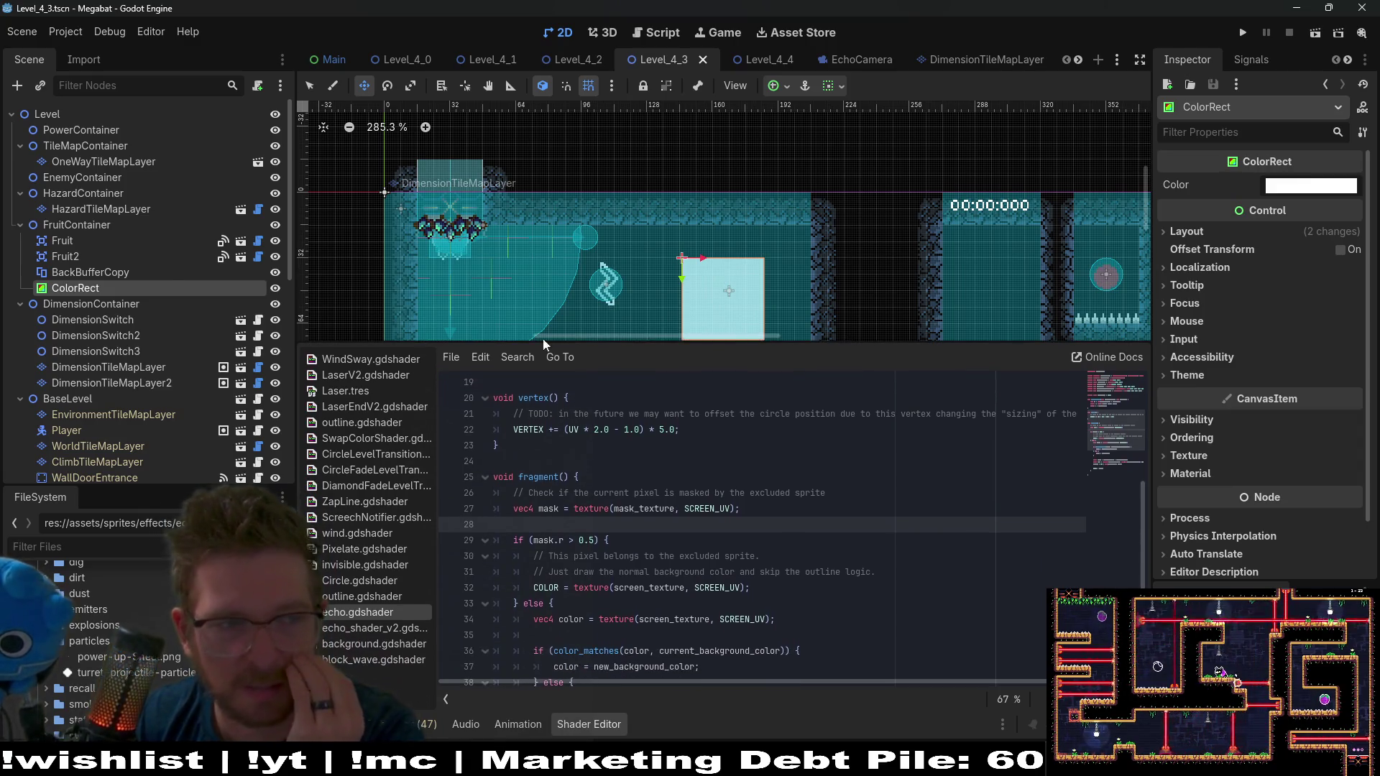
# Inspect the BackBufferCopy node's properties, then the ColorRect node's
pyautogui.click(113, 271)
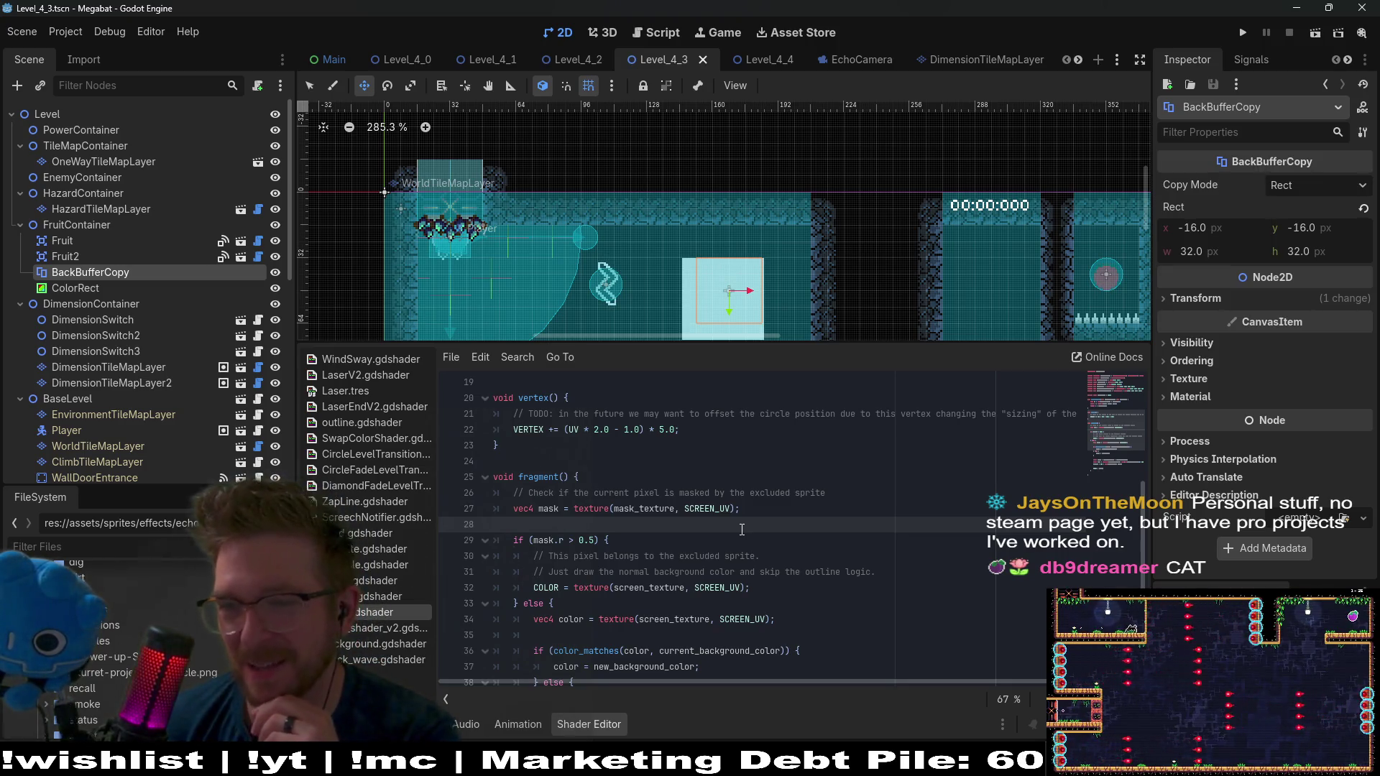
pyautogui.scroll(-1, 731, 570)
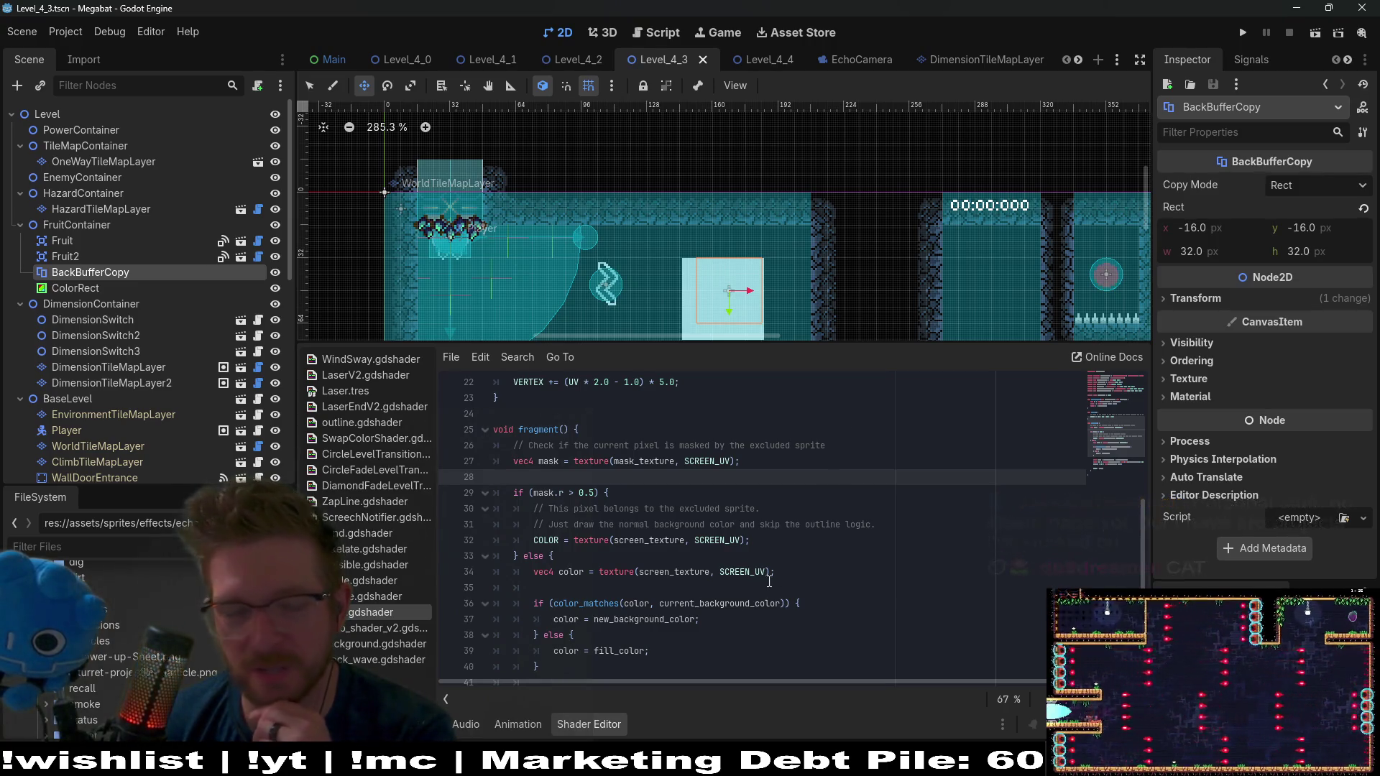
pyautogui.scroll(-3, 780, 579)
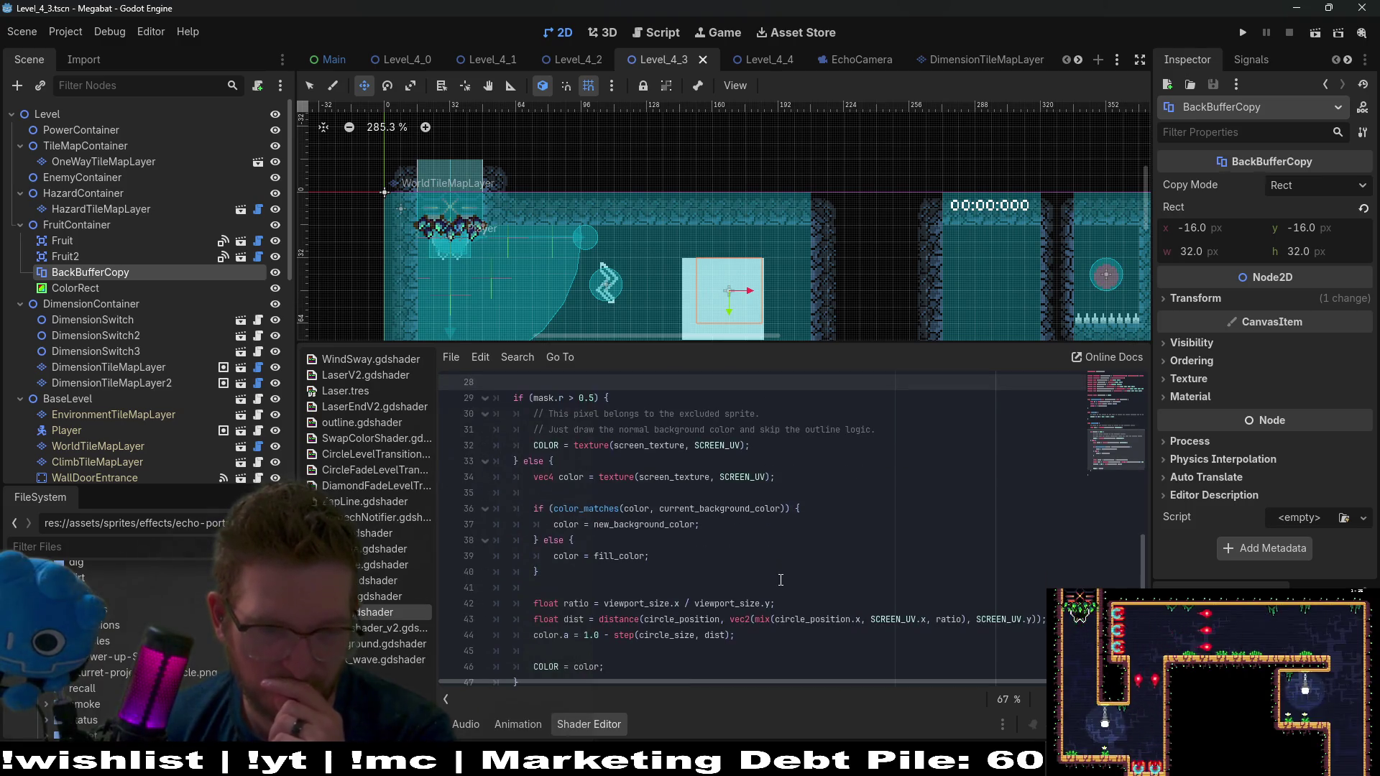
pyautogui.scroll(3, 780, 579)
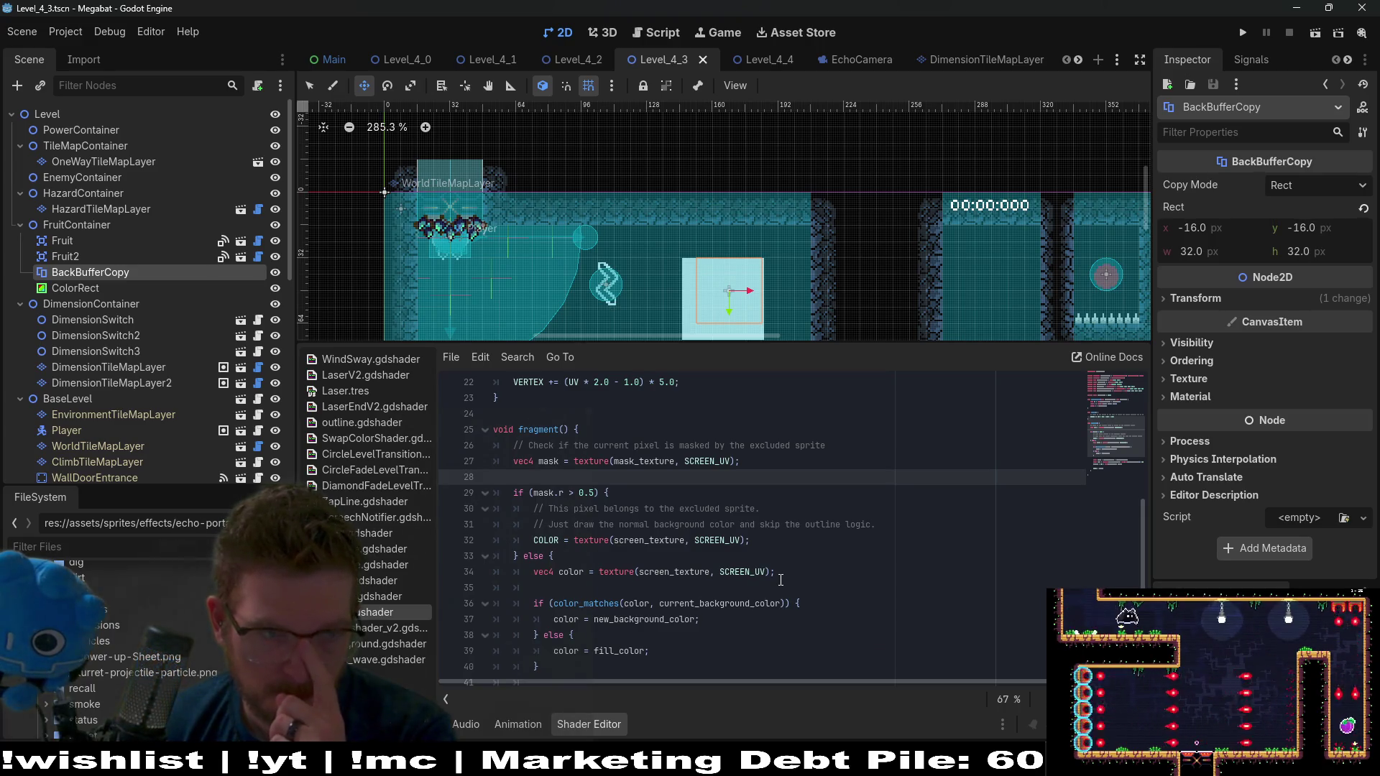
pyautogui.click(727, 271)
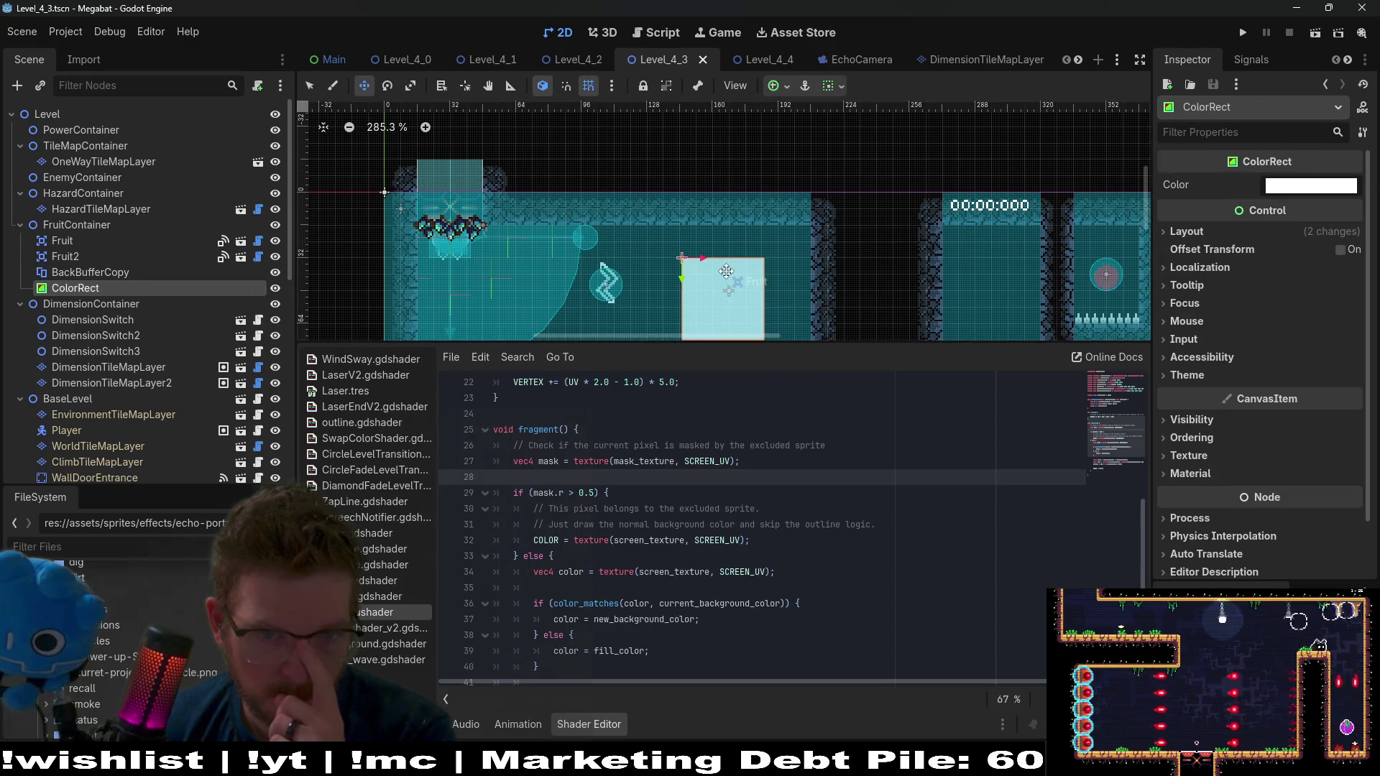
# Delete the white ColorRect from FruitContainer, leaving BackBufferCopy selected
pyautogui.moveTo(727, 271); pyautogui.dragTo(761, 208)
pyautogui.scroll(2, 769, 245)
pyautogui.press('q')
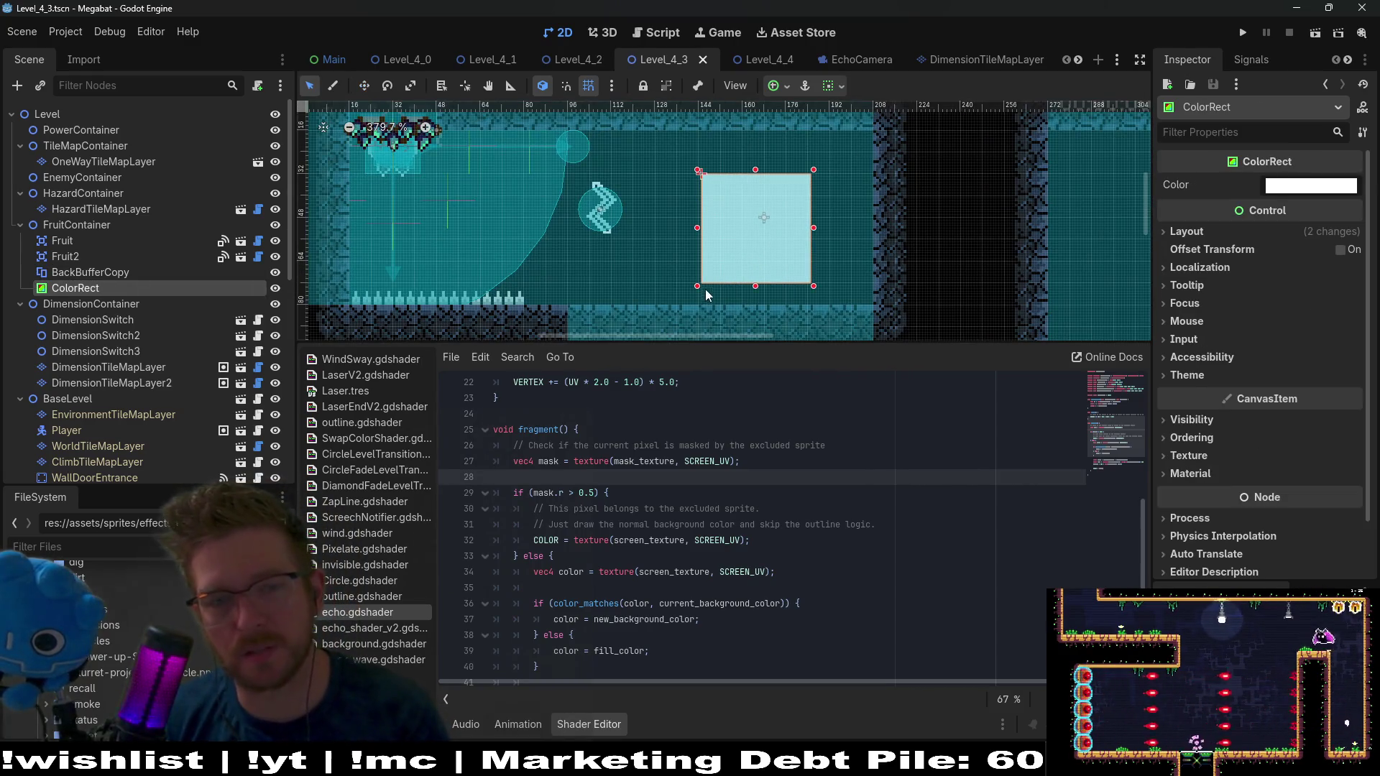
pyautogui.click(65, 271)
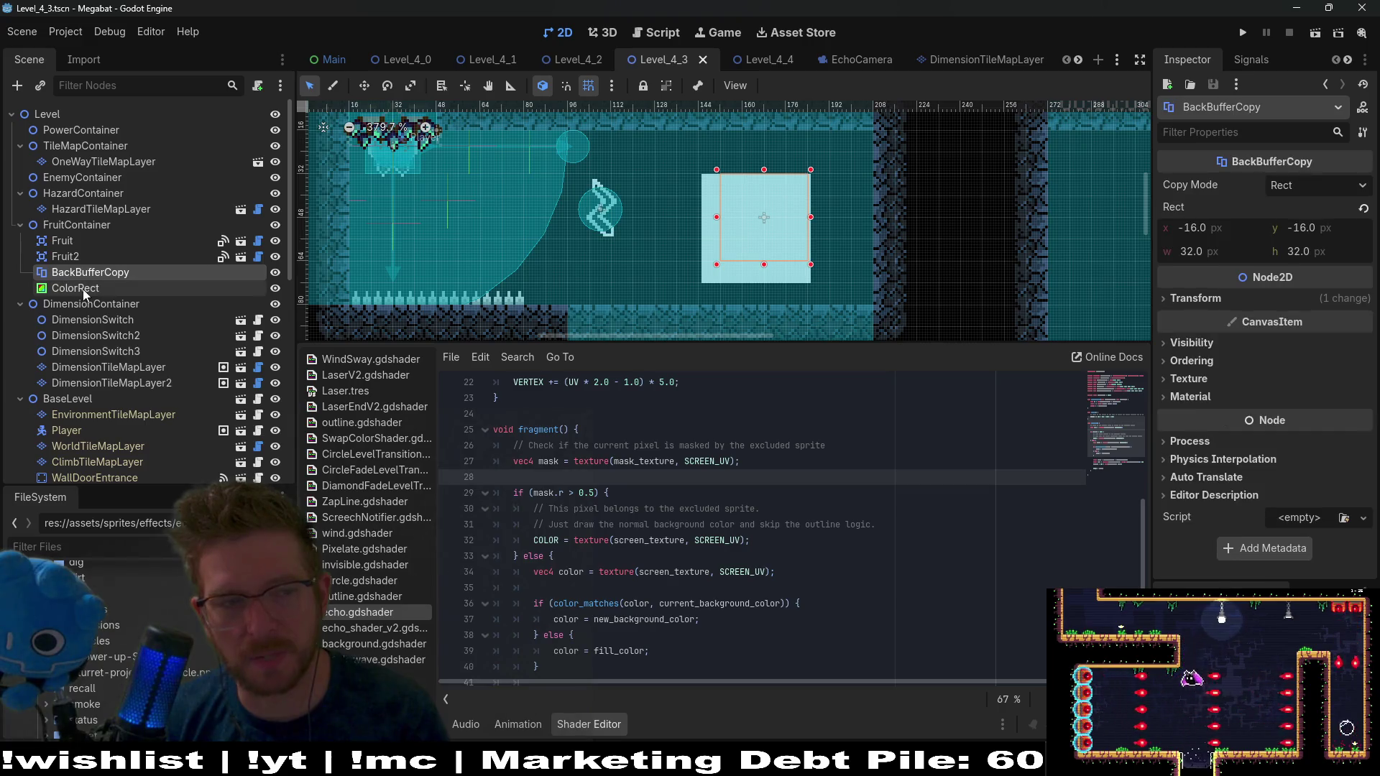
pyautogui.click(83, 289)
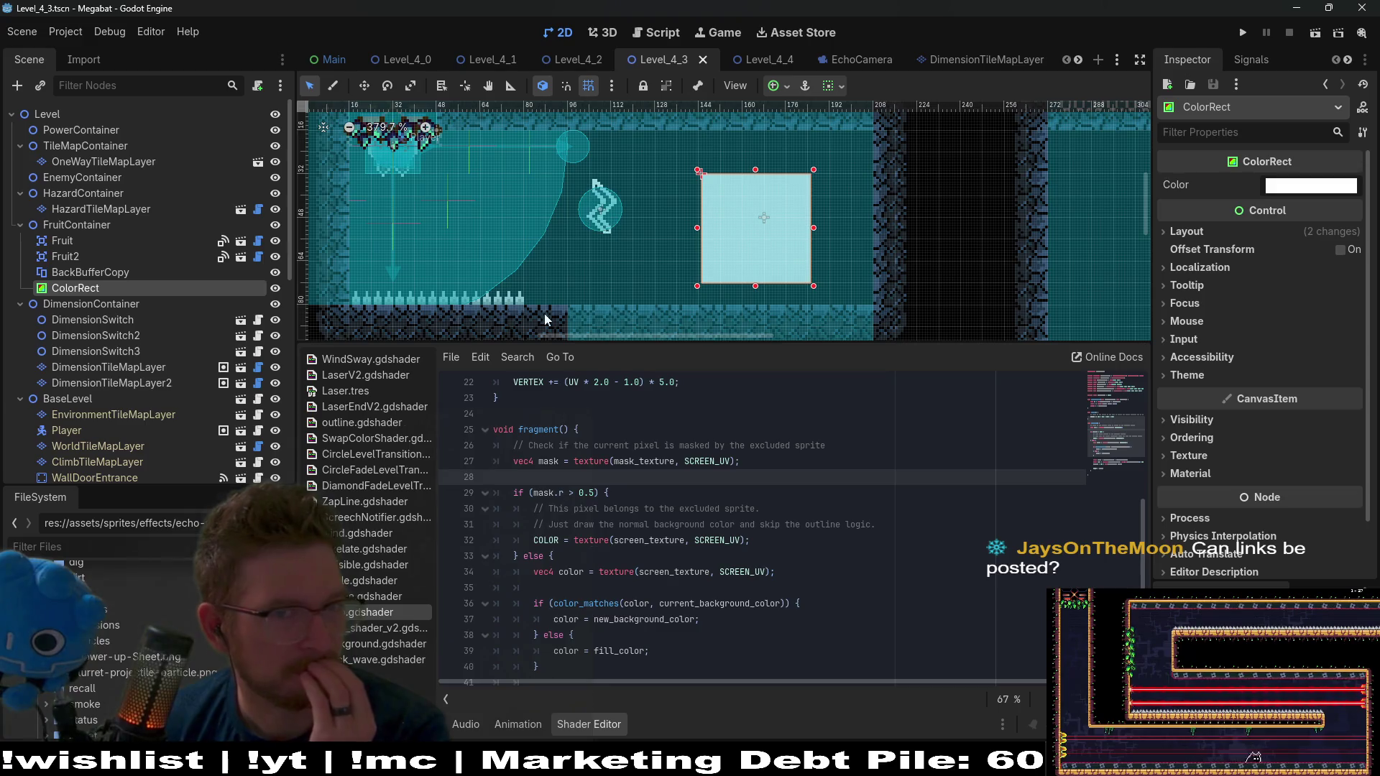
pyautogui.click(74, 274)
pyautogui.click(66, 290)
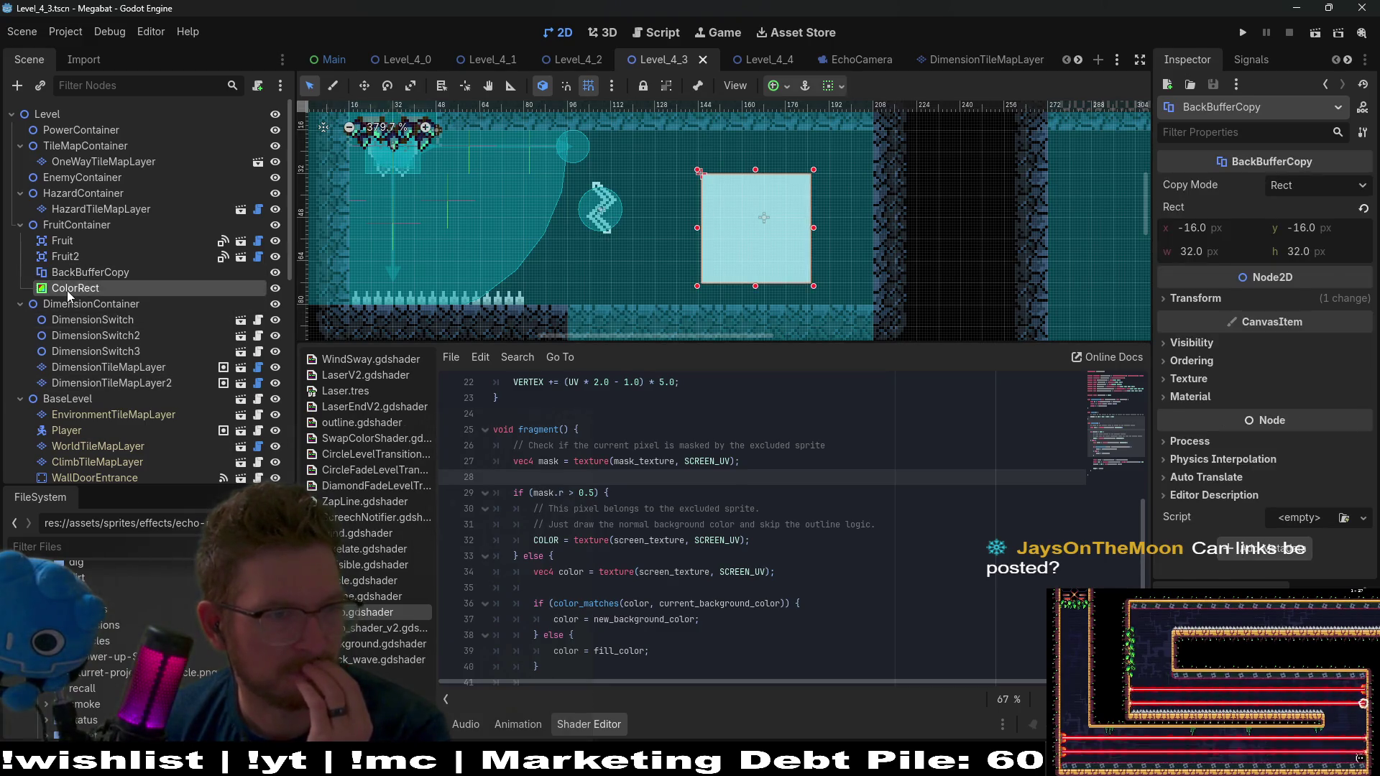
pyautogui.press('Delete')
pyautogui.press('Return')
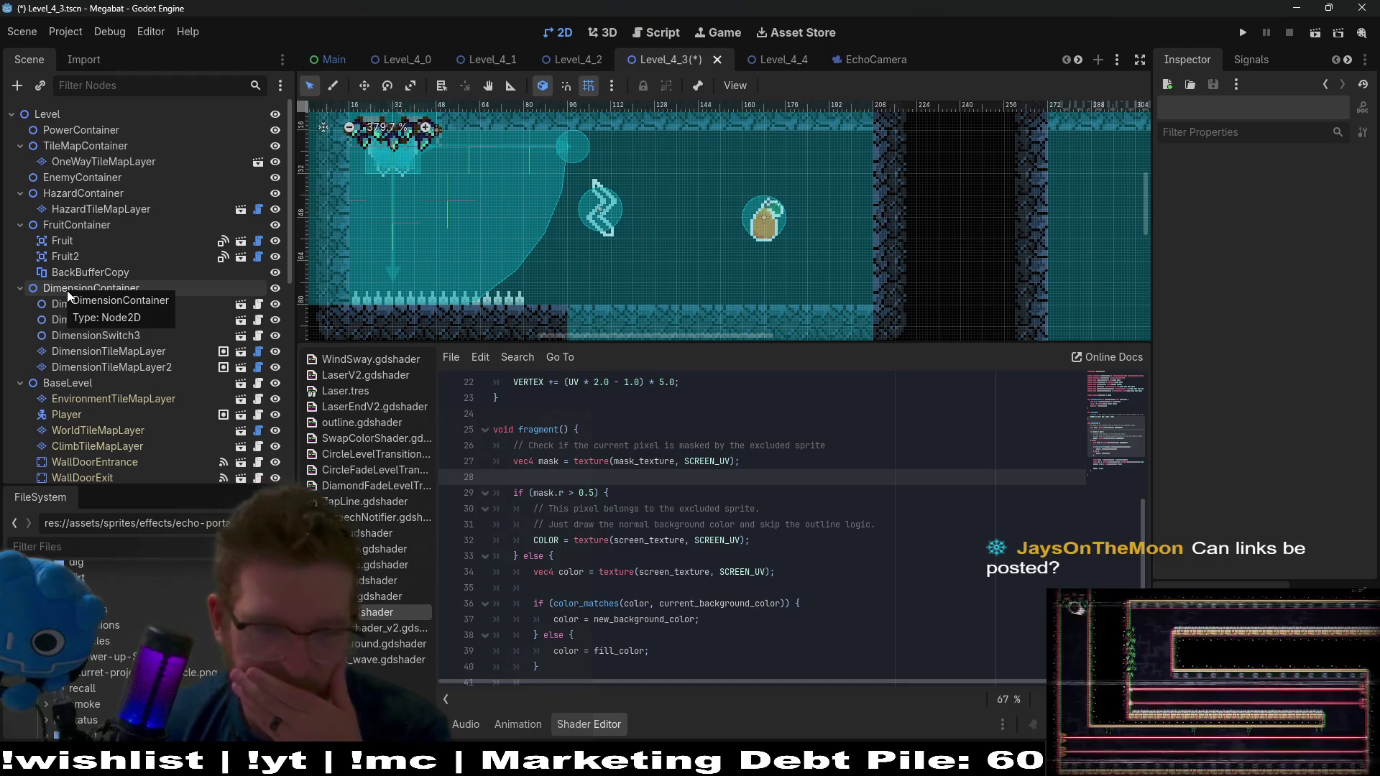
pyautogui.click(79, 271)
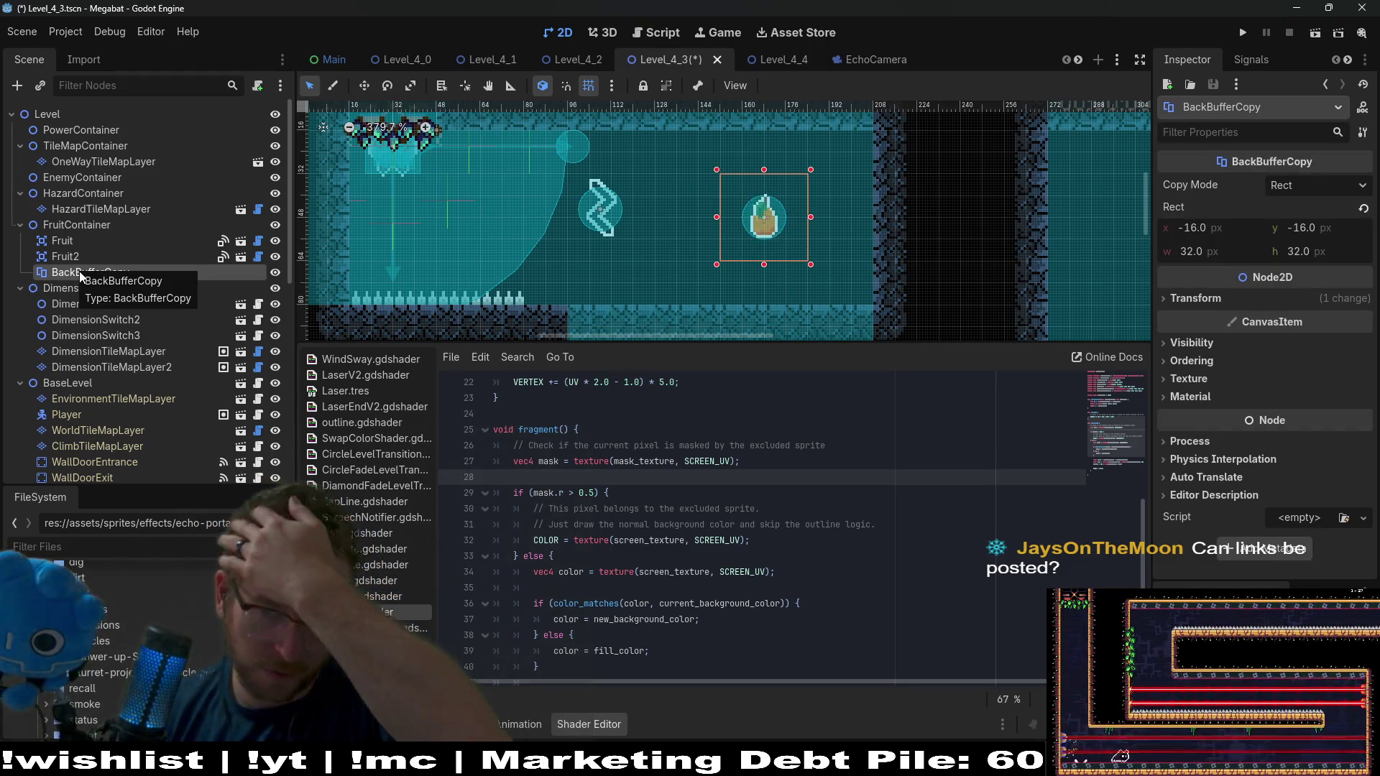
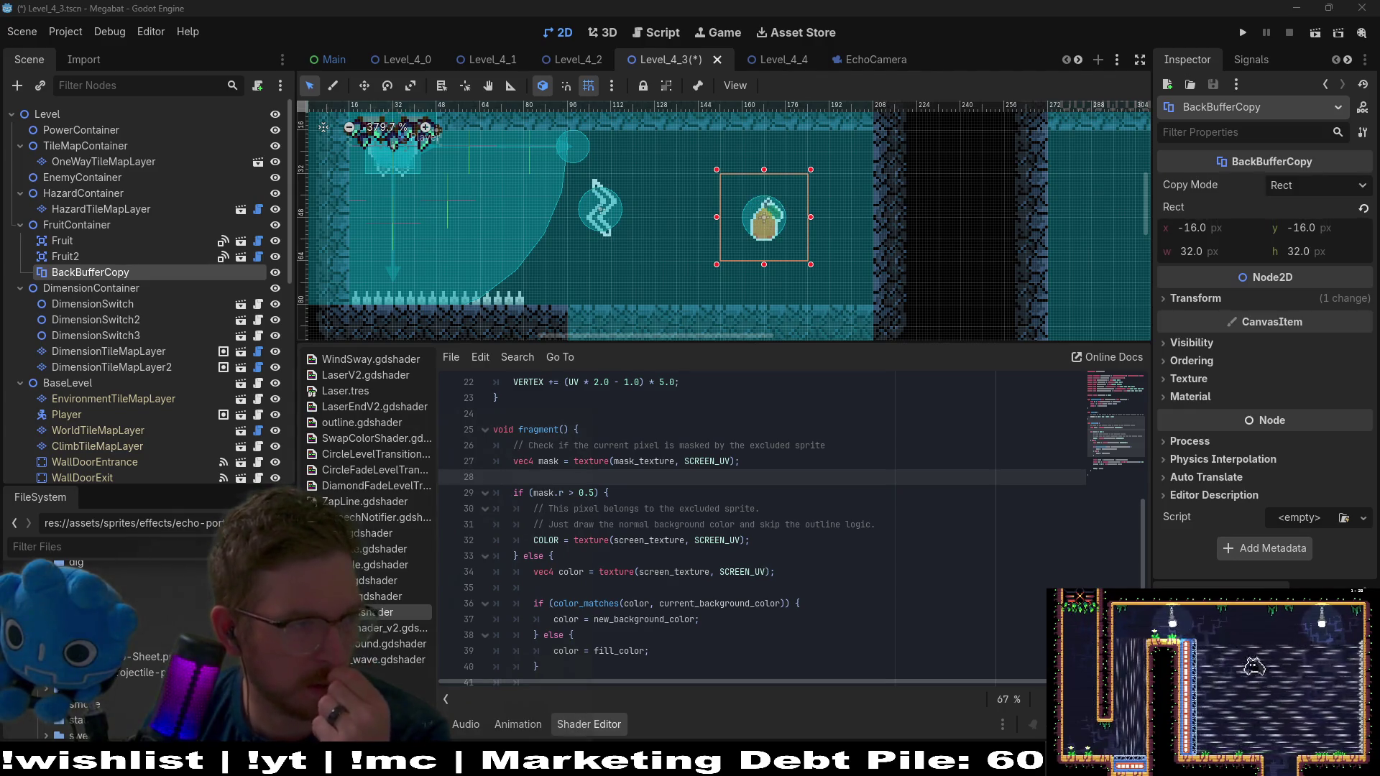
# Read the Screen-reading shaders docs, then open the Creepy Redneck Dinosaur Mansion 3 Steam page
pyautogui.hotkey('alt', 'Tab')
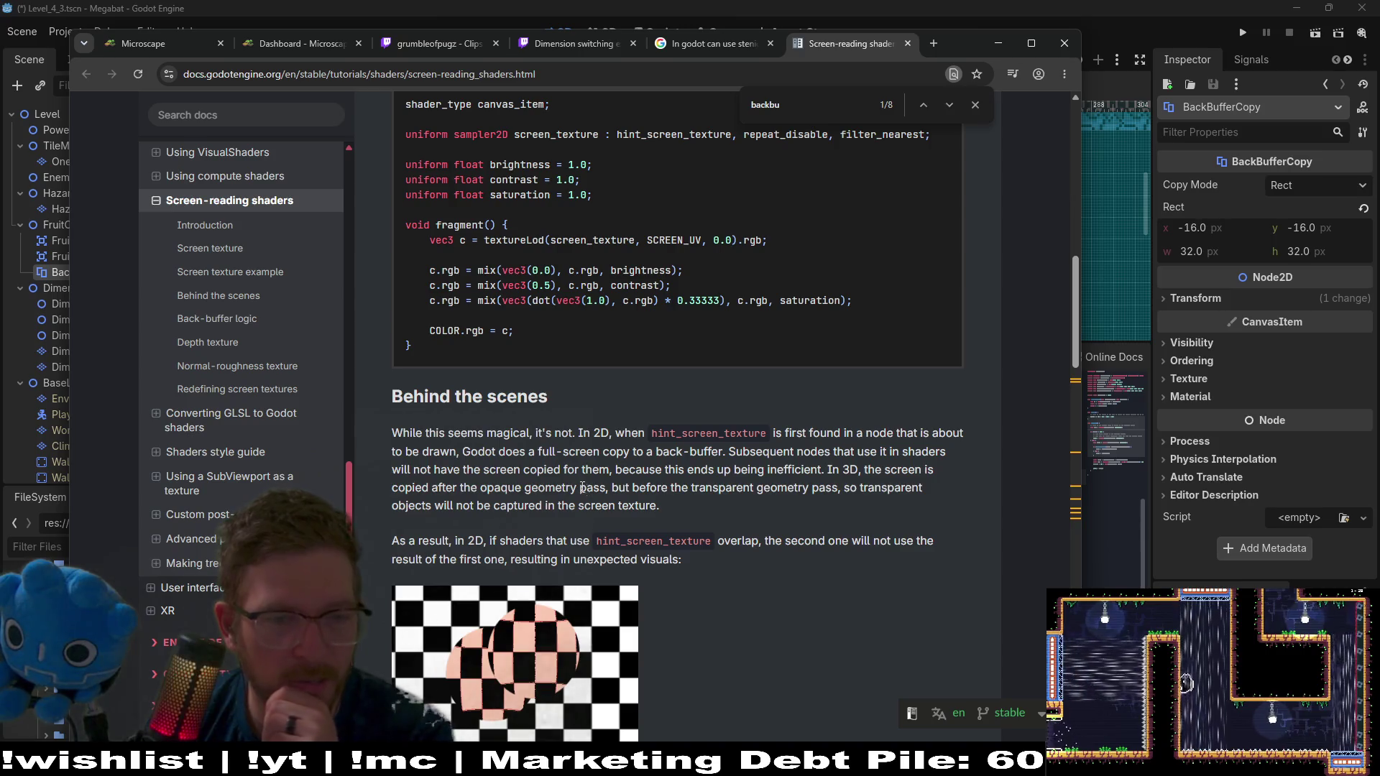
pyautogui.scroll(5, 813, 464)
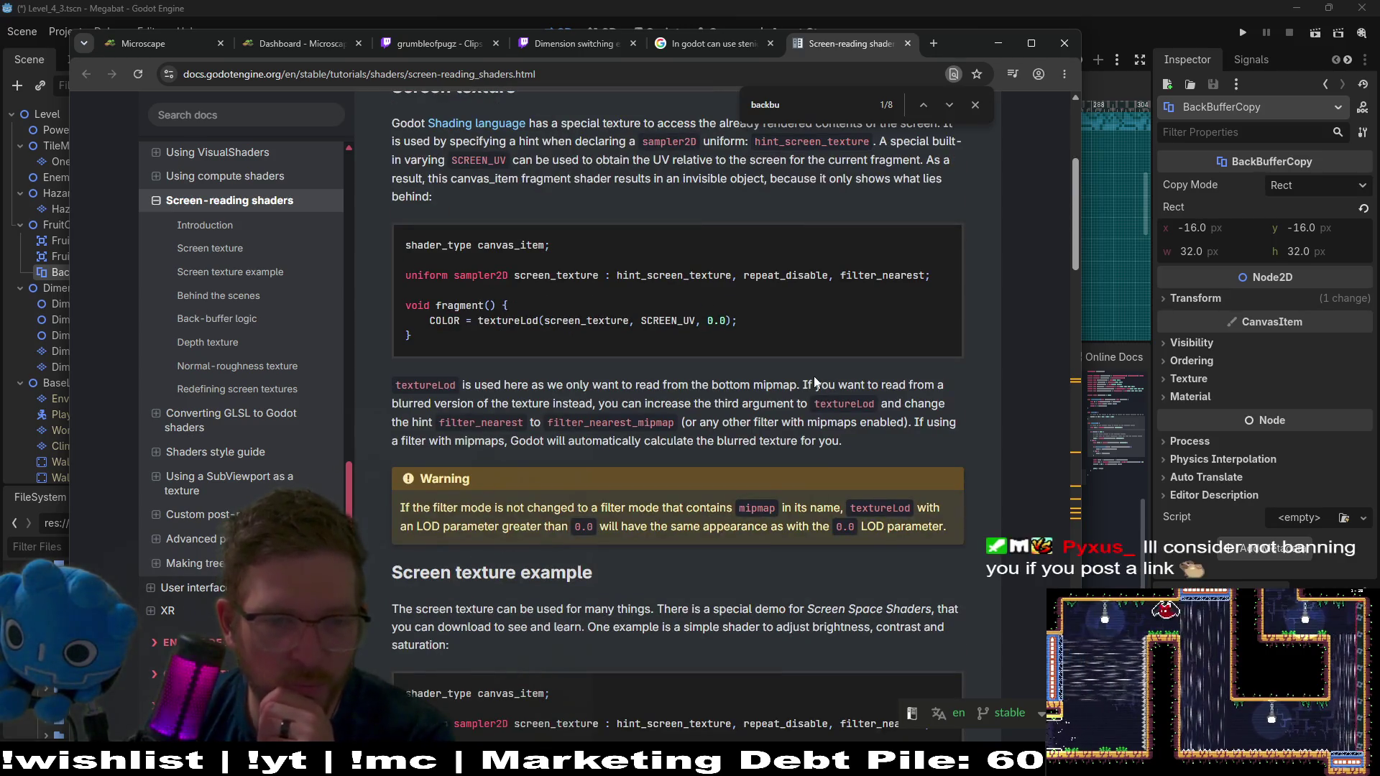
pyautogui.scroll(-3, 816, 439)
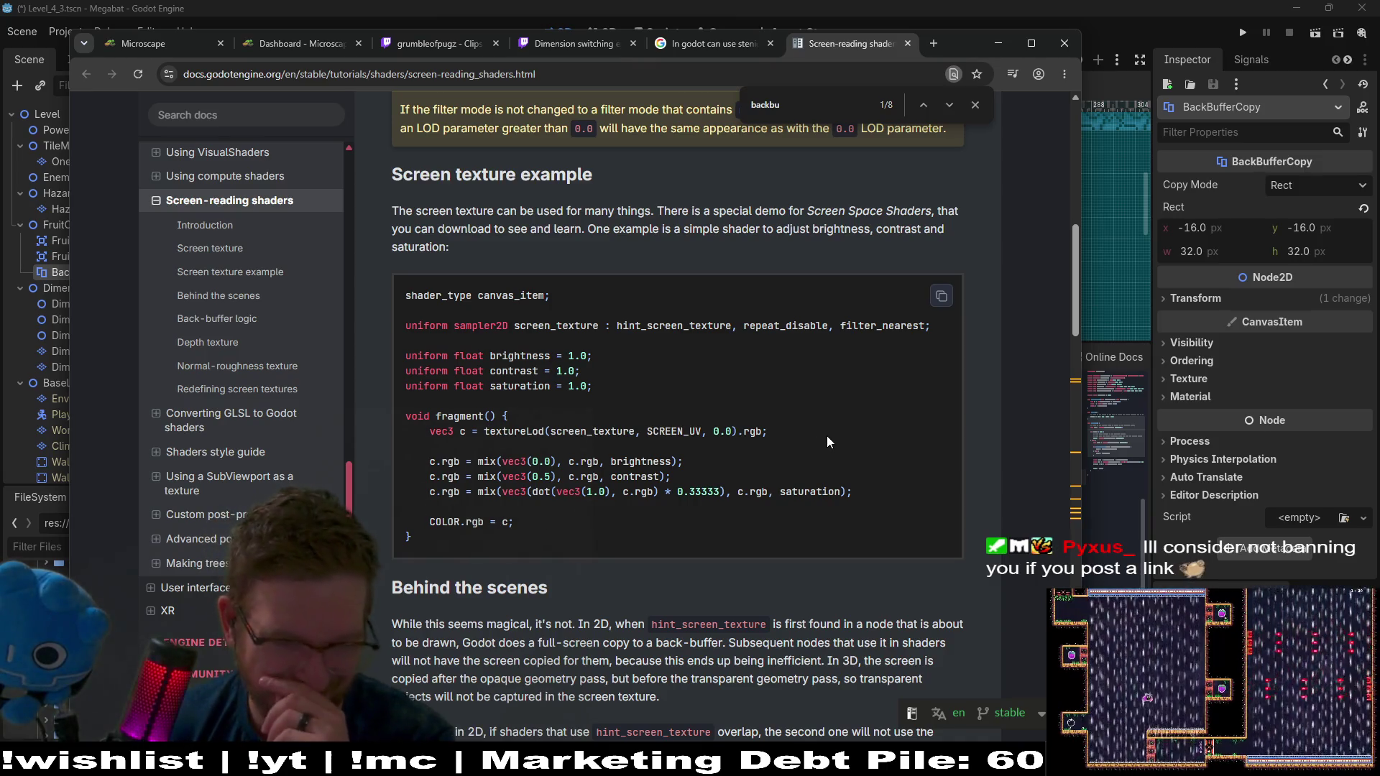
pyautogui.scroll(-15, 827, 436)
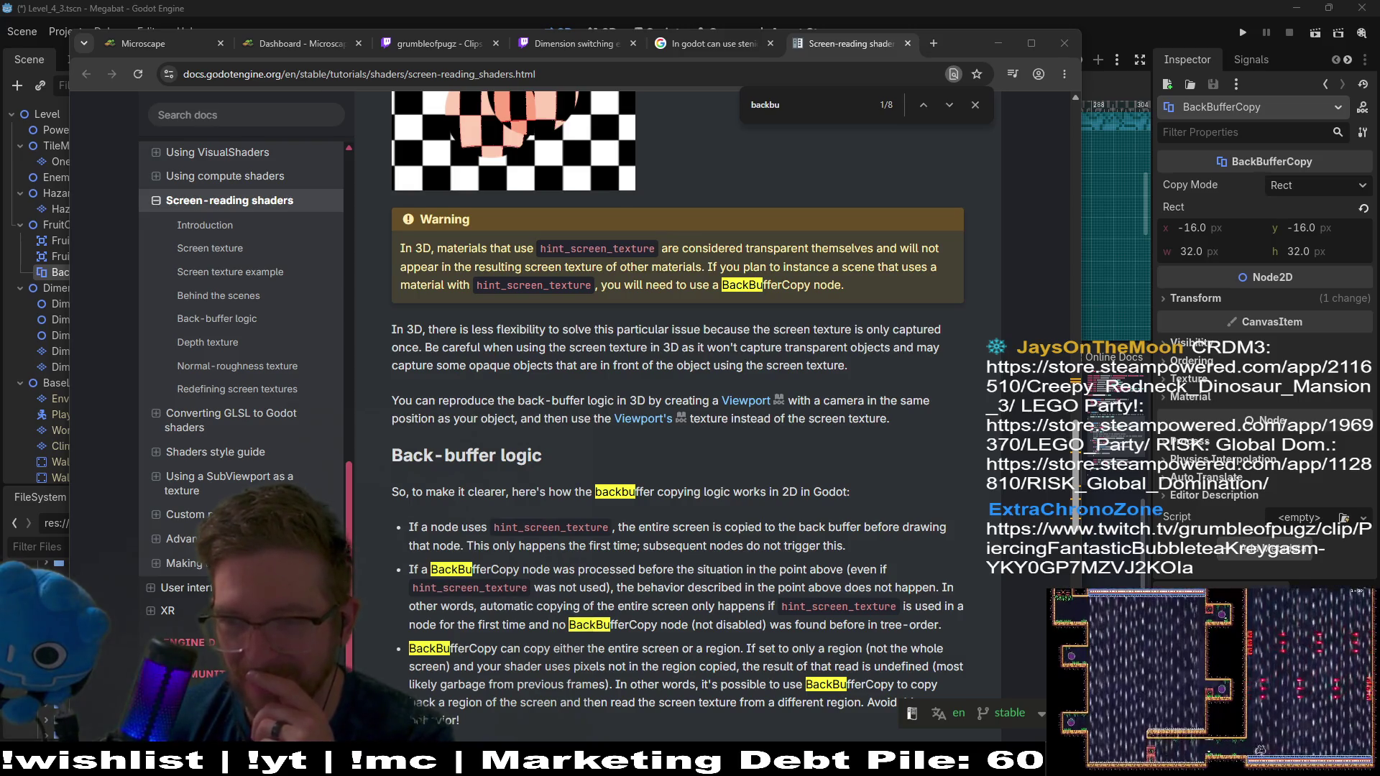
pyautogui.click(990, 366)
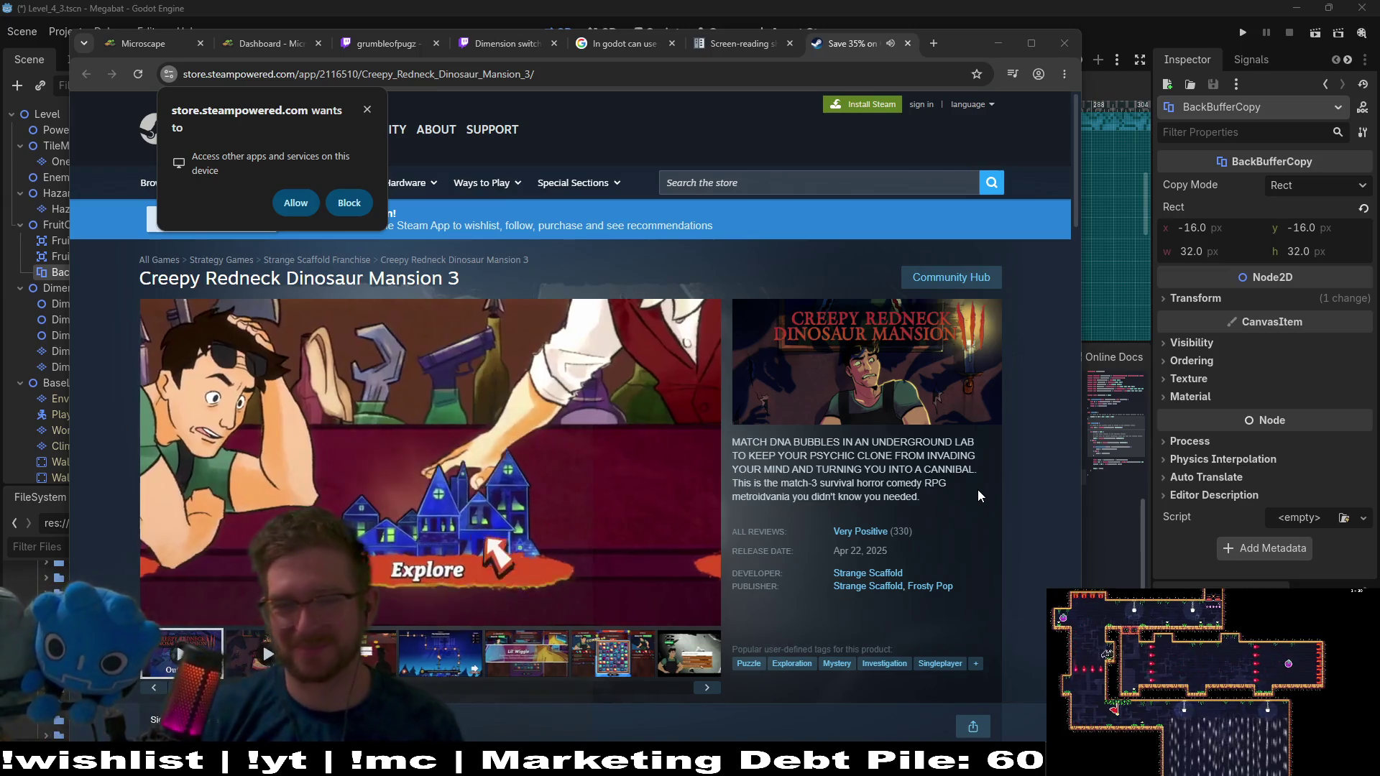
# Move the browser right to reveal the scene tree and read the Creepy Redneck store description
pyautogui.moveTo(964, 45); pyautogui.dragTo(1176, 37)
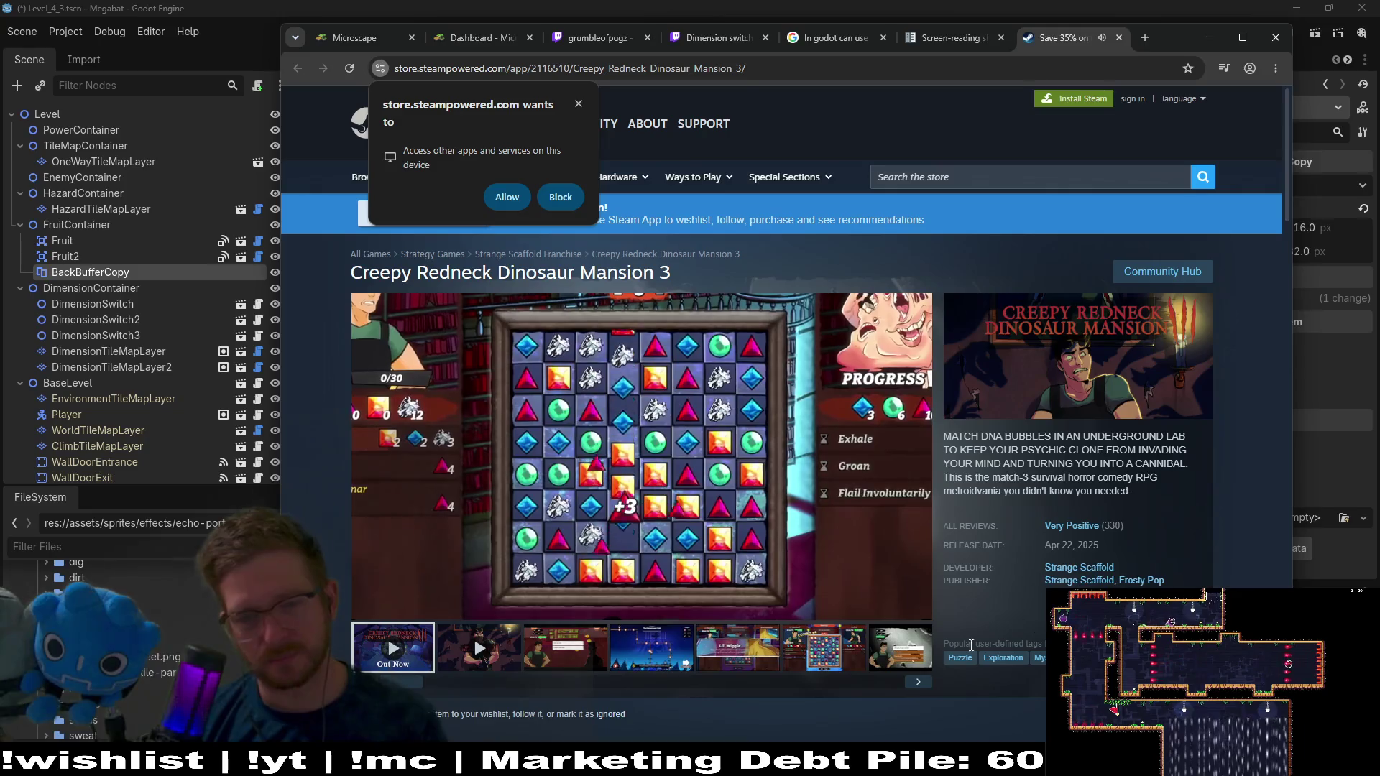
pyautogui.moveTo(396, 607)
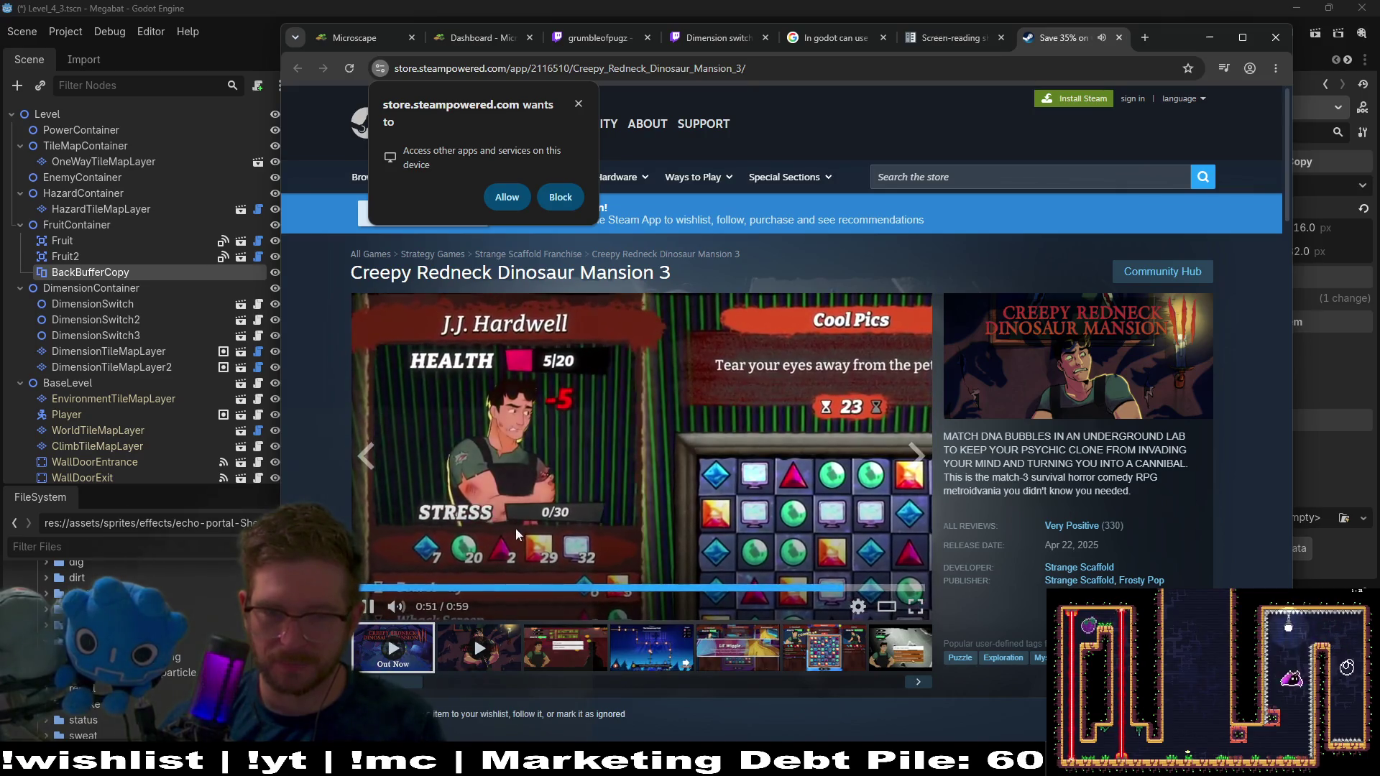
pyautogui.moveTo(1003, 529)
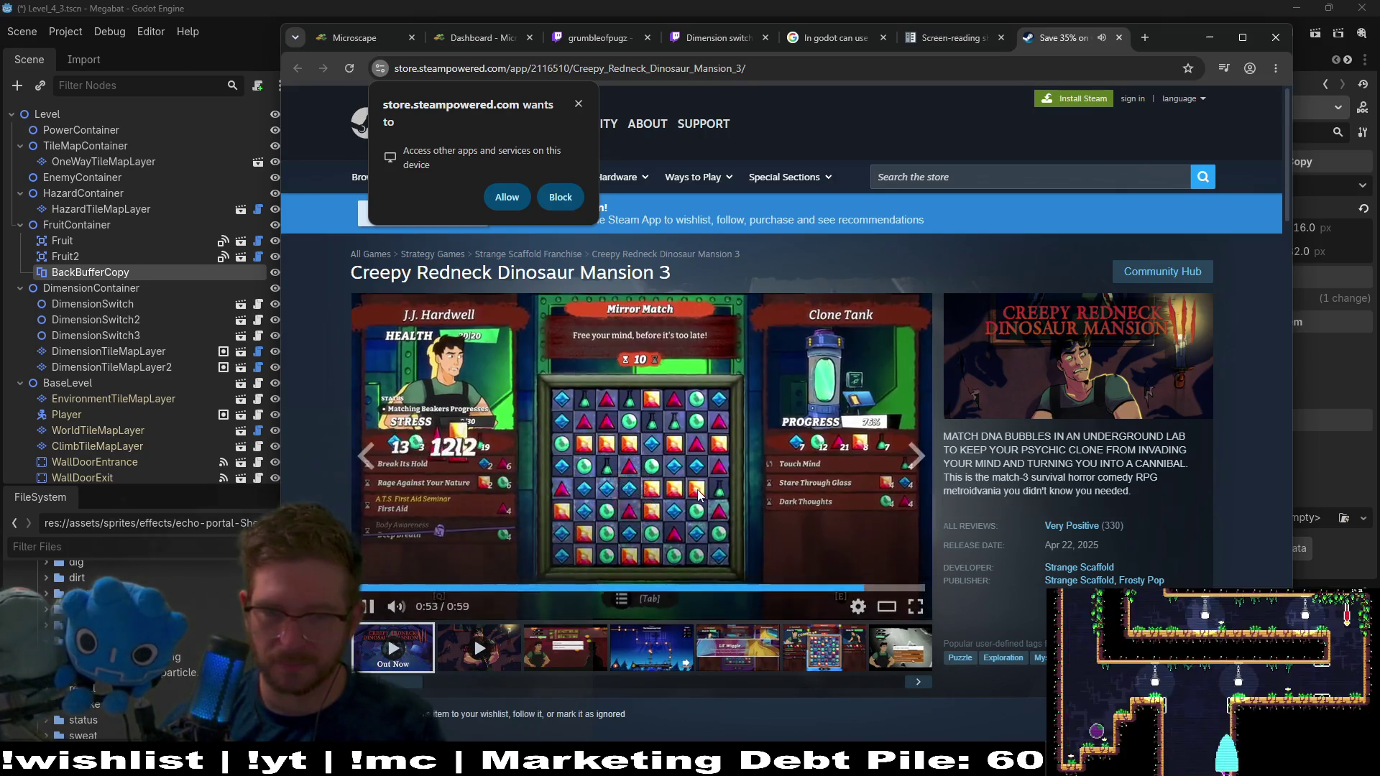
pyautogui.moveTo(1173, 500); pyautogui.dragTo(957, 450)
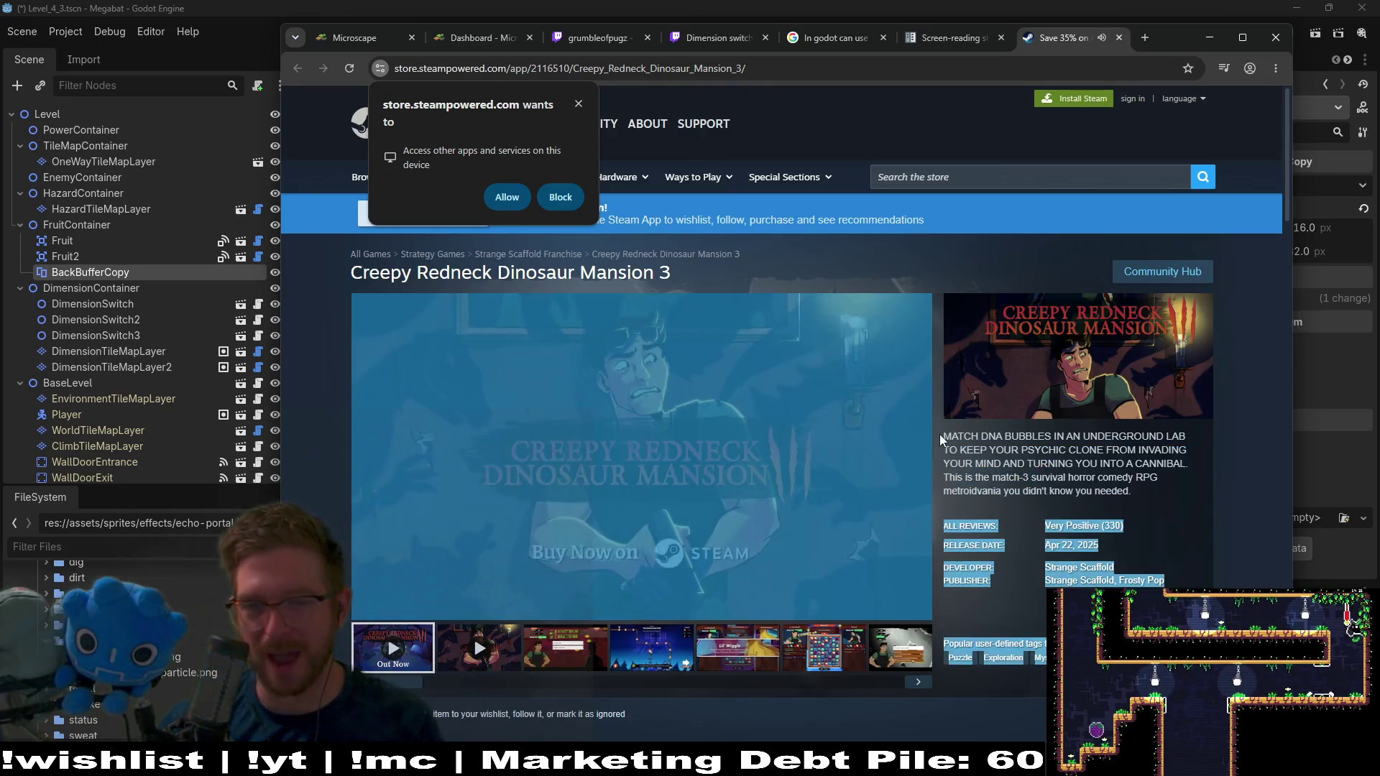
pyautogui.click(938, 434)
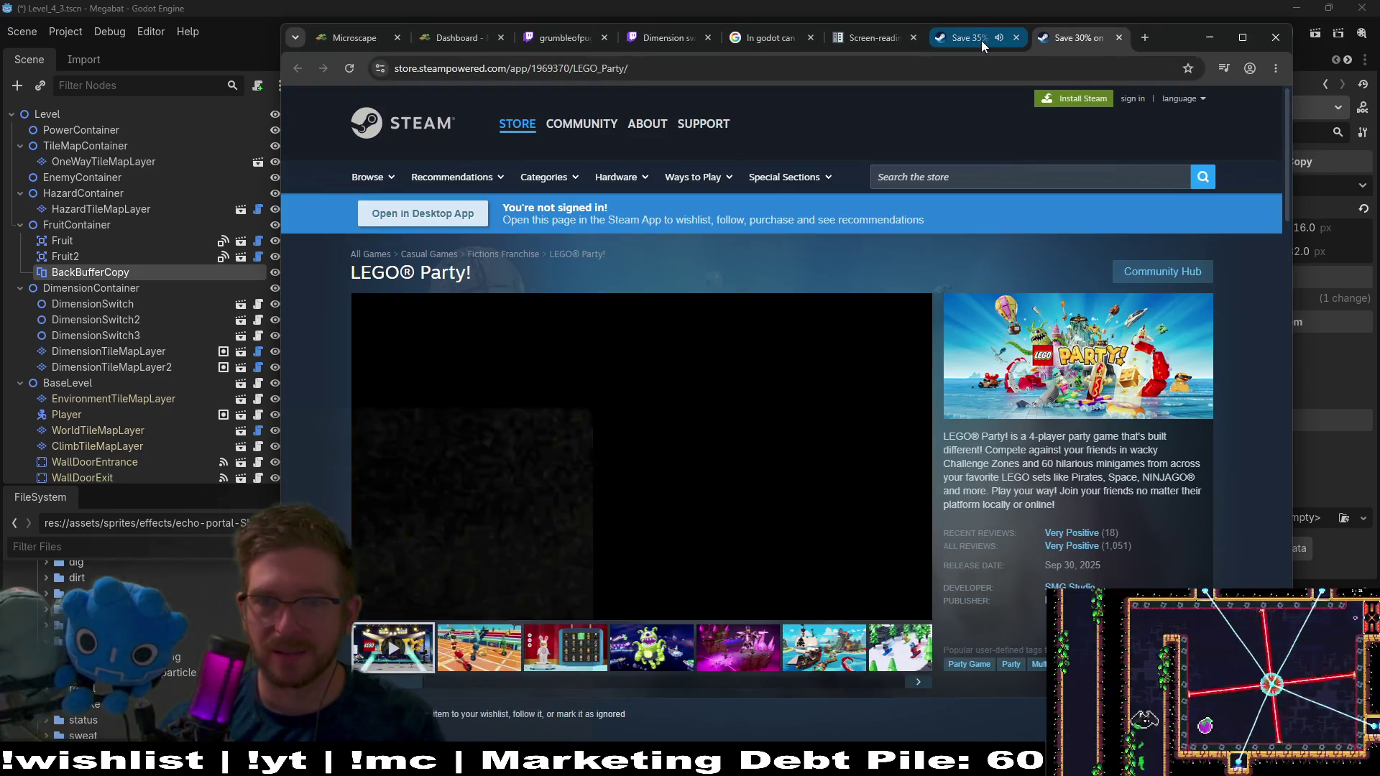
# Browse the LEGO Party and RISK: Global Domination store pages, then close the RISK tab
pyautogui.click(1015, 37)
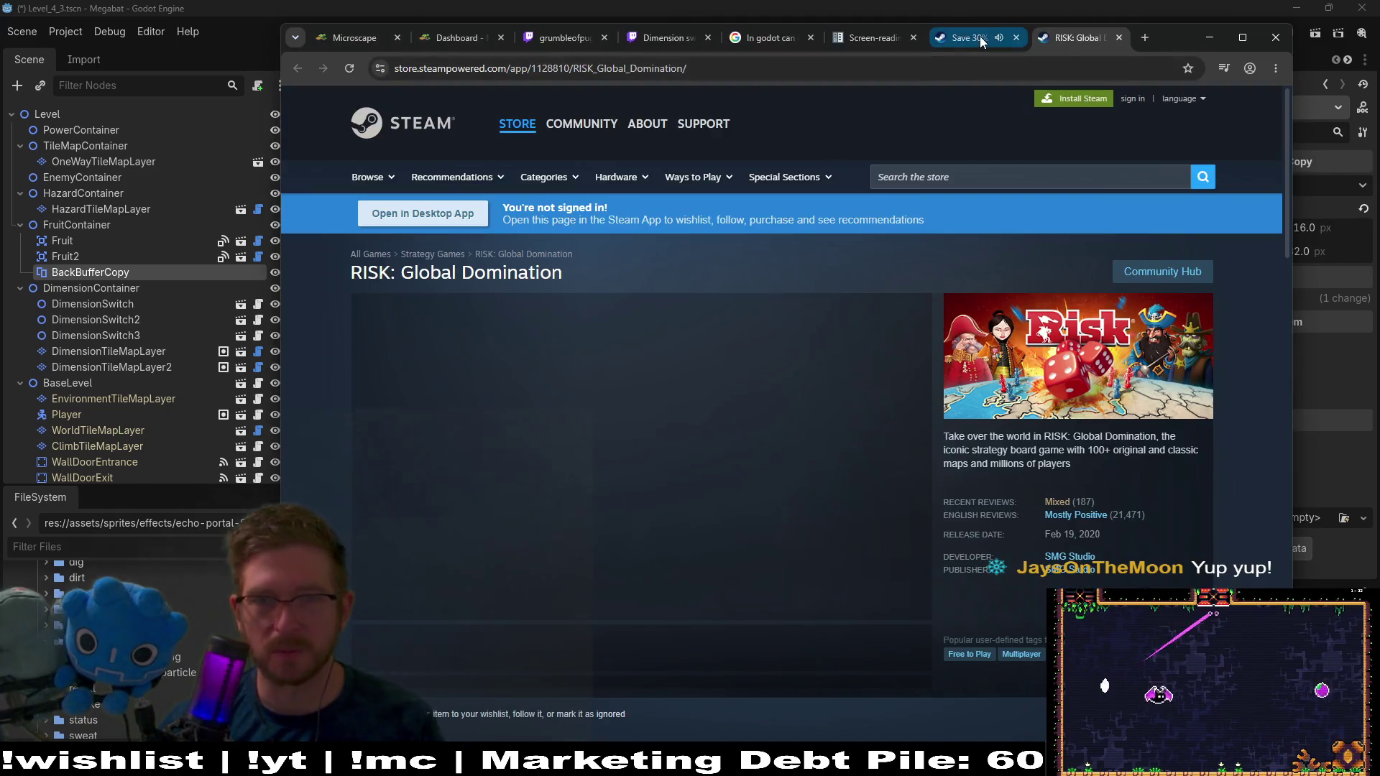
pyautogui.middleClick(980, 36)
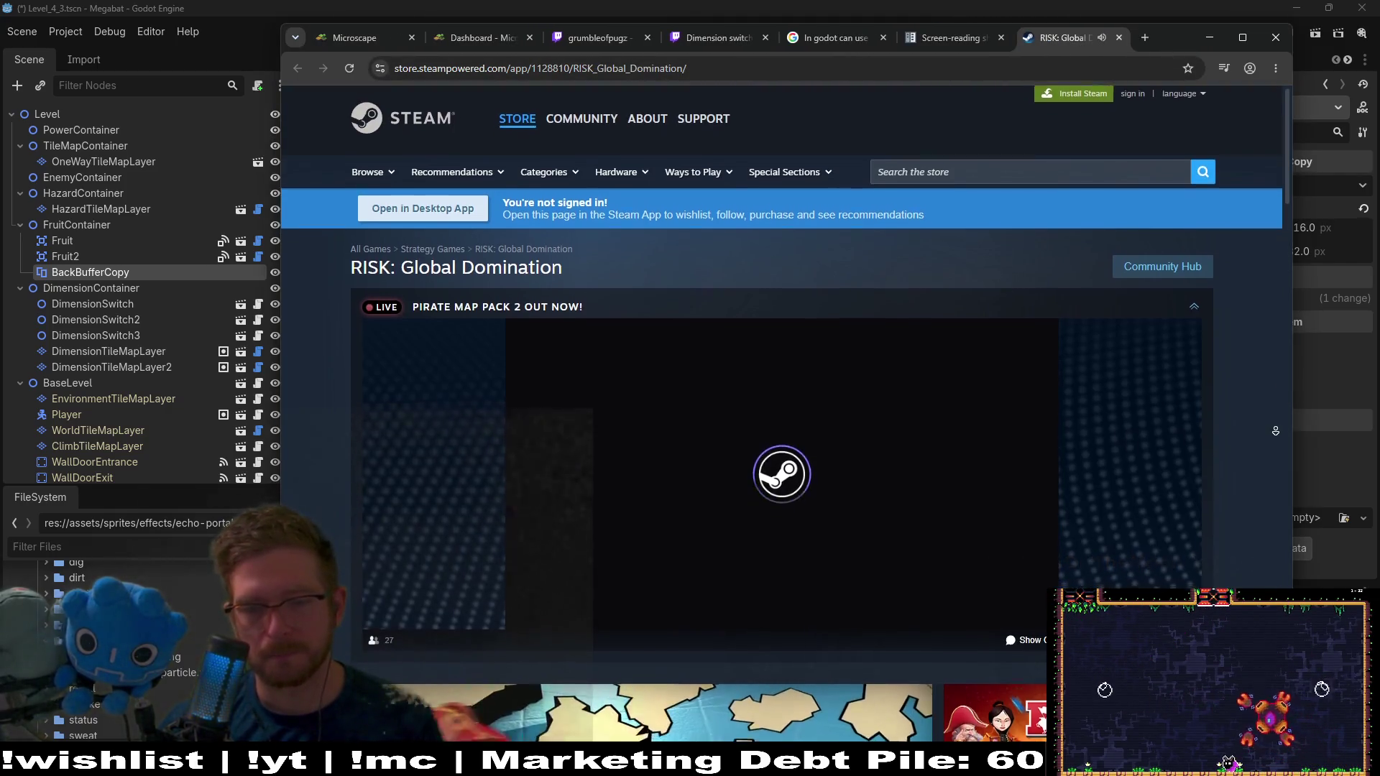
pyautogui.scroll(-5, 1275, 431)
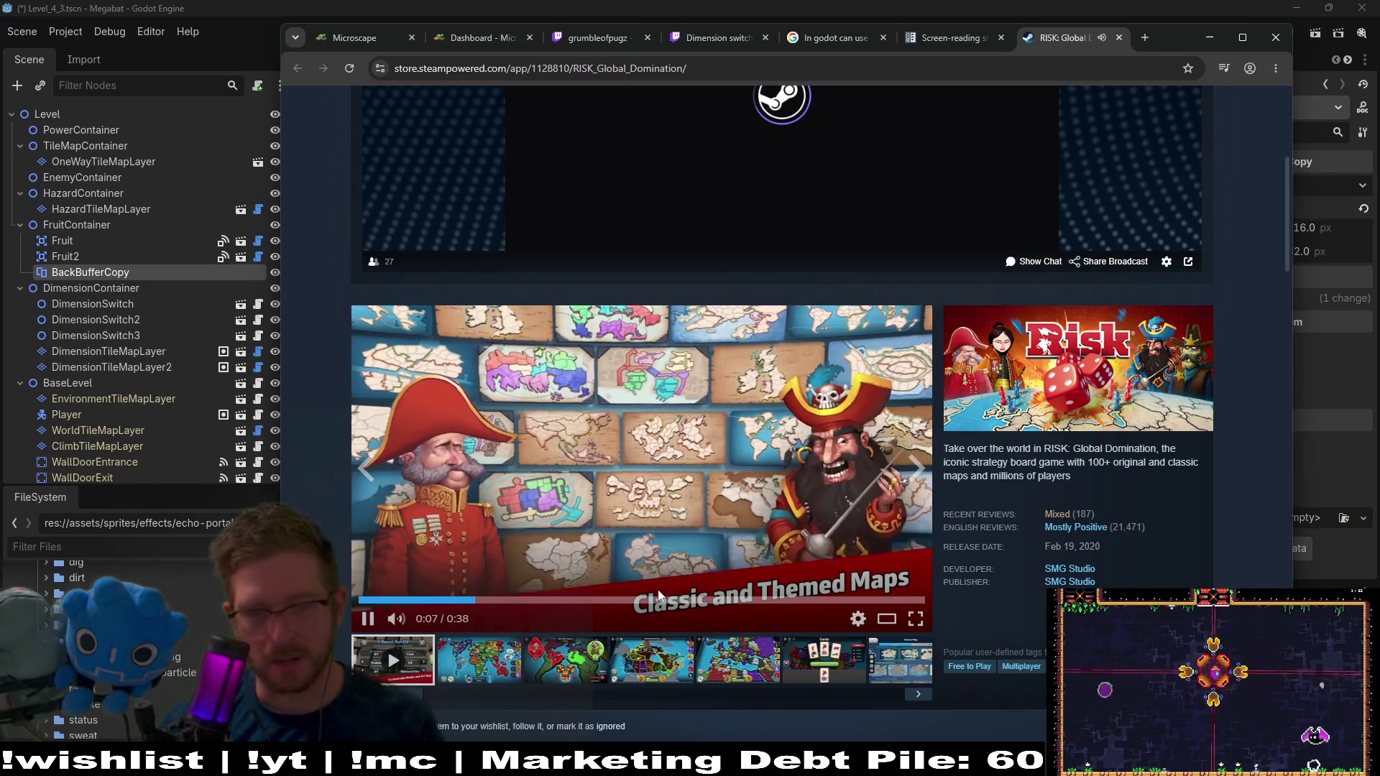
pyautogui.click(656, 599)
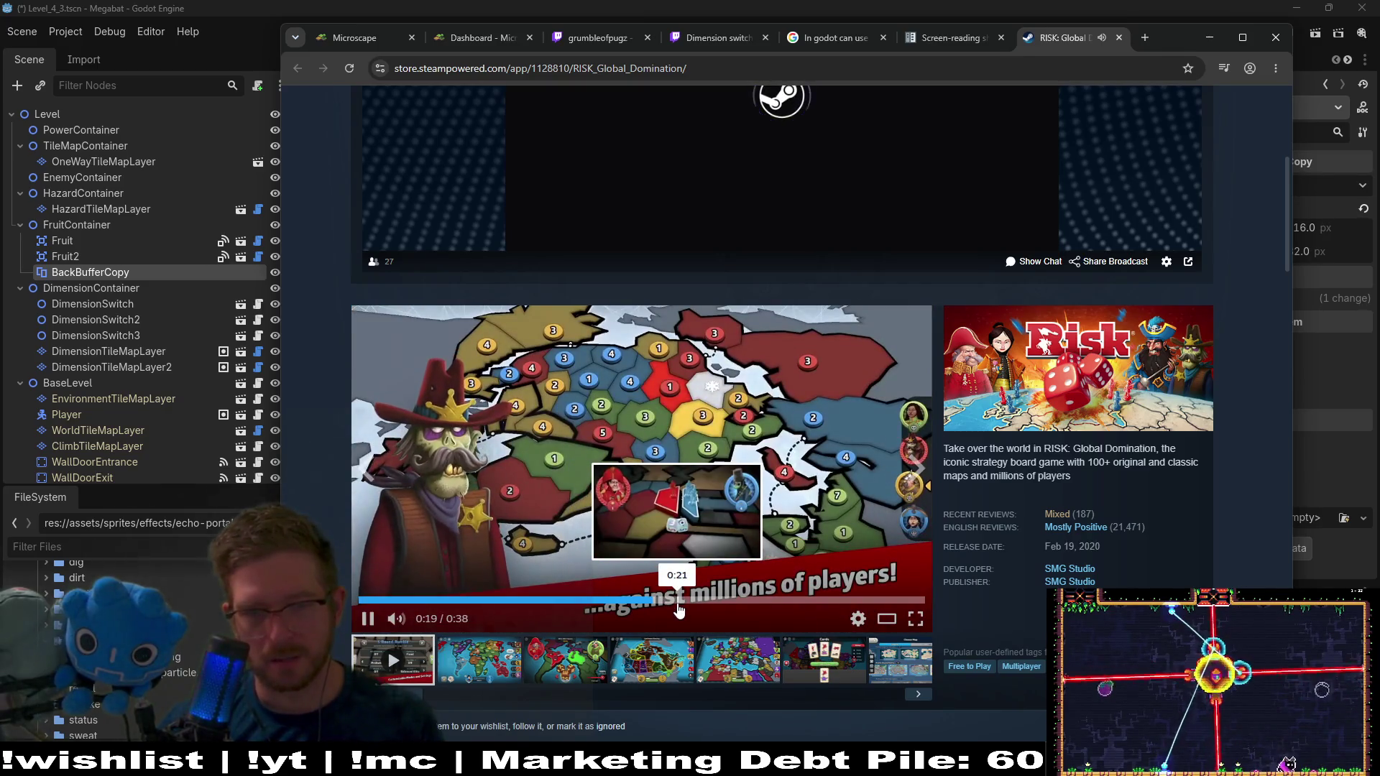
pyautogui.click(623, 447)
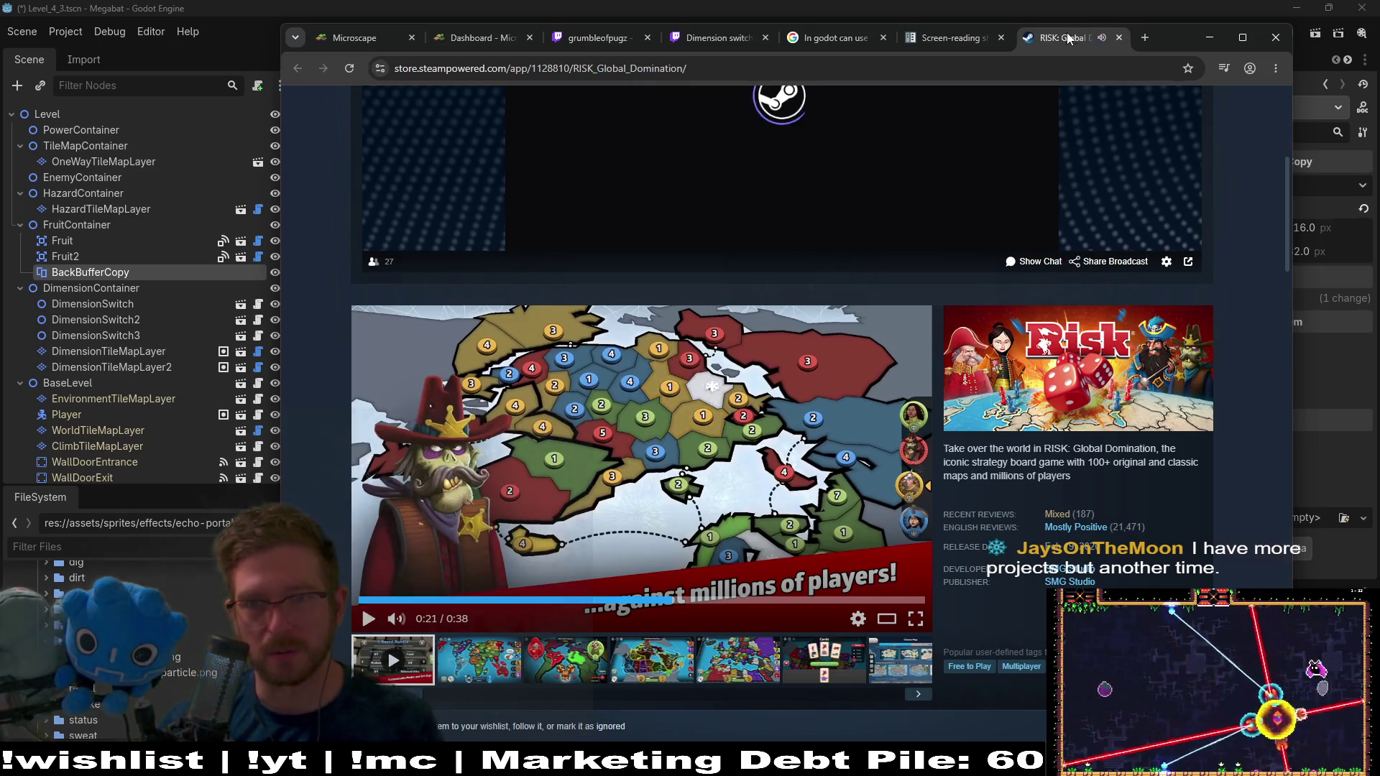
pyautogui.middleClick(1067, 32)
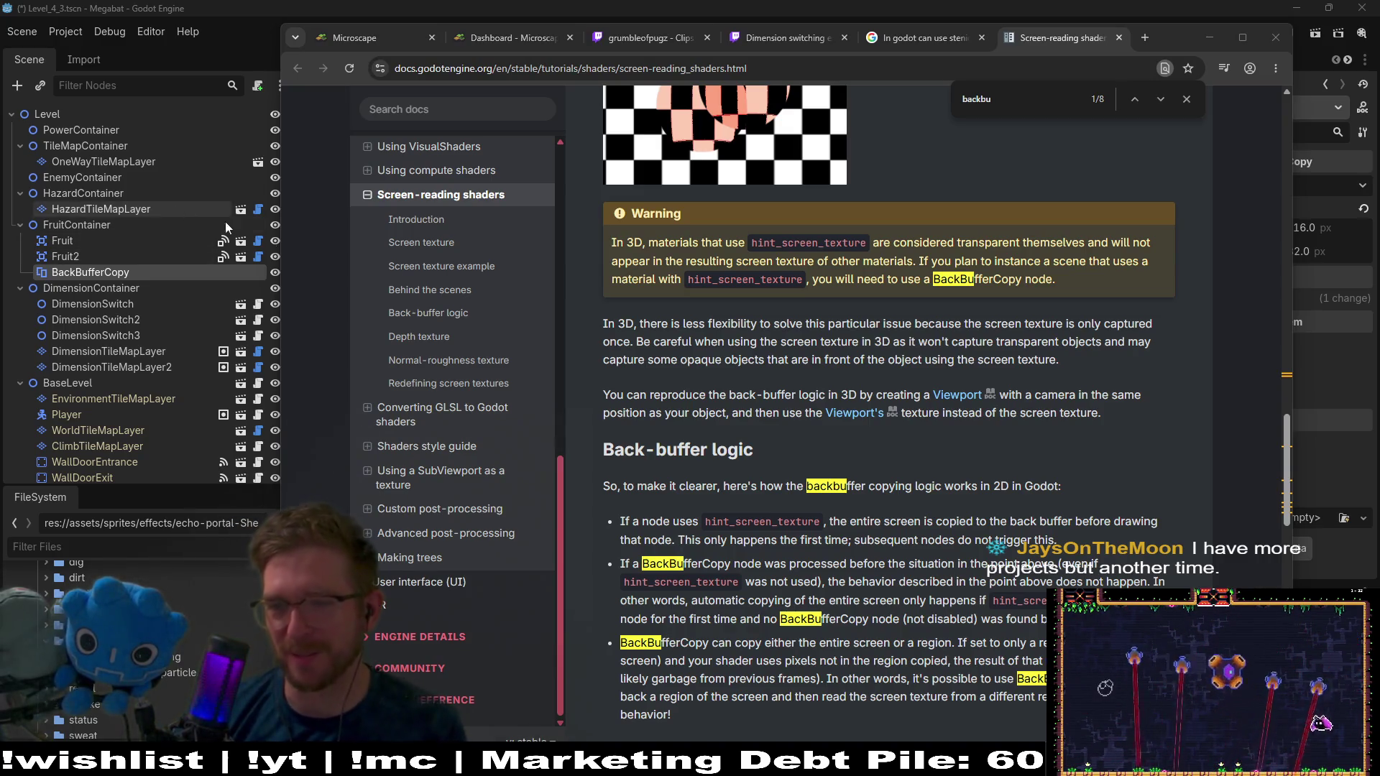
# Dismiss the backbuffer find bar and scroll the docs to the Back-buffer logic section
pyautogui.click(1151, 471)
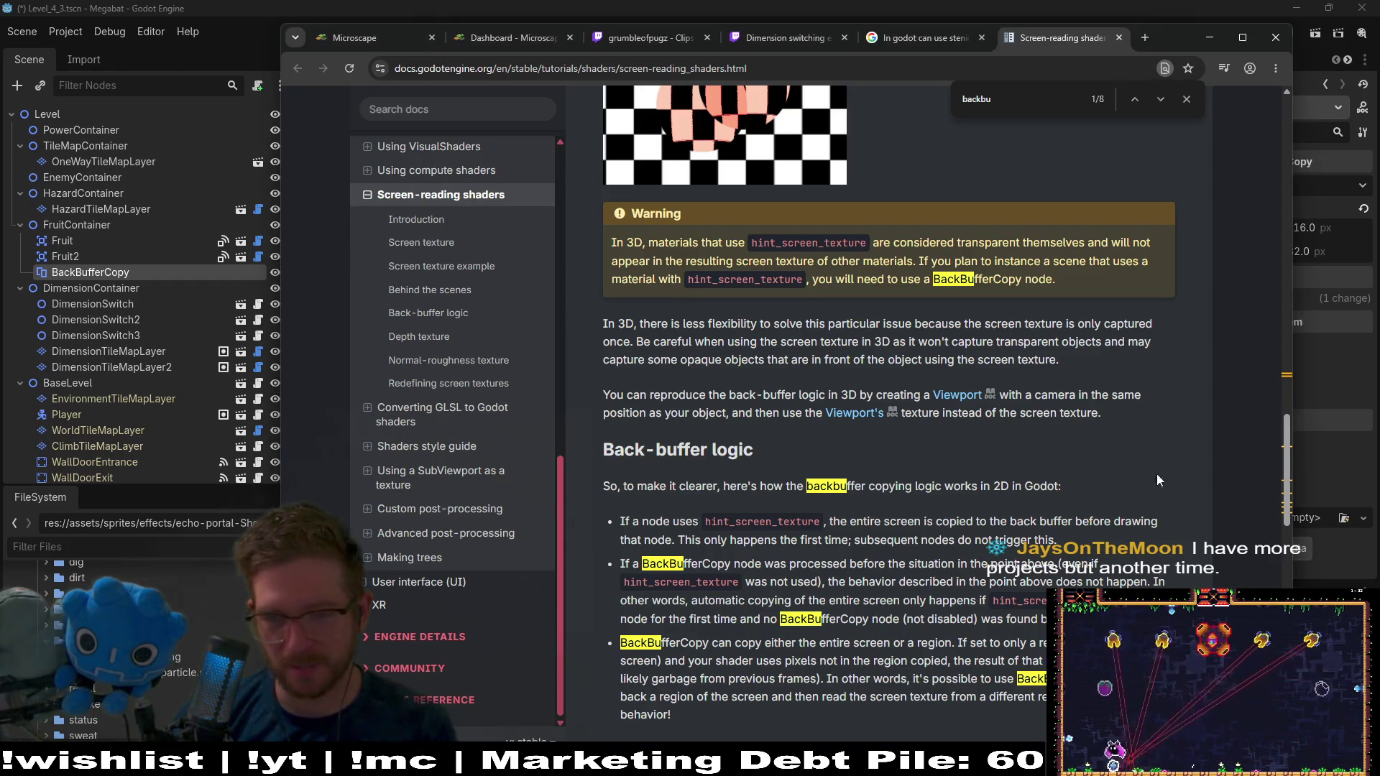
pyautogui.click(1184, 99)
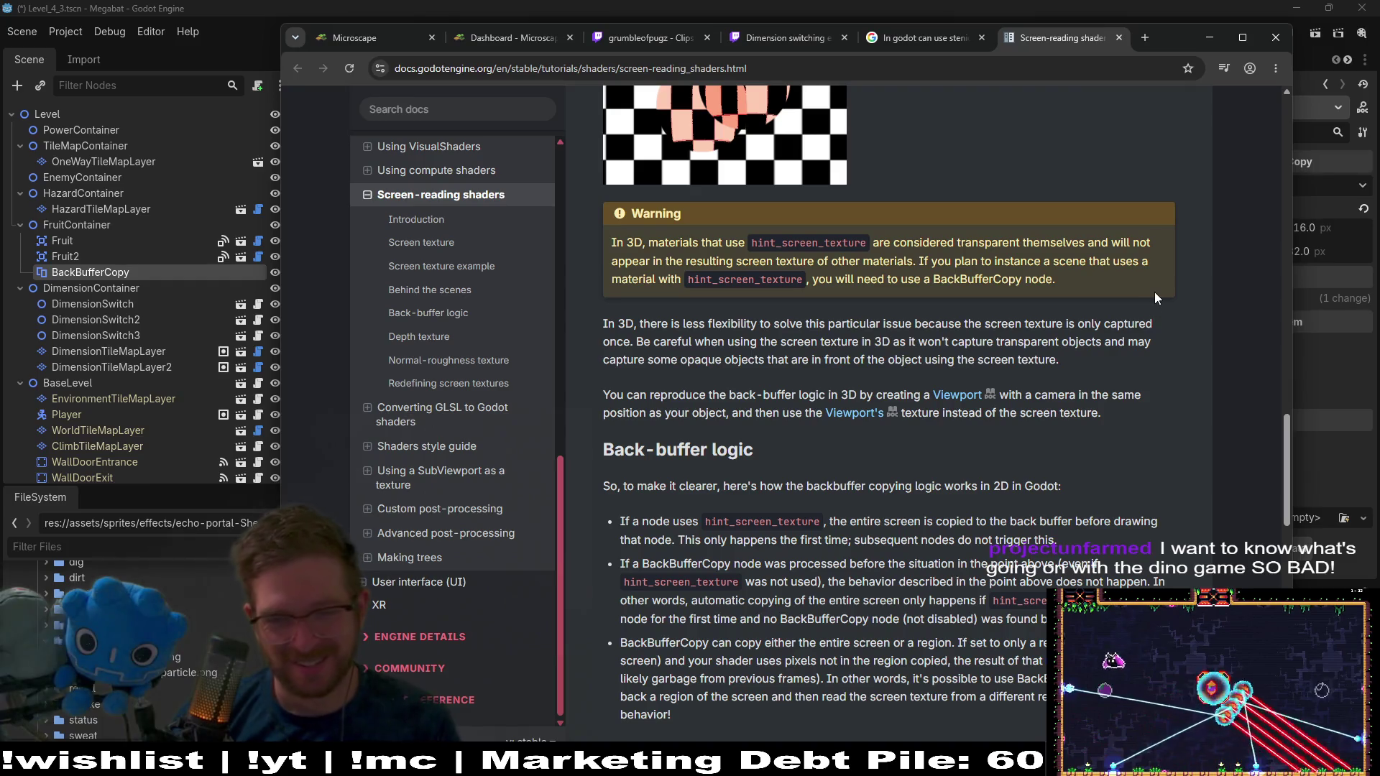
pyautogui.scroll(-1, 1178, 367)
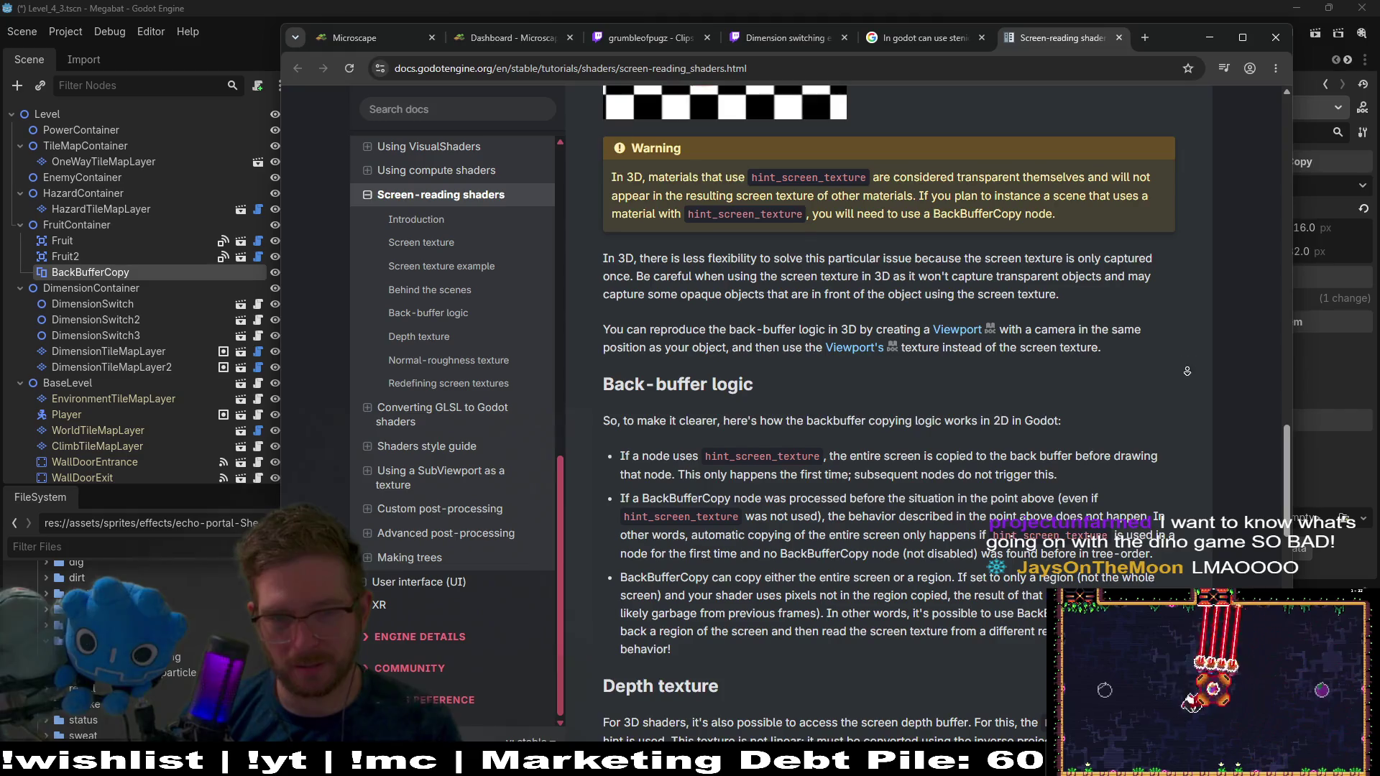
pyautogui.scroll(-1, 1184, 392)
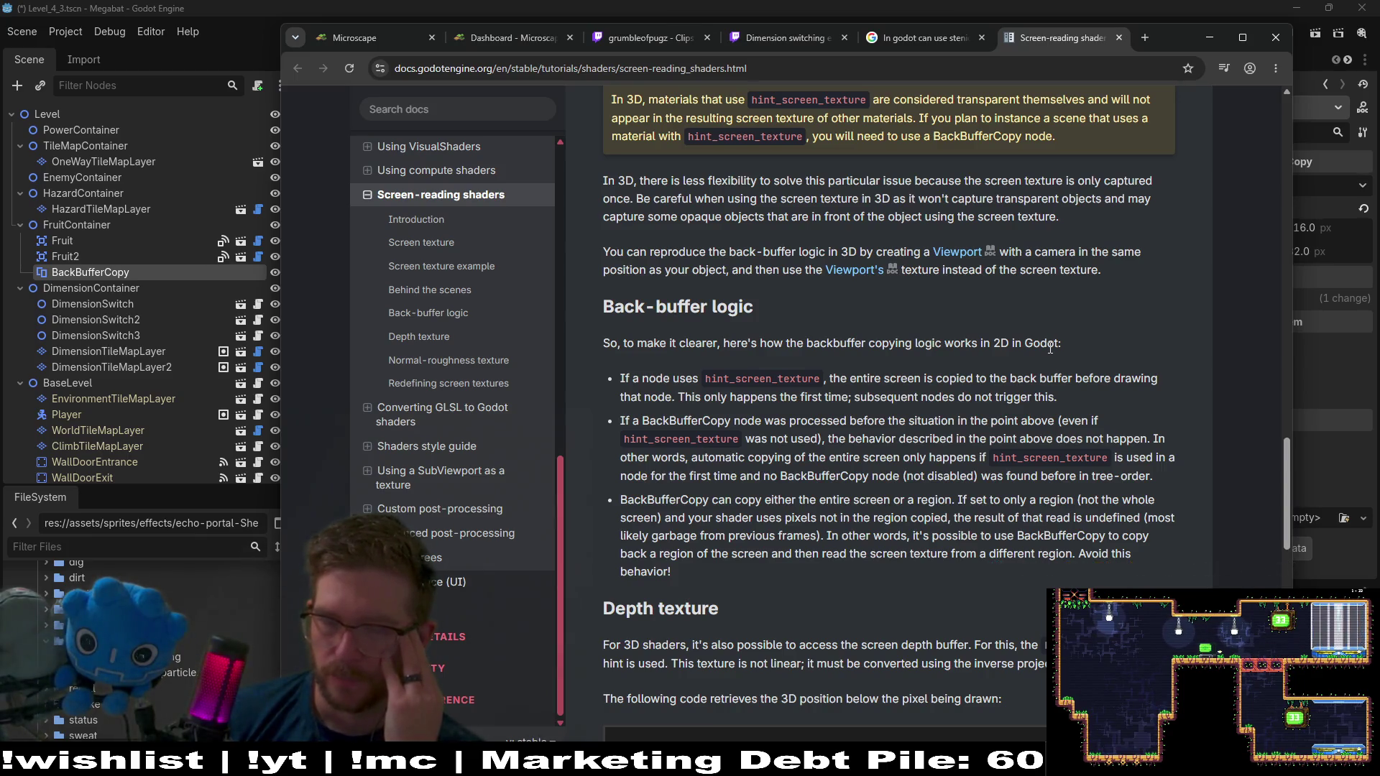
pyautogui.moveTo(1287, 460)
pyautogui.mouseDown()
pyautogui.moveTo(1289, 199)
pyautogui.moveTo(1289, 211)
pyautogui.moveTo(1273, 127)
pyautogui.mouseUp()
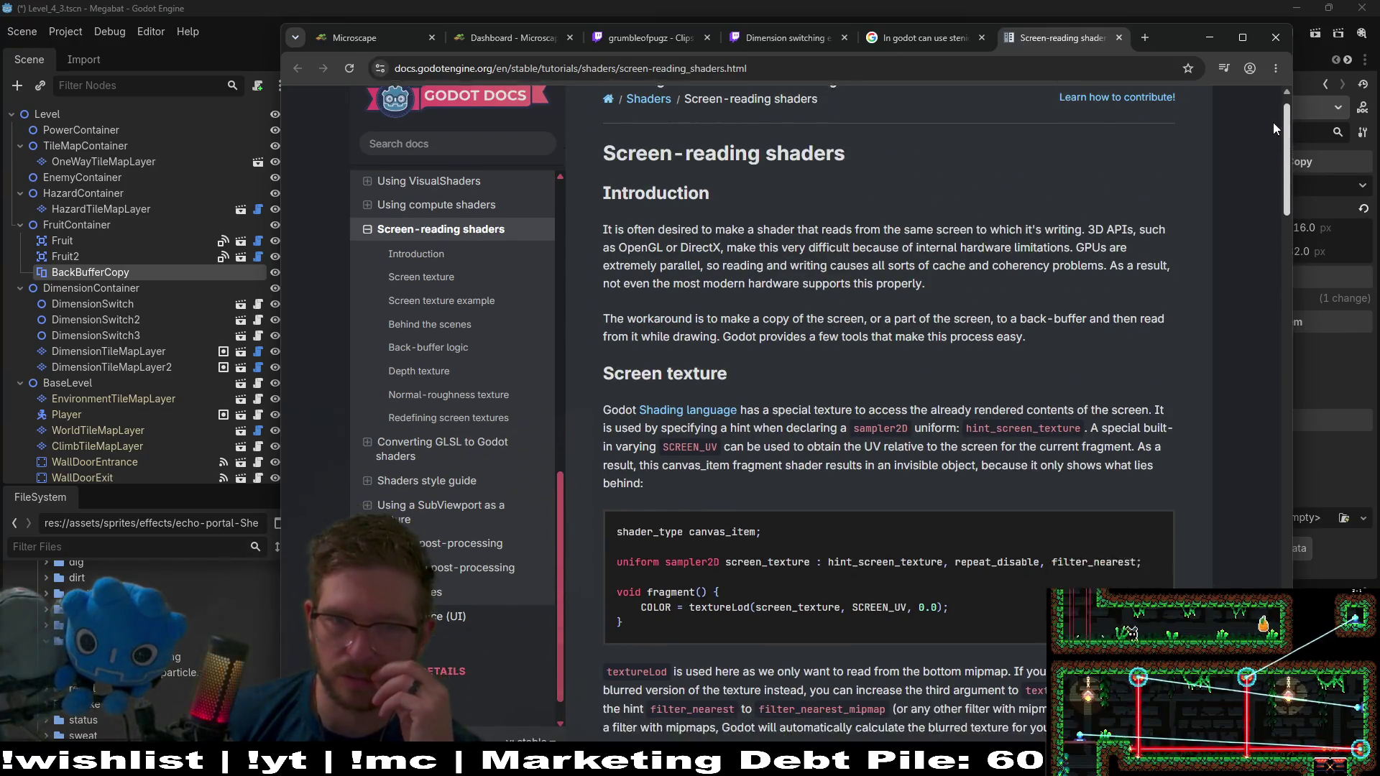
pyautogui.scroll(-3, 1272, 144)
pyautogui.scroll(-10, 1266, 186)
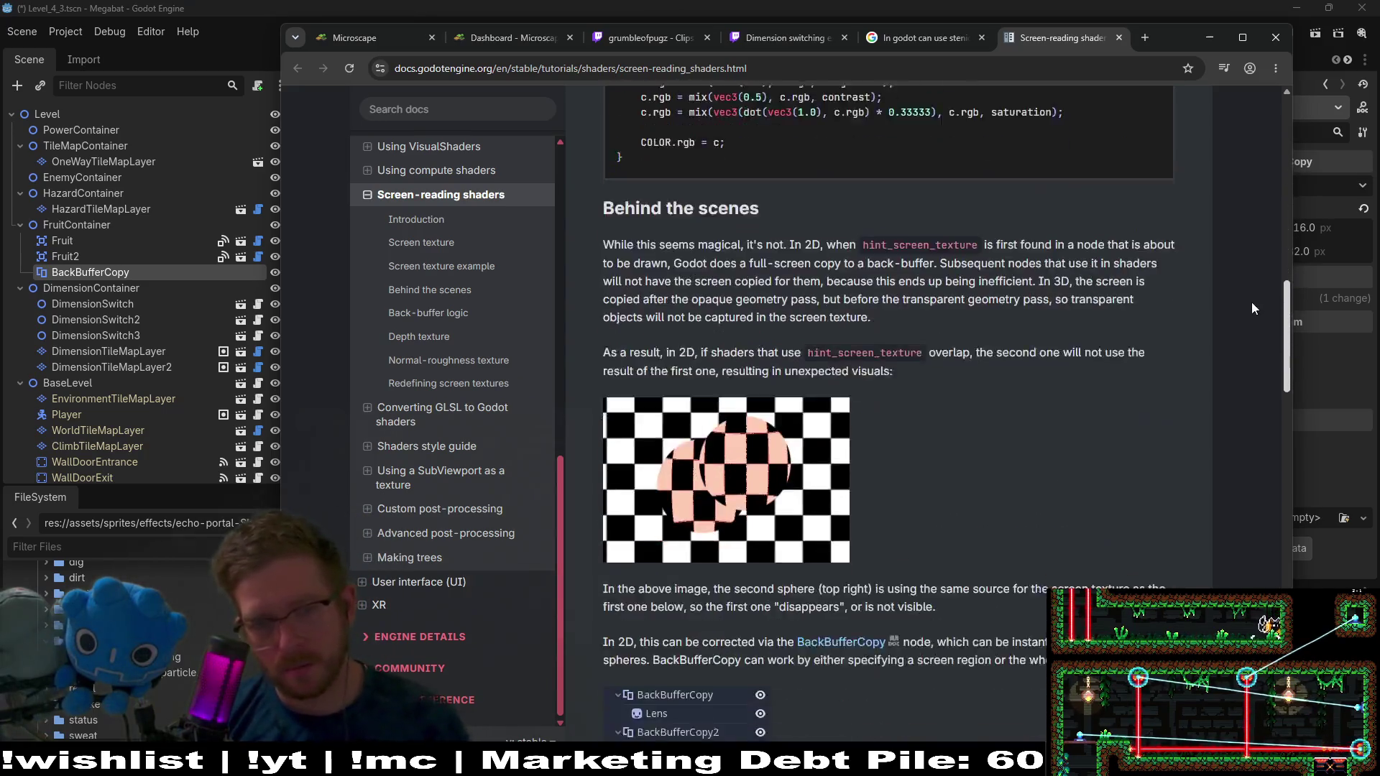
pyautogui.scroll(-8, 1252, 308)
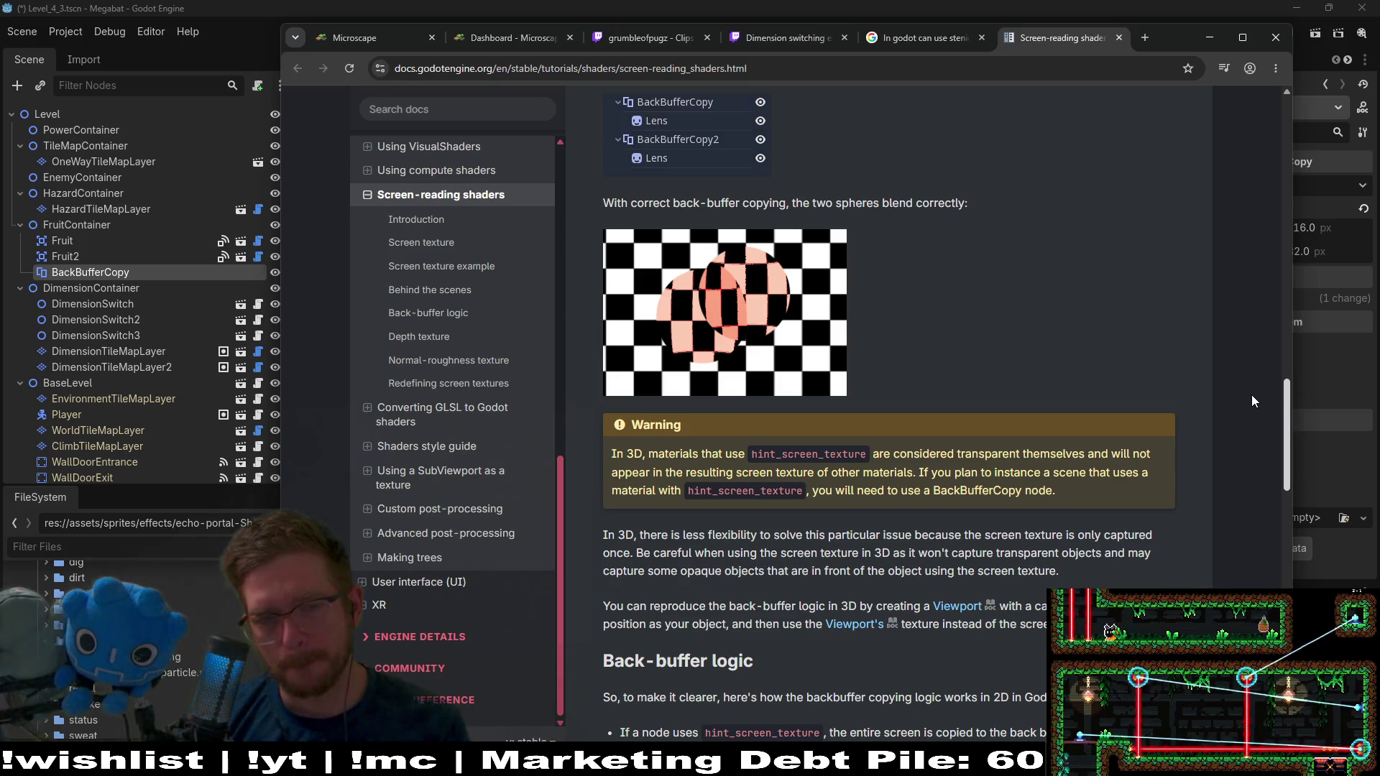
pyautogui.scroll(-2, 1252, 401)
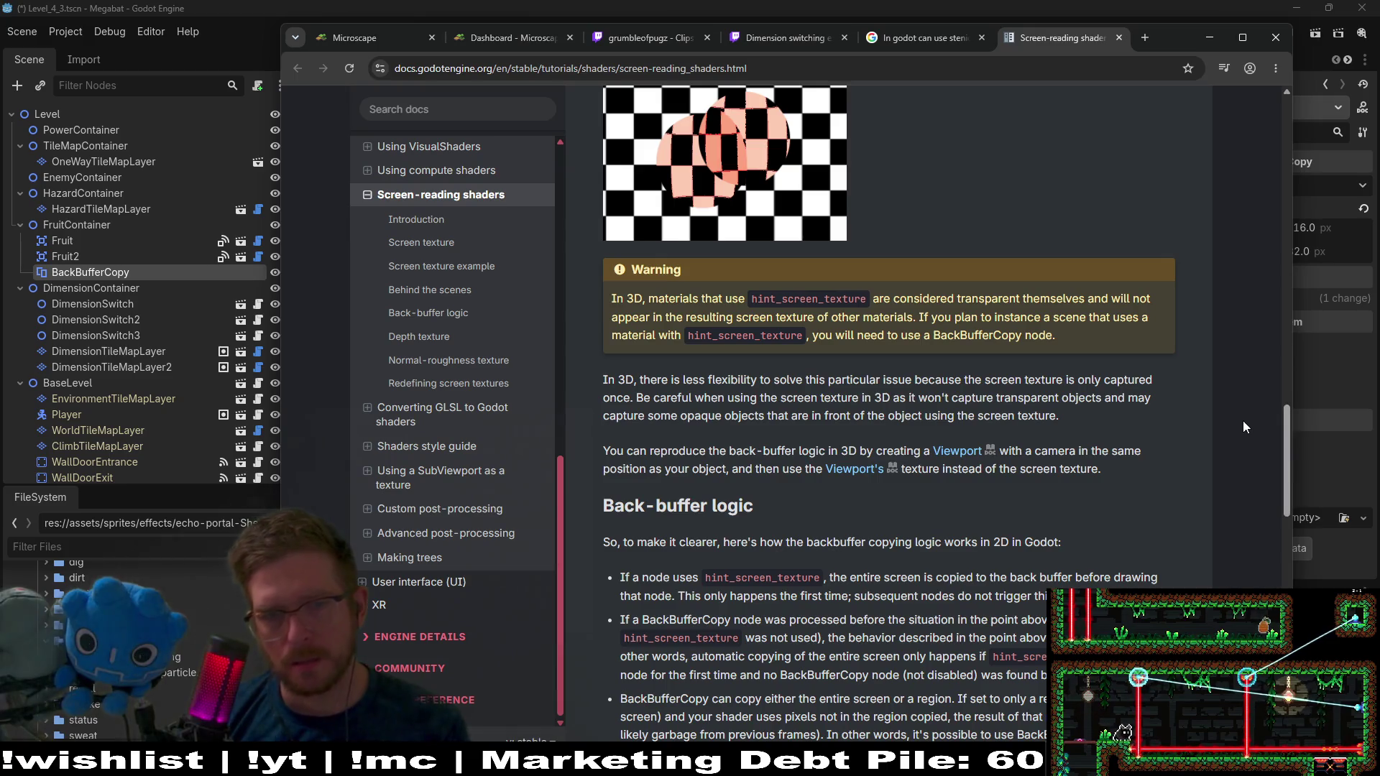
pyautogui.moveTo(1285, 422); pyautogui.dragTo(1289, 491)
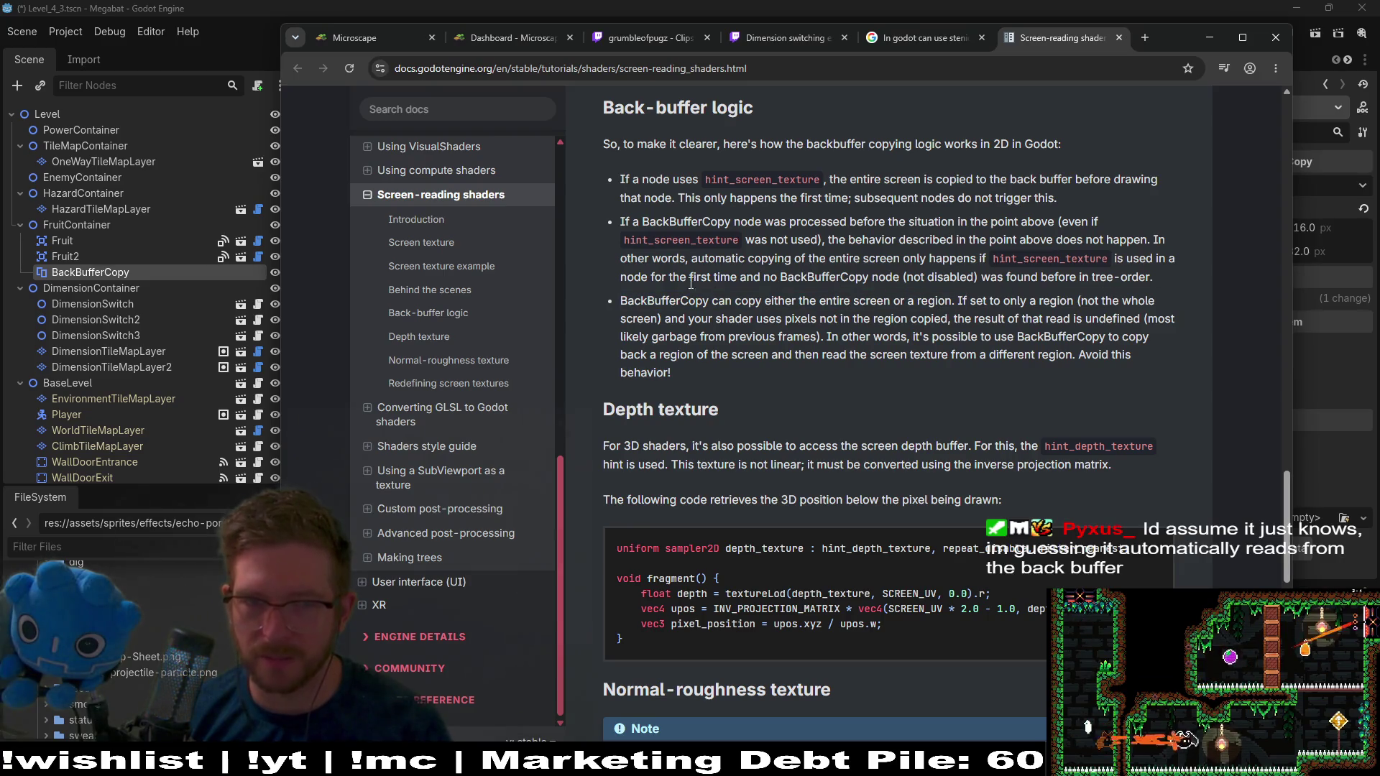
# Read the Back-buffer logic bullets, highlighting the undefined-region sentence in the third bullet
pyautogui.tripleClick(1154, 280)
pyautogui.click(713, 350)
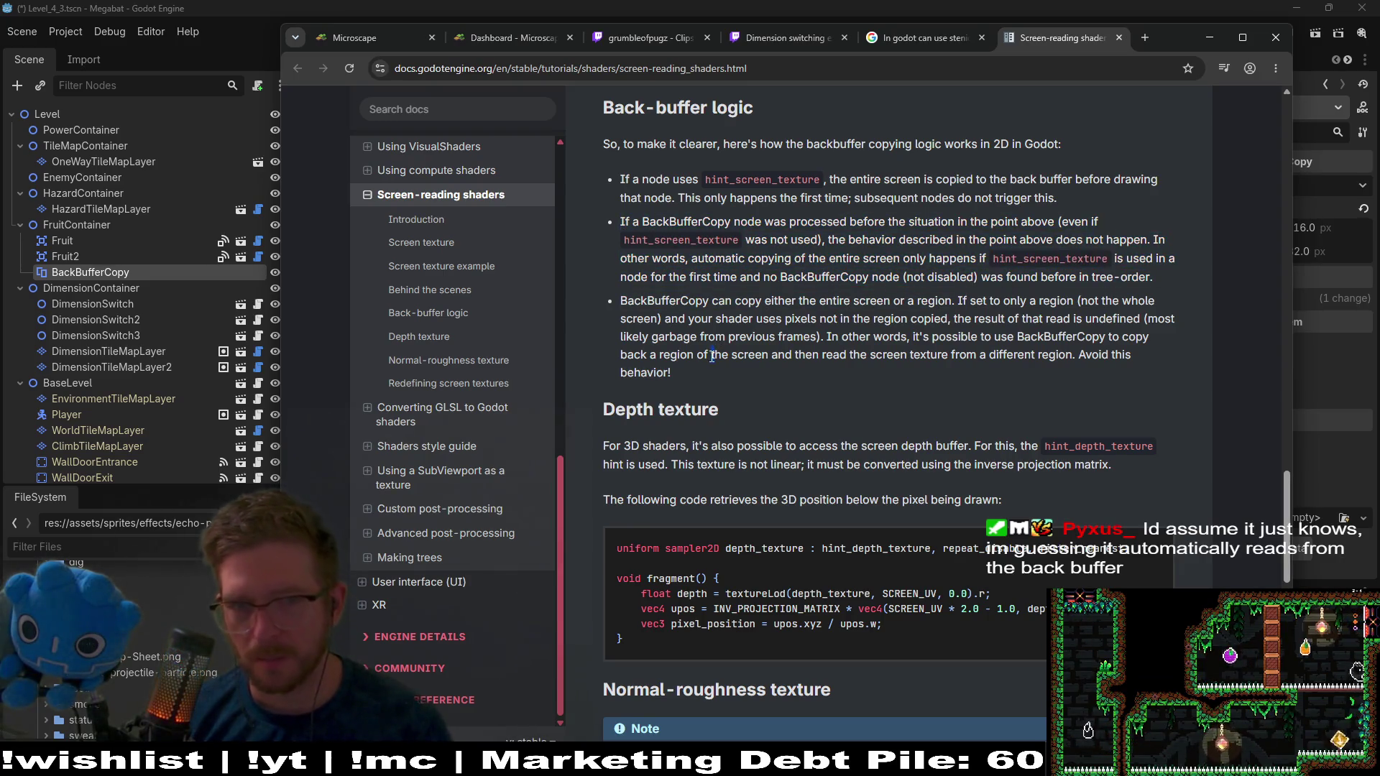
pyautogui.moveTo(676, 375)
pyautogui.mouseDown()
pyautogui.moveTo(790, 318)
pyautogui.moveTo(633, 302)
pyautogui.mouseUp()
pyautogui.click(690, 368)
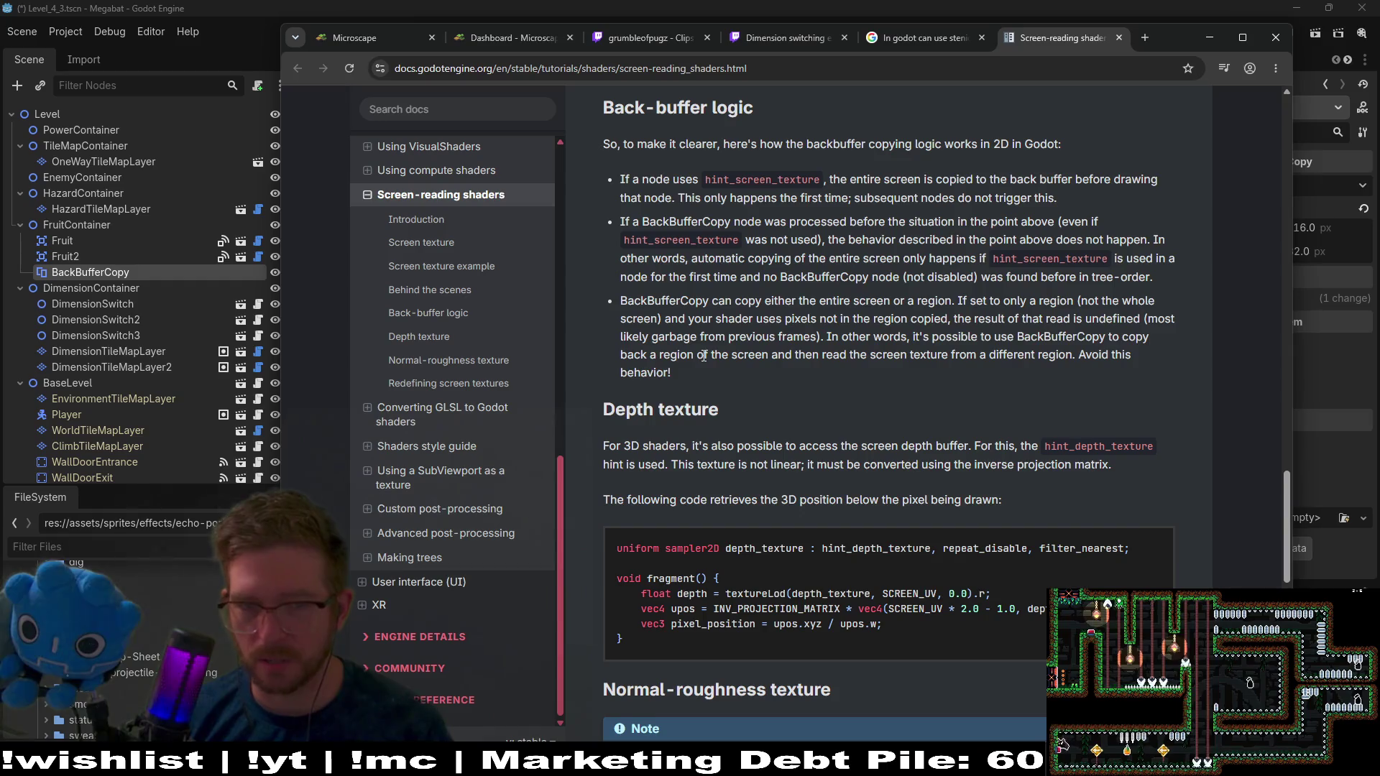
pyautogui.moveTo(679, 373)
pyautogui.mouseDown()
pyautogui.moveTo(827, 337)
pyautogui.moveTo(666, 319)
pyautogui.mouseUp()
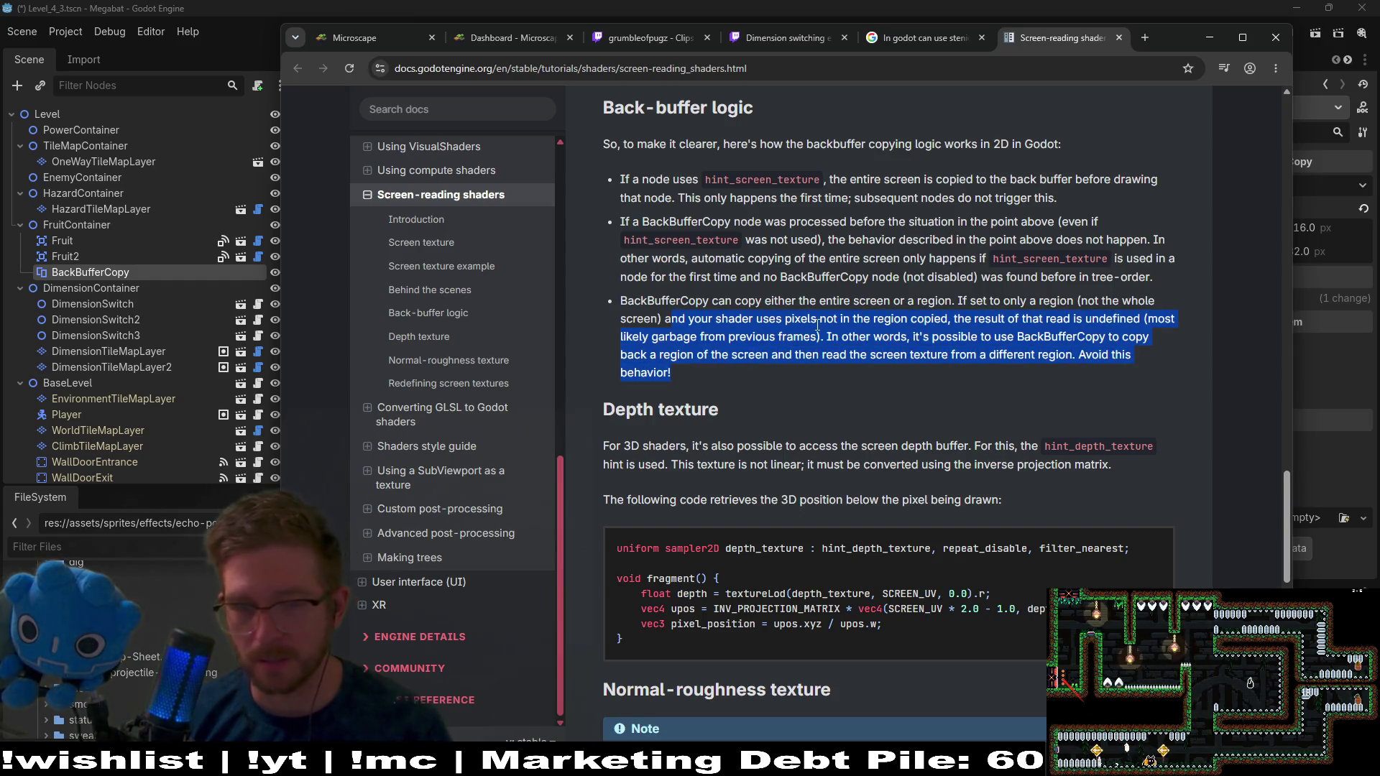
pyautogui.click(933, 365)
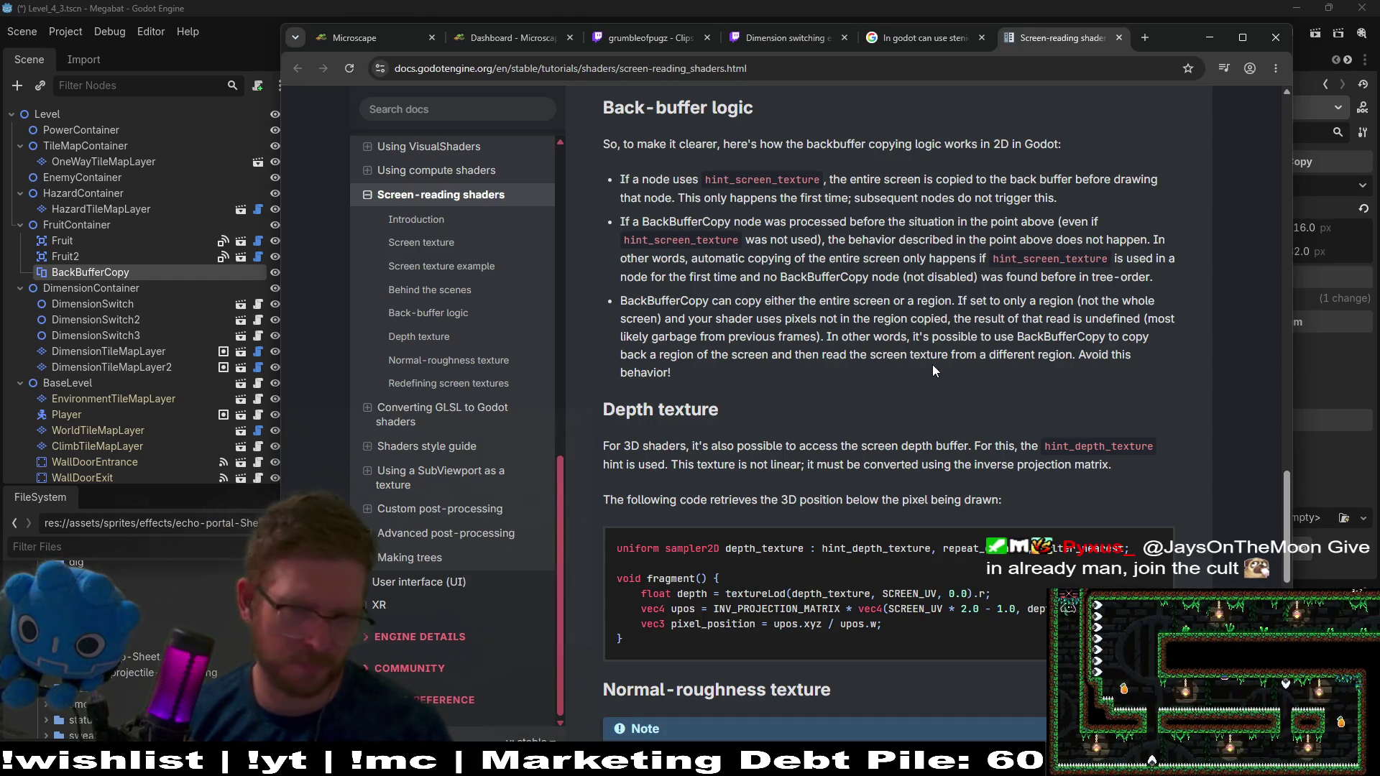
pyautogui.moveTo(900, 378); pyautogui.dragTo(673, 343)
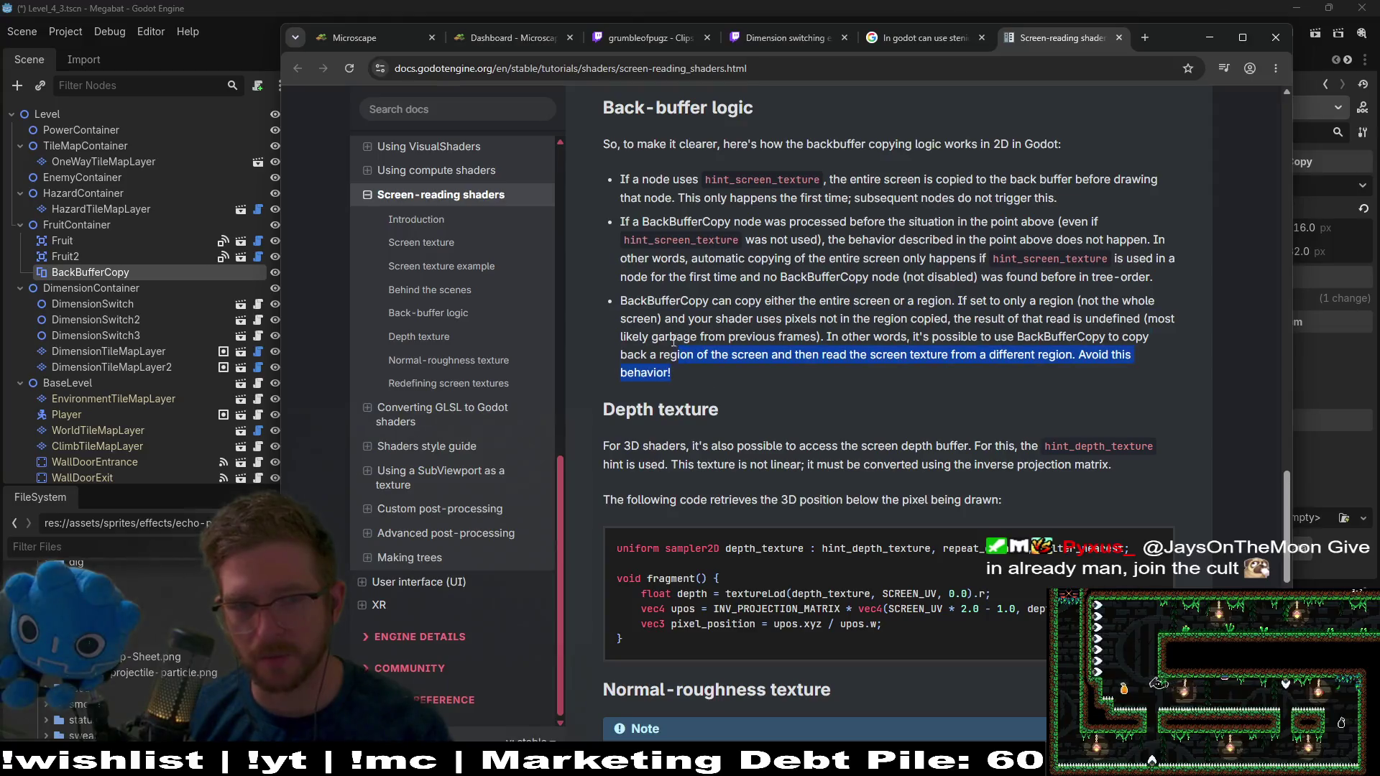
pyautogui.tripleClick(673, 343)
pyautogui.click(733, 350)
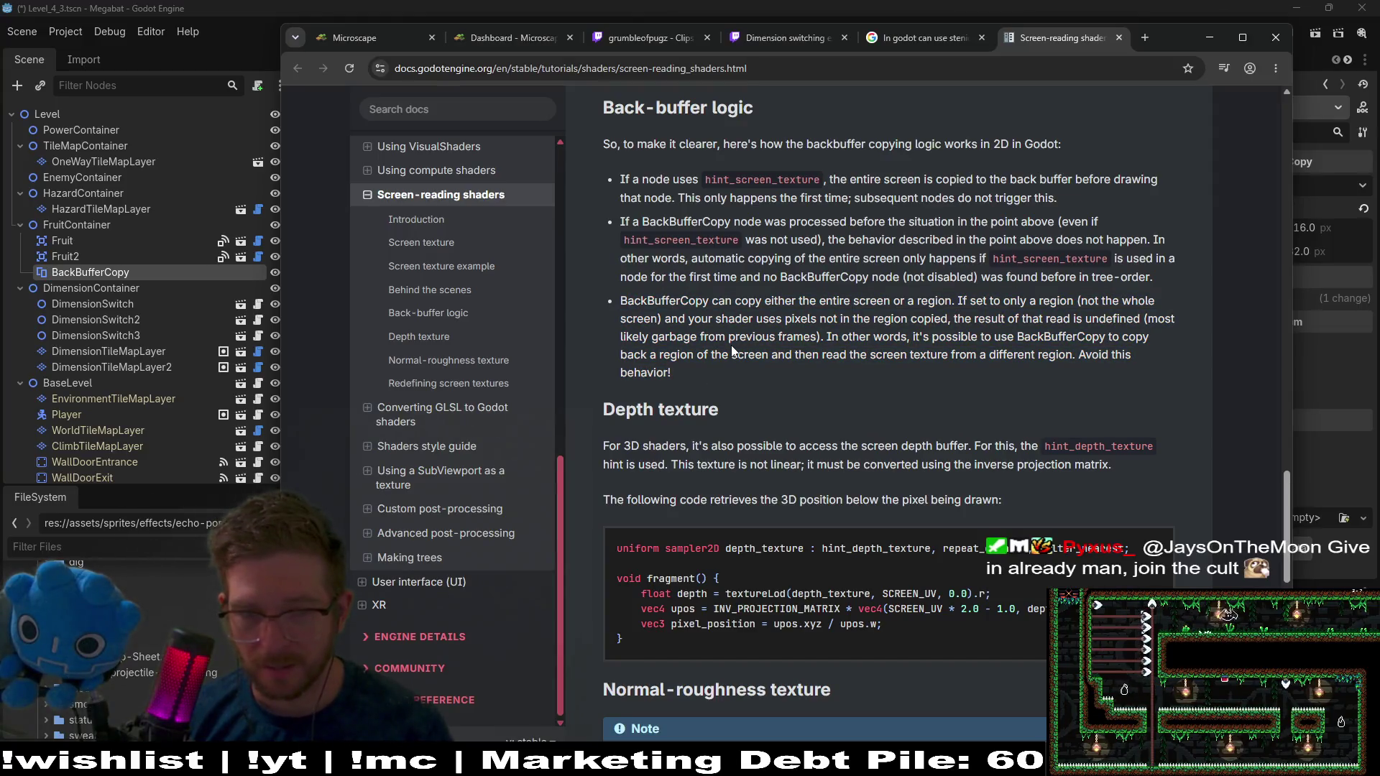
# Scroll on to the Depth texture section, then minimize the docs back to the editor
pyautogui.scroll(-1, 878, 338)
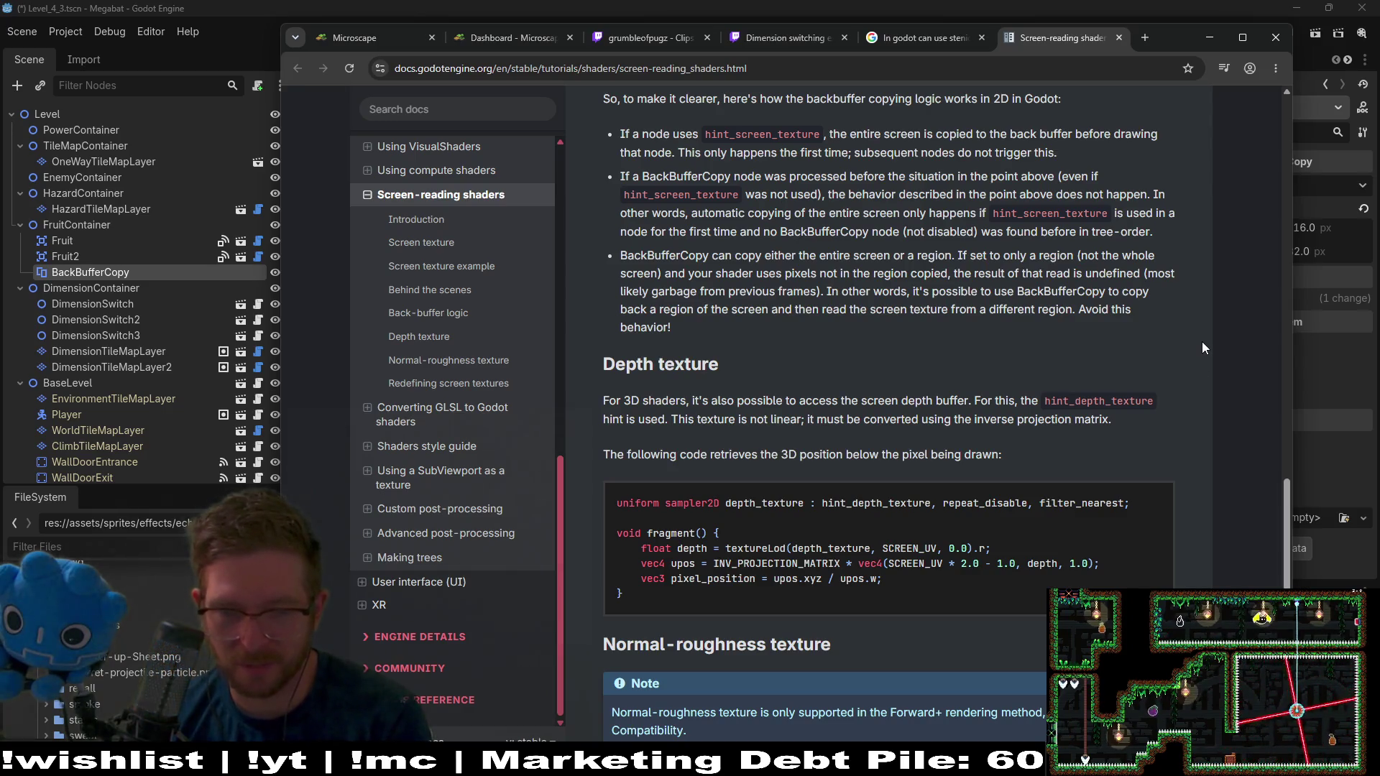
pyautogui.scroll(-2, 1202, 342)
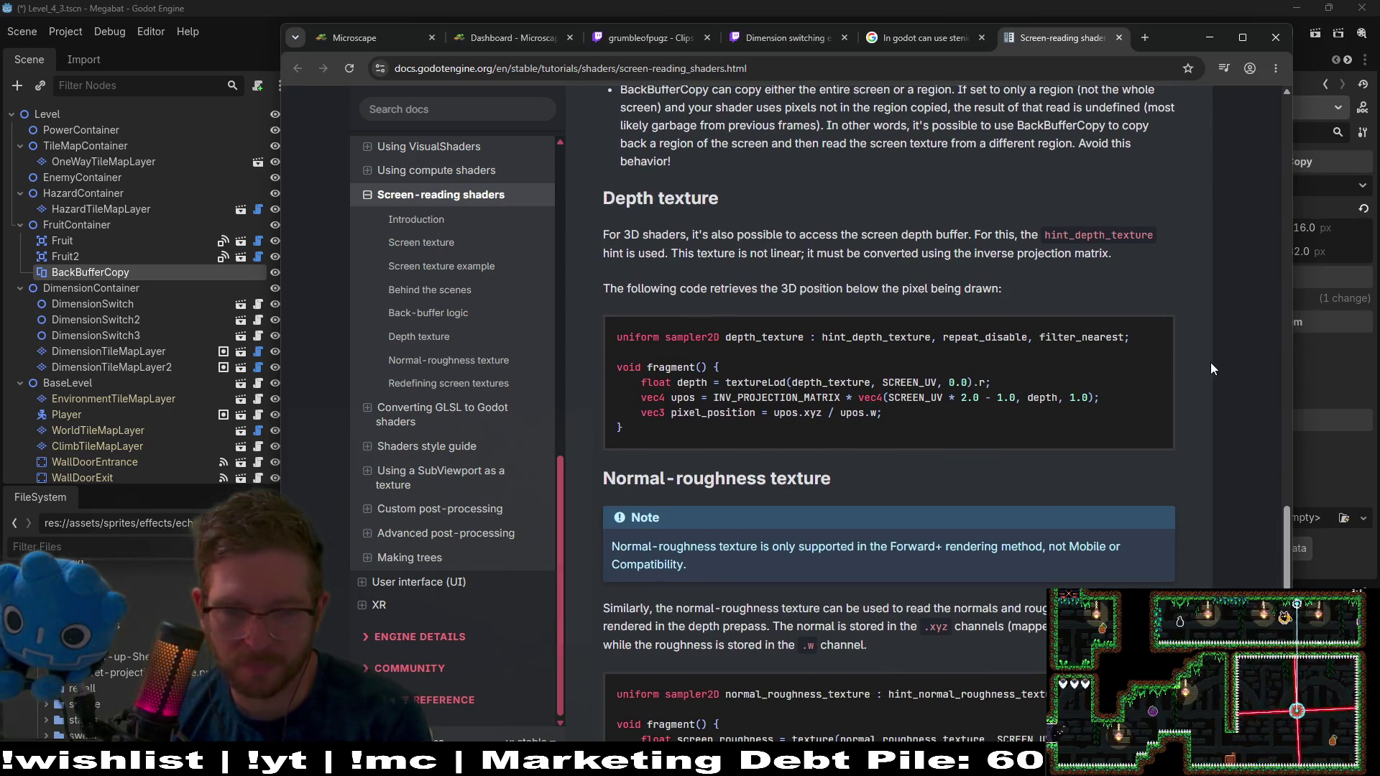
pyautogui.click(1209, 36)
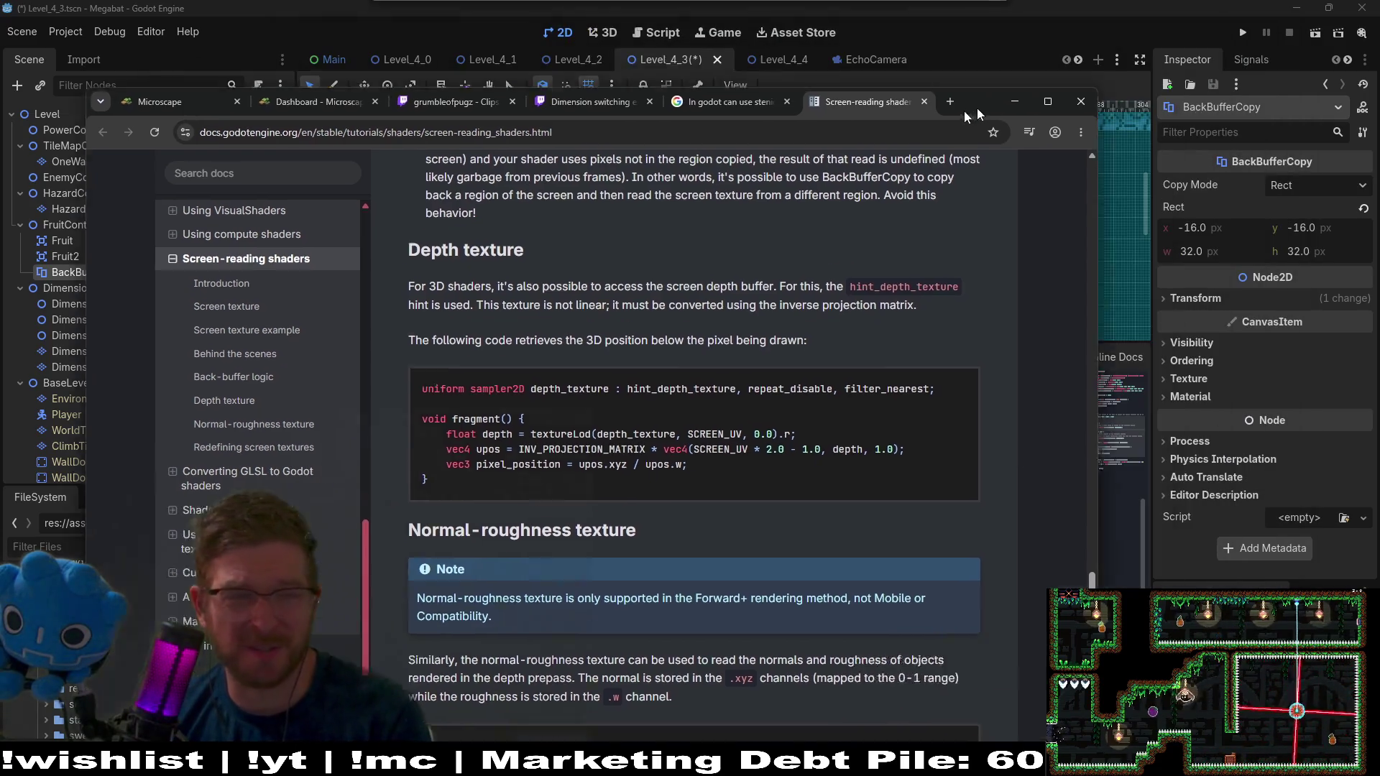
# Run the Megabat level, switch to the background-tiles view with F1, then close the game
pyautogui.click(1312, 38)
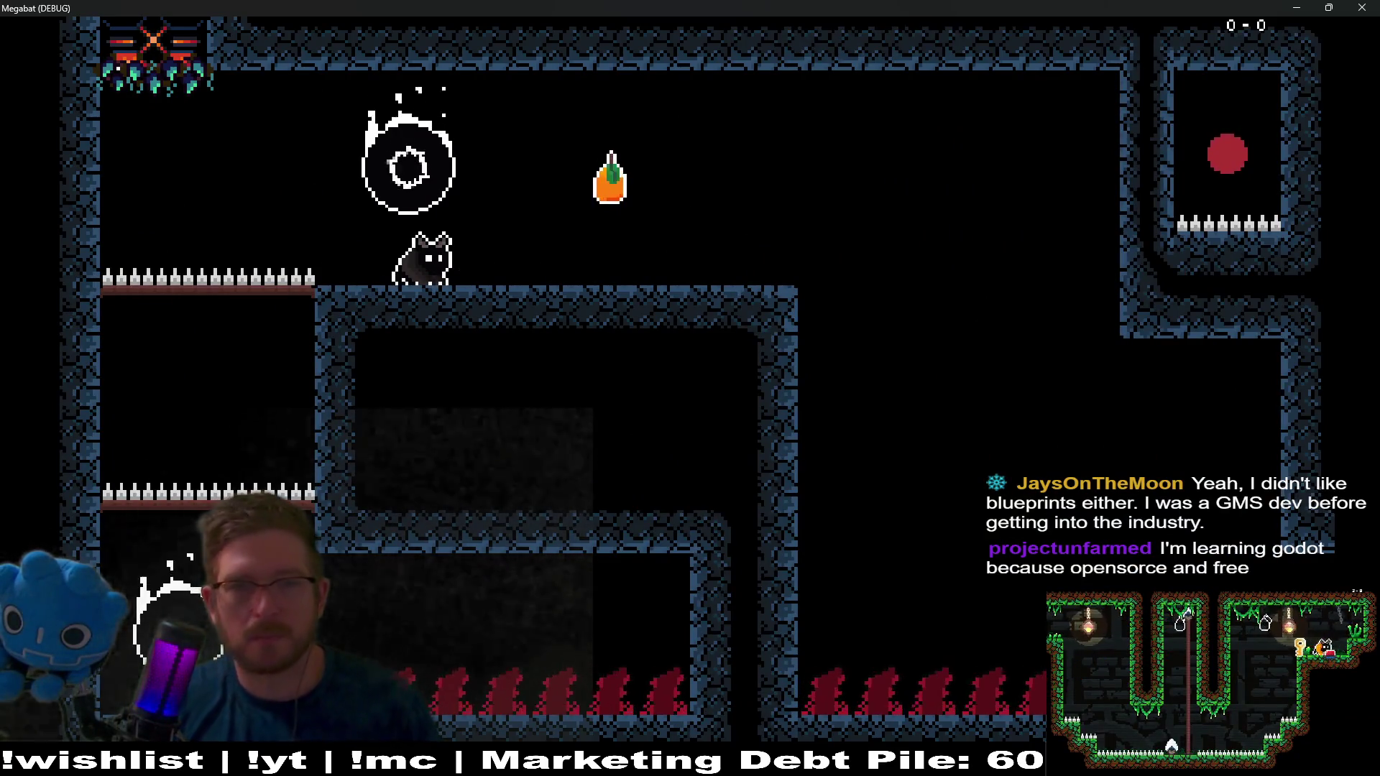
pyautogui.press('F1')
pyautogui.press('F1')
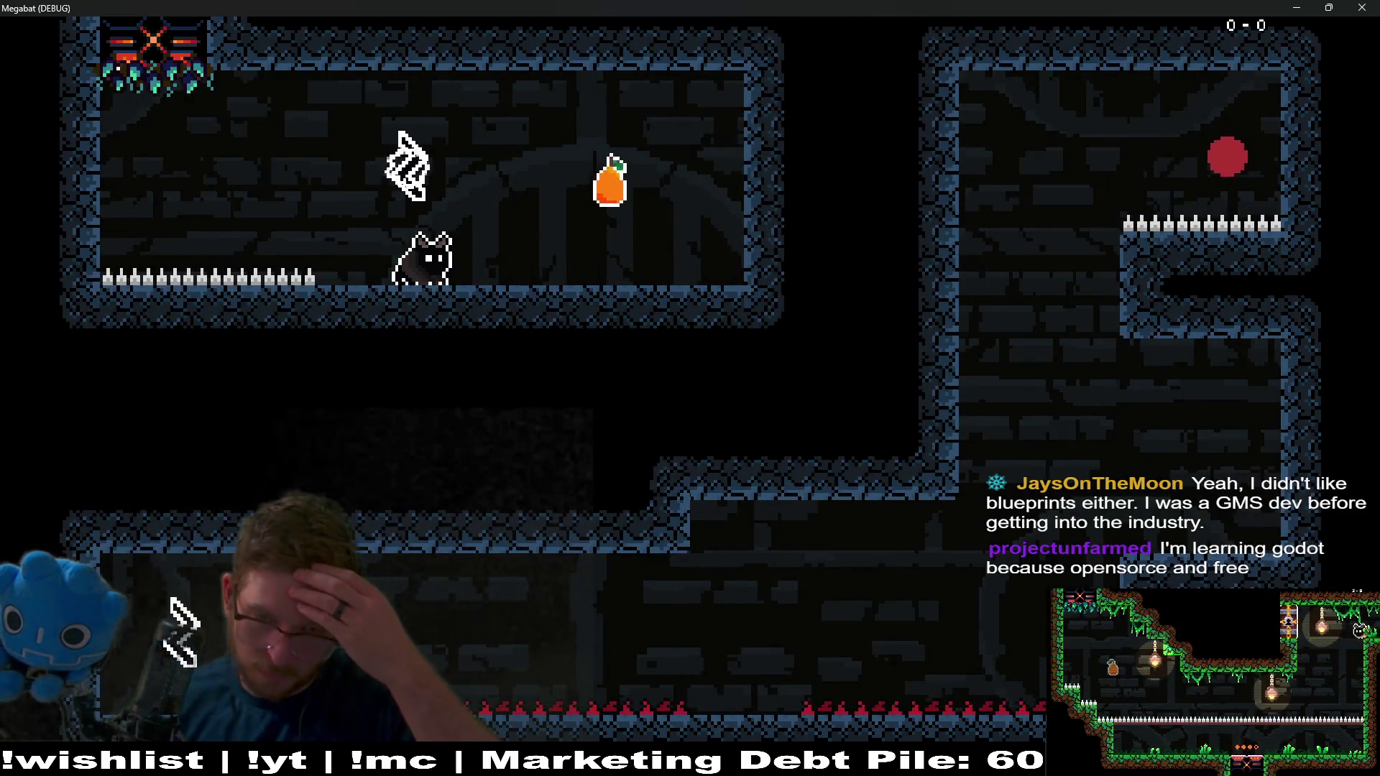
pyautogui.click(1370, 7)
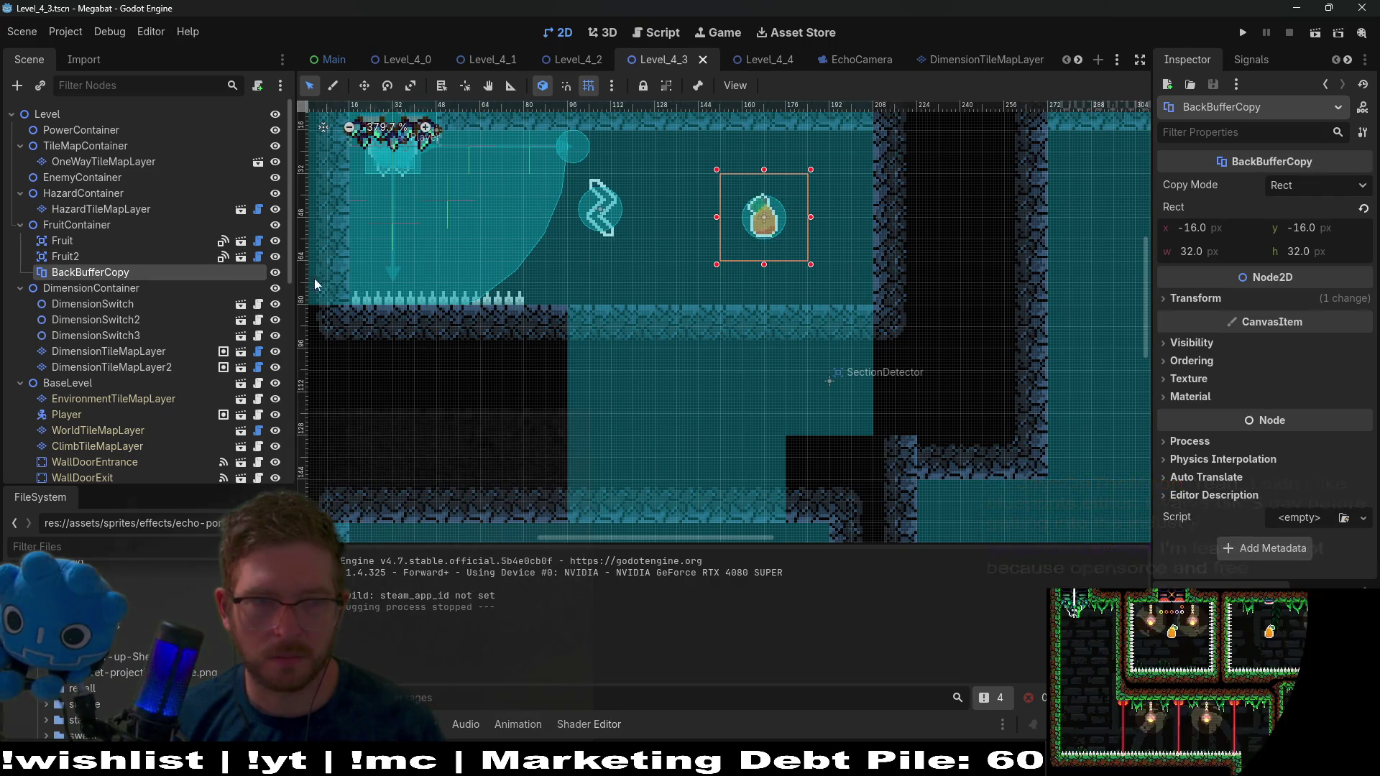
# Hide FruitContainer's BackBufferCopy node and test-run the level without it, stopping with F8
pyautogui.click(275, 271)
pyautogui.click(1317, 36)
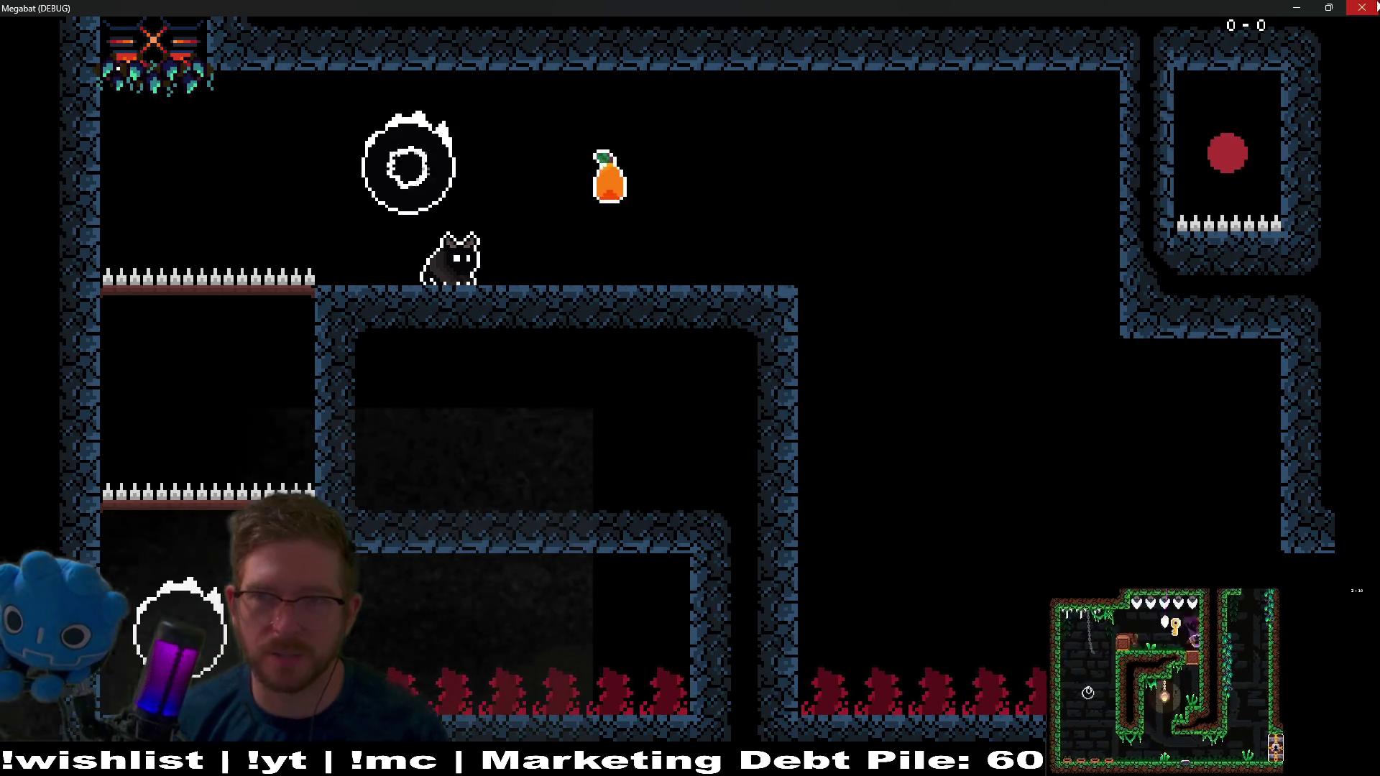
pyautogui.press('F8')
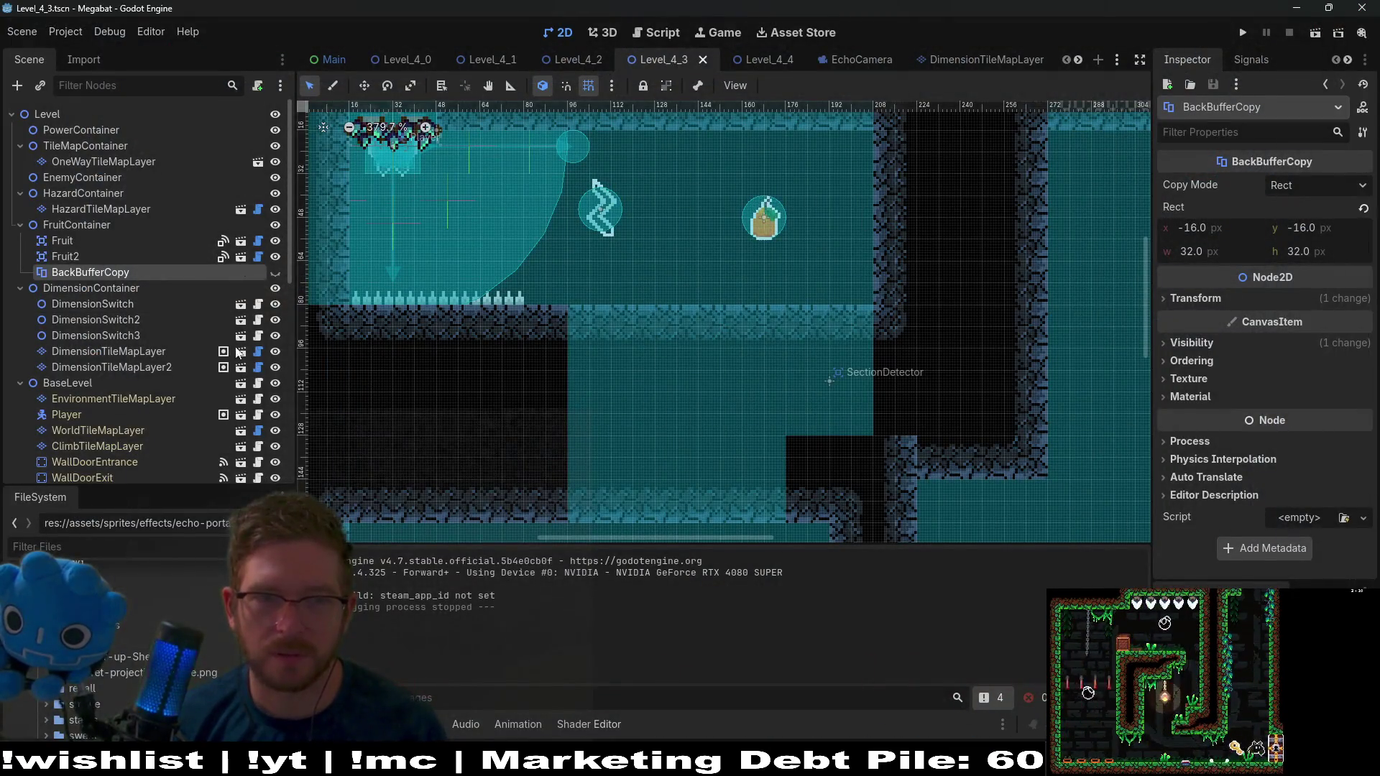
# Hide OutlineLayer under EchoCamera and save Level_4_3
pyautogui.scroll(-5, 219, 331)
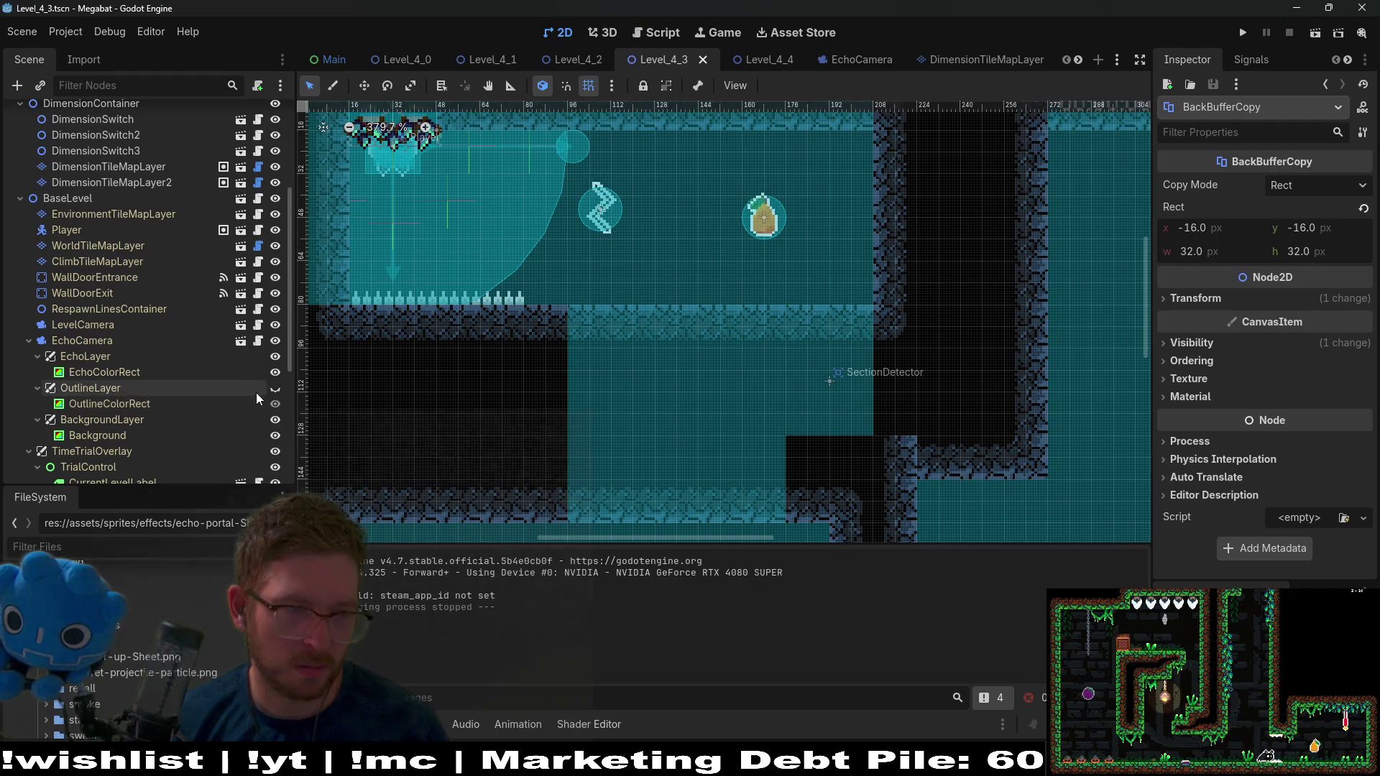
pyautogui.click(275, 389)
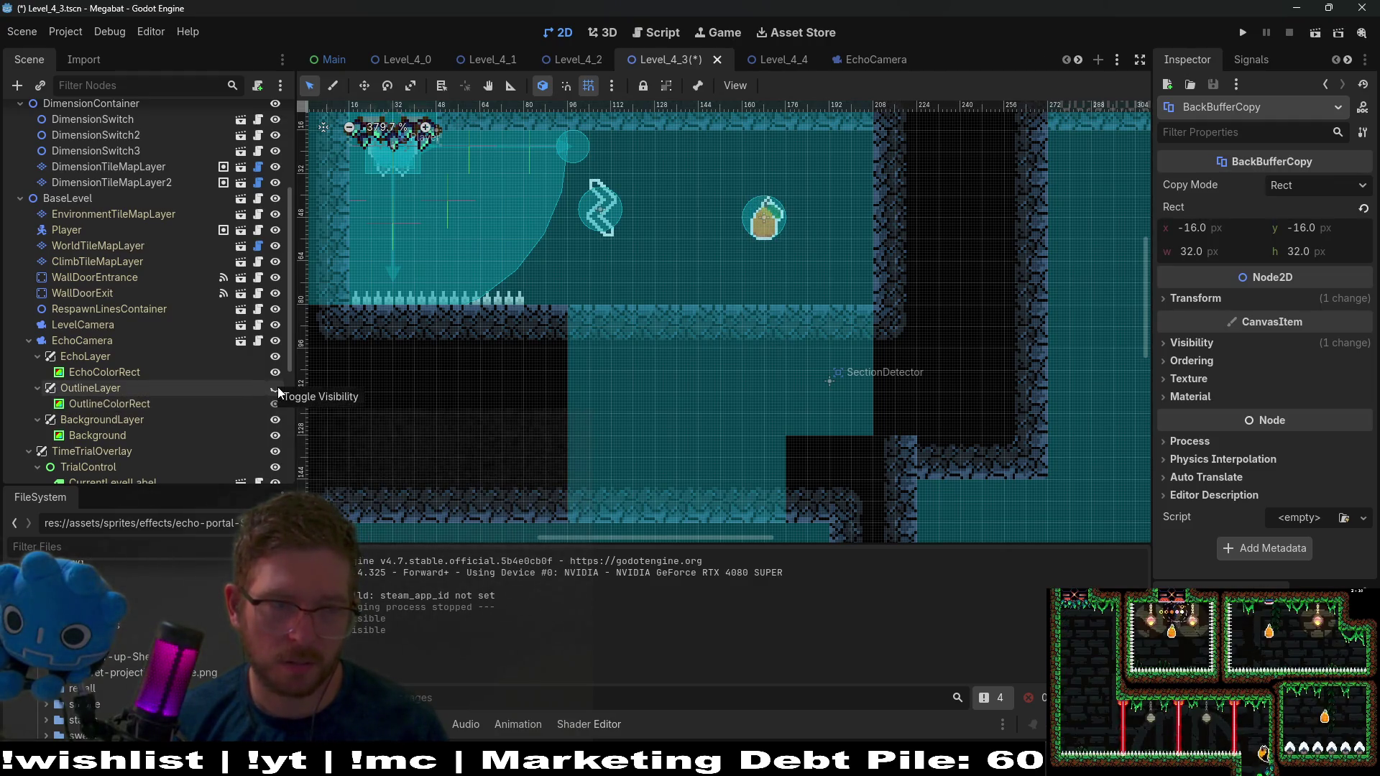
pyautogui.scroll(4, 278, 387)
pyautogui.hotkey('ctrl', 's')
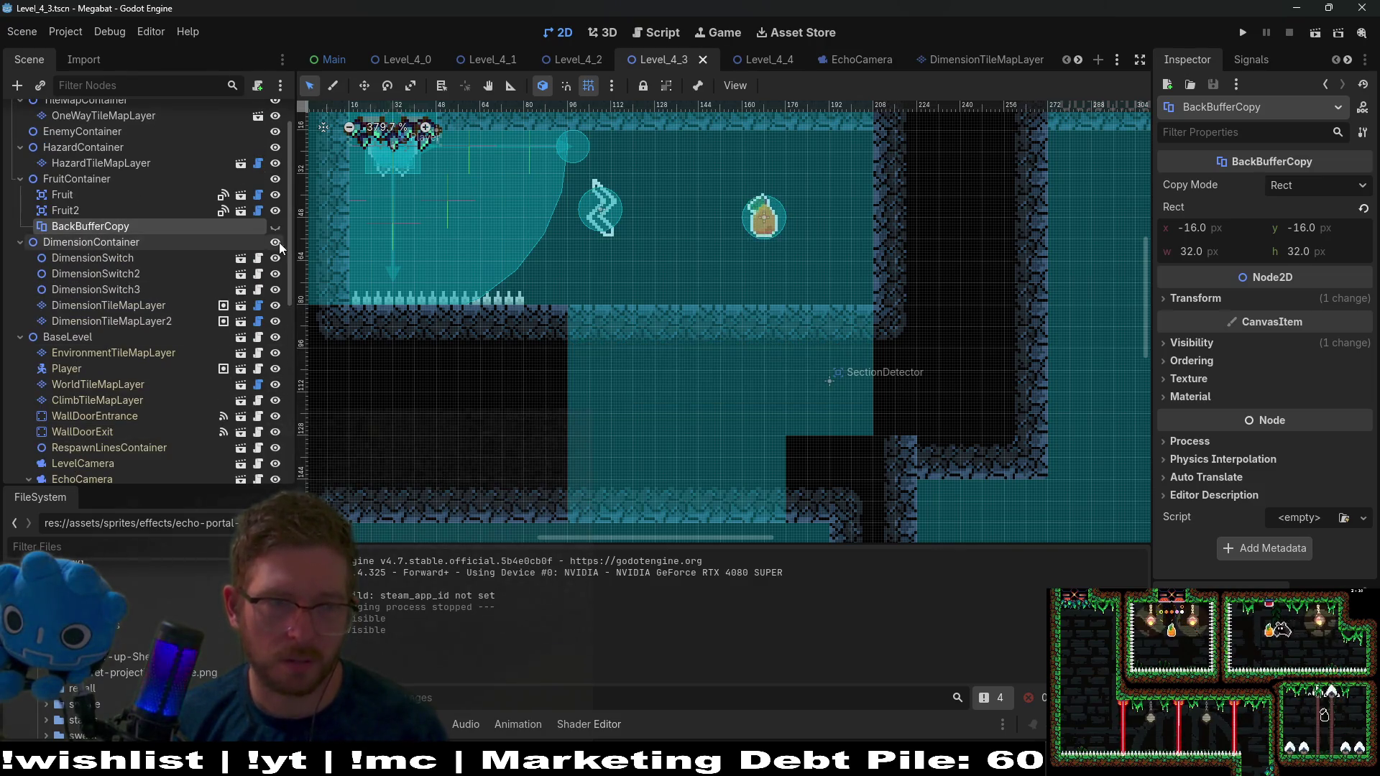
# Make BackBufferCopy visible again and save the scene
pyautogui.click(275, 226)
pyautogui.hotkey('ctrl', 's')
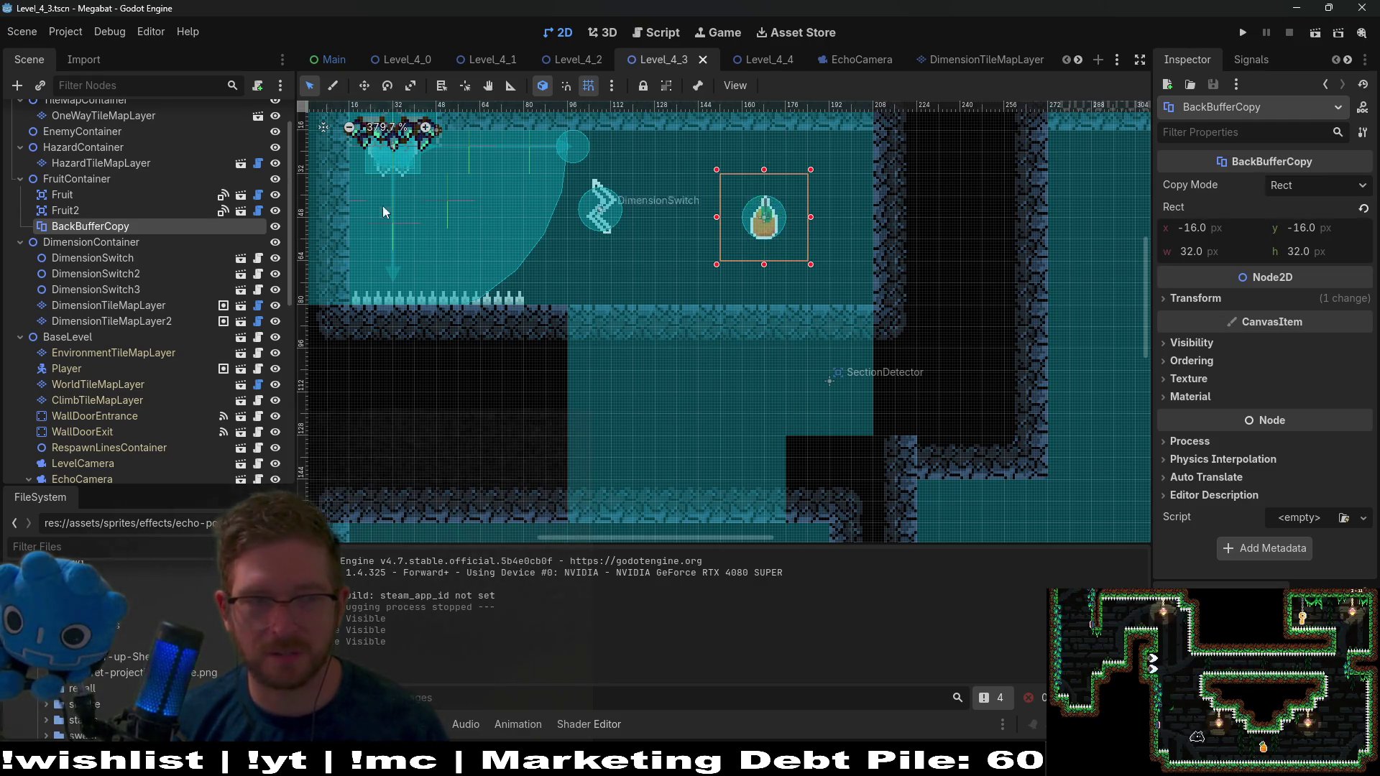
pyautogui.scroll(-5, 149, 390)
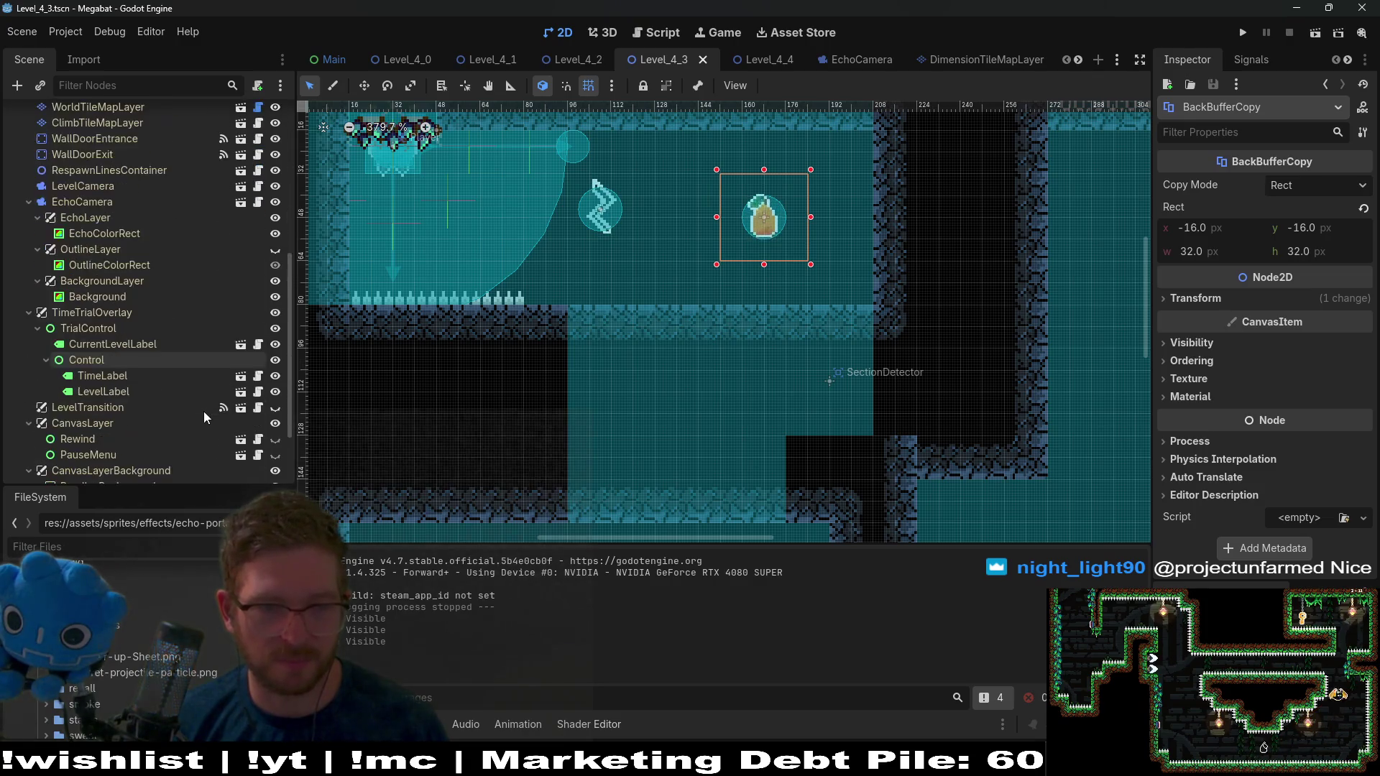
pyautogui.scroll(-2, 204, 411)
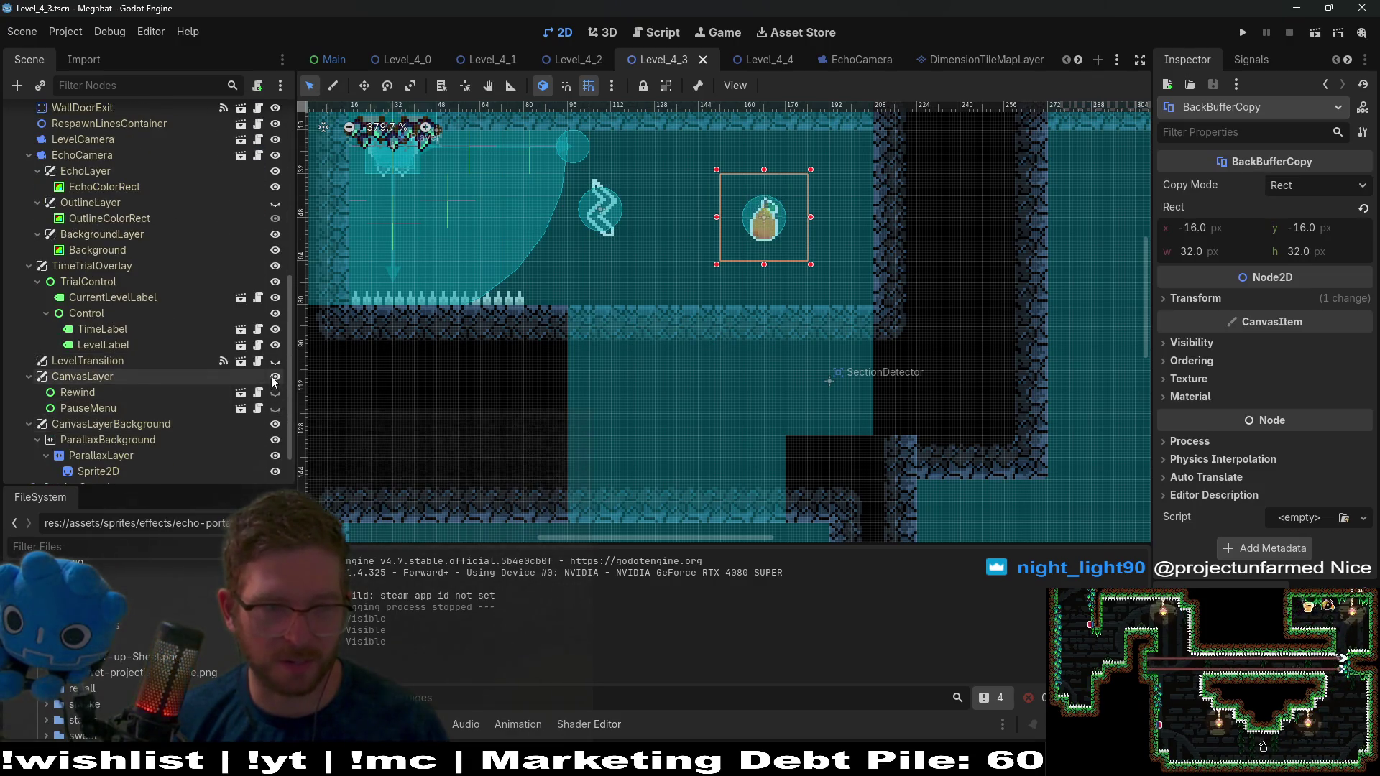
pyautogui.scroll(-1, 263, 407)
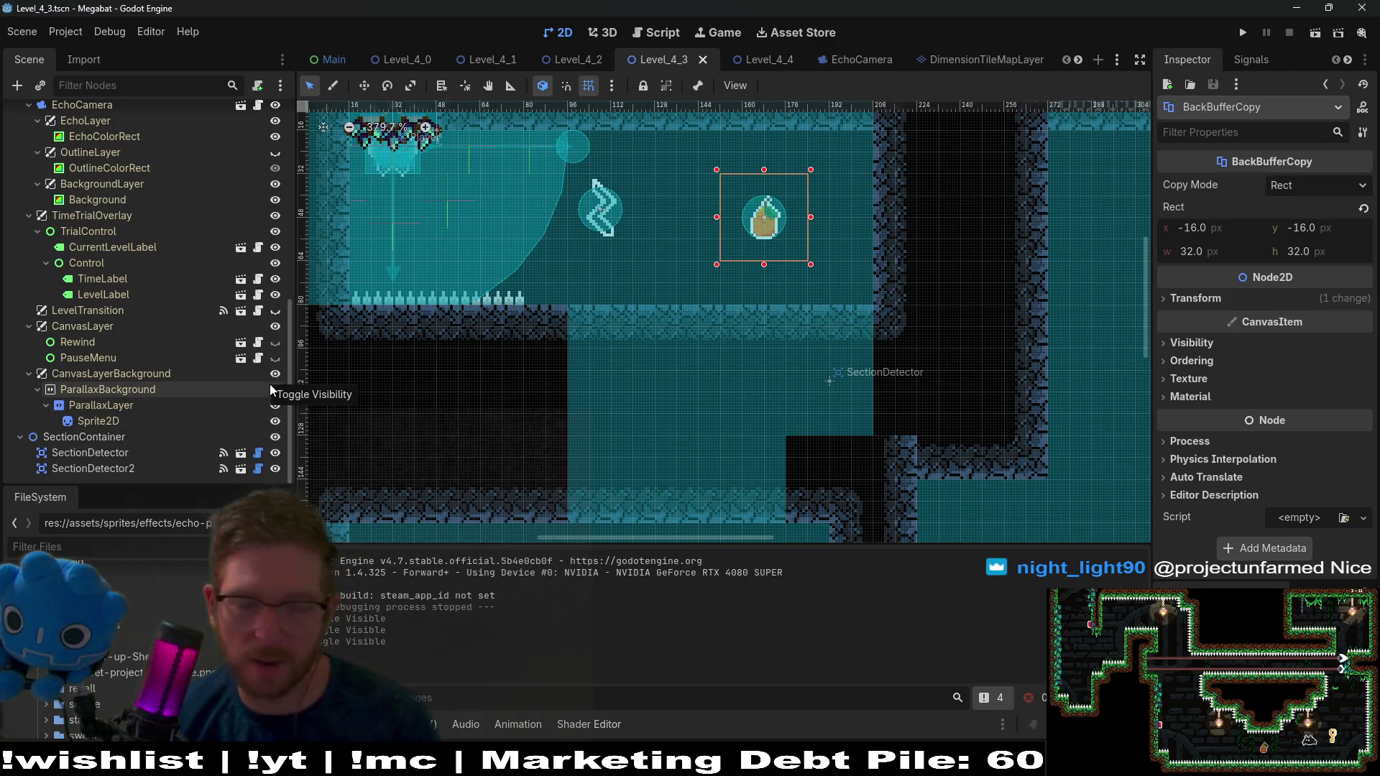
pyautogui.scroll(2, 269, 381)
pyautogui.scroll(2, 268, 379)
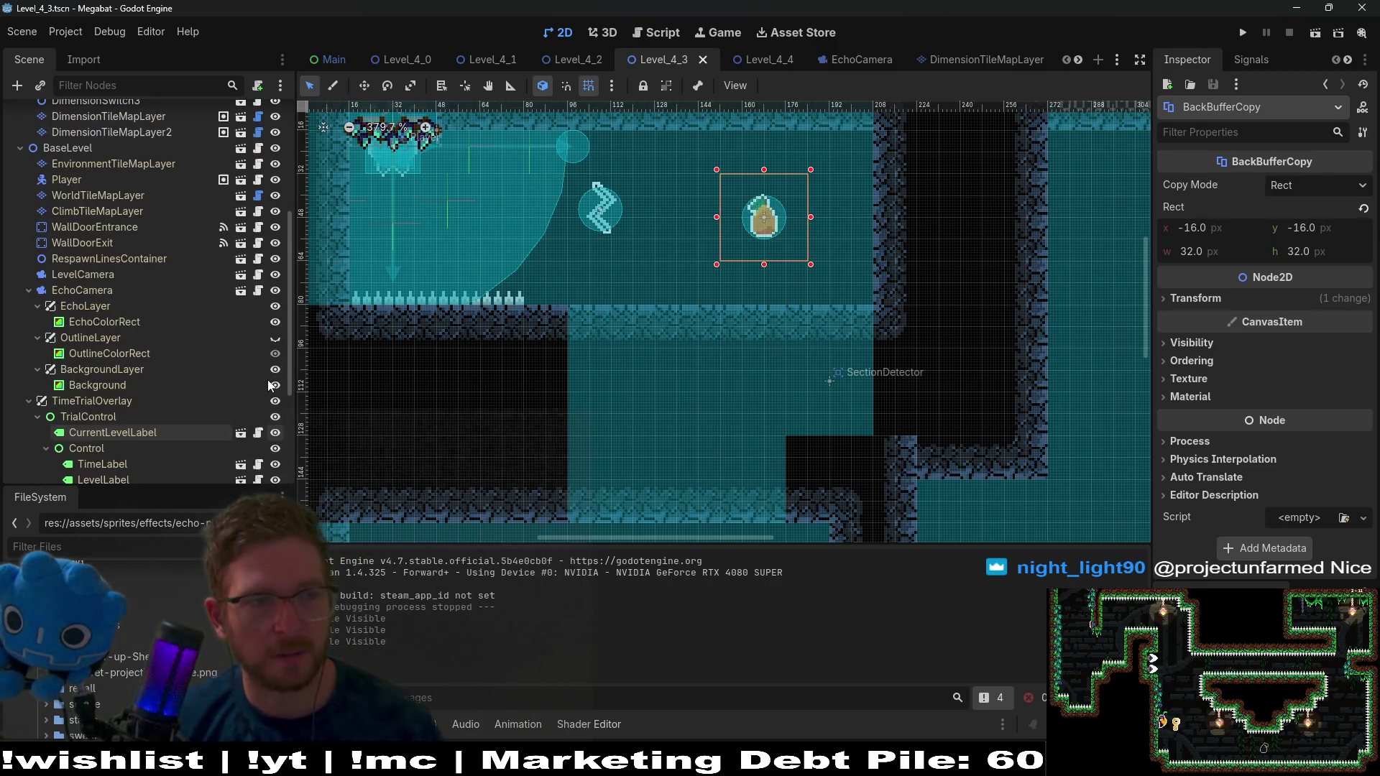
# Open EchoColorRect's echo shader code in the Shader Editor
pyautogui.click(98, 317)
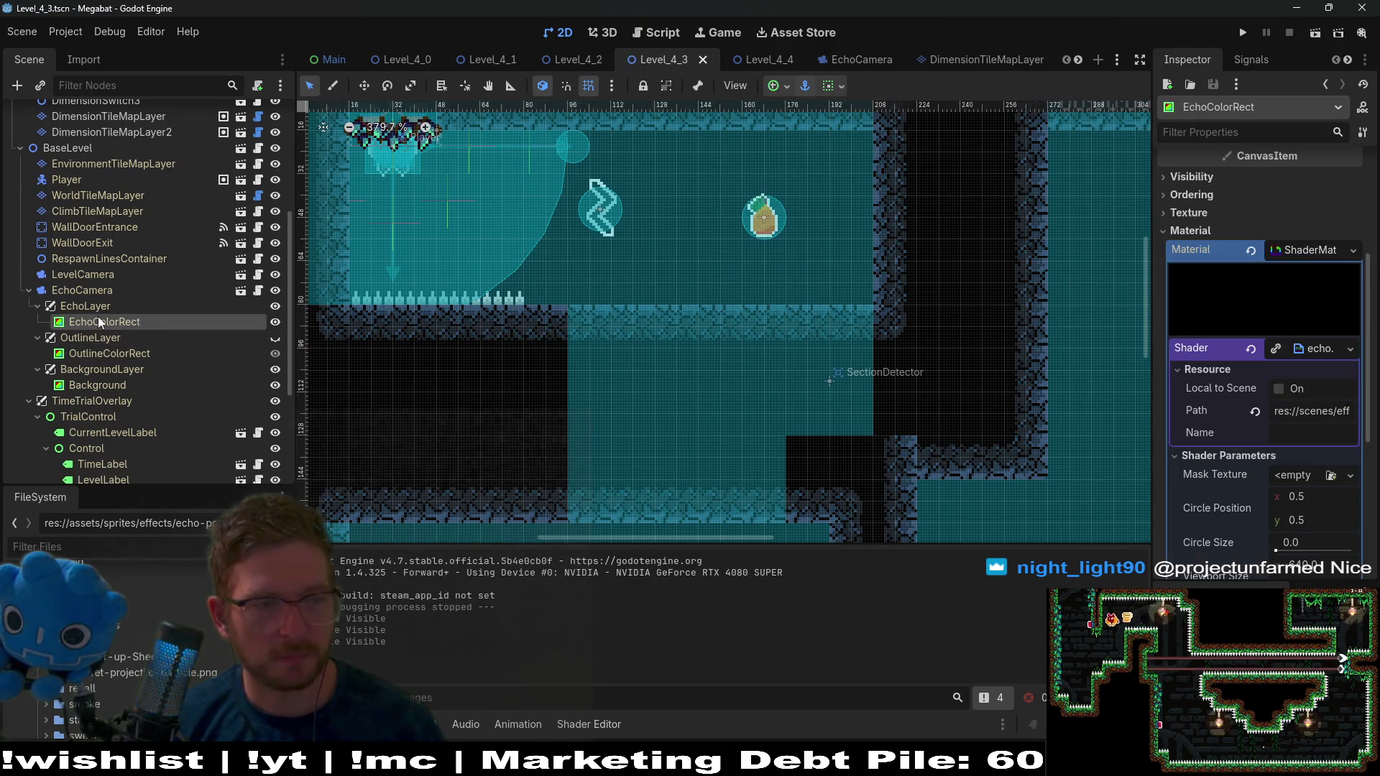
pyautogui.click(1313, 349)
pyautogui.click(1310, 348)
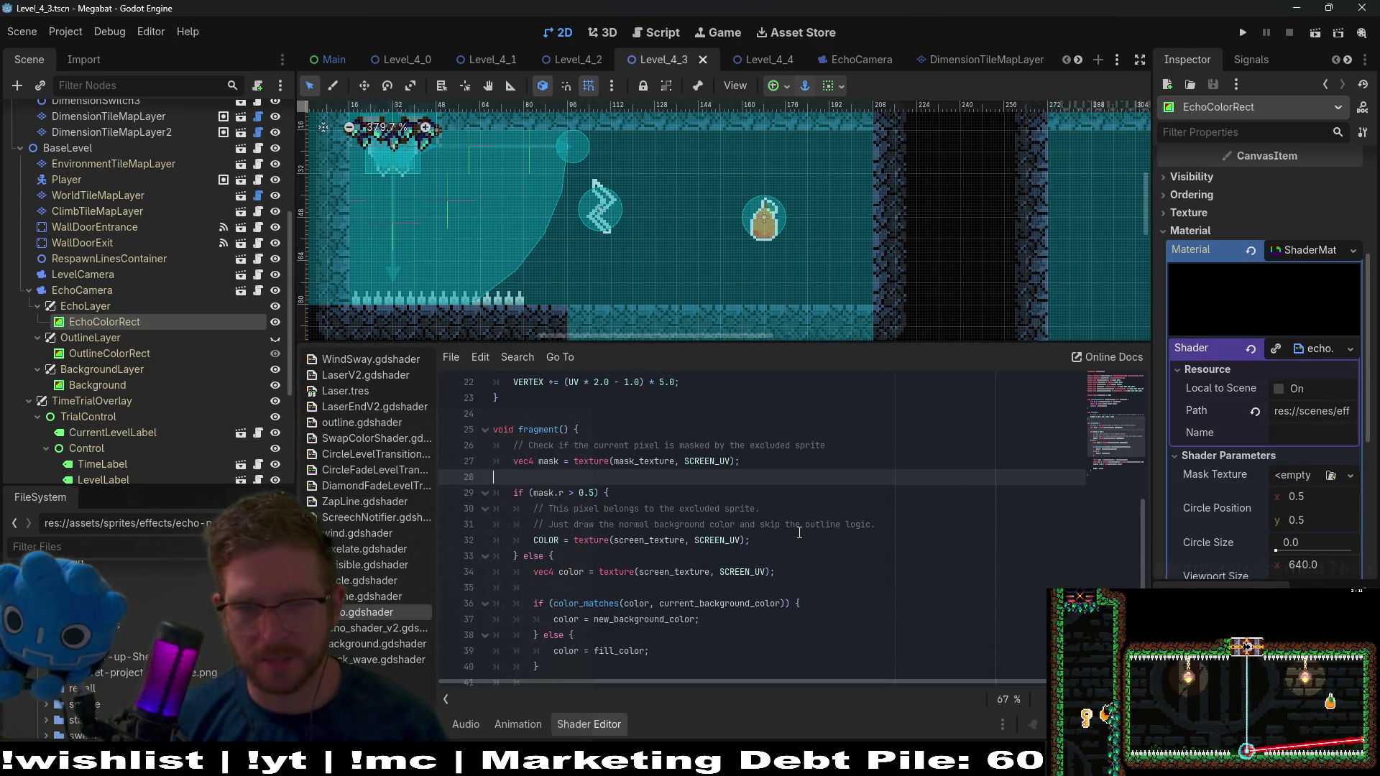
pyautogui.scroll(-2, 688, 497)
pyautogui.click(688, 497)
pyautogui.hotkey('ctrl', 'shift', 'Return')
# Undo the shader back to its version without the mask_texture uniform and save
pyautogui.hotkey('ctrl', 'z')
pyautogui.hotkey('ctrl', 'z')
pyautogui.hotkey('ctrl', 'z')
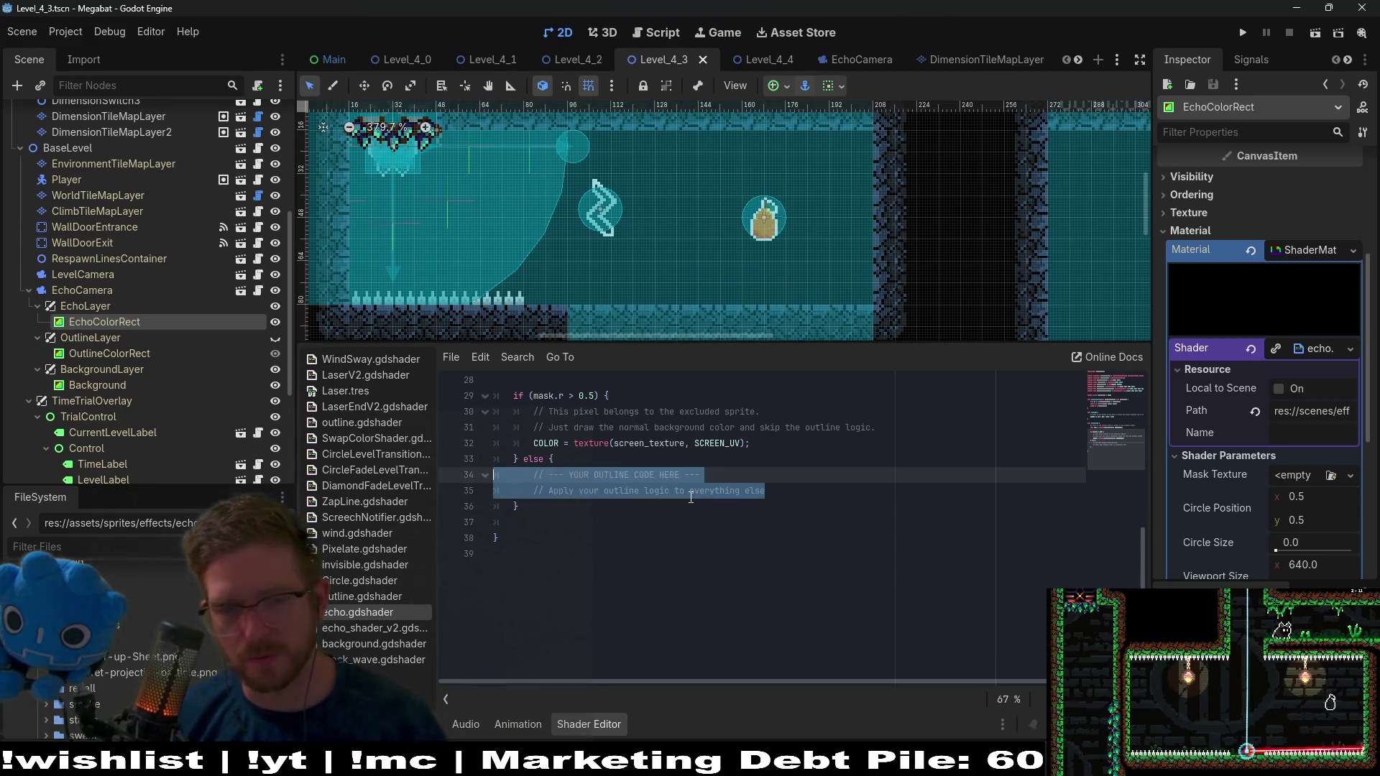
pyautogui.hotkey('ctrl', 'z')
pyautogui.hotkey('ctrl', 'z')
pyautogui.hotkey('ctrl', 'z')
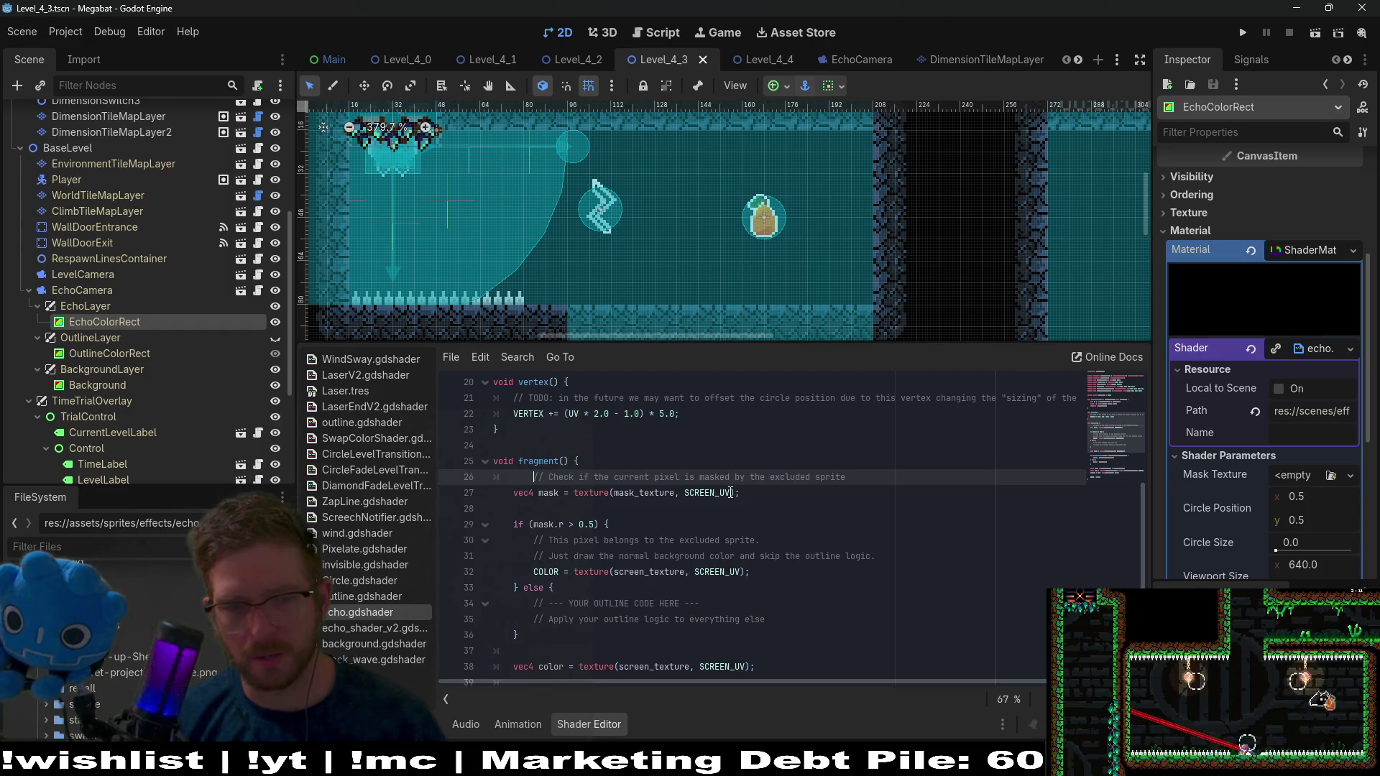
pyautogui.hotkey('ctrl', 'z')
pyautogui.hotkey('ctrl', 'z')
pyautogui.hotkey('ctrl', 'z')
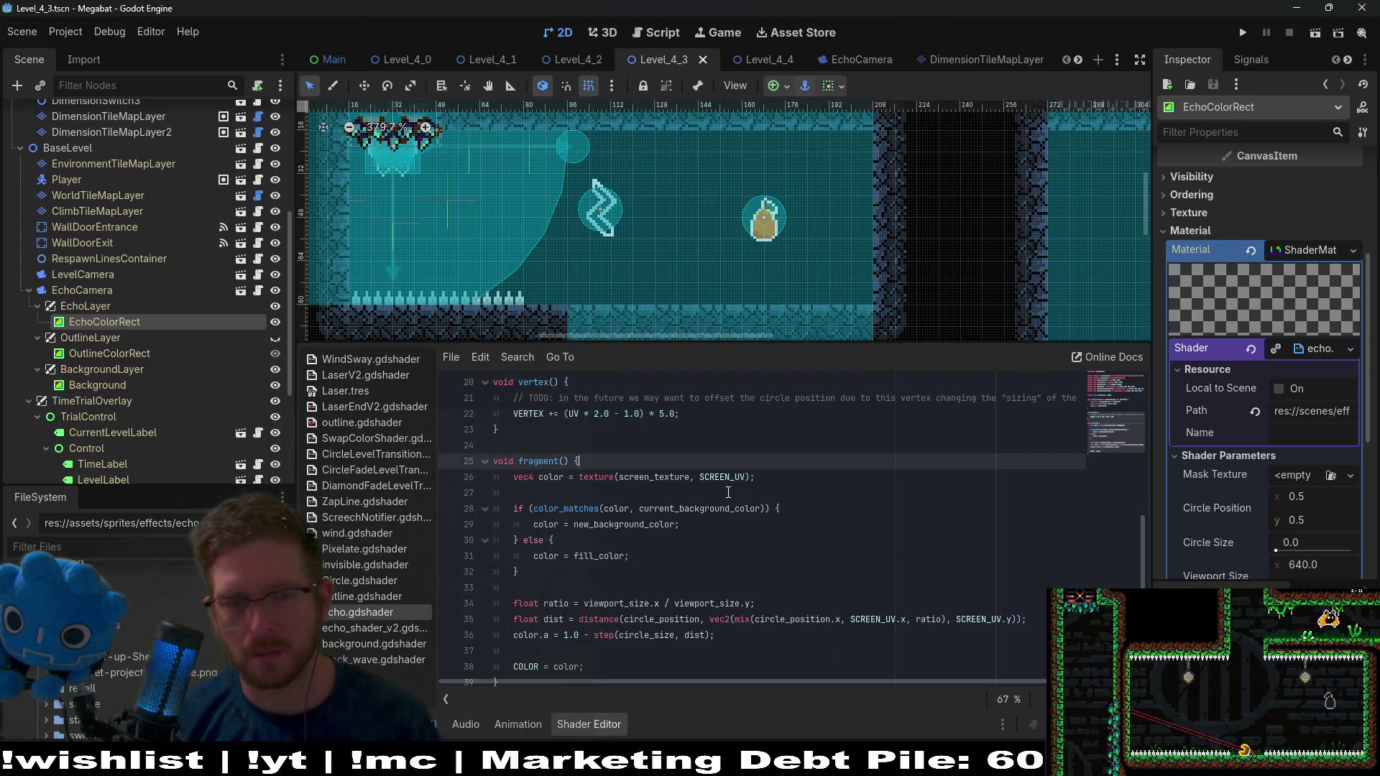
pyautogui.hotkey('ctrl', 'z')
pyautogui.hotkey('ctrl', 'z')
pyautogui.hotkey('ctrl', 'z')
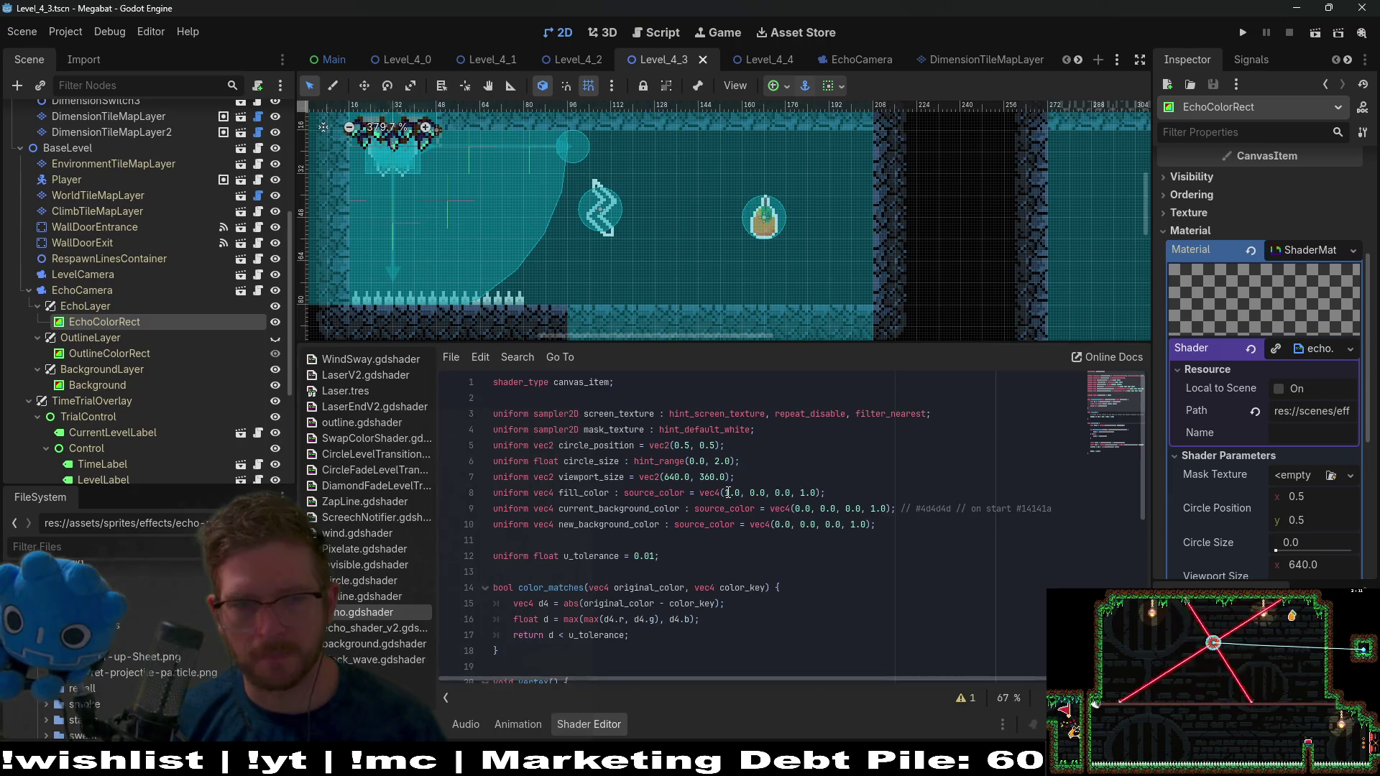
pyautogui.hotkey('ctrl', 'z')
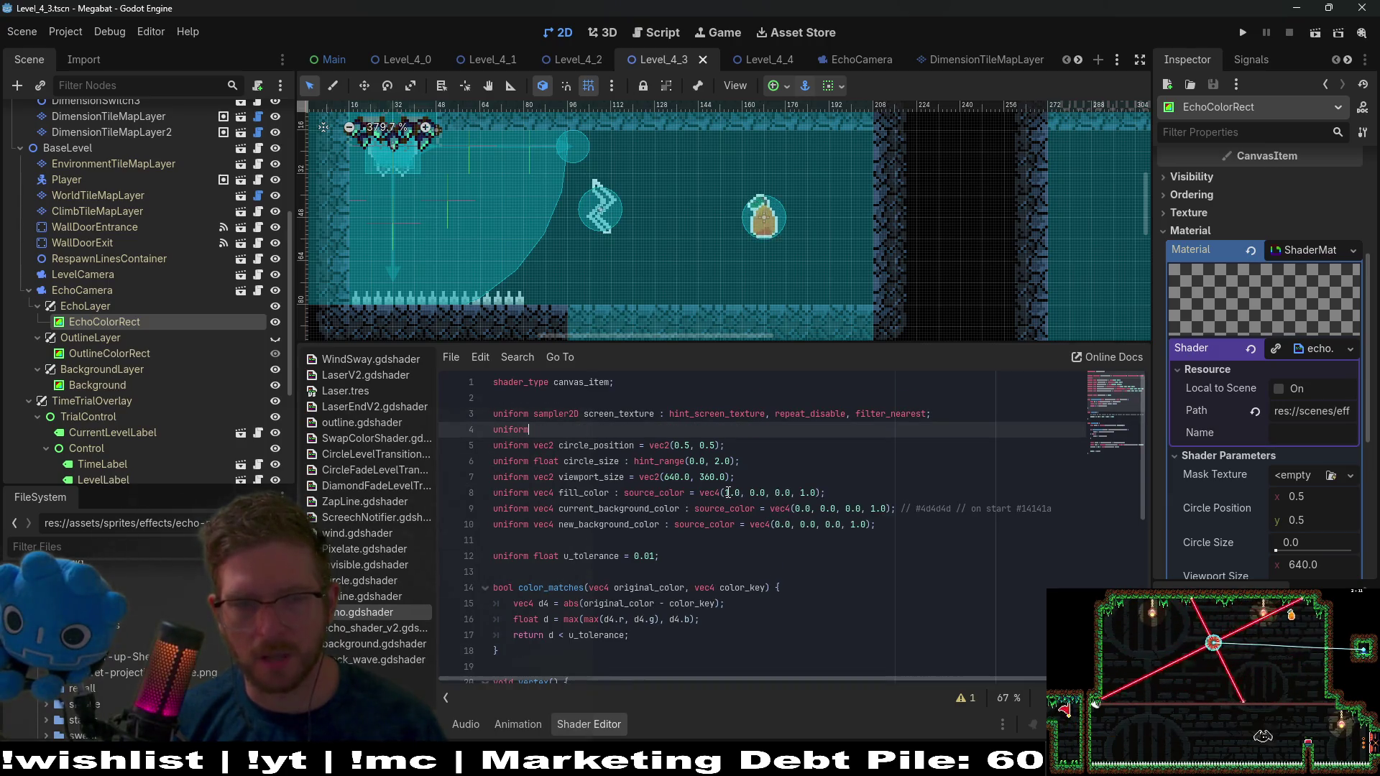
pyautogui.hotkey('ctrl', 'z')
pyautogui.hotkey('ctrl', 's')
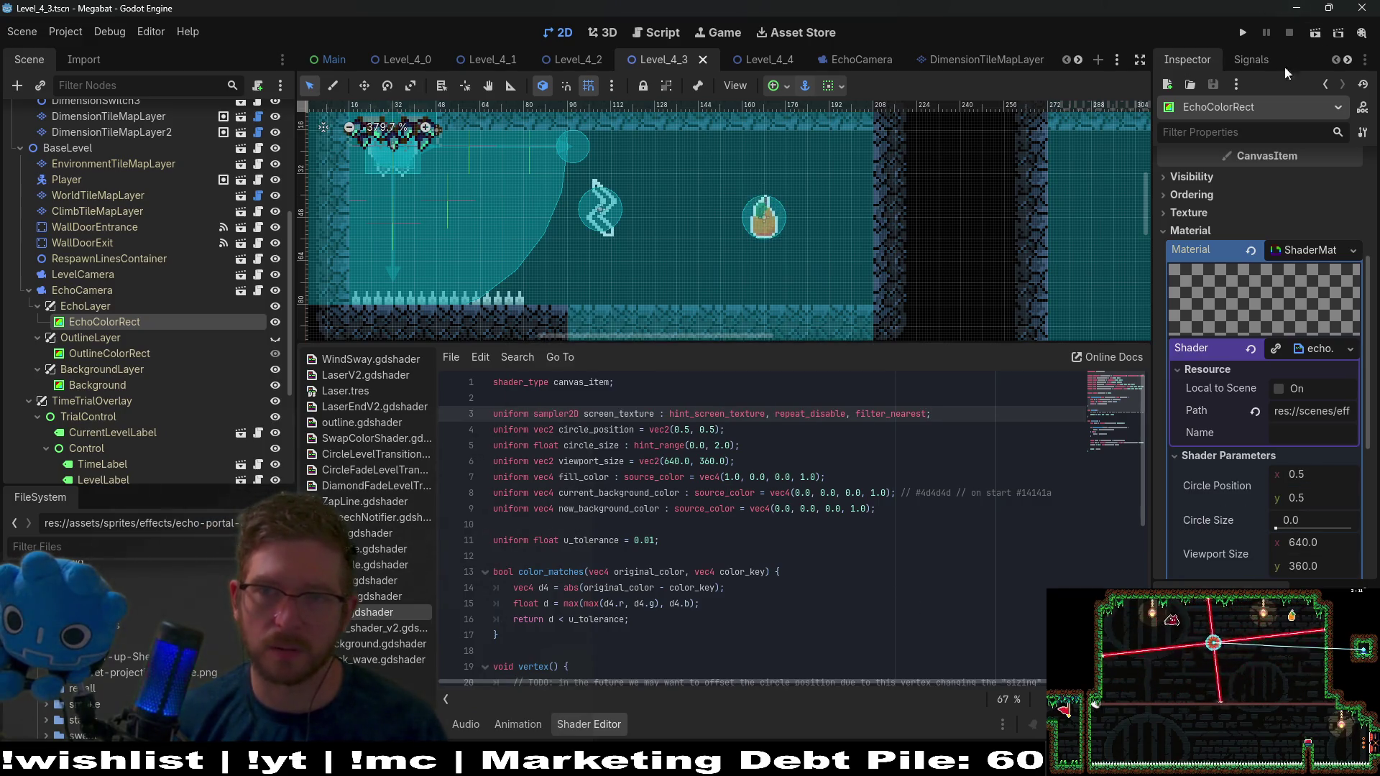
# Test-run the level, flying right and landing to trigger the echo view, then stop it
pyautogui.click(1314, 29)
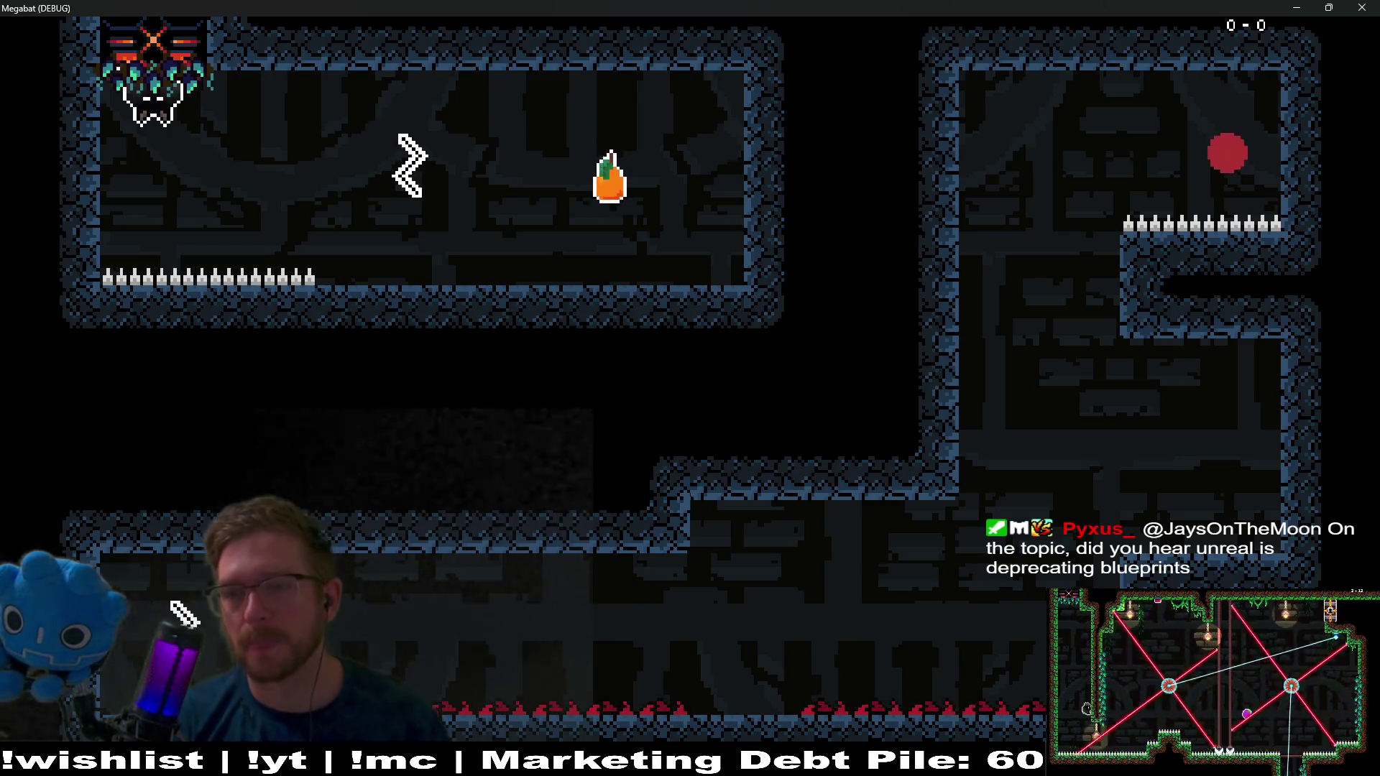
pyautogui.press('Right')
pyautogui.press('Right')
pyautogui.press('space')
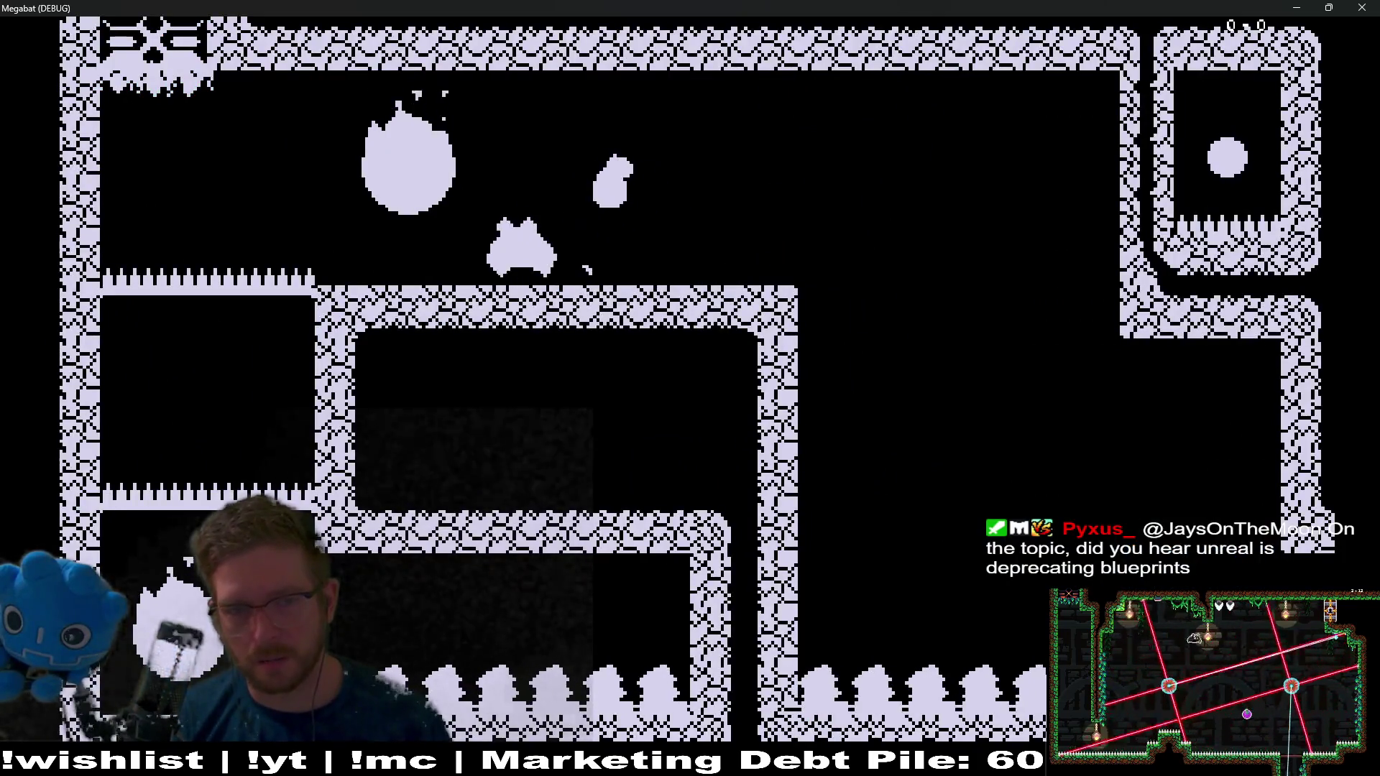
pyautogui.press('F8')
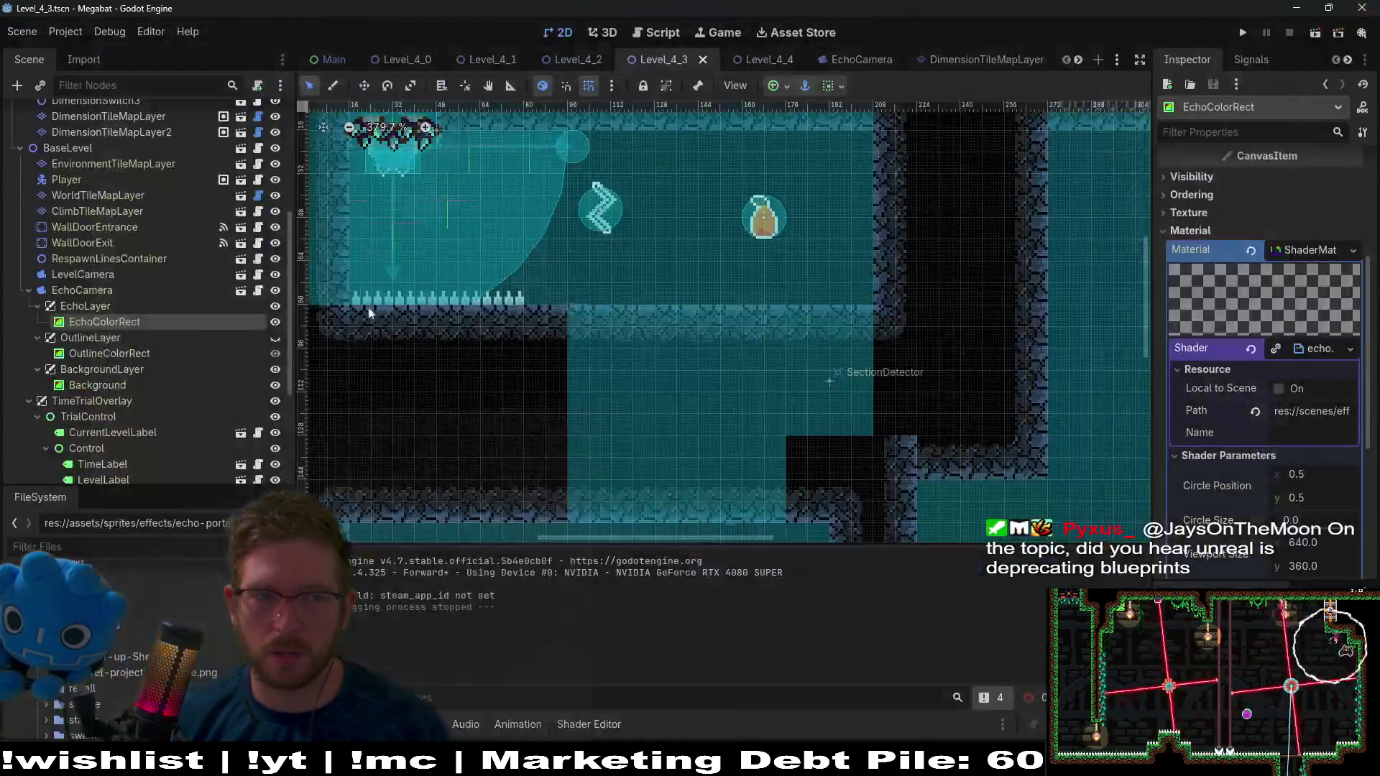
pyautogui.scroll(5, 201, 327)
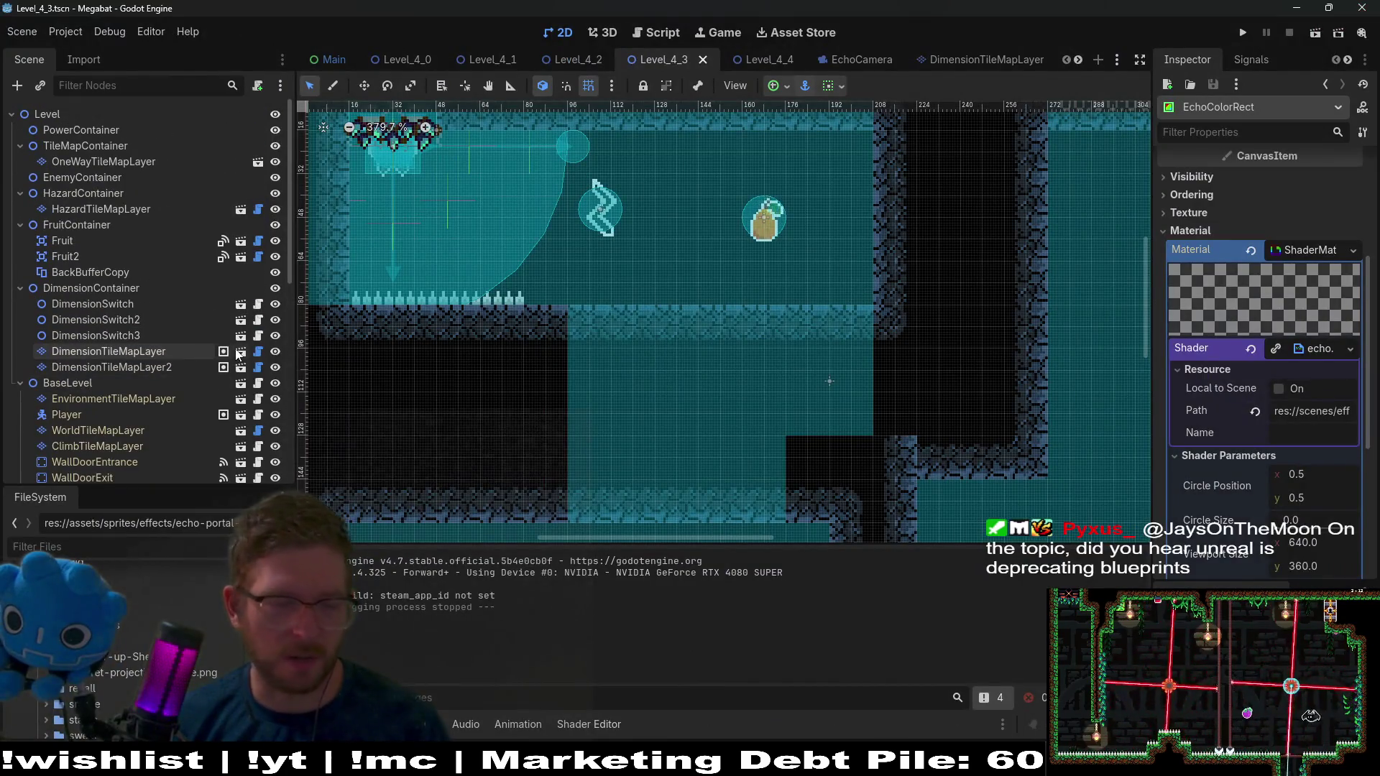
# Duplicate BackBufferCopy and move the copy, BackBufferCopy2, under OutlineLayer
pyautogui.click(120, 275)
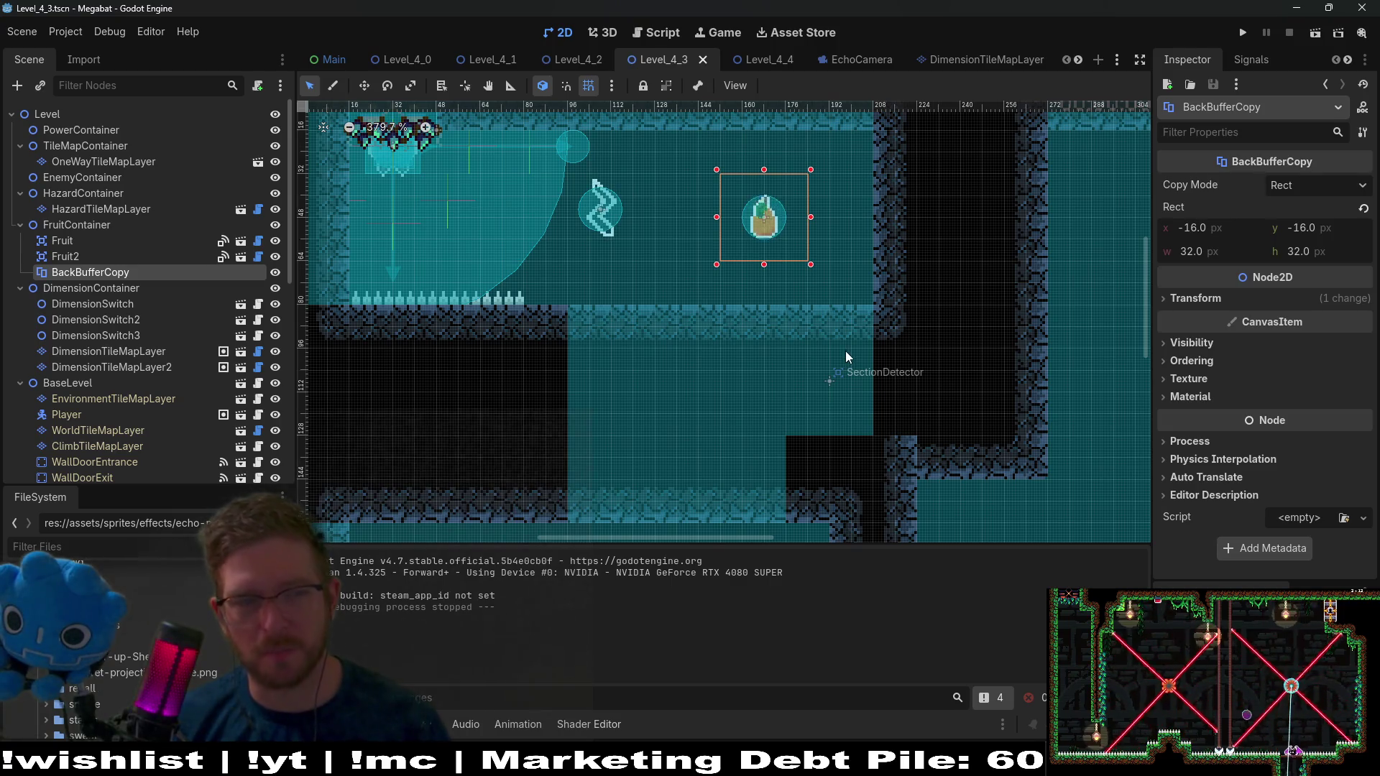
pyautogui.moveTo(90, 271)
pyautogui.mouseDown()
pyautogui.moveTo(108, 460)
pyautogui.moveTo(86, 483)
pyautogui.moveTo(113, 352)
pyautogui.moveTo(87, 346)
pyautogui.moveTo(105, 340)
pyautogui.mouseUp()
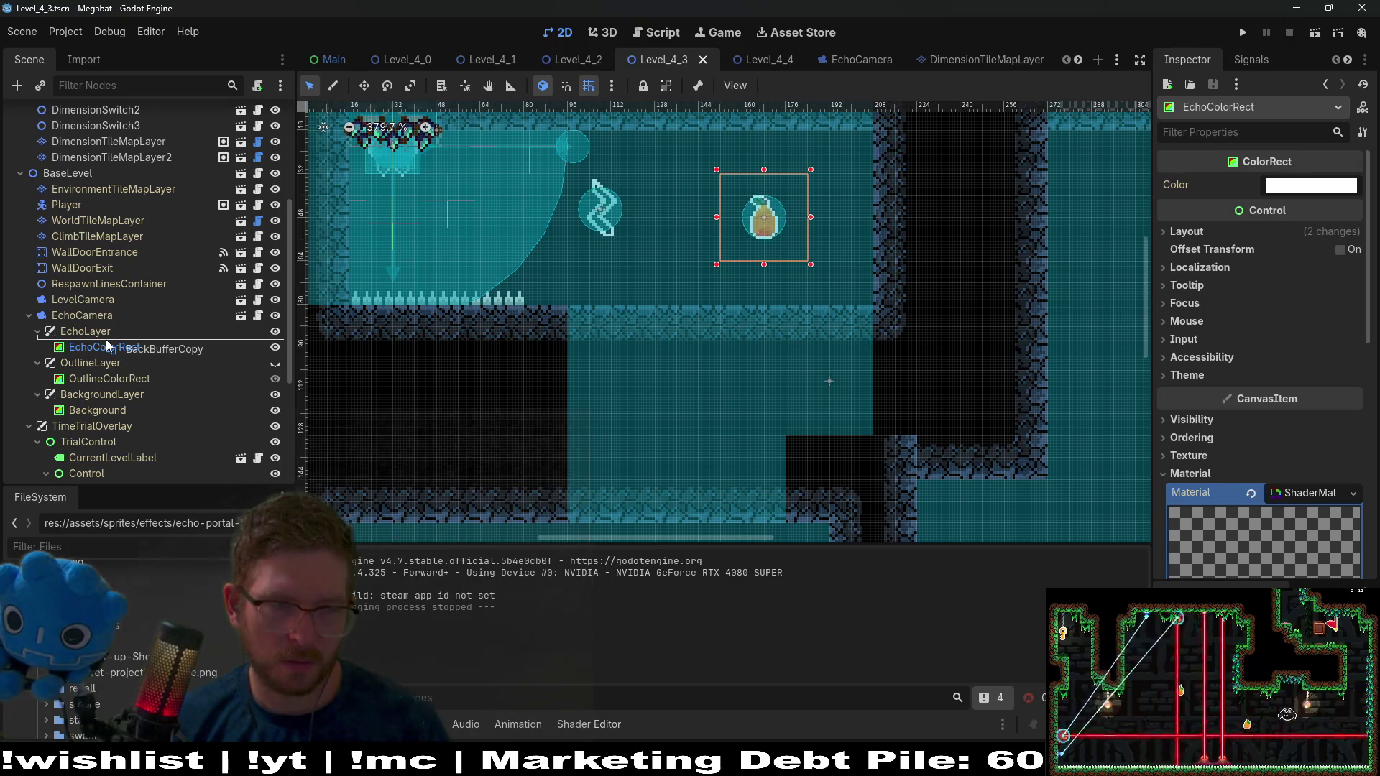
pyautogui.click(98, 317)
pyautogui.click(92, 336)
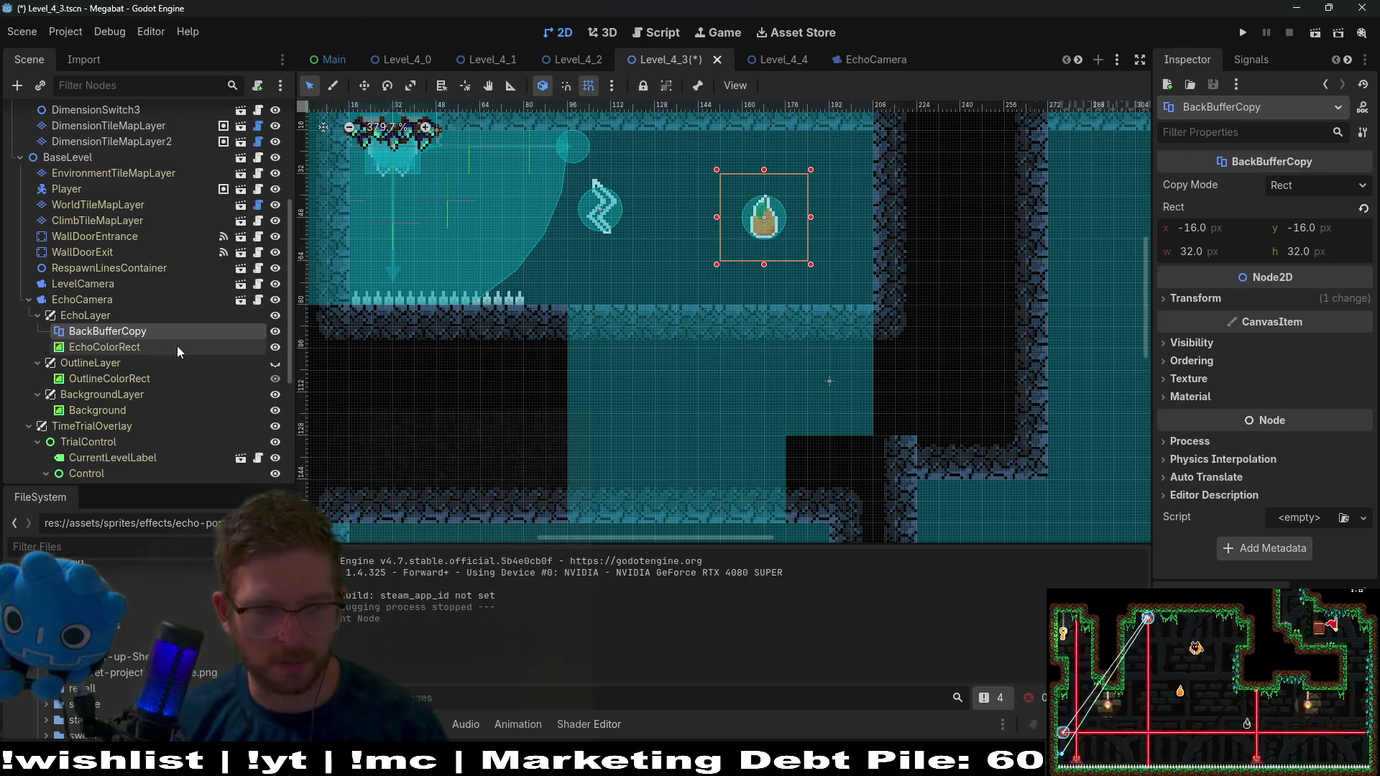
pyautogui.hotkey('ctrl', 'd')
pyautogui.moveTo(154, 347)
pyautogui.mouseDown()
pyautogui.moveTo(138, 385)
pyautogui.moveTo(103, 388)
pyautogui.mouseUp()
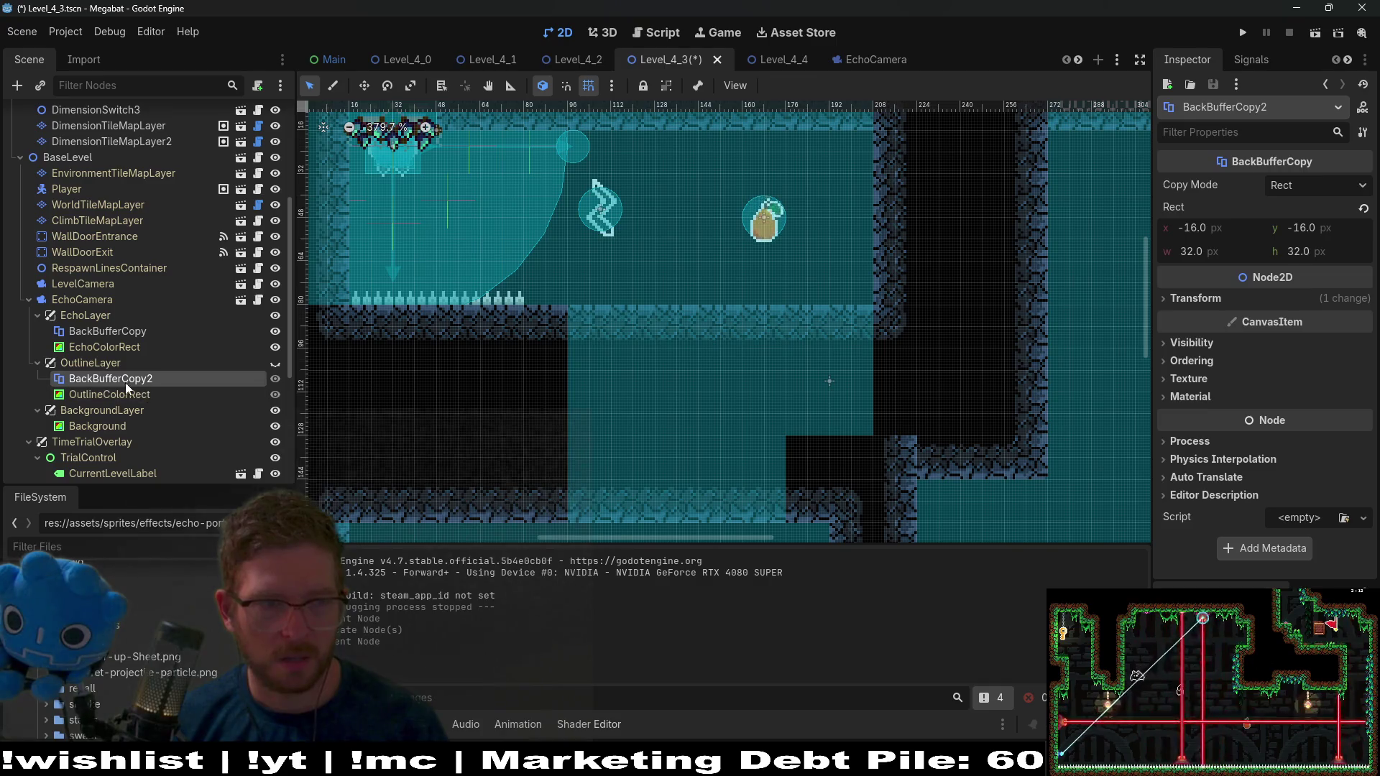
# Hide OutlineLayer, save Level_4_3, and test-run the scene before closing it
pyautogui.click(114, 334)
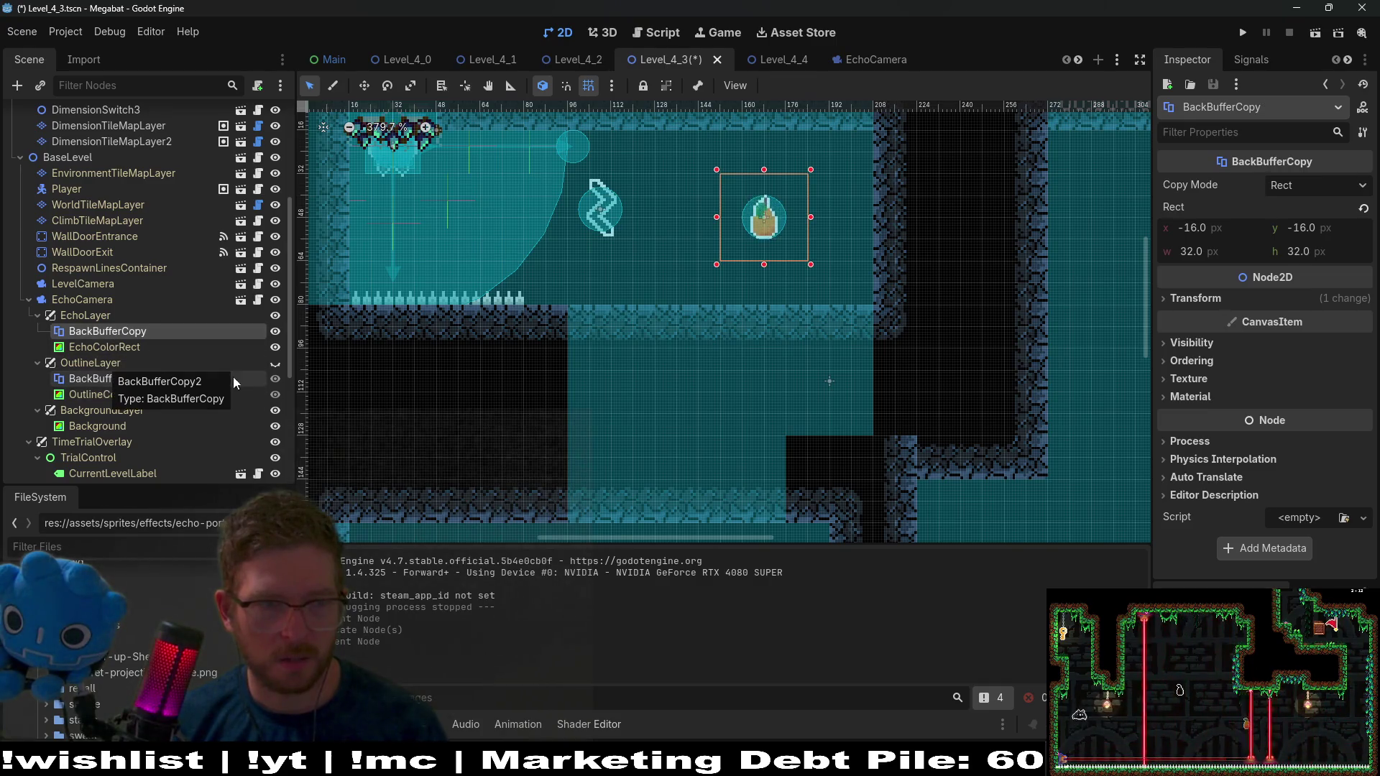
pyautogui.click(275, 363)
pyautogui.hotkey('ctrl', 's')
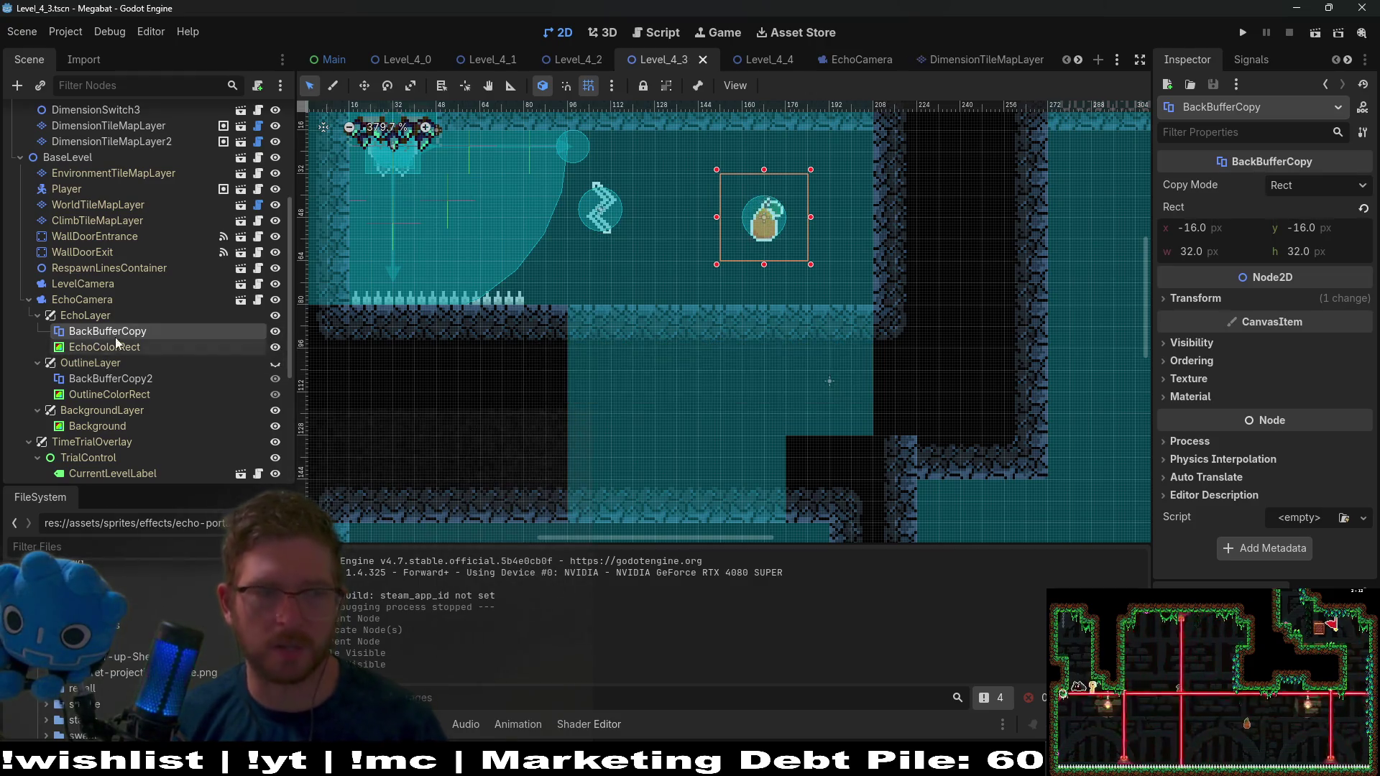
pyautogui.click(1312, 37)
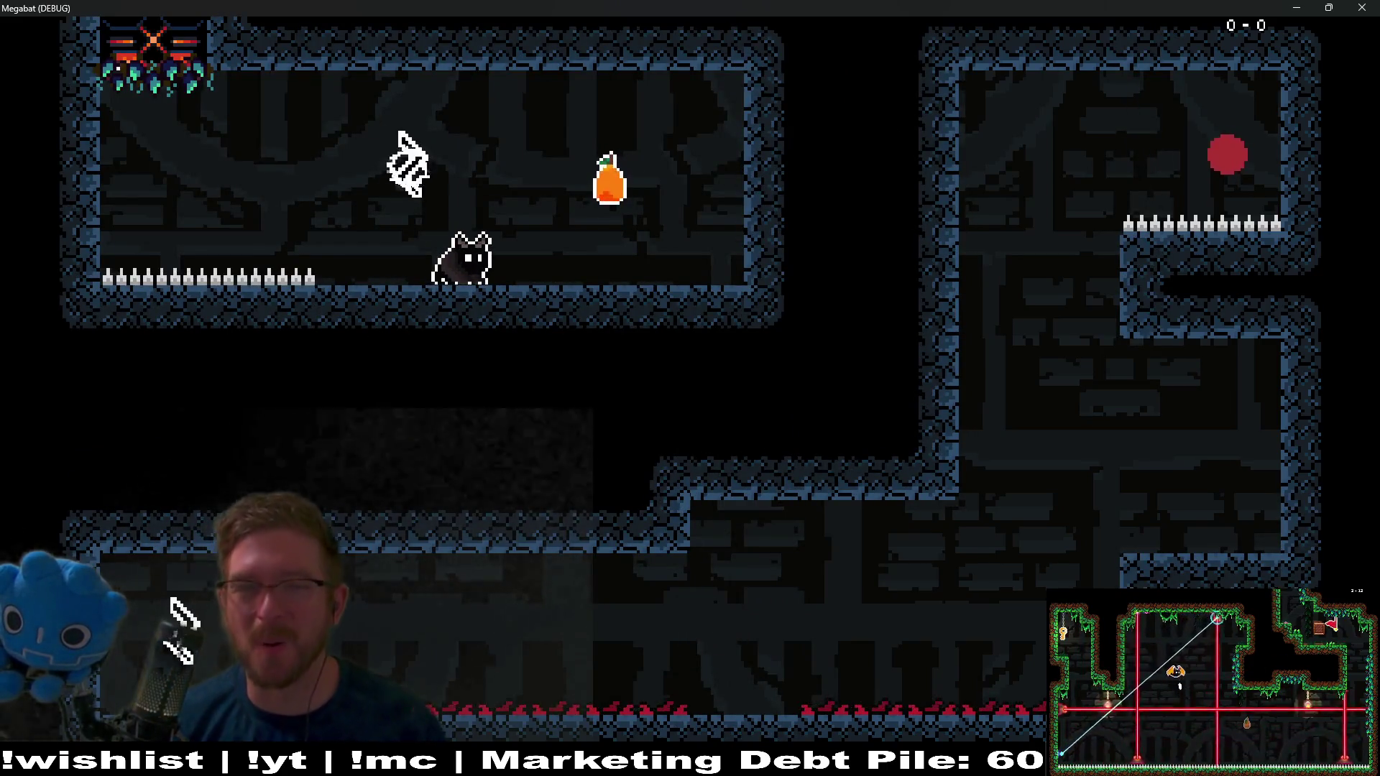
pyautogui.click(1361, 8)
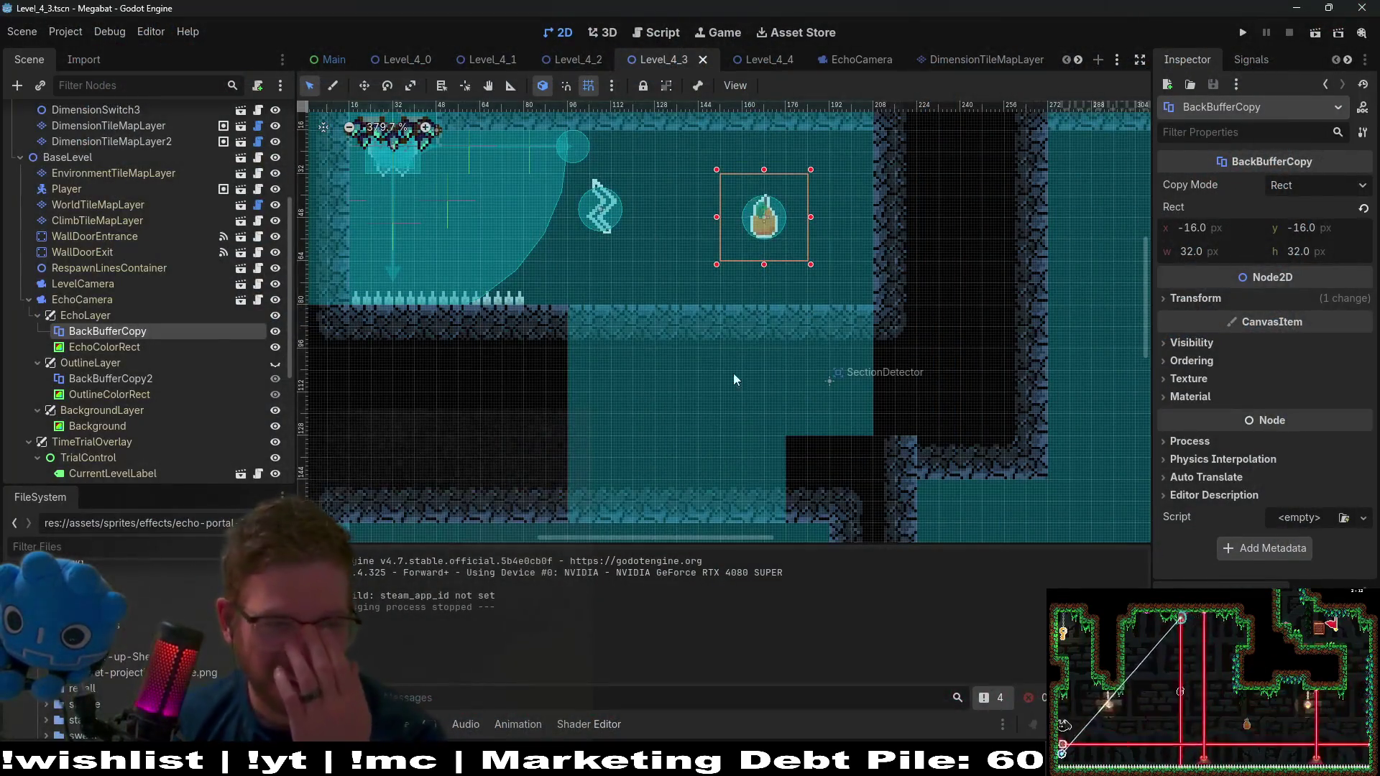
# Delete BackBufferCopy2 and test-run the level once
pyautogui.click(133, 375)
pyautogui.press('Delete')
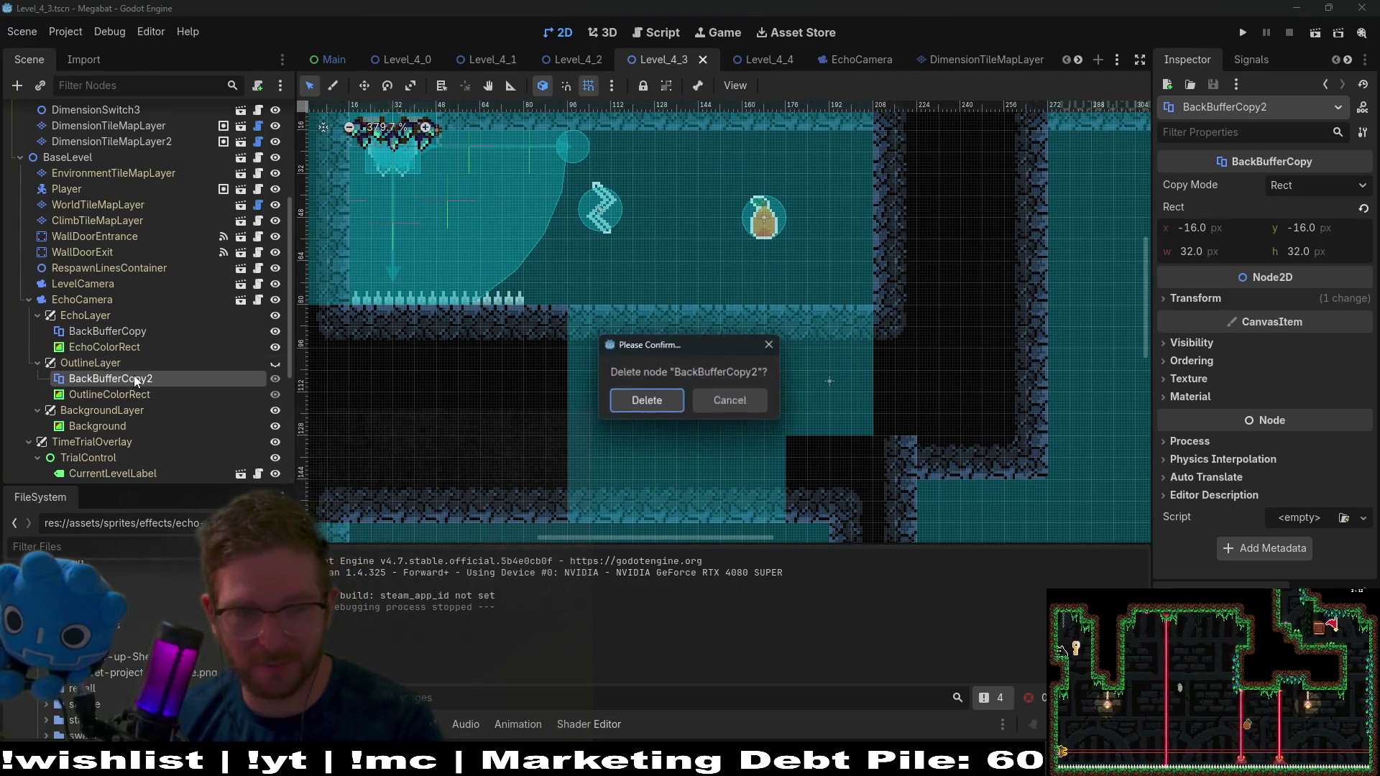
pyautogui.press('Return')
pyautogui.click(1314, 36)
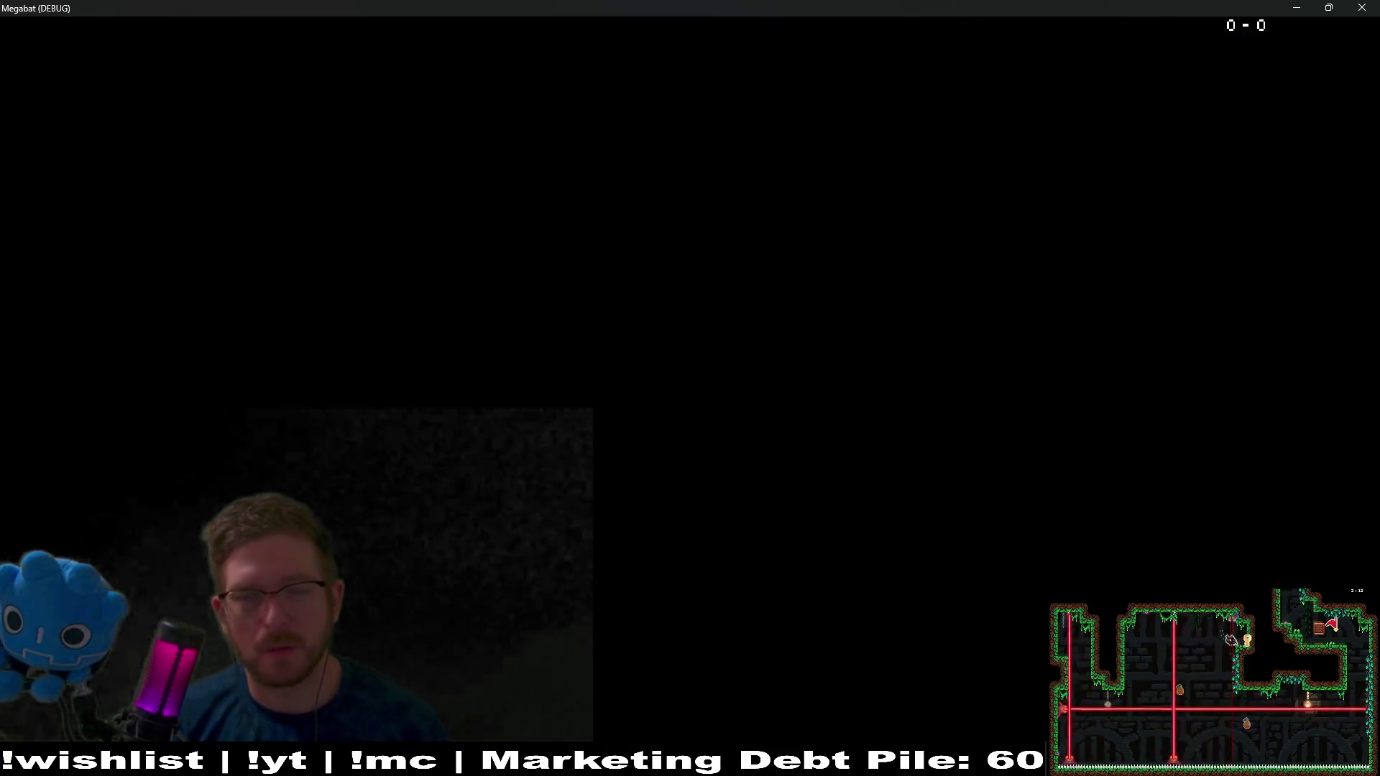
pyautogui.click(1360, 7)
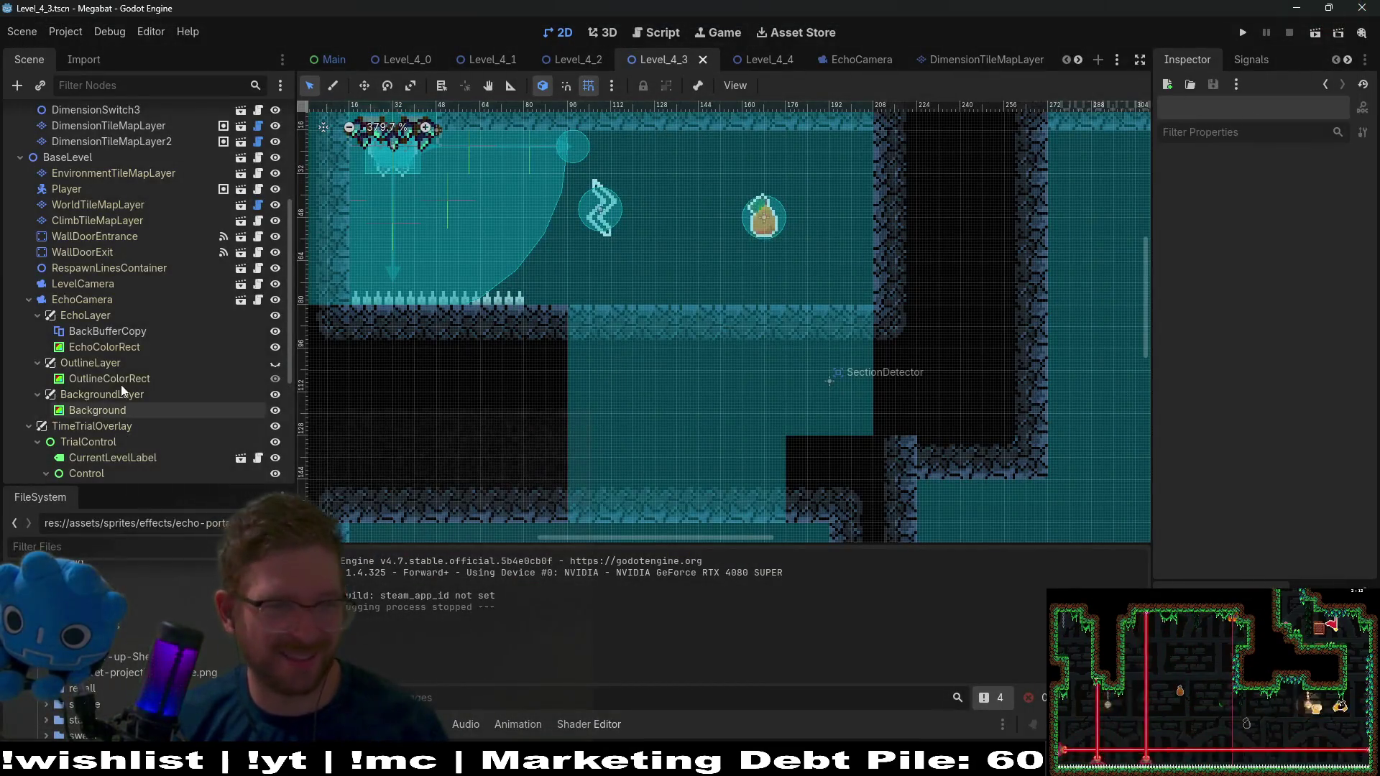
# Hide EchoLayer's BackBufferCopy and test-run the scene without it
pyautogui.click(128, 334)
pyautogui.scroll(3, 128, 333)
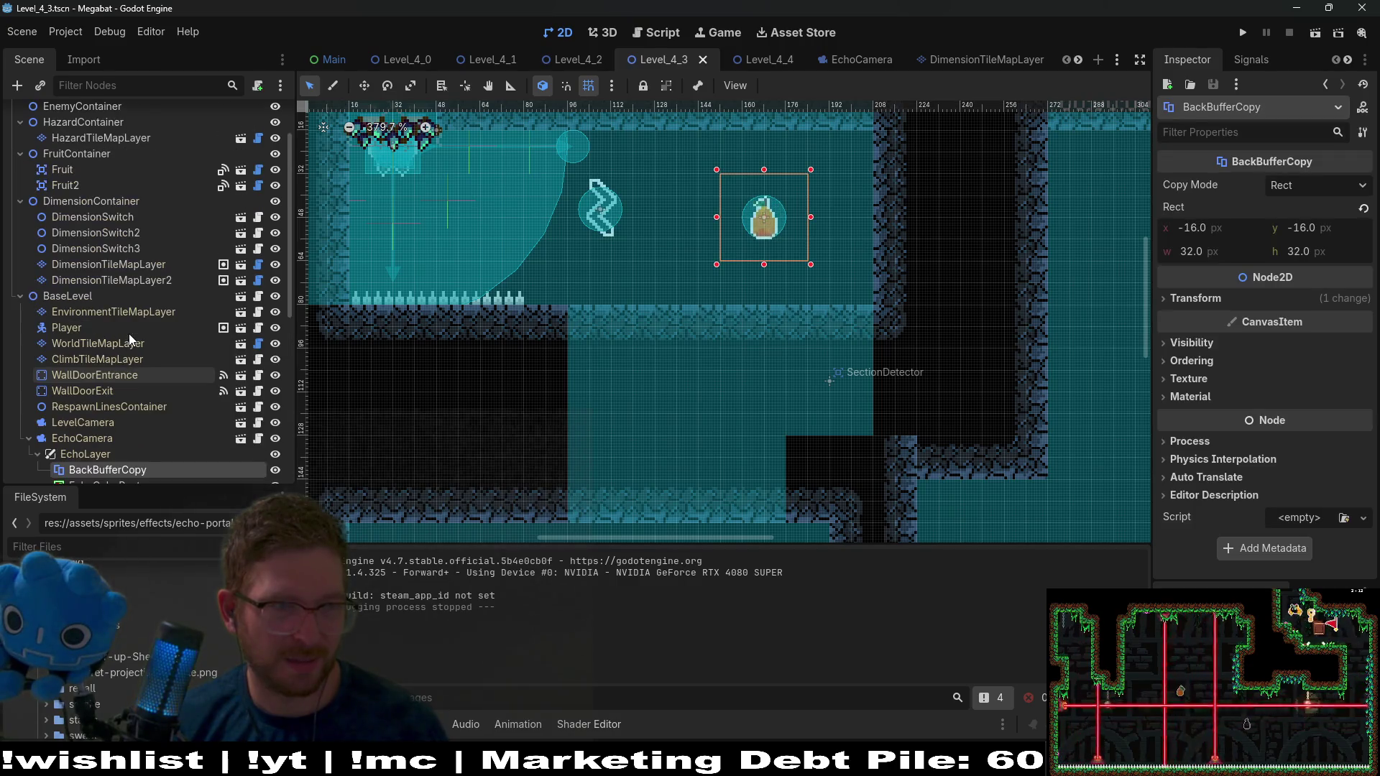
pyautogui.scroll(-3, 128, 334)
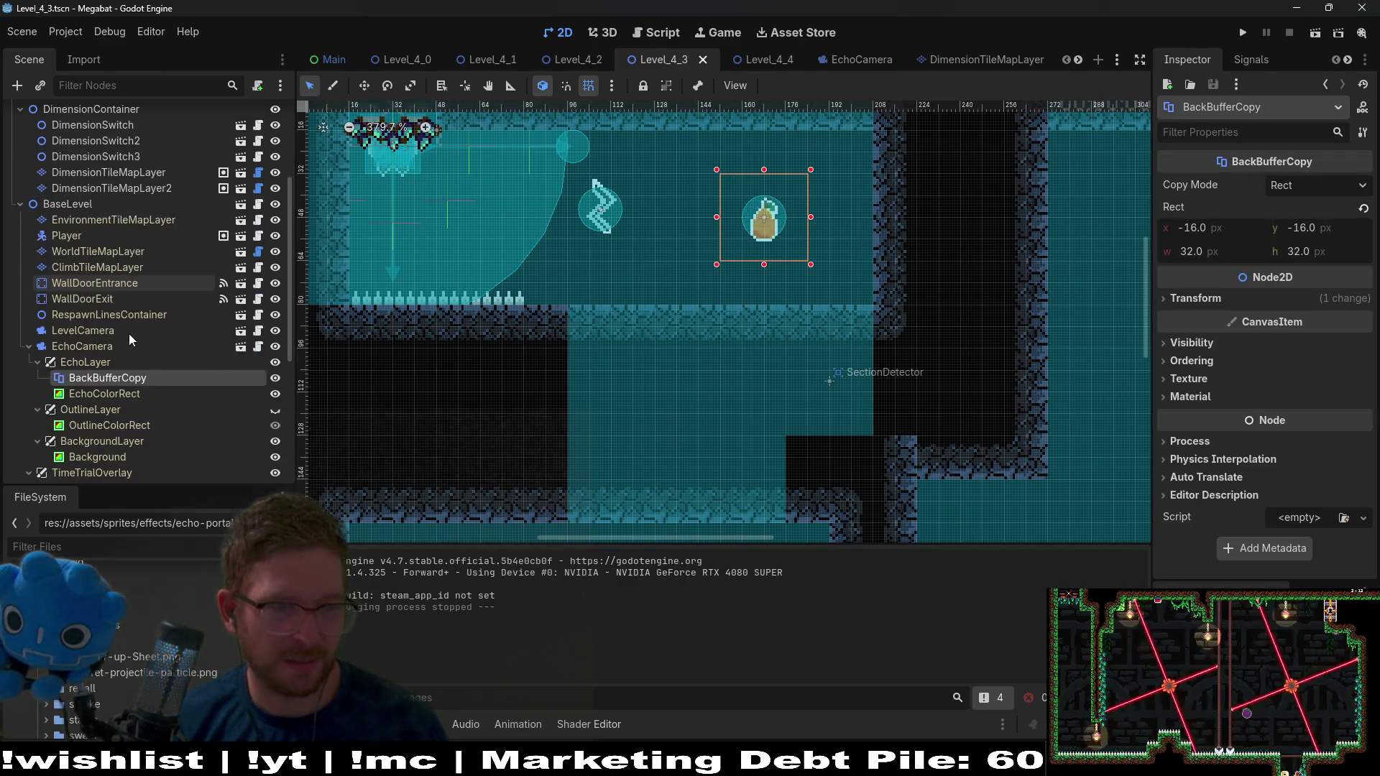
pyautogui.click(276, 377)
pyautogui.click(1242, 33)
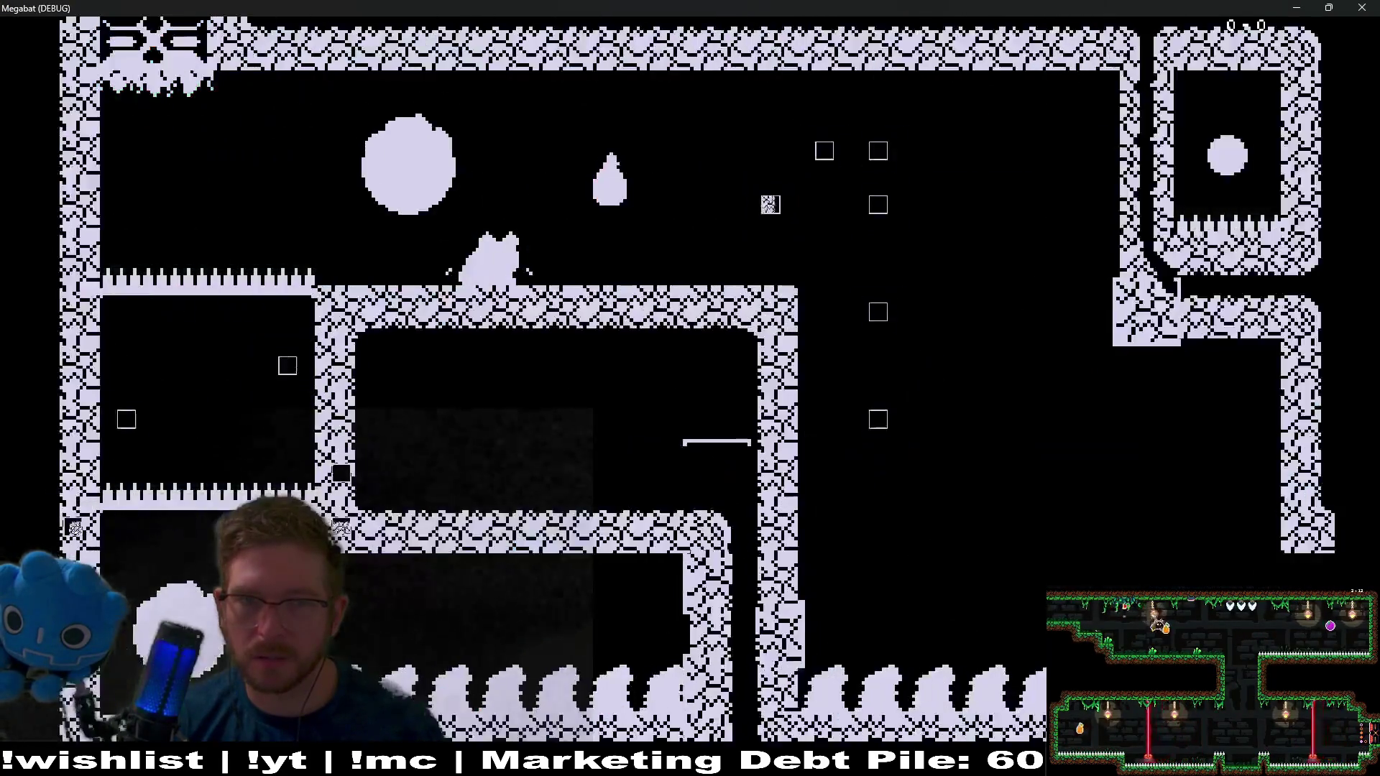
pyautogui.press('F8')
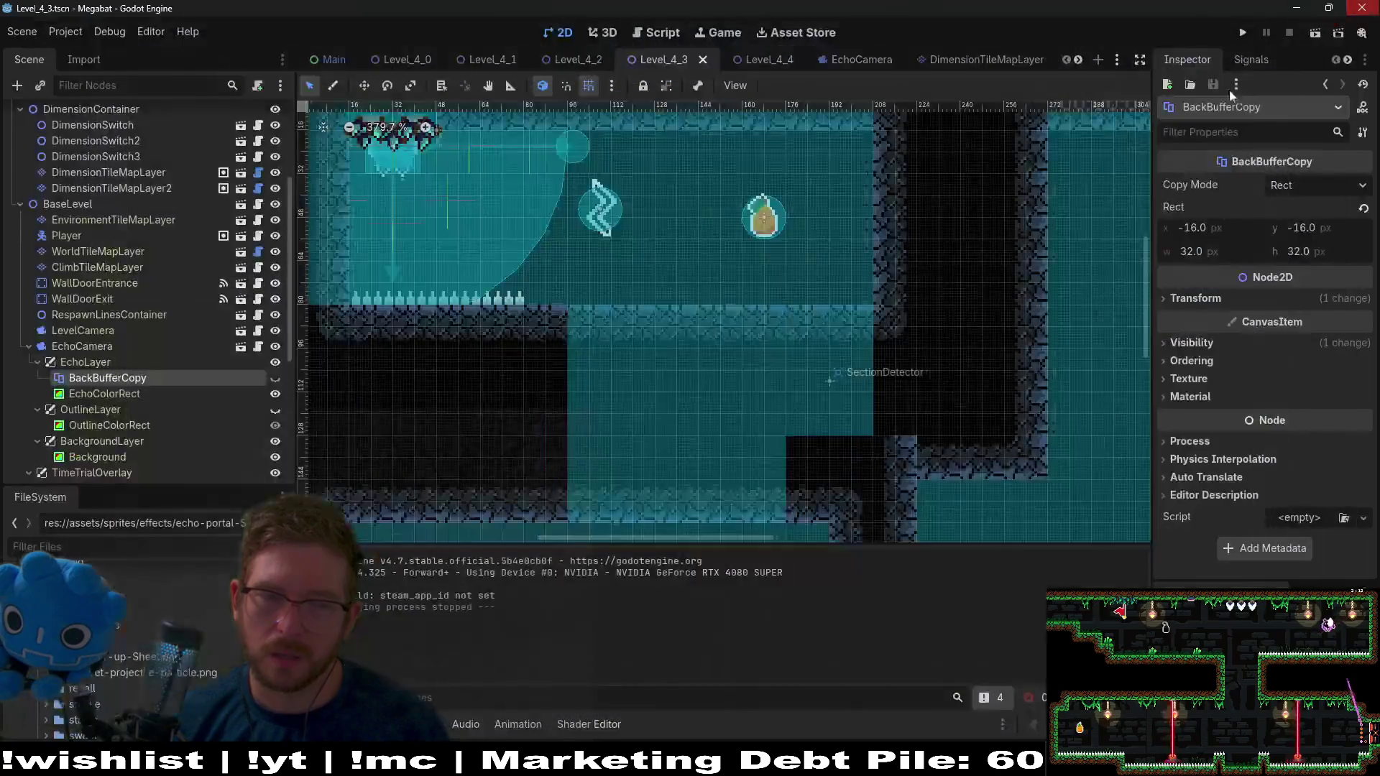
# Save Level_4_3 with BackBufferCopy visible, then hide it again and relaunch the level
pyautogui.click(275, 378)
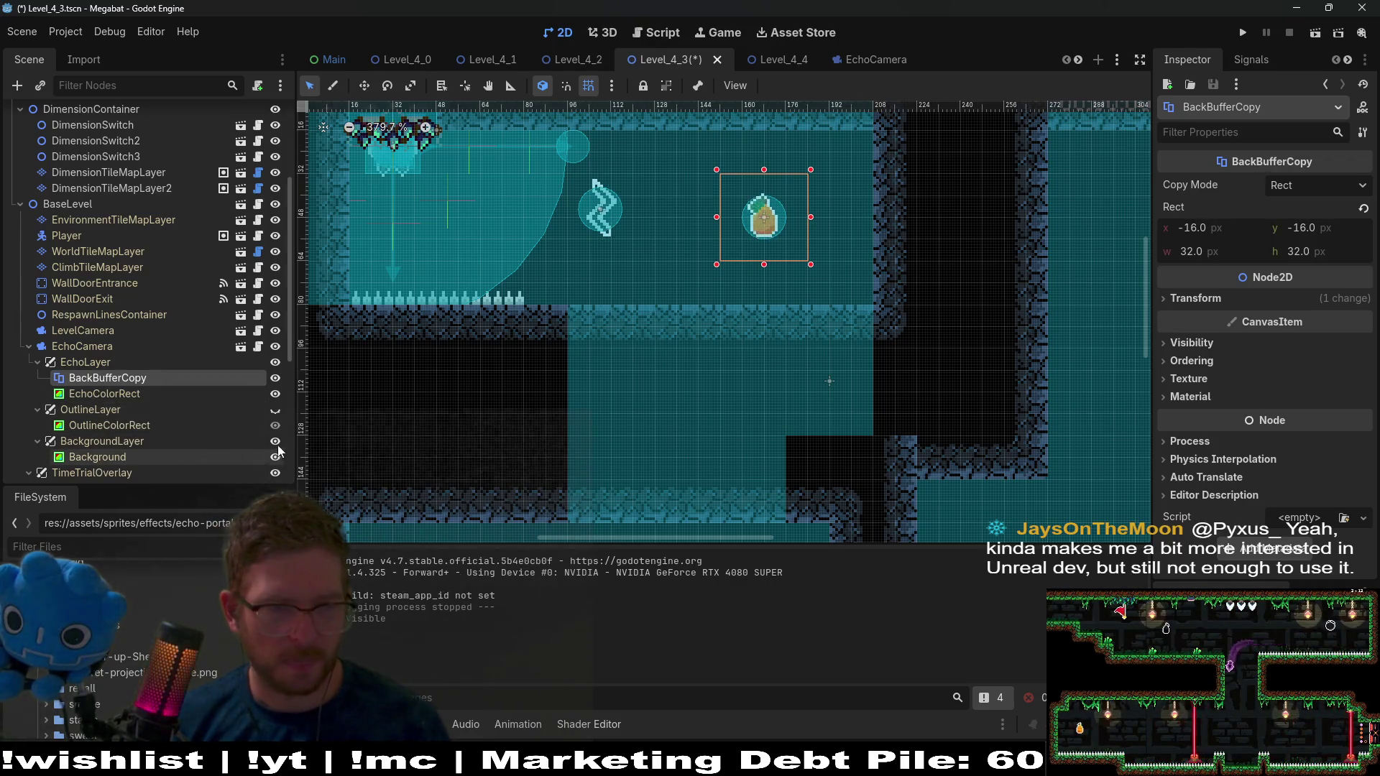
pyautogui.hotkey('ctrl', 's')
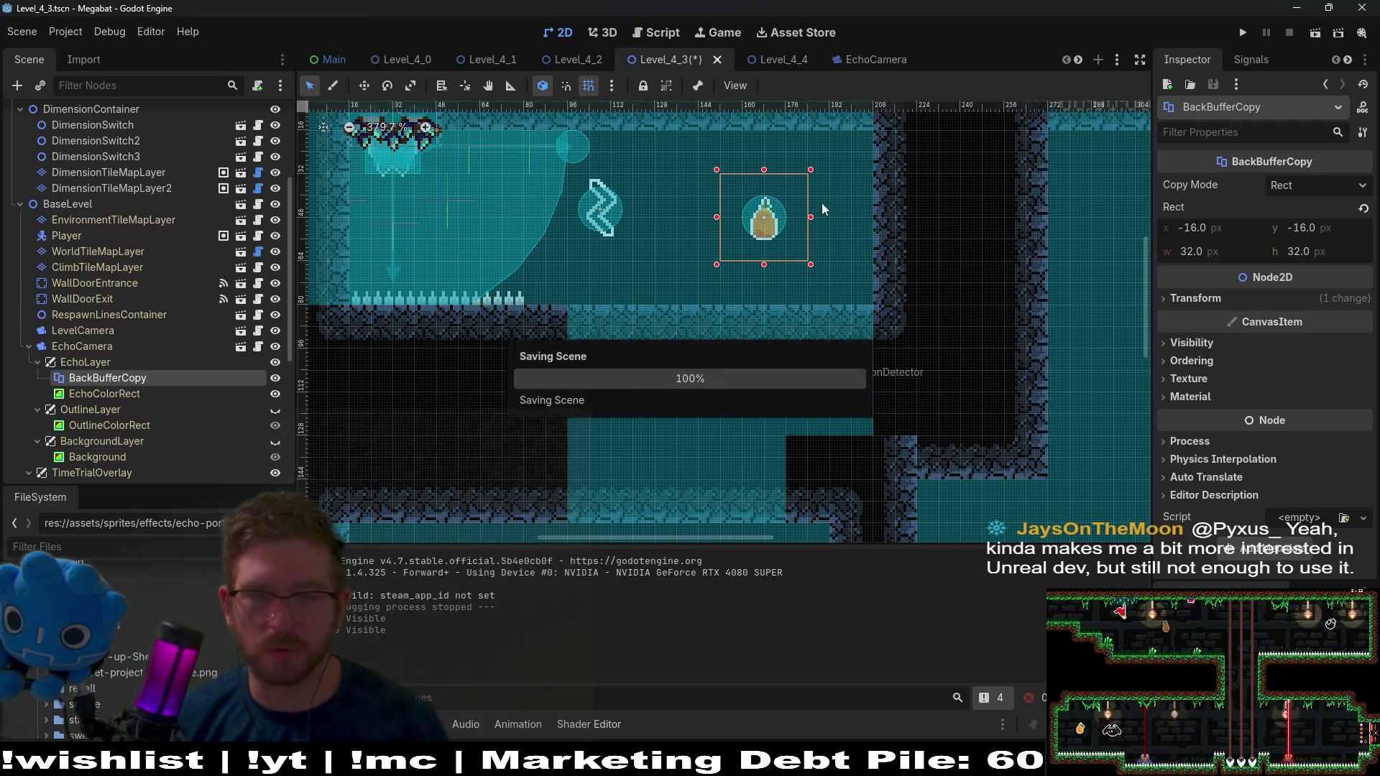
pyautogui.click(275, 378)
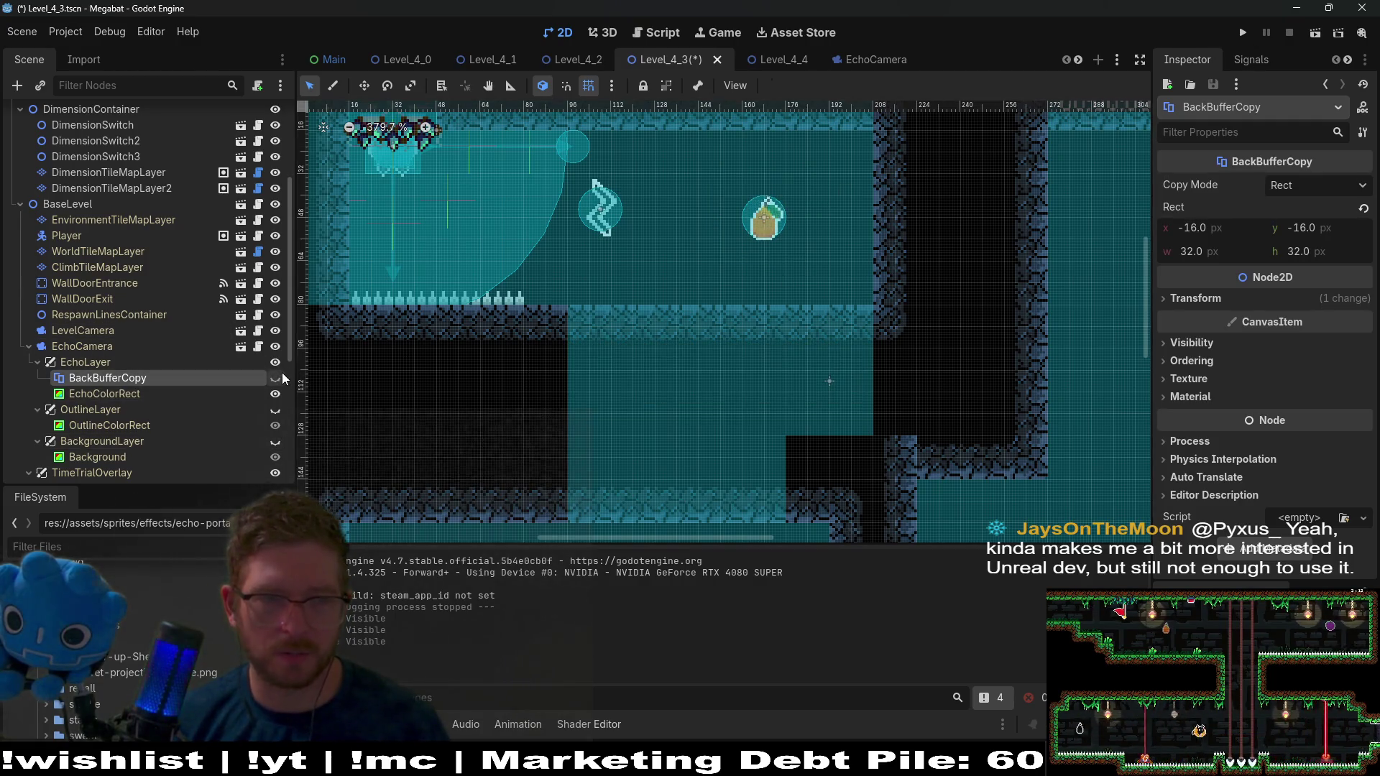
pyautogui.click(1320, 33)
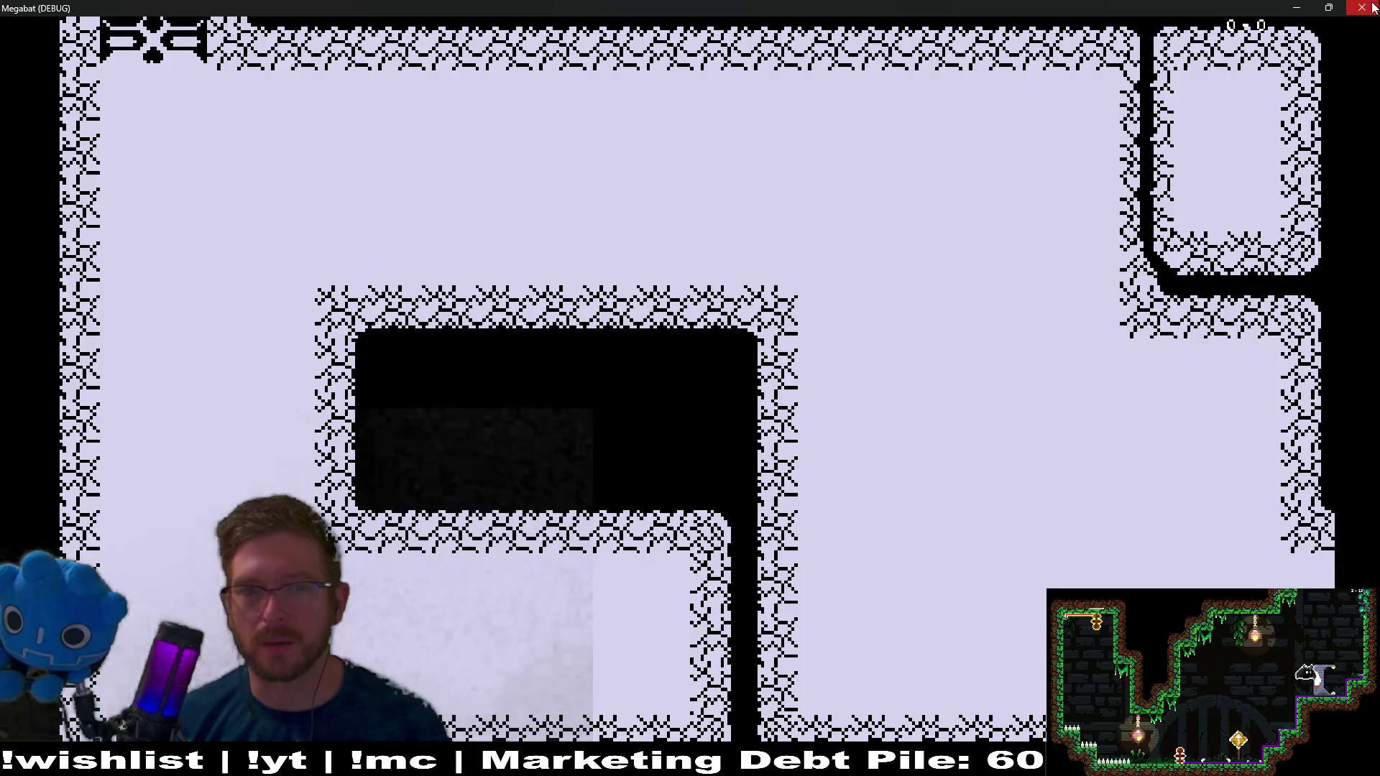
# Stop the game, show BackgroundLayer and BackBufferCopy again, hide OutlineLayer, and reselect BackBufferCopy
pyautogui.press('F8')
pyautogui.scroll(-1, 237, 445)
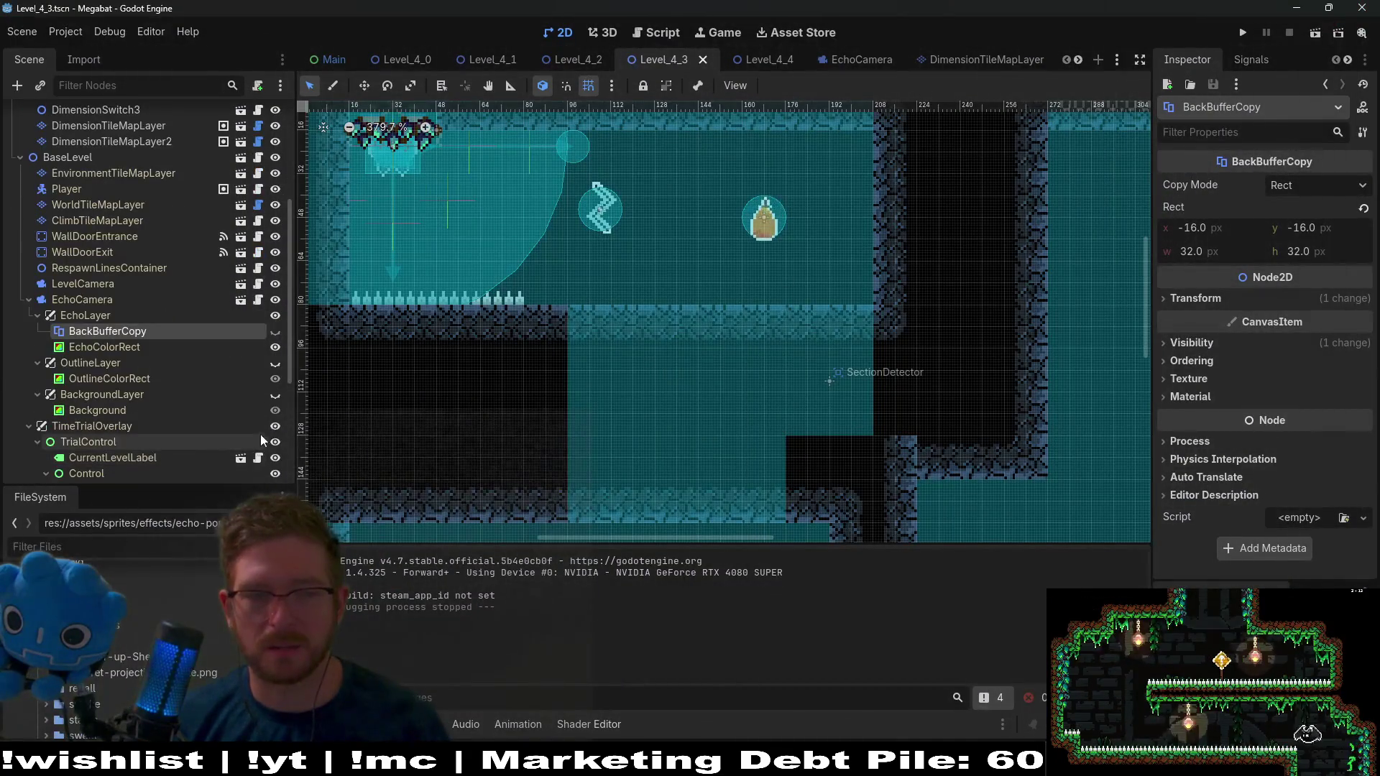
pyautogui.click(275, 396)
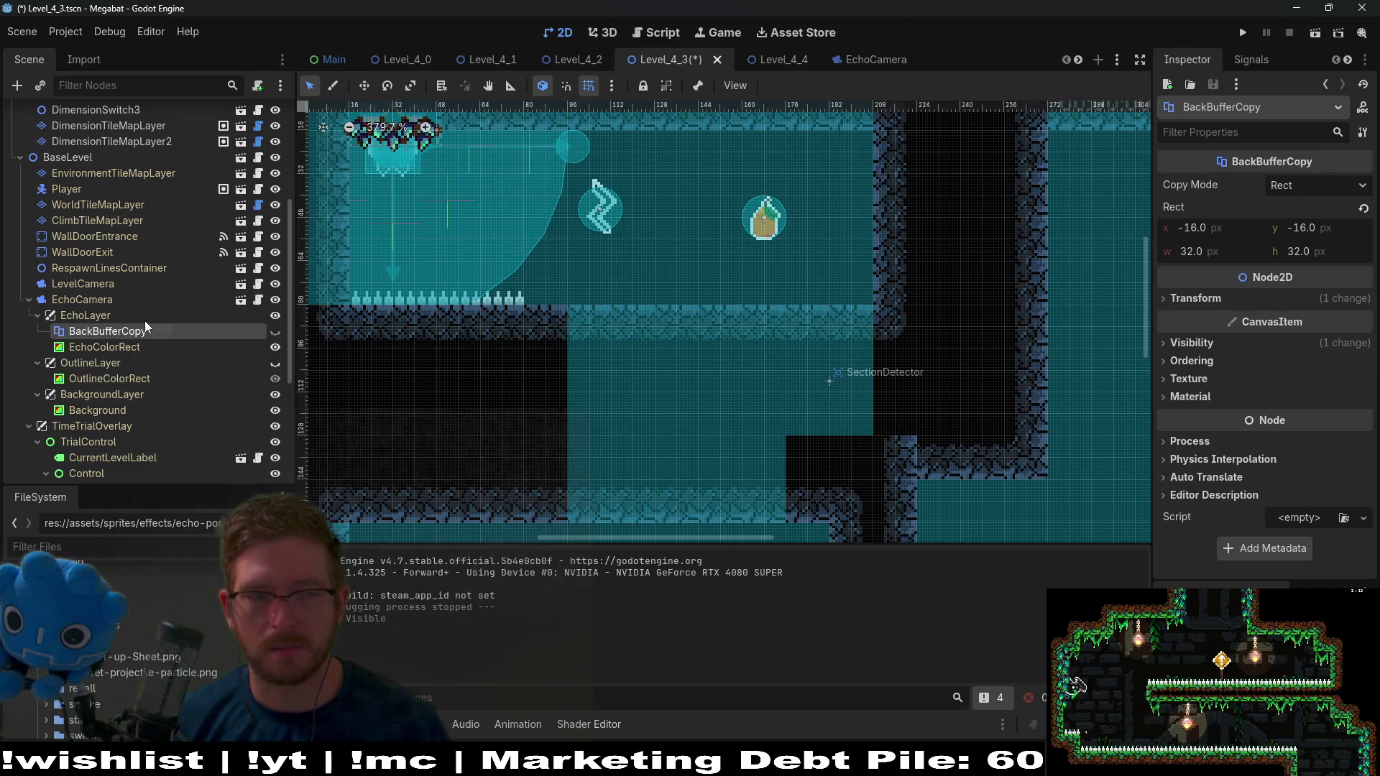
pyautogui.click(275, 333)
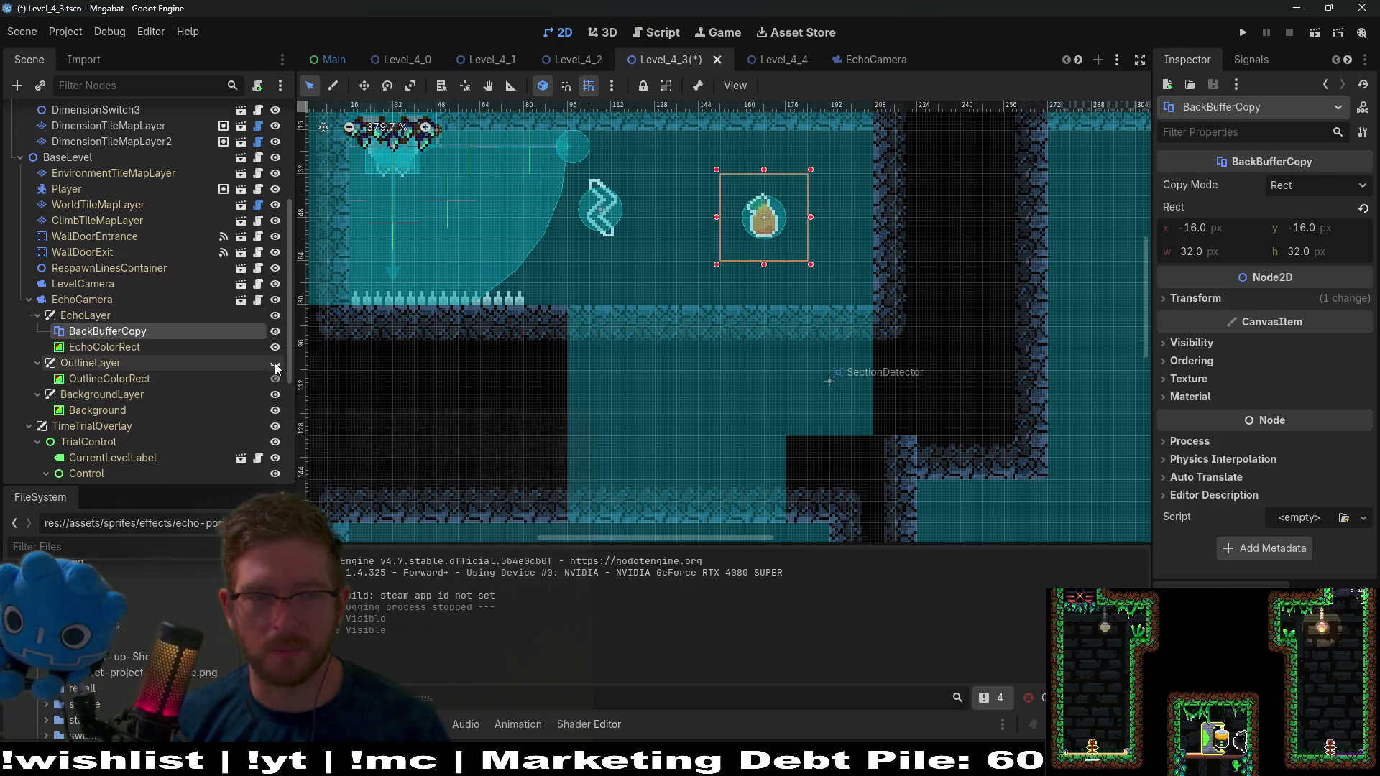
pyautogui.click(275, 366)
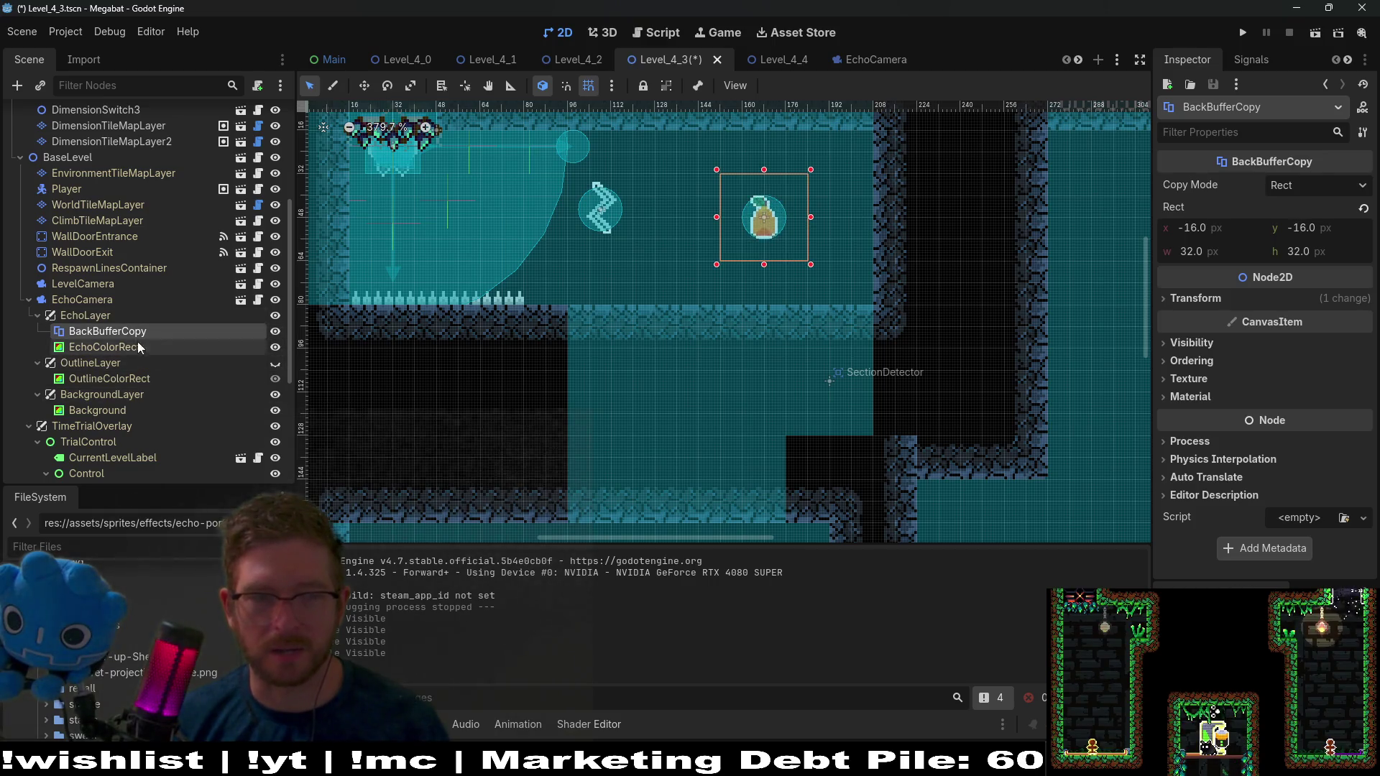
pyautogui.click(101, 313)
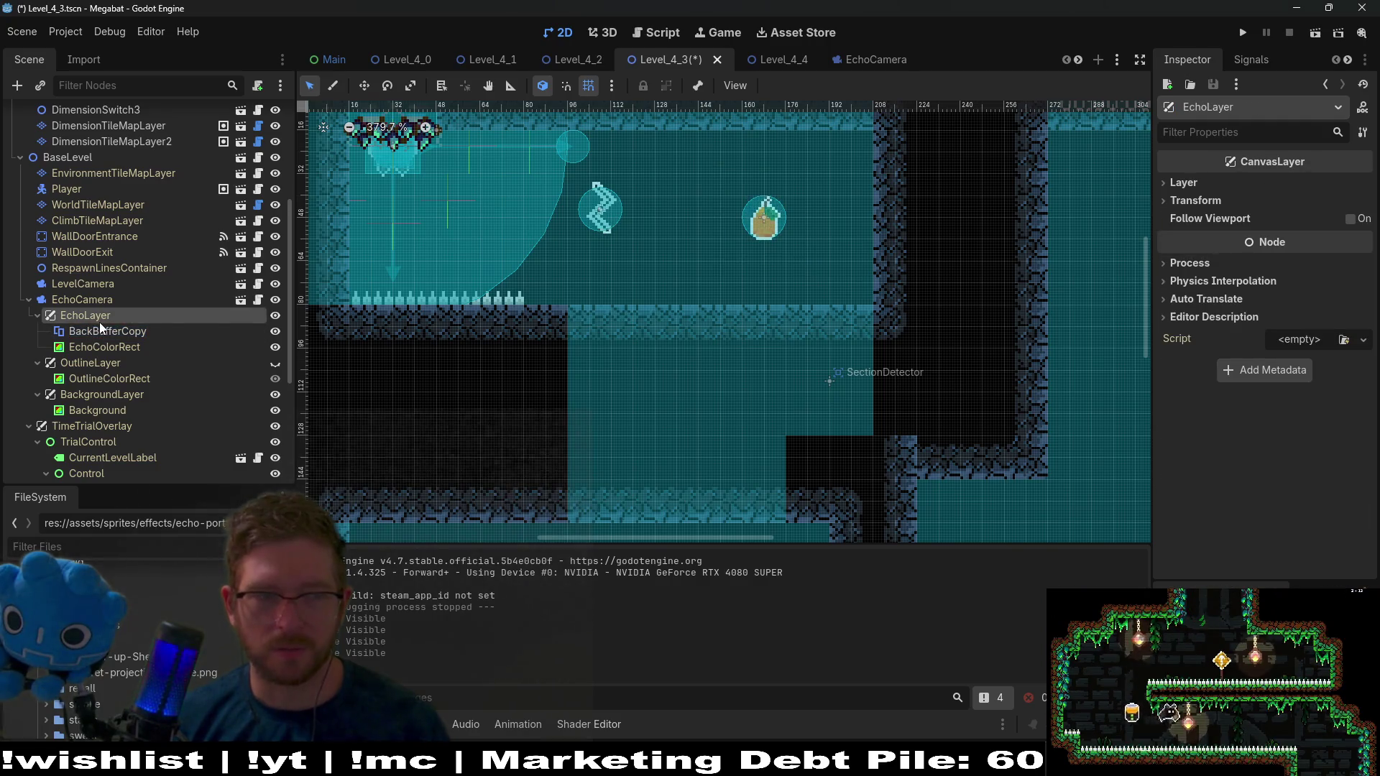
pyautogui.click(100, 330)
# Duplicate BackBufferCopy as first child of OutlineLayer and BackgroundLayer, save, and run the scene
pyautogui.hotkey('ctrl', 'd')
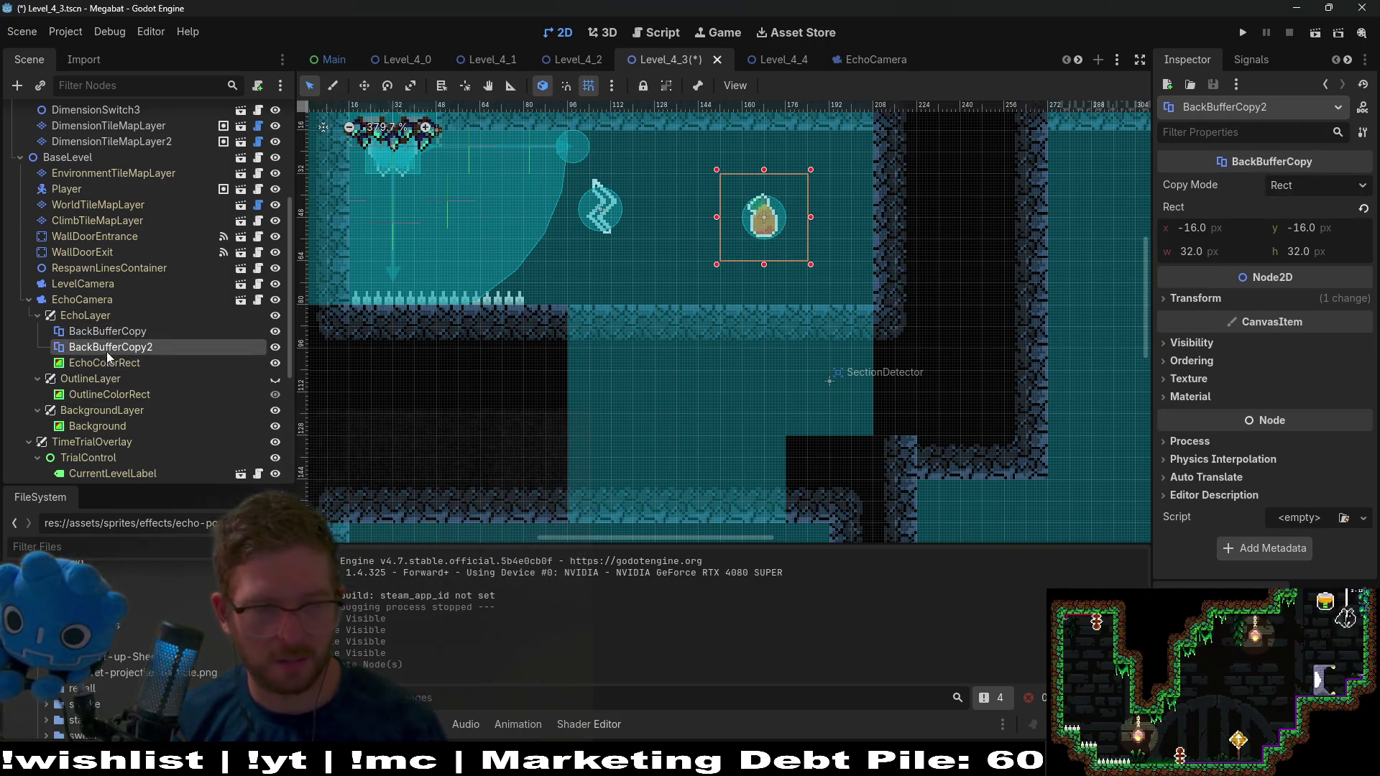
pyautogui.moveTo(114, 350)
pyautogui.mouseDown()
pyautogui.moveTo(98, 416)
pyautogui.moveTo(104, 370)
pyautogui.mouseUp()
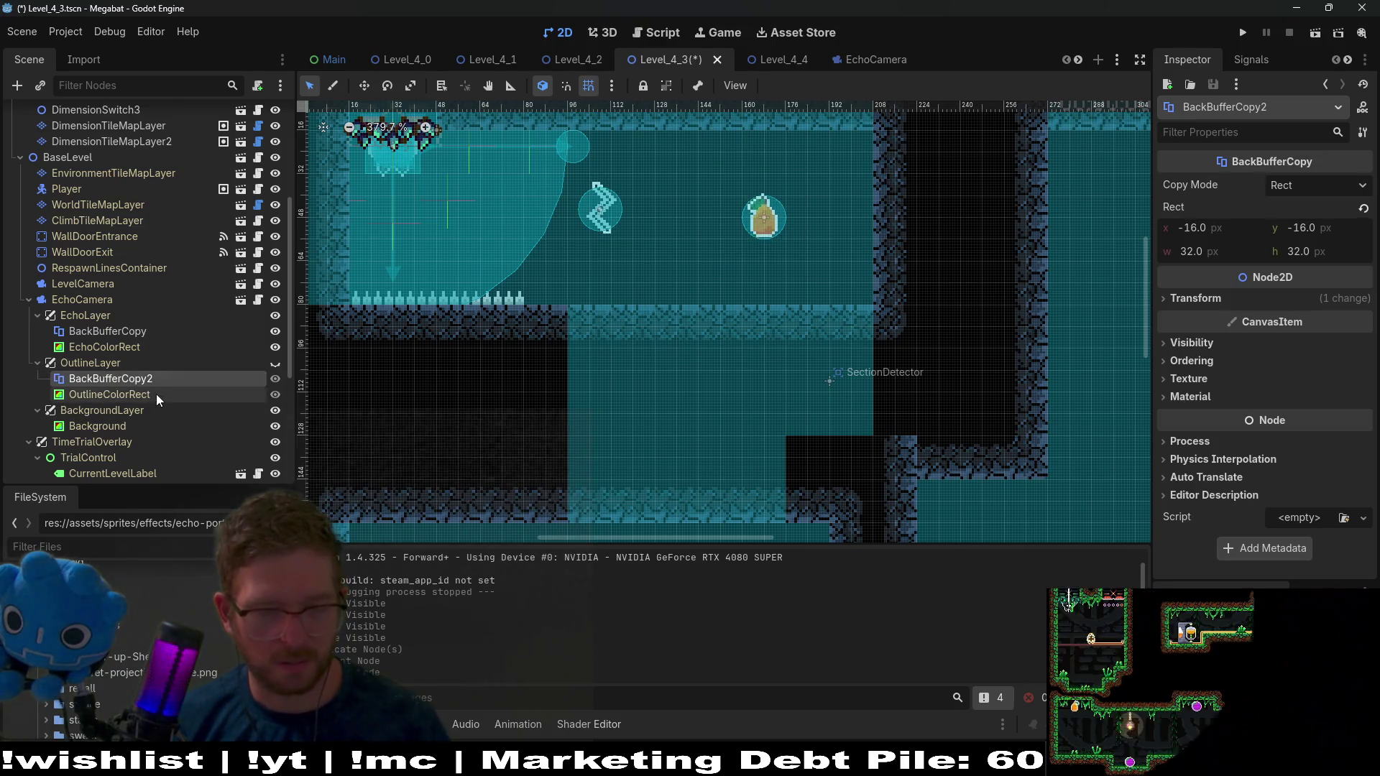
pyautogui.hotkey('ctrl', 'd')
pyautogui.moveTo(141, 426); pyautogui.dragTo(142, 439)
pyautogui.hotkey('ctrl', 's')
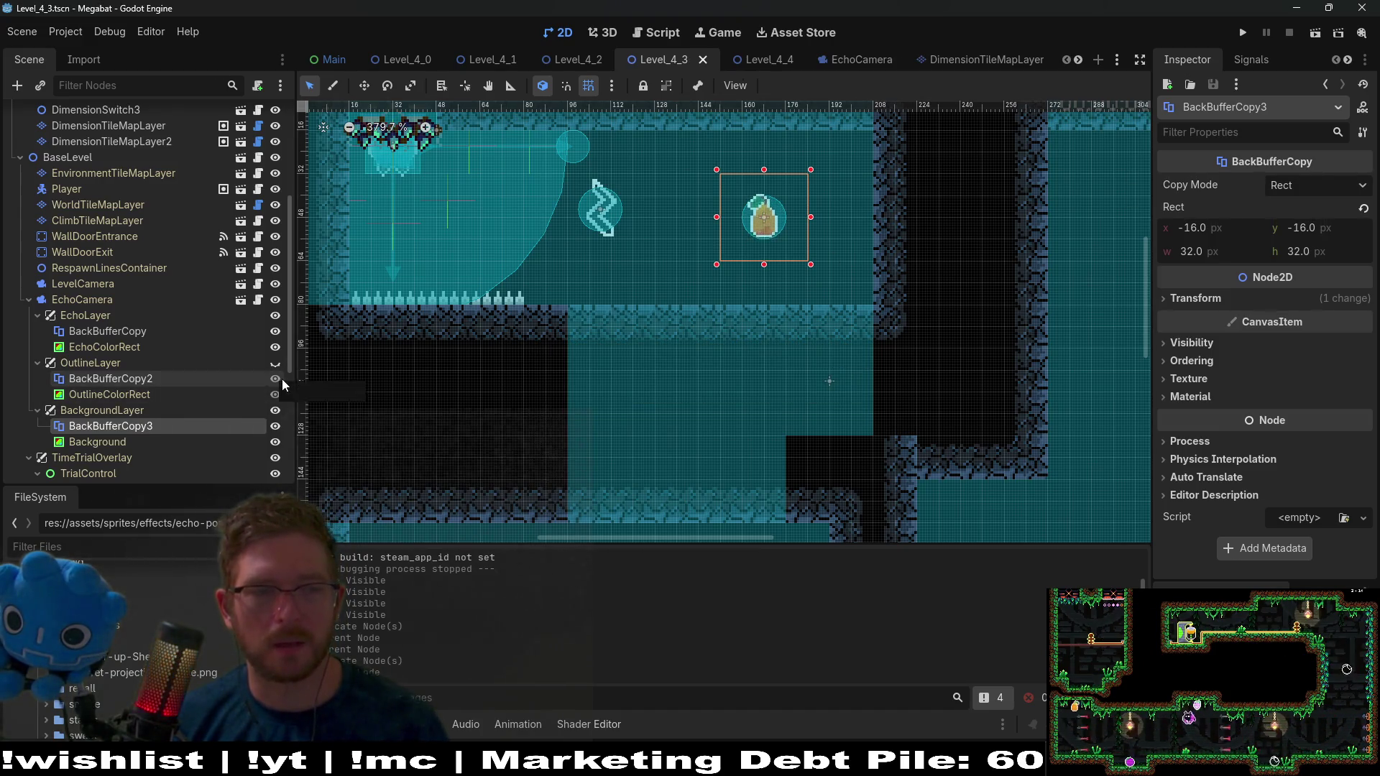
pyautogui.click(1315, 32)
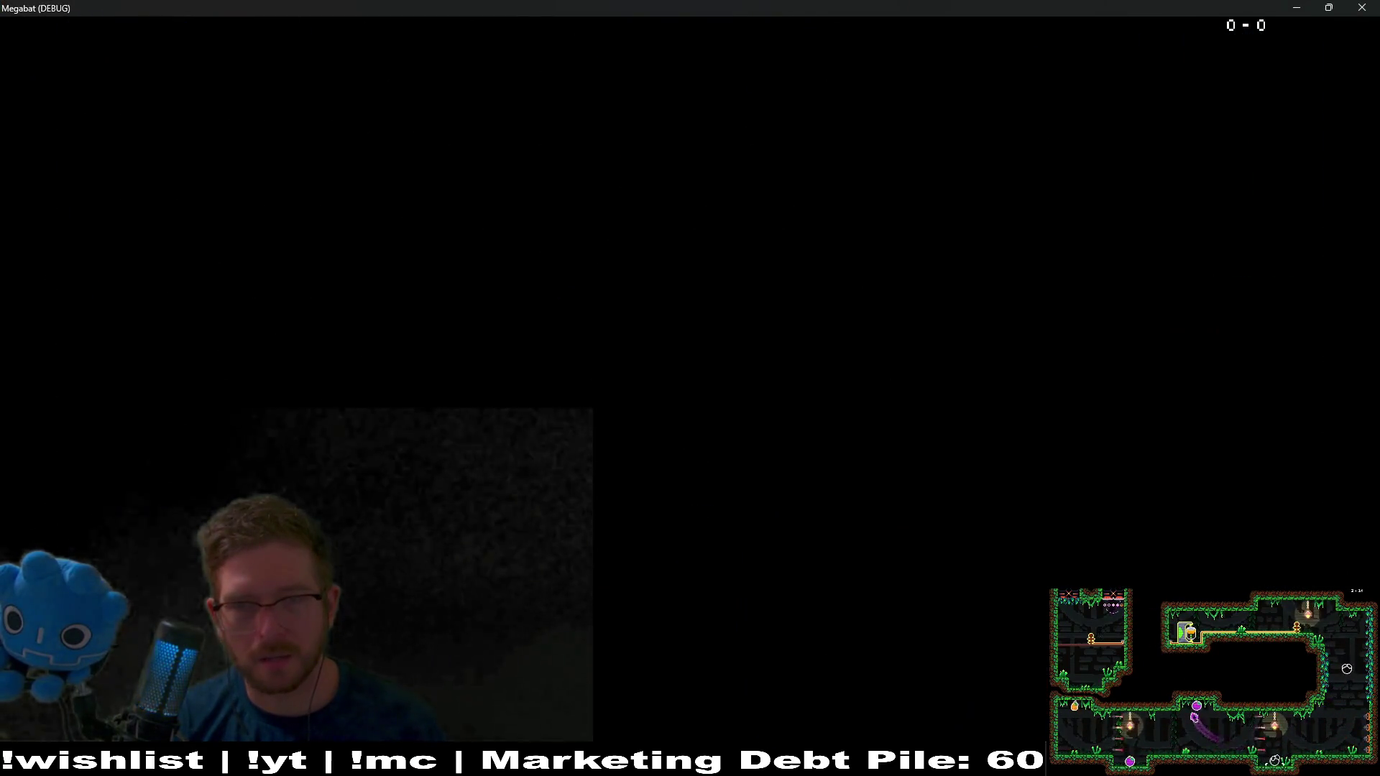
pyautogui.click(1361, 7)
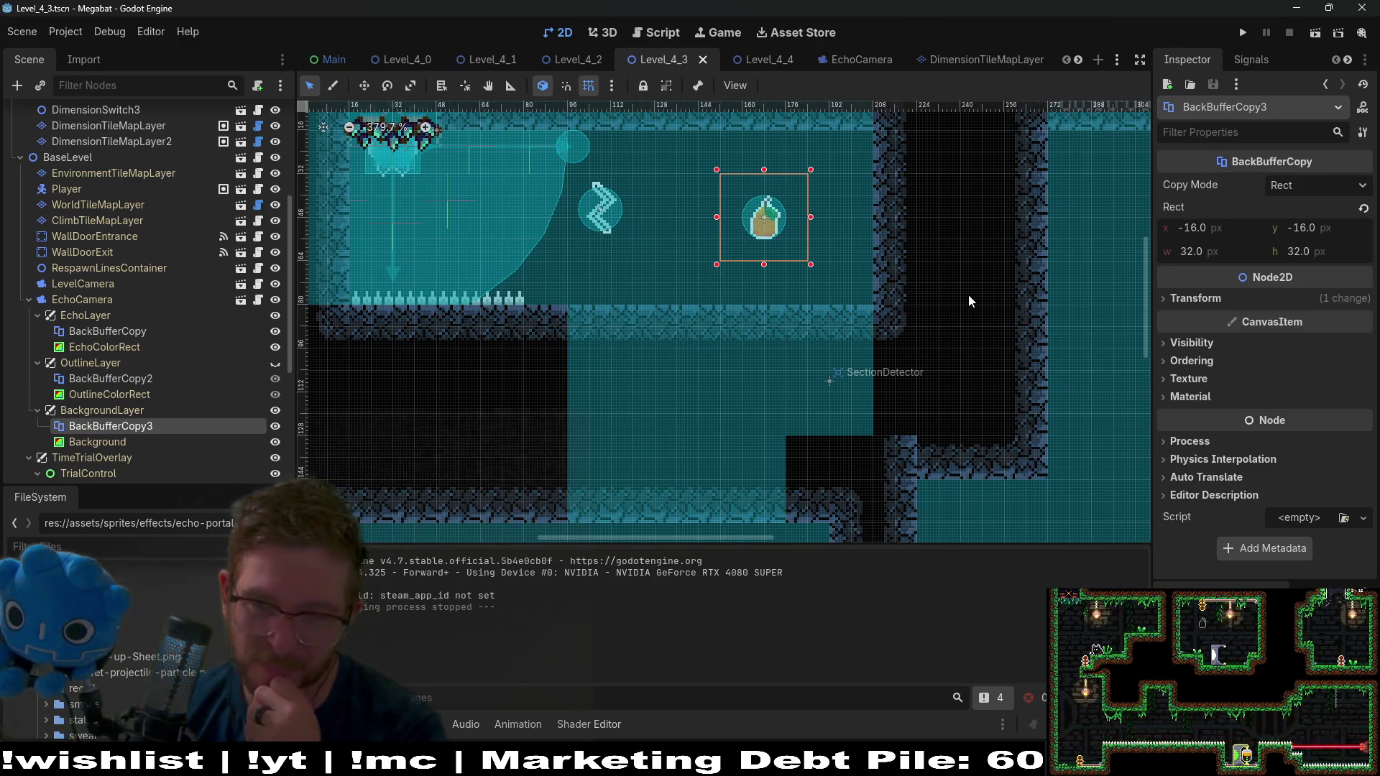
# Keep BackBufferCopy3's Copy Mode on Rect and hide EchoLayer
pyautogui.click(1291, 177)
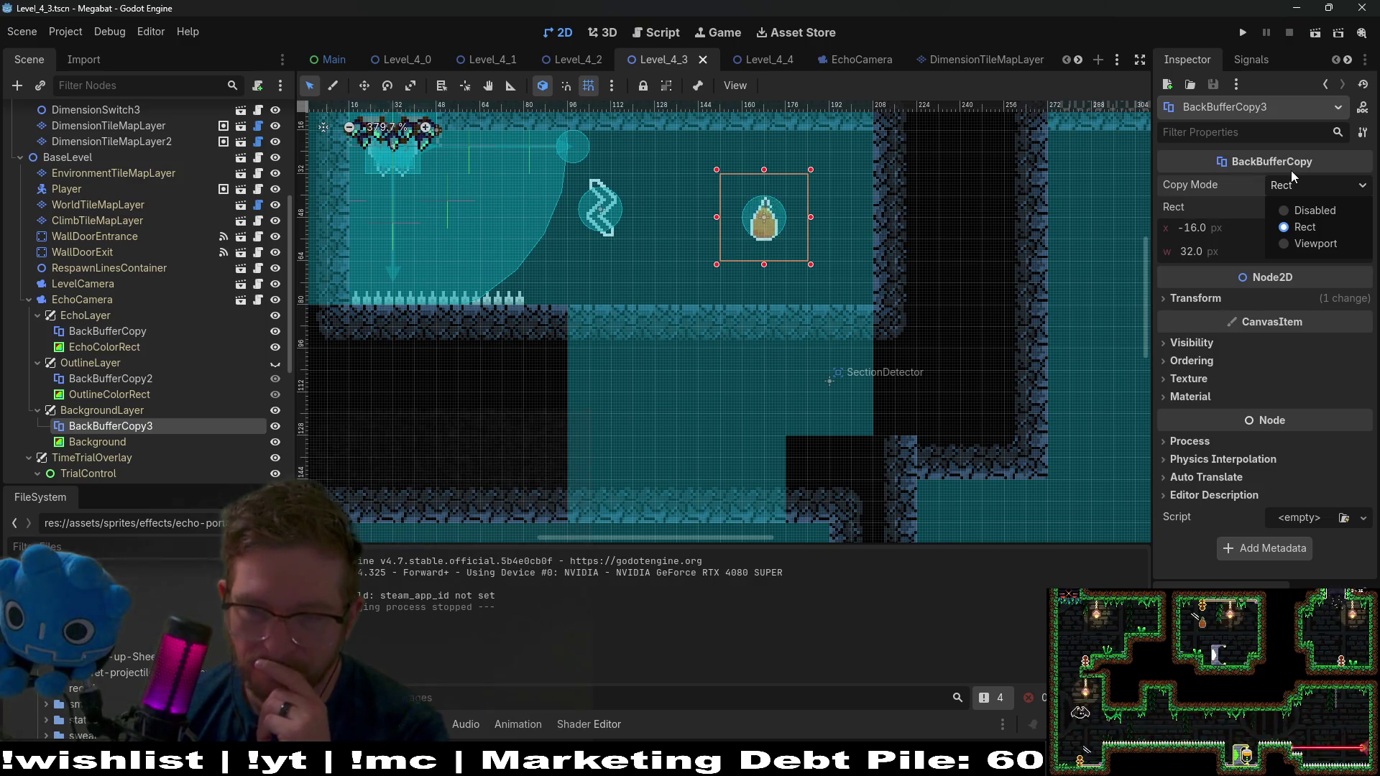
pyautogui.click(1287, 188)
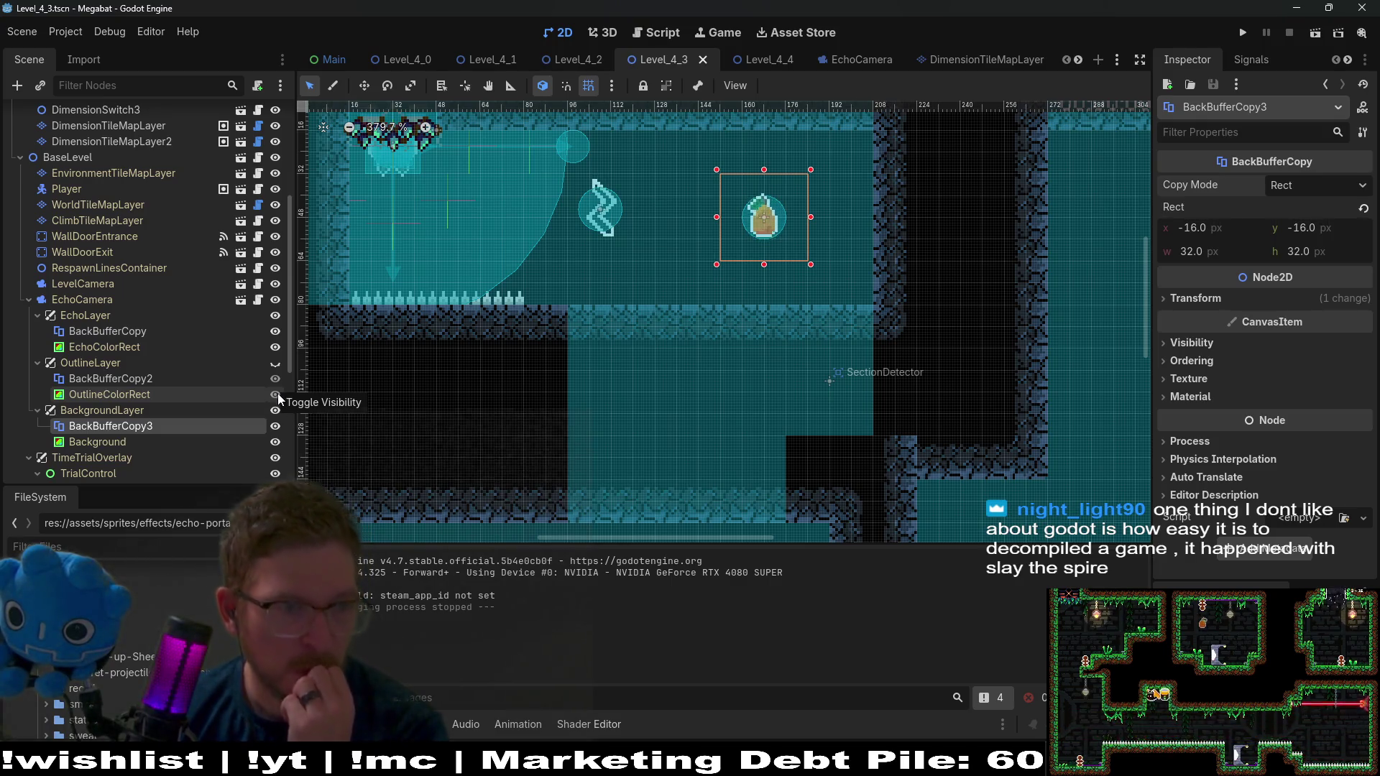
pyautogui.click(275, 315)
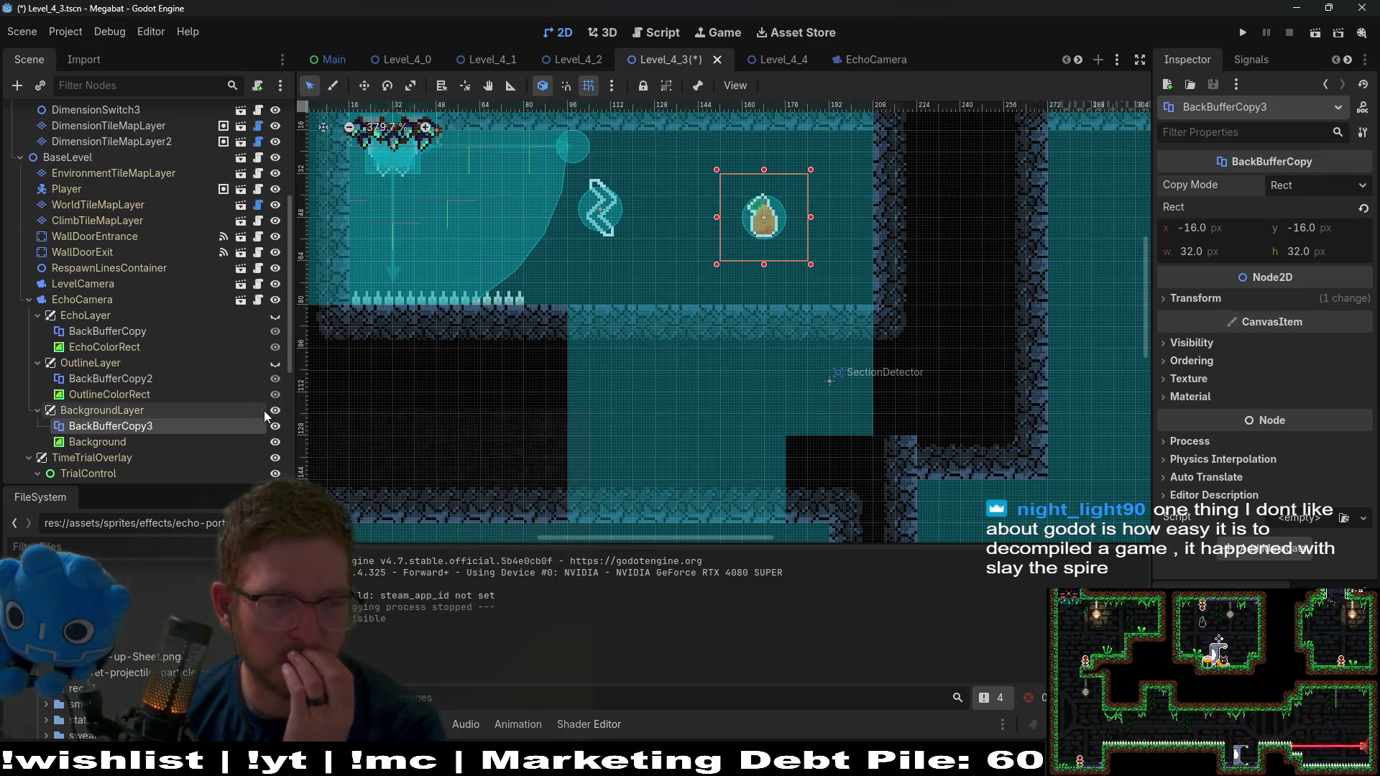
# Save and run Level_4_3 with EchoLayer hidden, then close the game window
pyautogui.click(1315, 32)
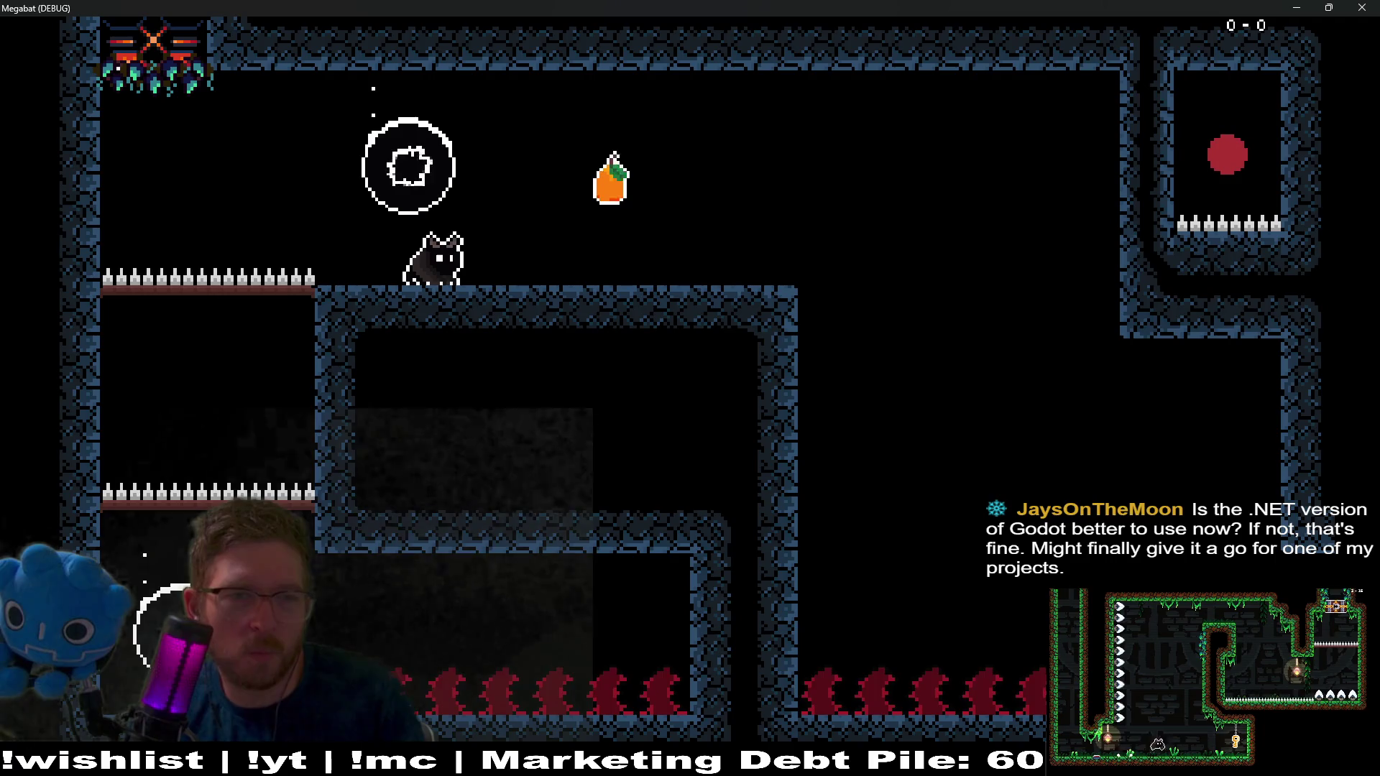
pyautogui.click(1360, 7)
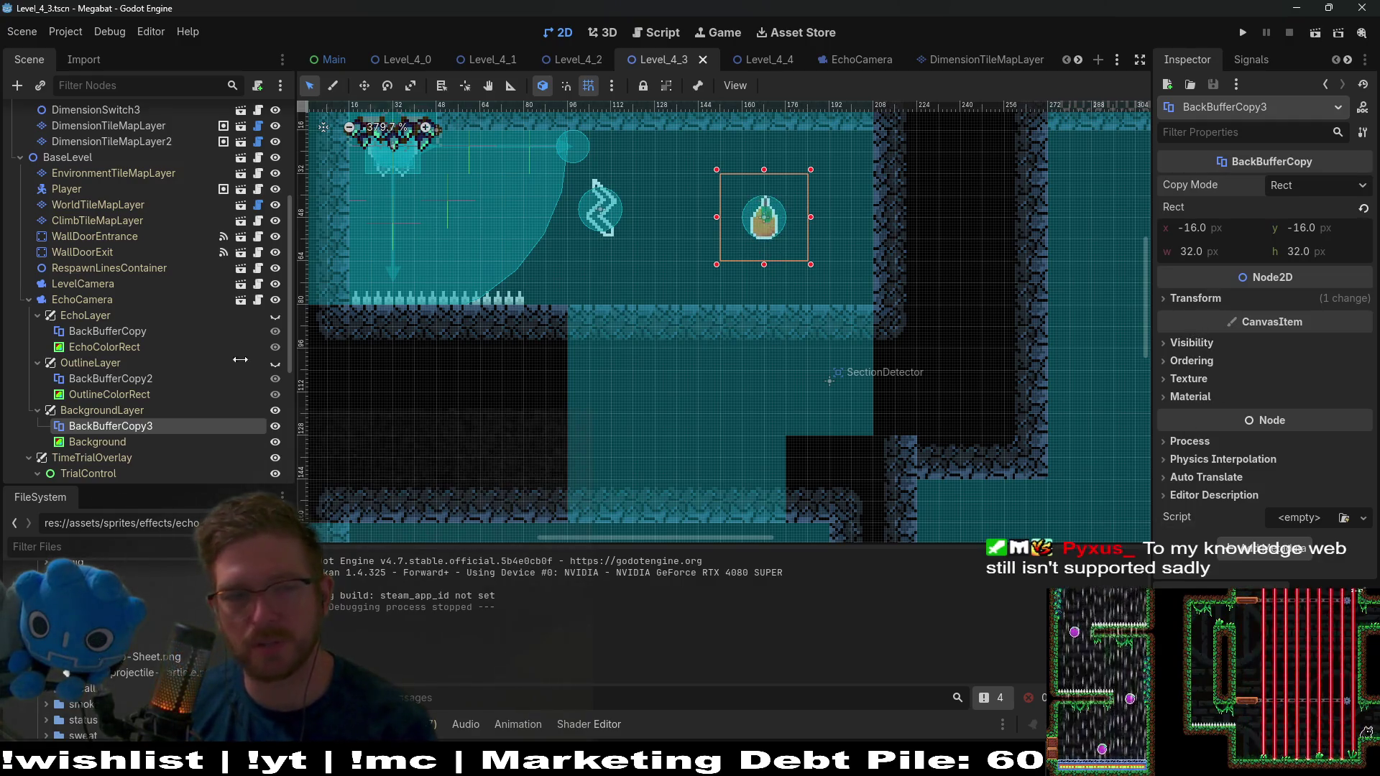
pyautogui.click(130, 410)
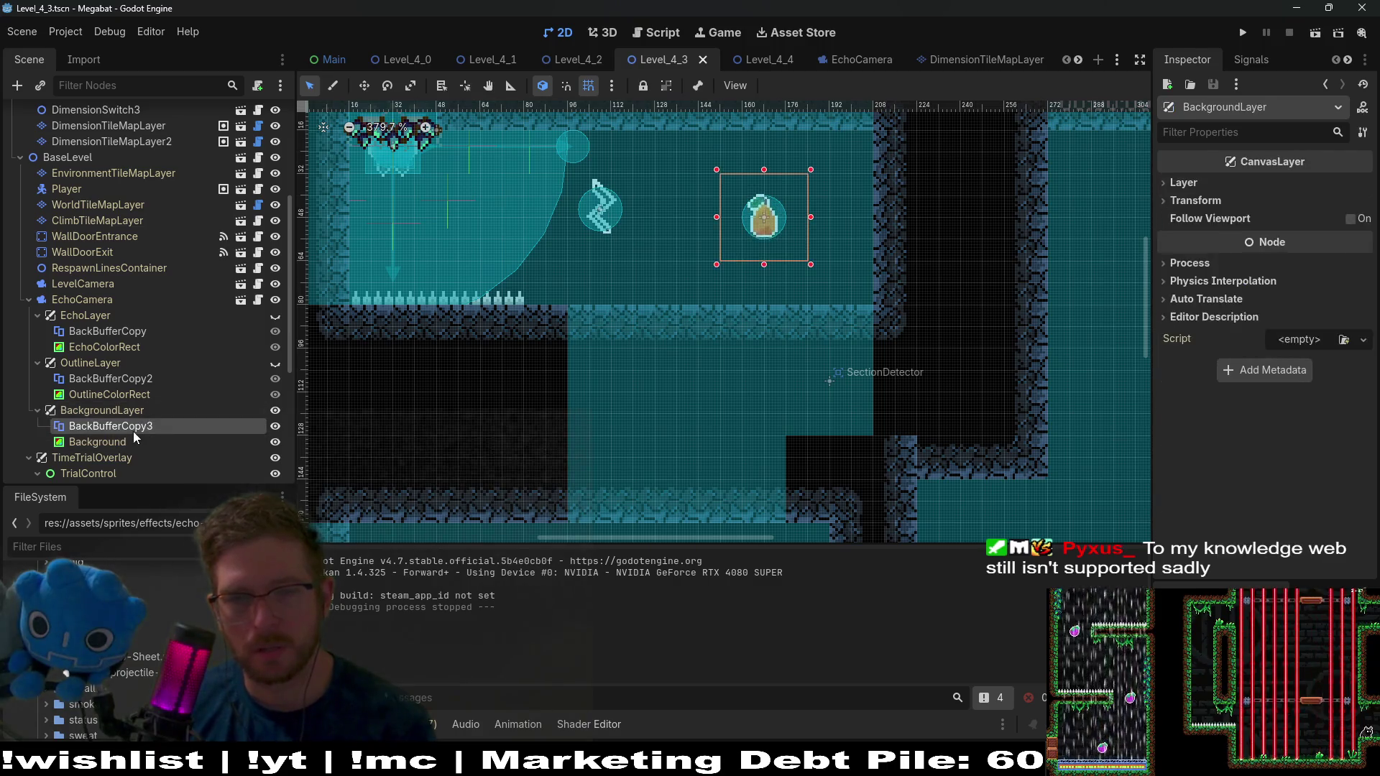
pyautogui.click(132, 431)
pyautogui.click(1197, 300)
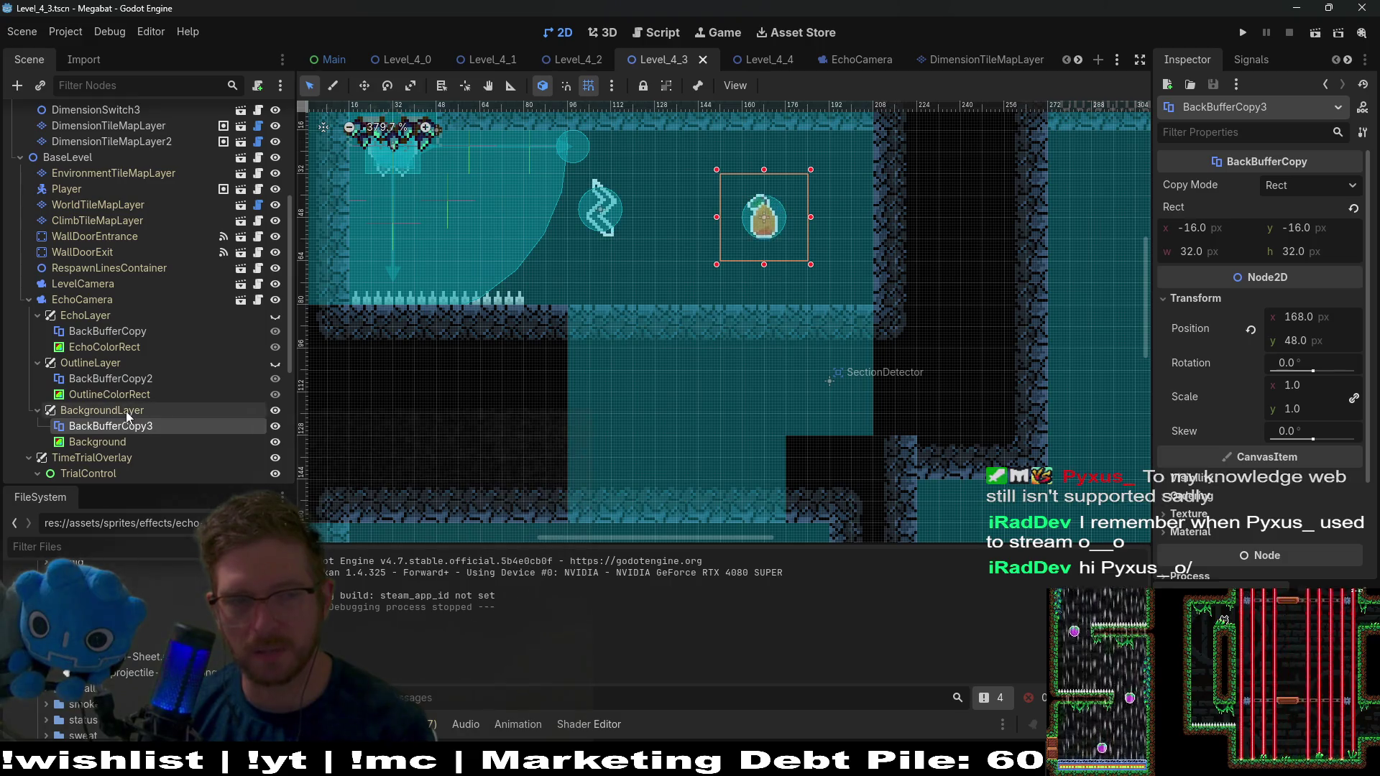
pyautogui.click(1189, 478)
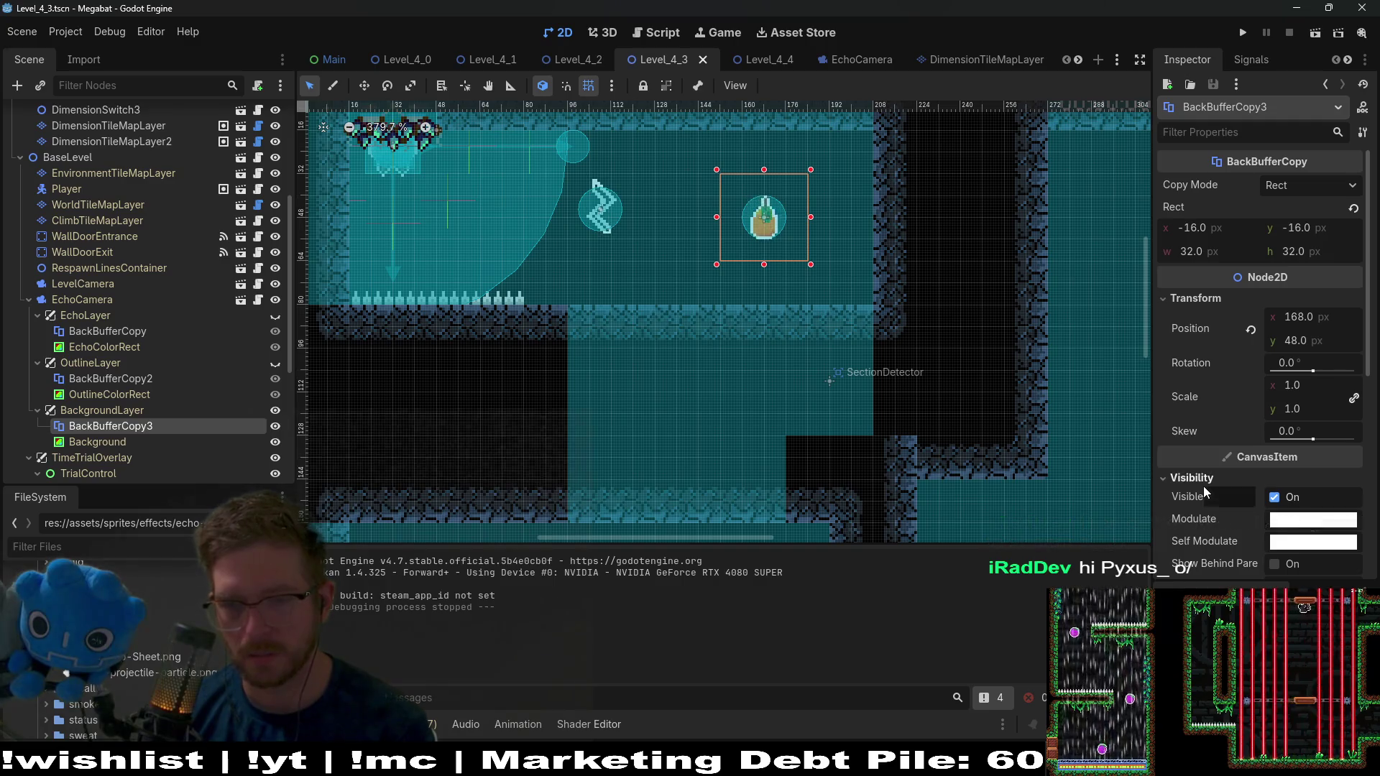
pyautogui.click(1221, 480)
pyautogui.scroll(-2, 1235, 477)
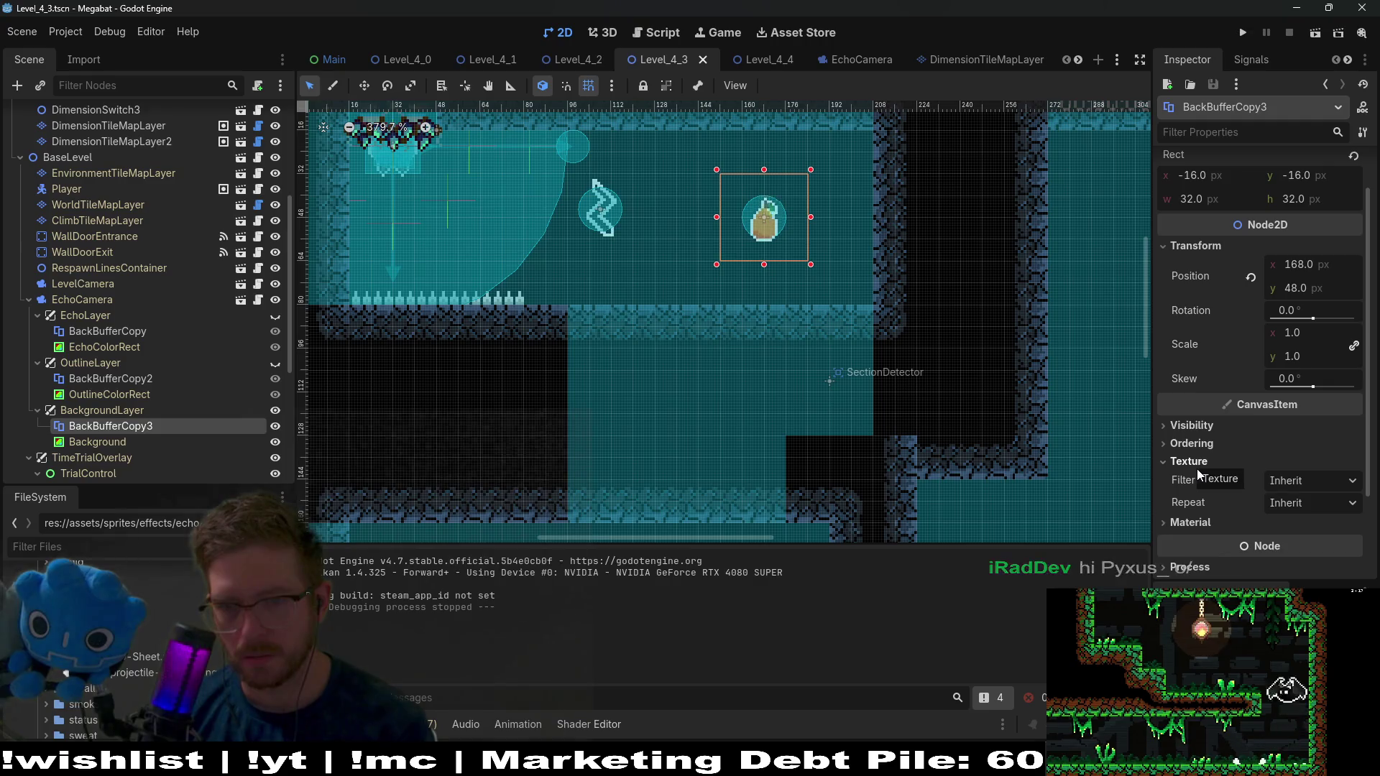
# Add a Node2D child to BackgroundLayer and move it to the top of its children
pyautogui.rightClick(131, 409)
pyautogui.click(146, 425)
pyautogui.write('node')
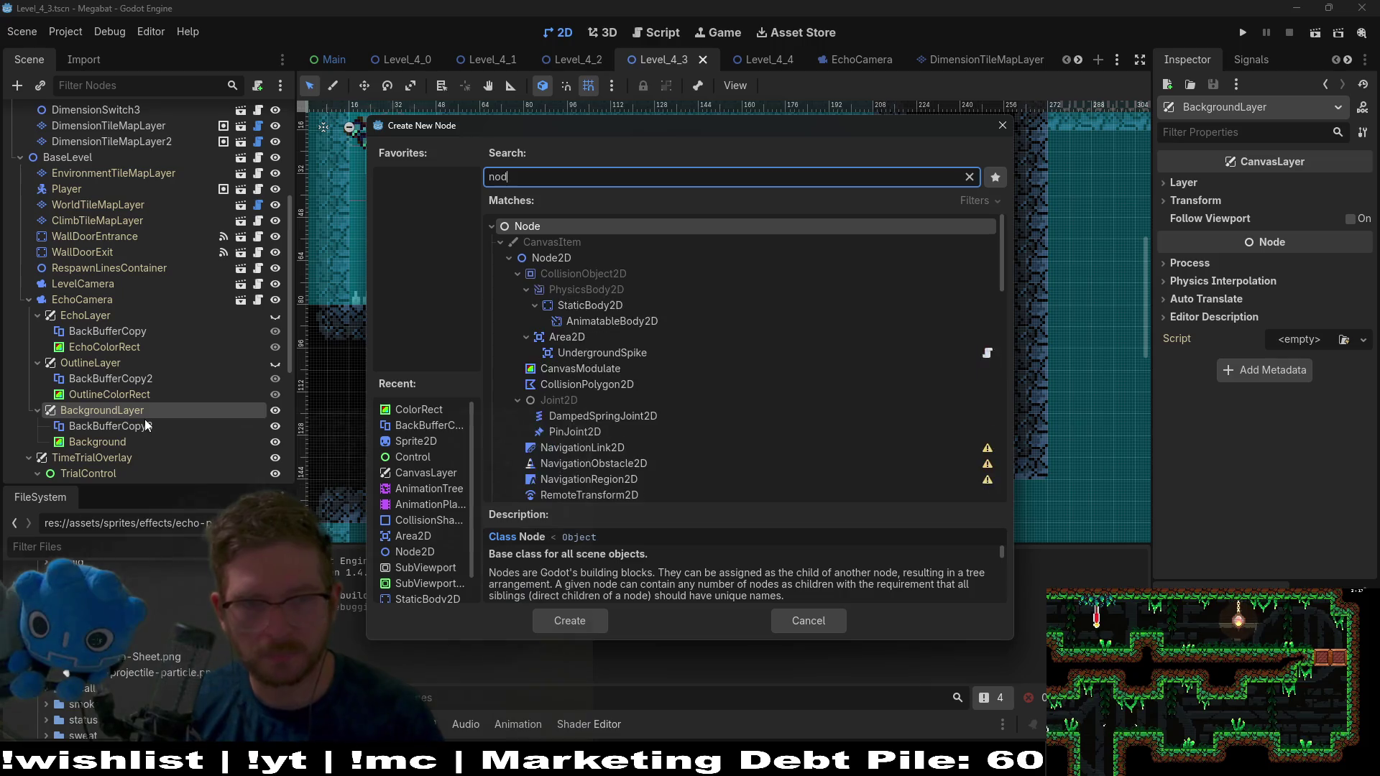
pyautogui.press('Down')
pyautogui.press('Return')
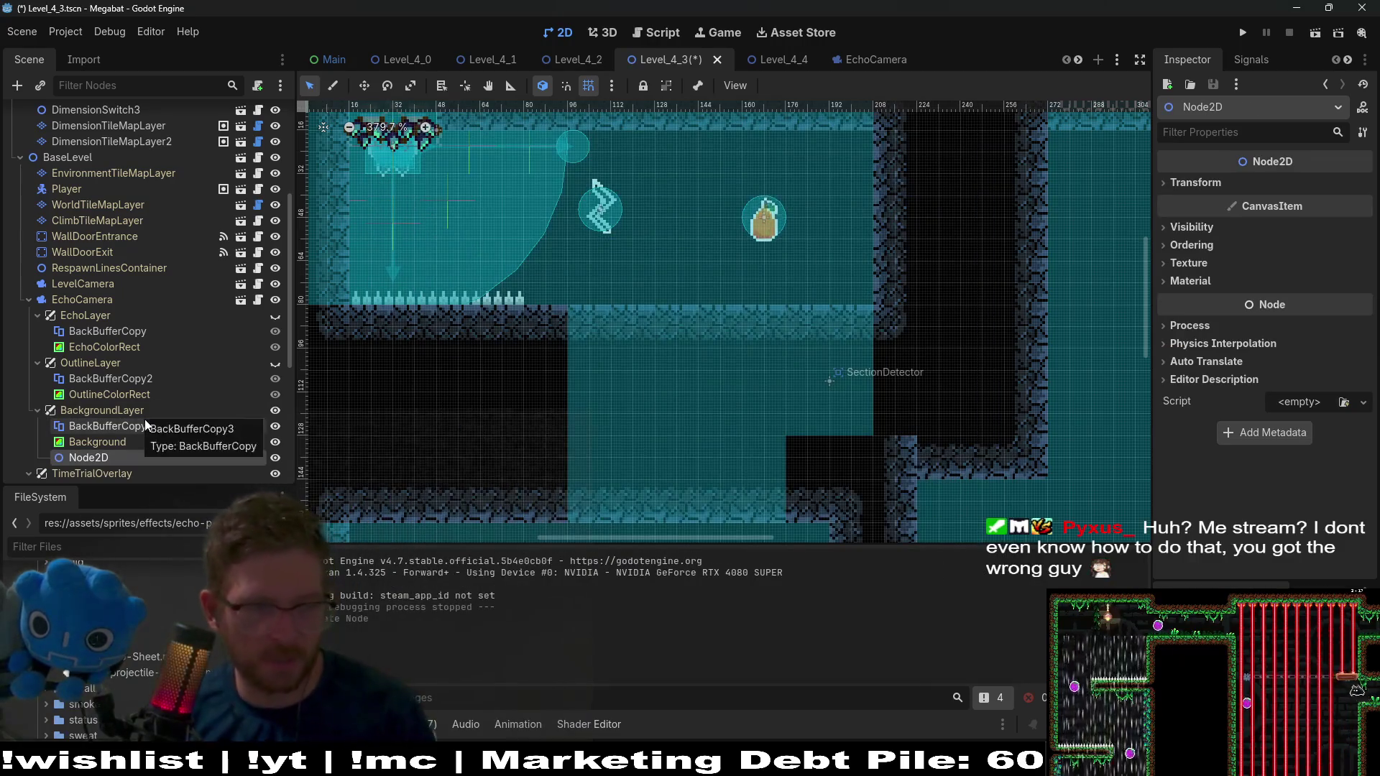
pyautogui.moveTo(89, 457); pyautogui.dragTo(80, 416)
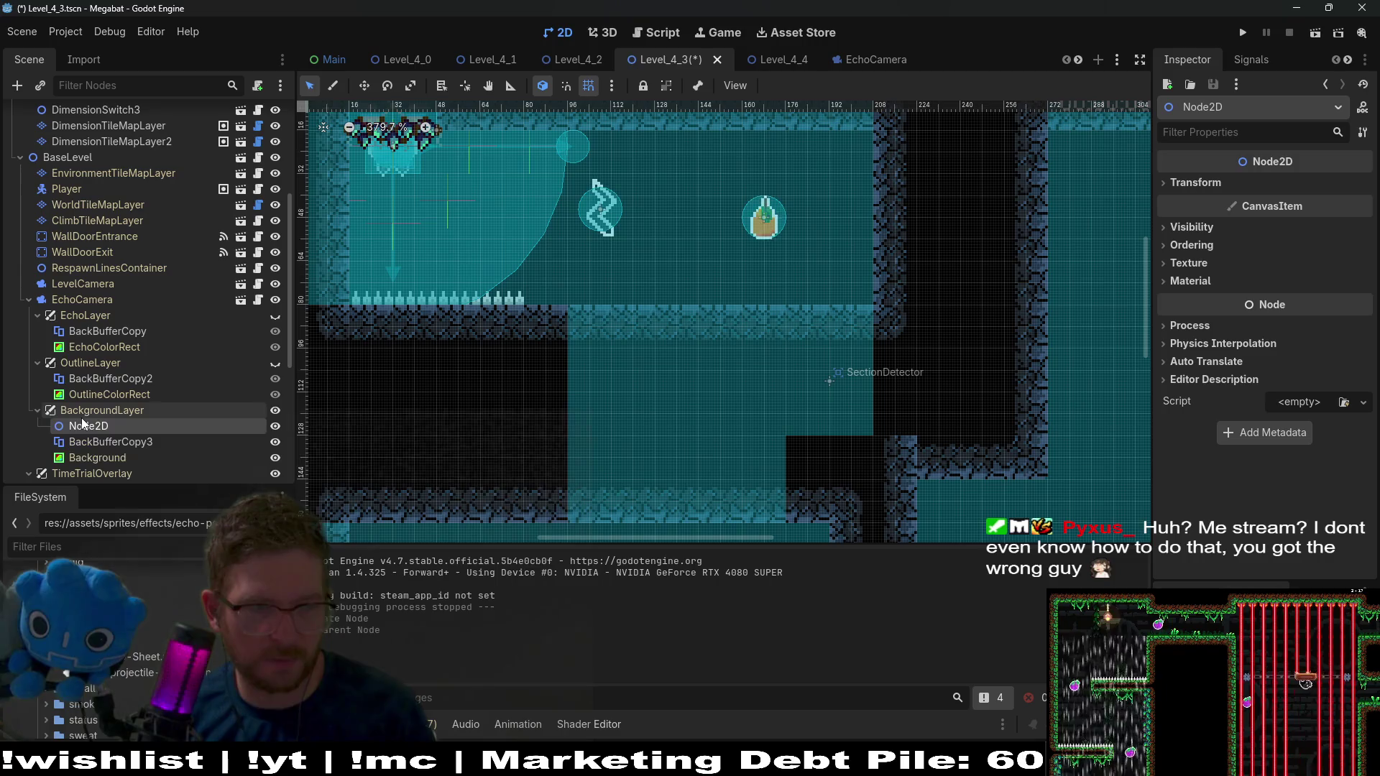
# Move BackBufferCopy3 inside the new Node2D, save the scene, and run it
pyautogui.click(99, 458)
pyautogui.keyDown('shift'); pyautogui.click(96, 444); pyautogui.keyUp('shift')
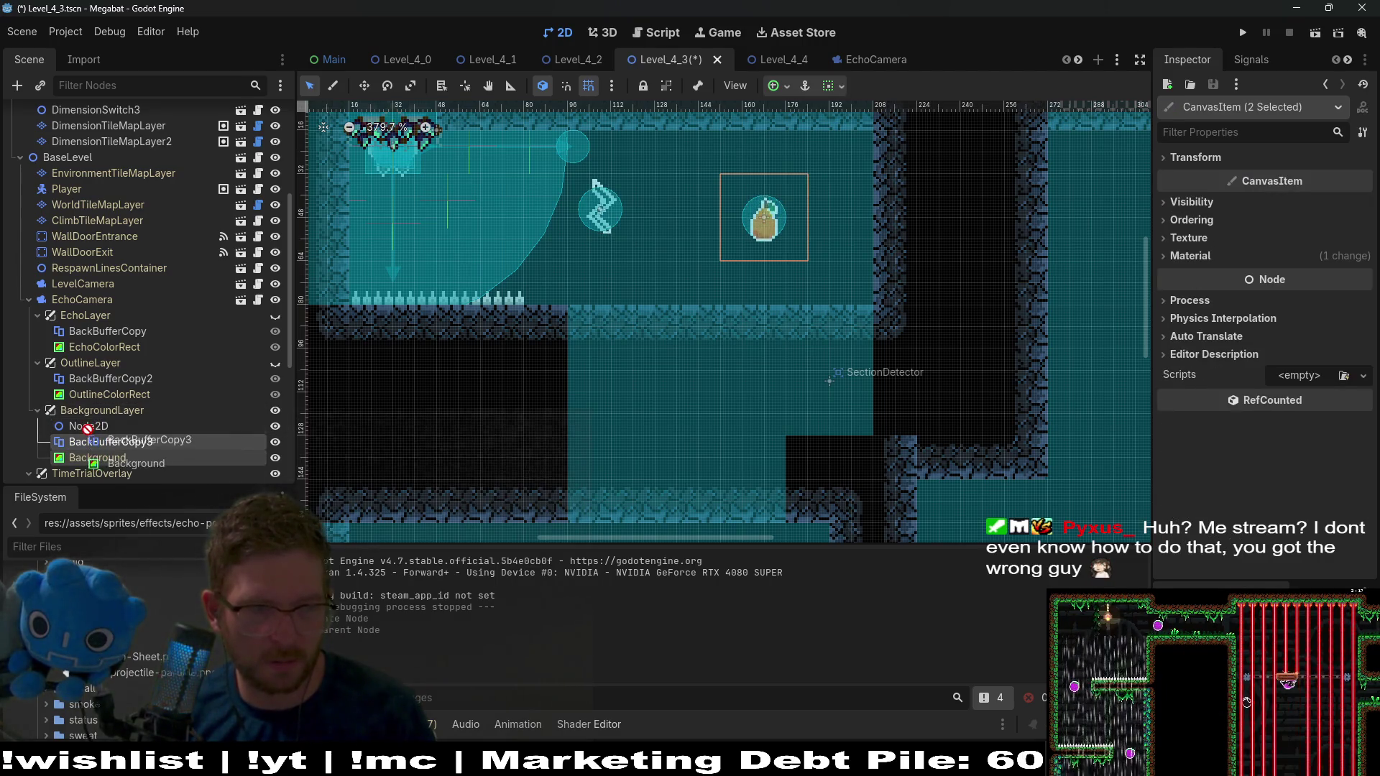
pyautogui.click(92, 441)
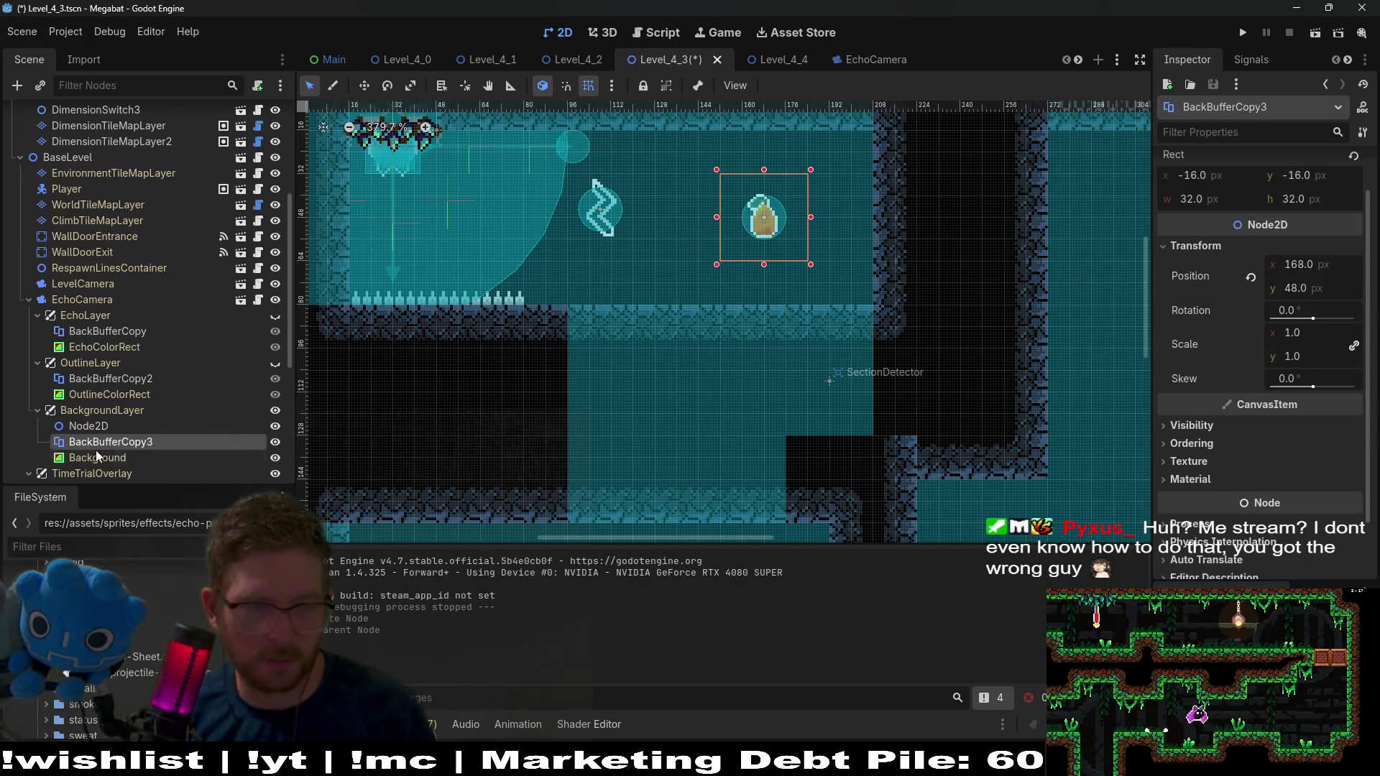
pyautogui.click(96, 455)
pyautogui.moveTo(102, 445); pyautogui.dragTo(96, 425)
pyautogui.hotkey('ctrl', 's')
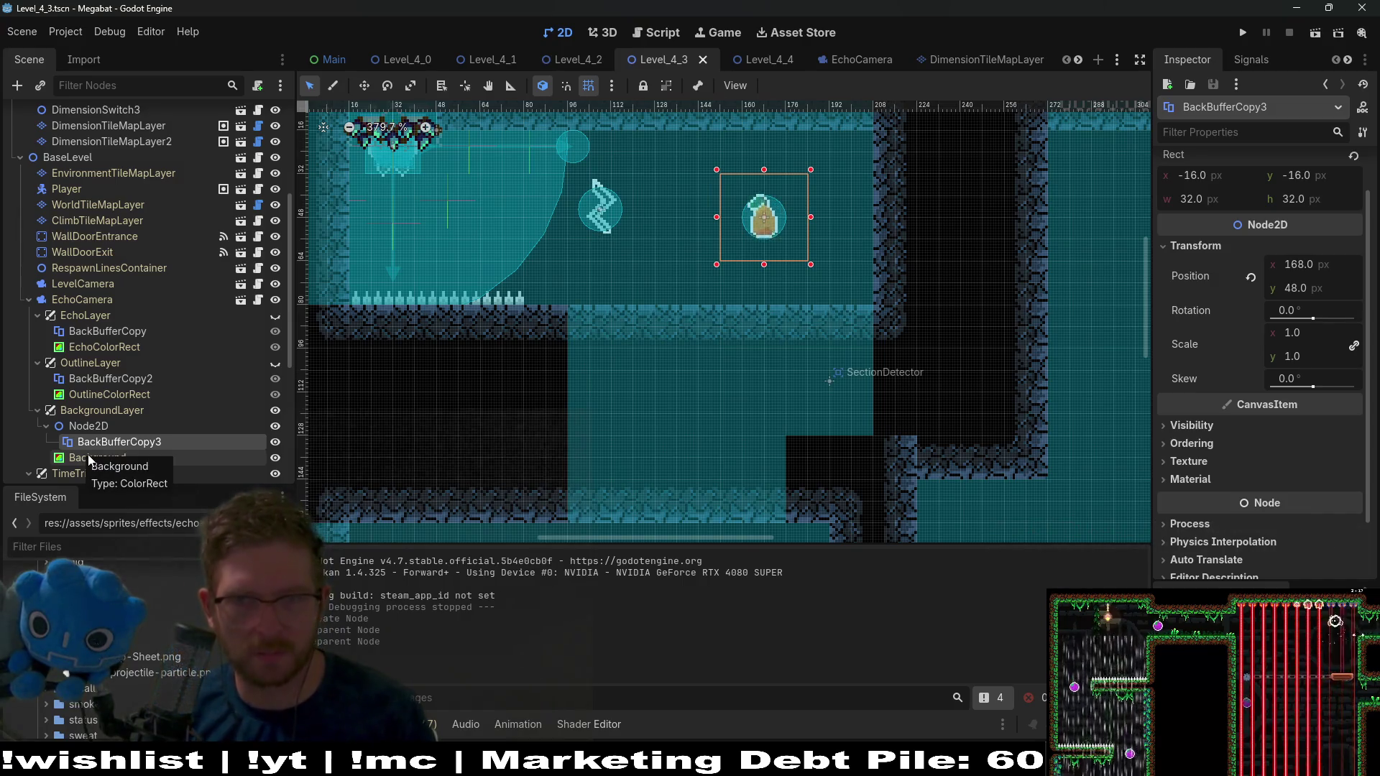
pyautogui.click(1314, 33)
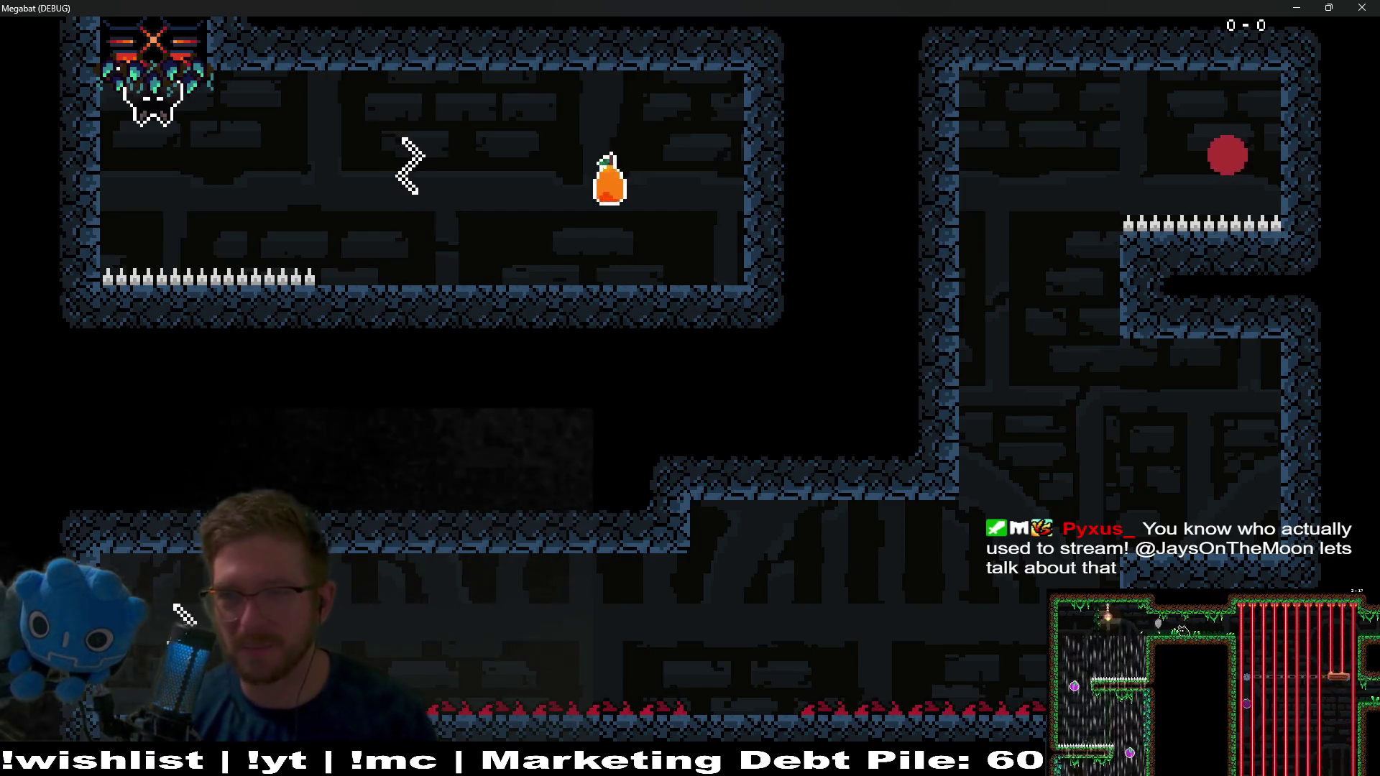
# Fly the bat right, up and left while sending two echolocation pulses, then stop the game
pyautogui.press('Right')
pyautogui.press('space')
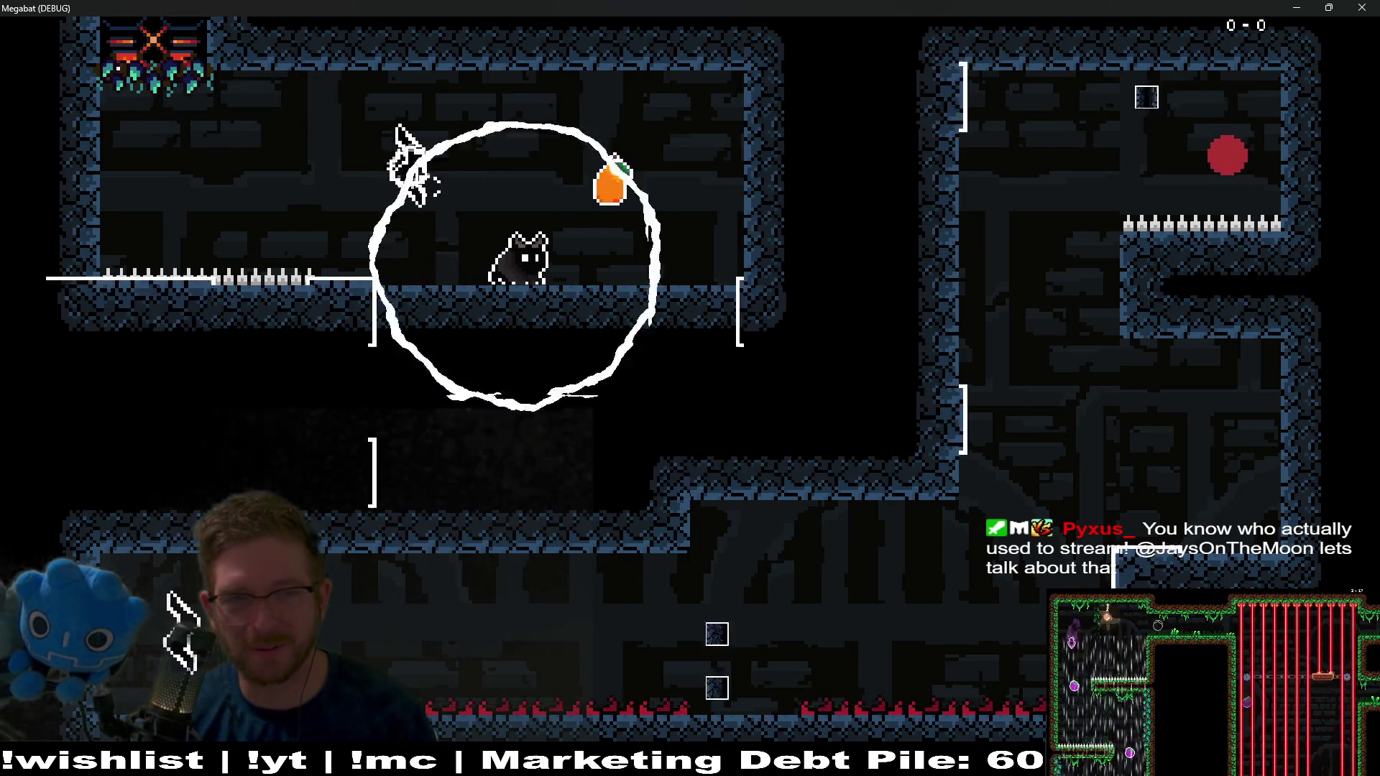
pyautogui.press('Up')
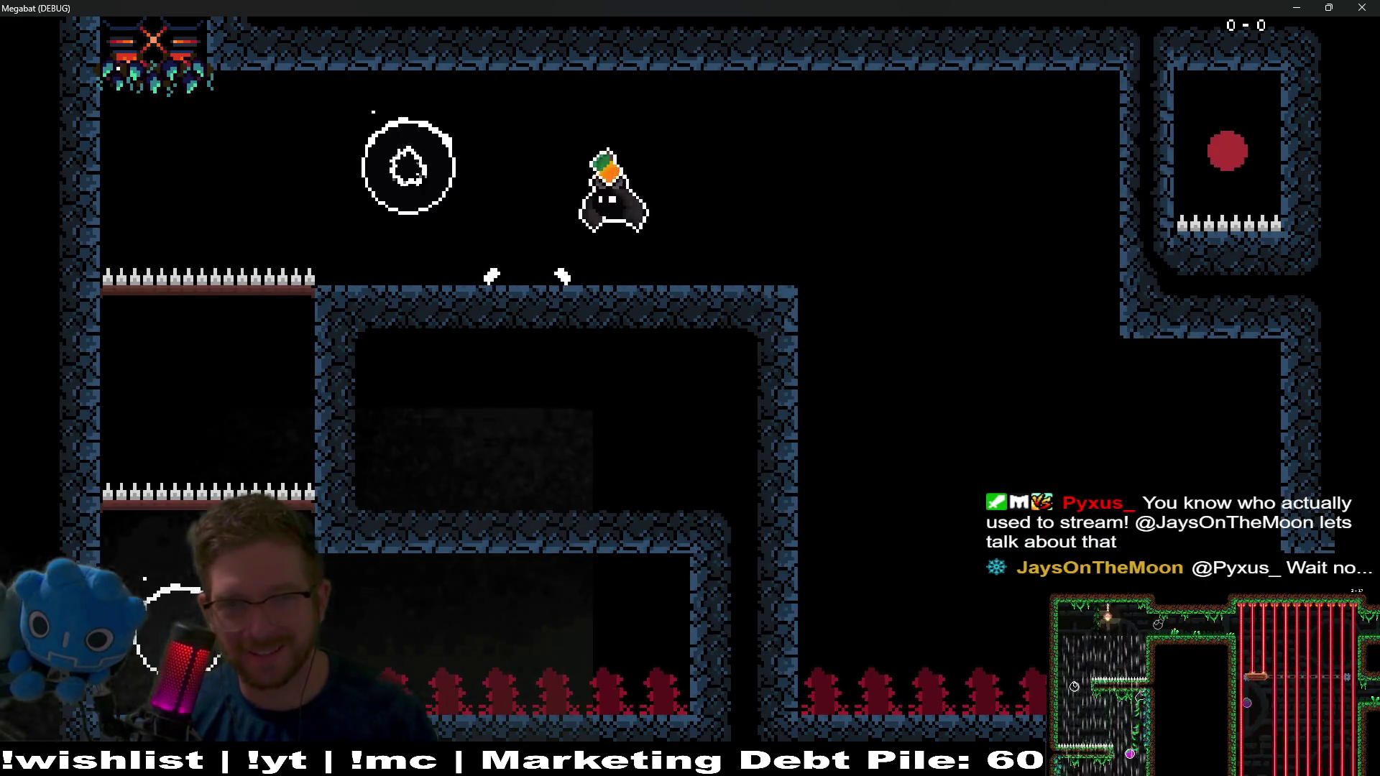
pyautogui.press('Up')
pyautogui.press('Left')
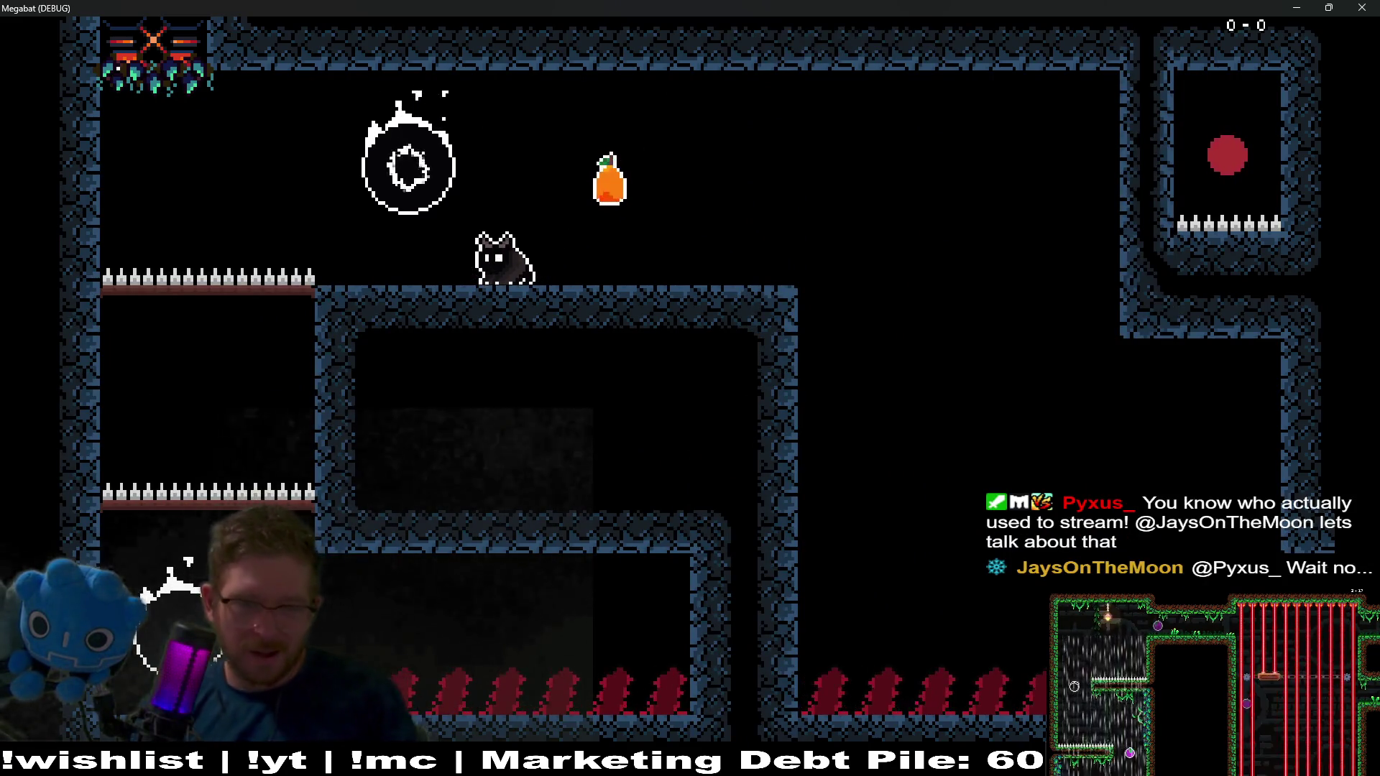
pyautogui.press('space')
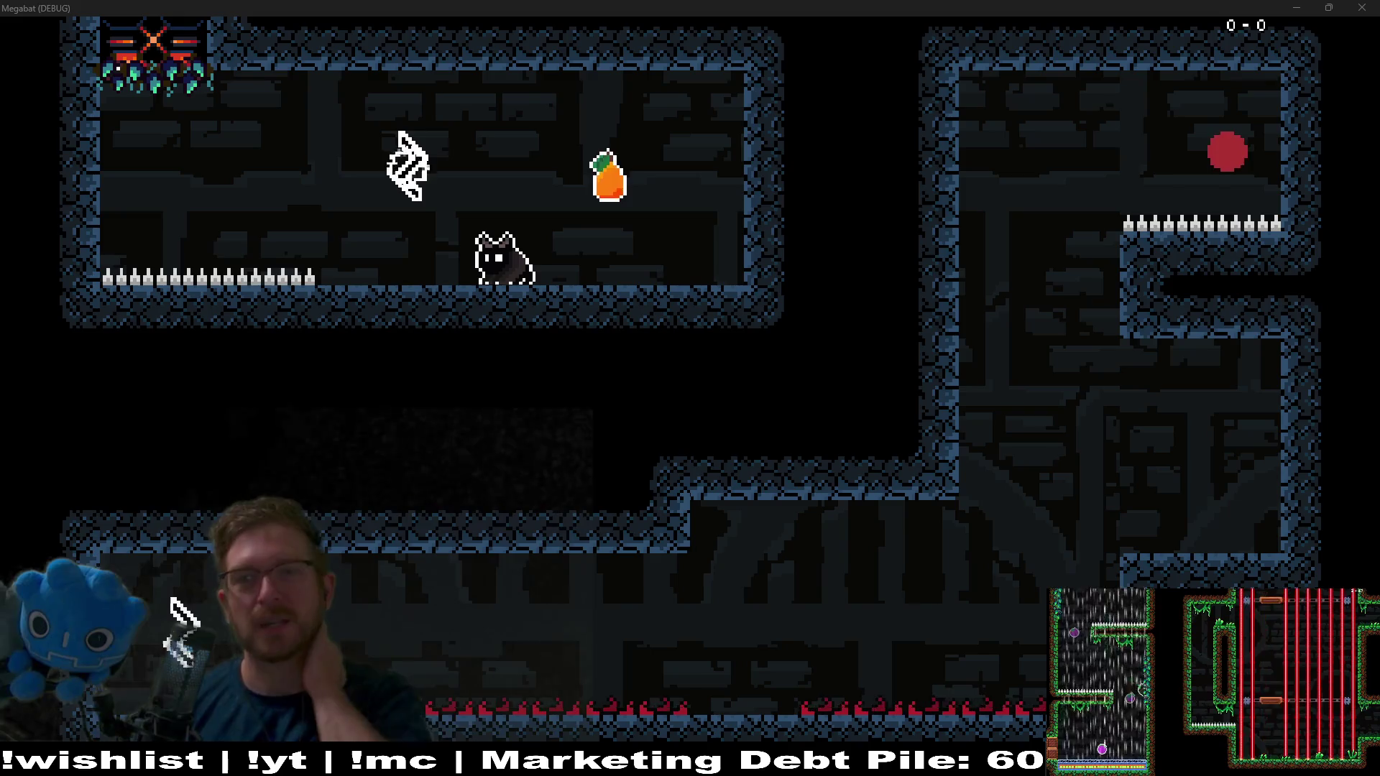
pyautogui.press('F8')
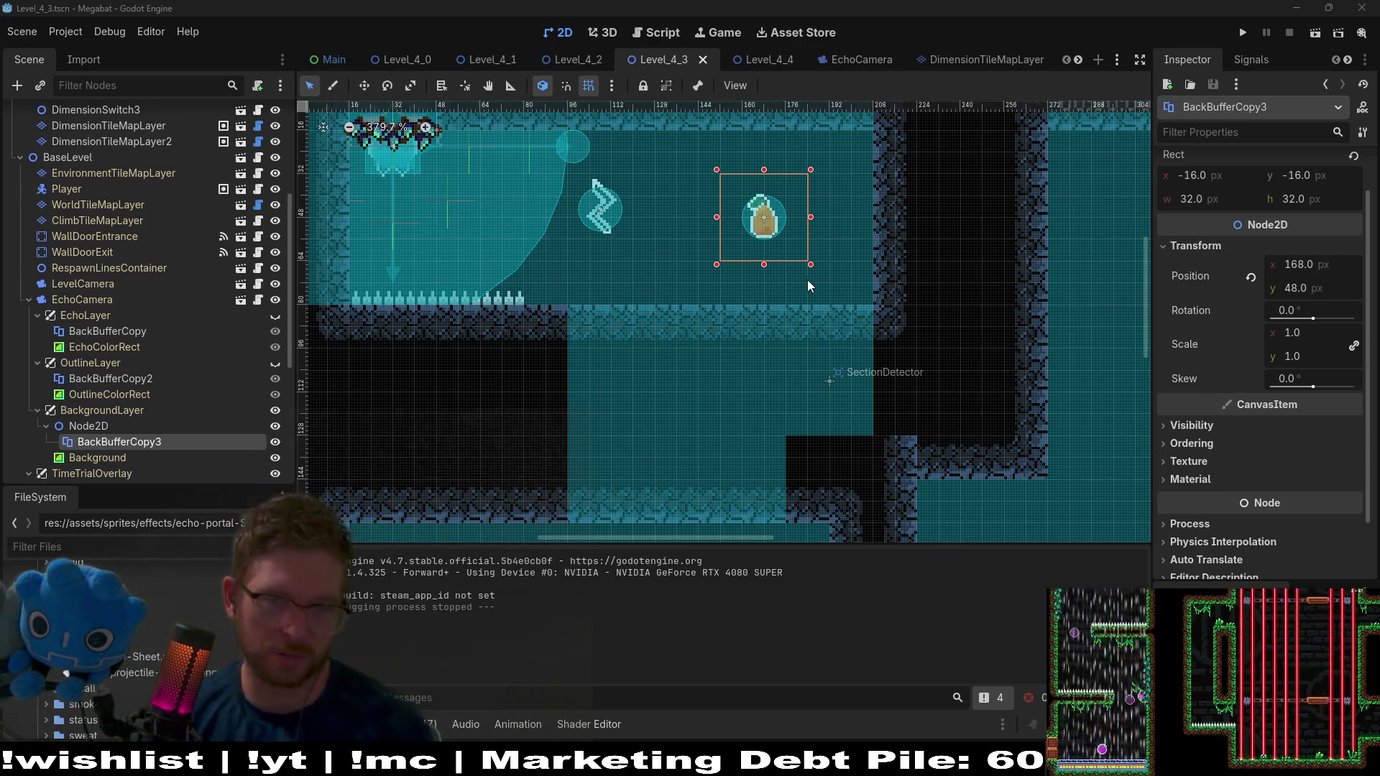
# Check BackBufferCopy3's Material section is empty, then bring the Google AI Mode browser forward
pyautogui.click(1198, 480)
pyautogui.scroll(-1, 1192, 478)
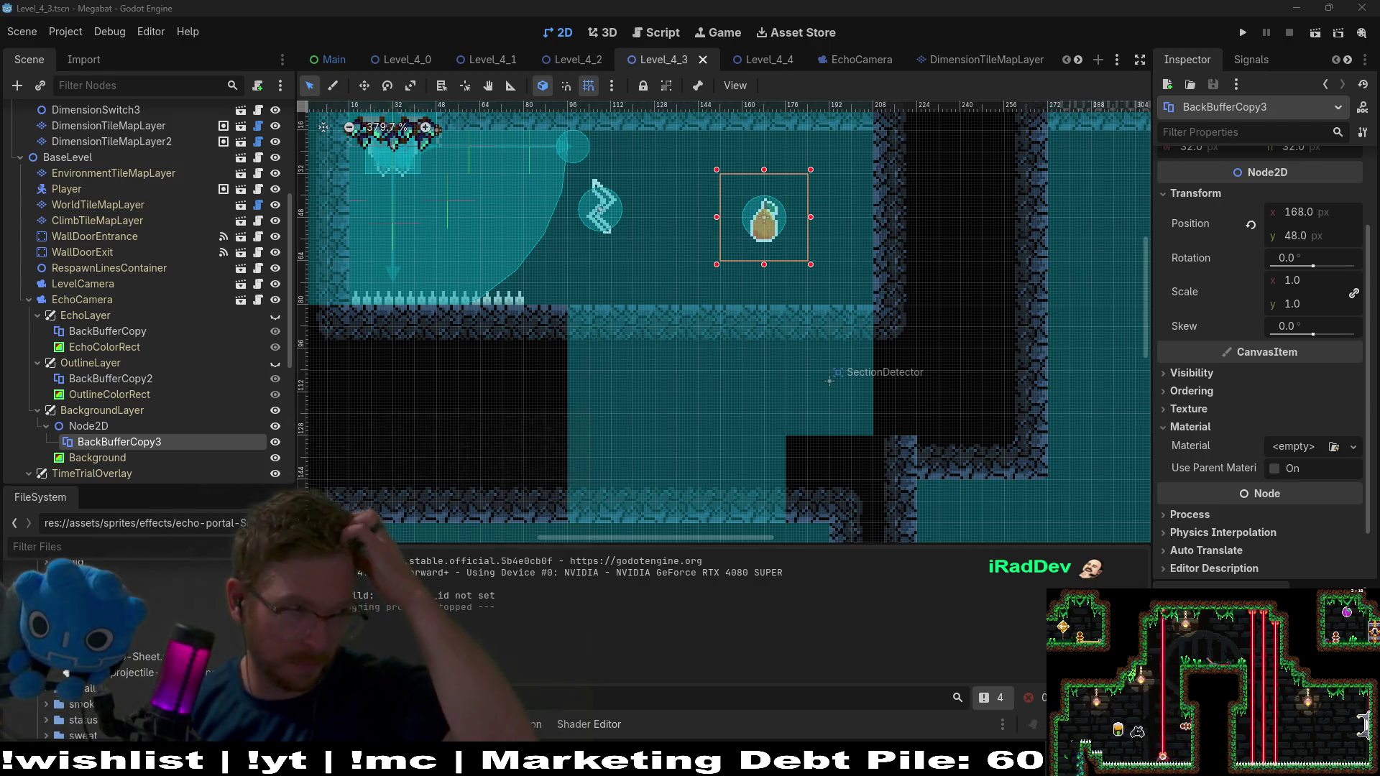
pyautogui.hotkey('alt', 'Tab')
pyautogui.moveTo(1146, 67)
pyautogui.mouseDown()
pyautogui.moveTo(1043, 41)
pyautogui.moveTo(1079, 89)
pyautogui.mouseUp()
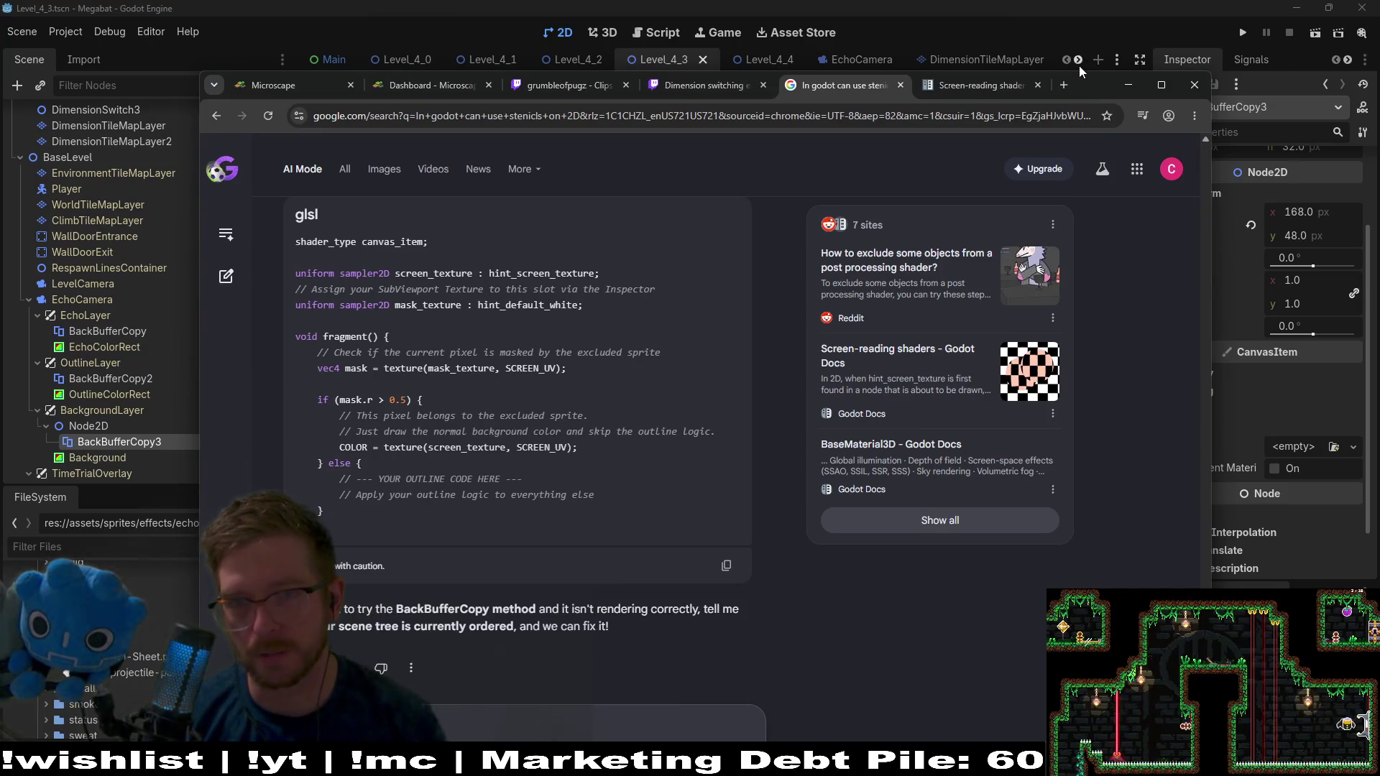
# Begin a follow-up describing a ColorRect with a shader that creates a black circle
pyautogui.moveTo(1101, 85)
pyautogui.mouseDown()
pyautogui.moveTo(1105, 174)
pyautogui.moveTo(1090, 79)
pyautogui.mouseUp()
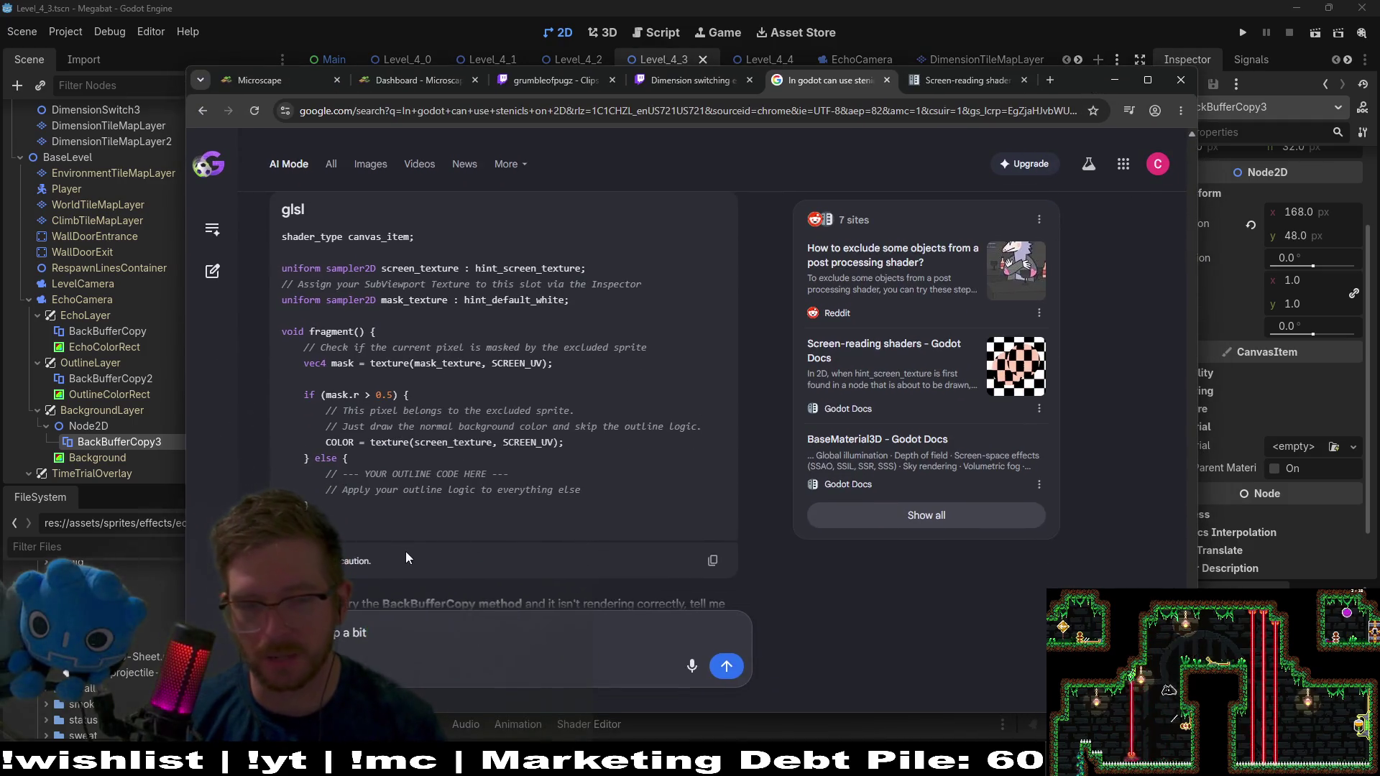
pyautogui.scroll(-1, 407, 589)
pyautogui.write(", let's say I h")
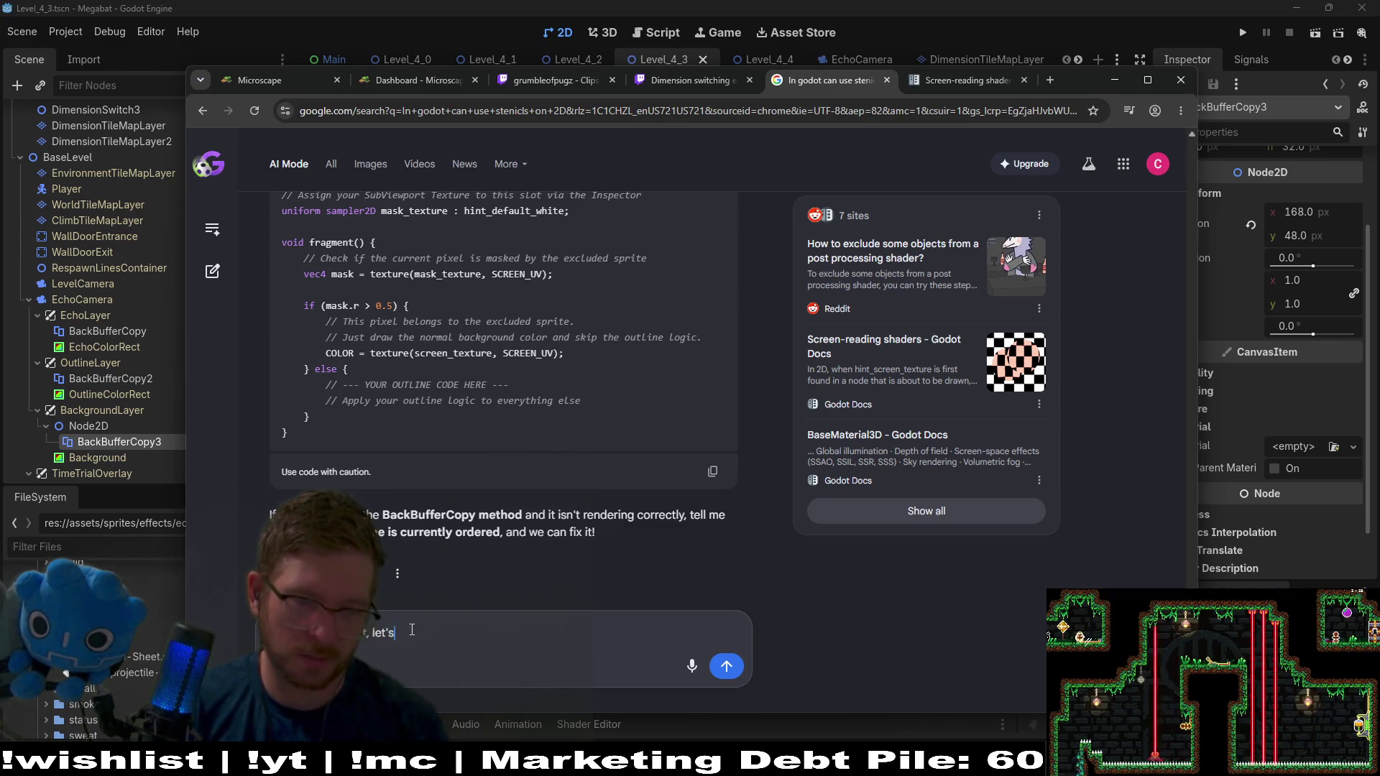
pyautogui.write('ave ')
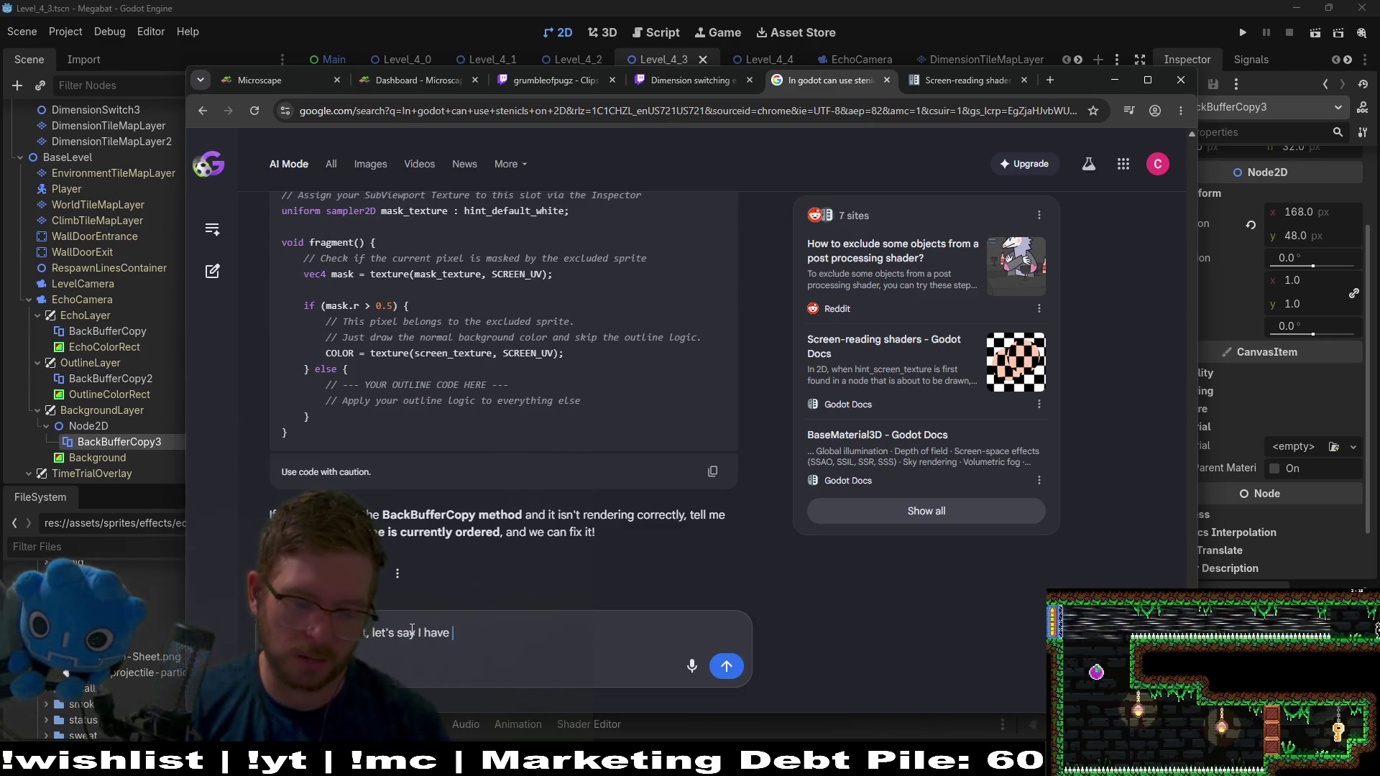
pyautogui.write('colorrect ')
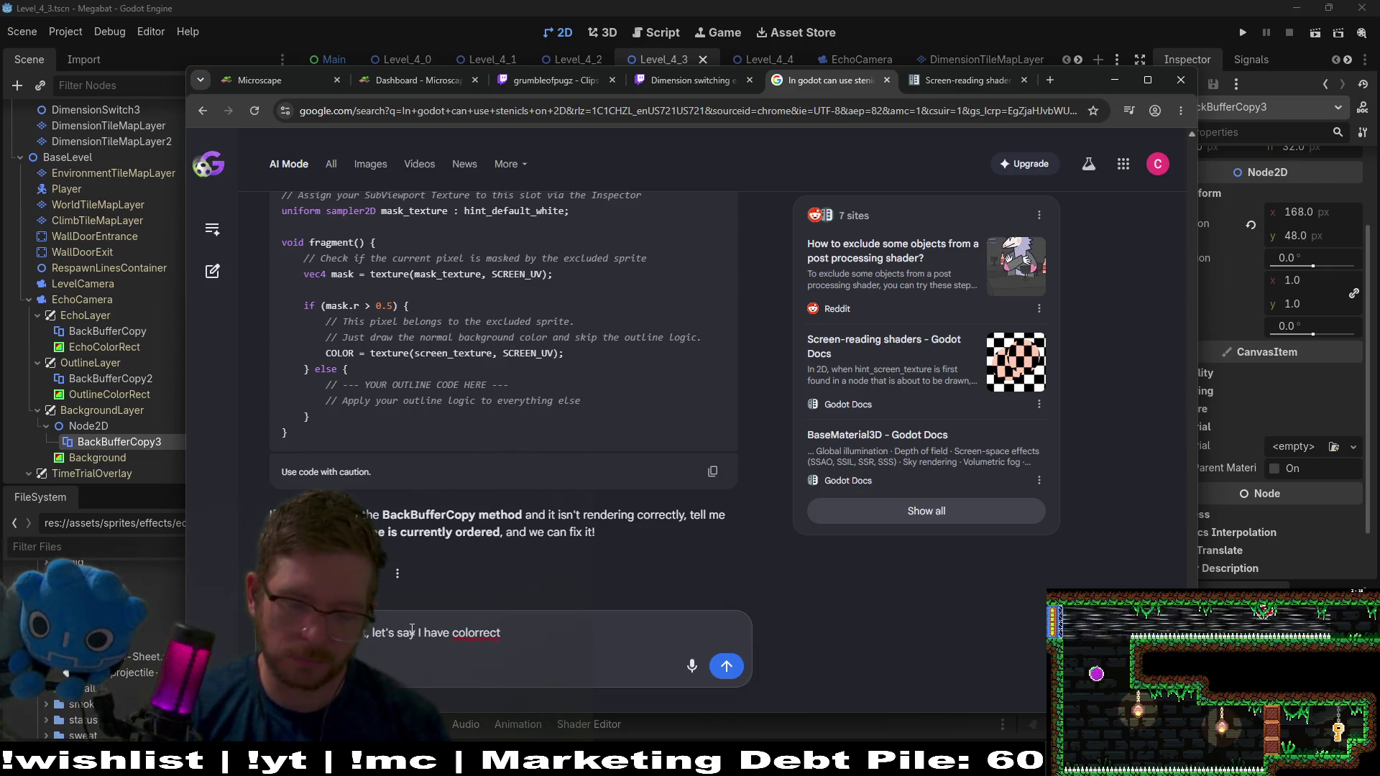
pyautogui.write('hat stiits')
pyautogui.press('BackSpace')
pyautogui.press('BackSpace')
pyautogui.press('BackSpace')
pyautogui.write('s the child of a canvas layer')
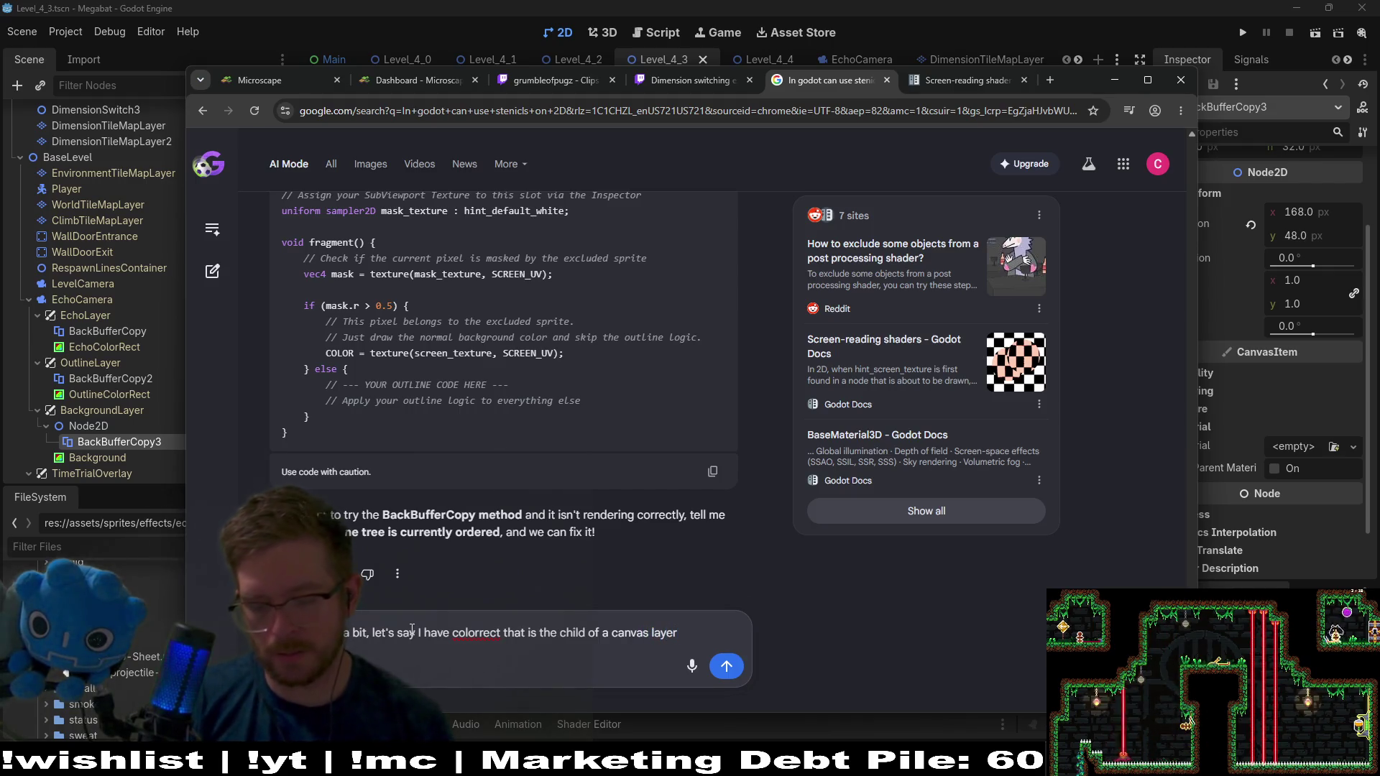
pyautogui.hotkey('shift', 'Return')
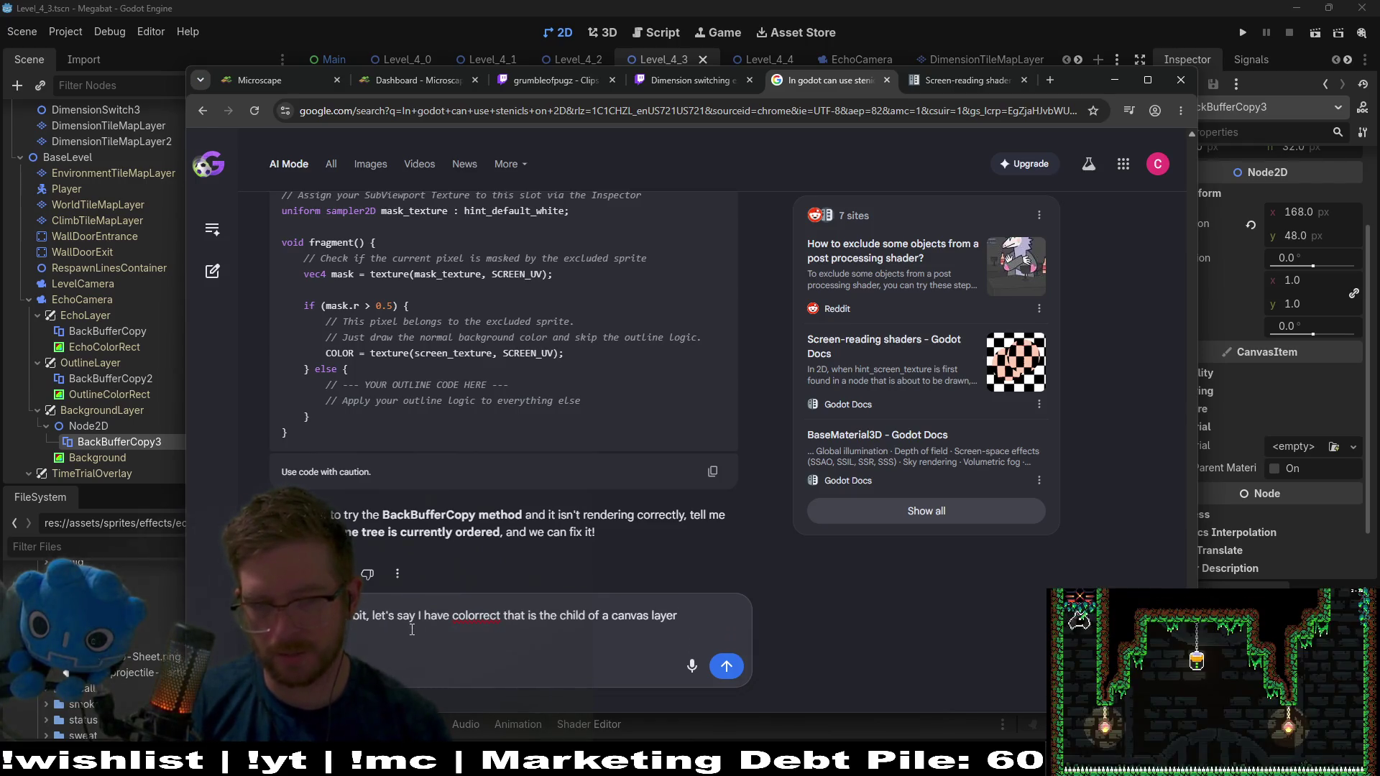
pyautogui.write('rect ')
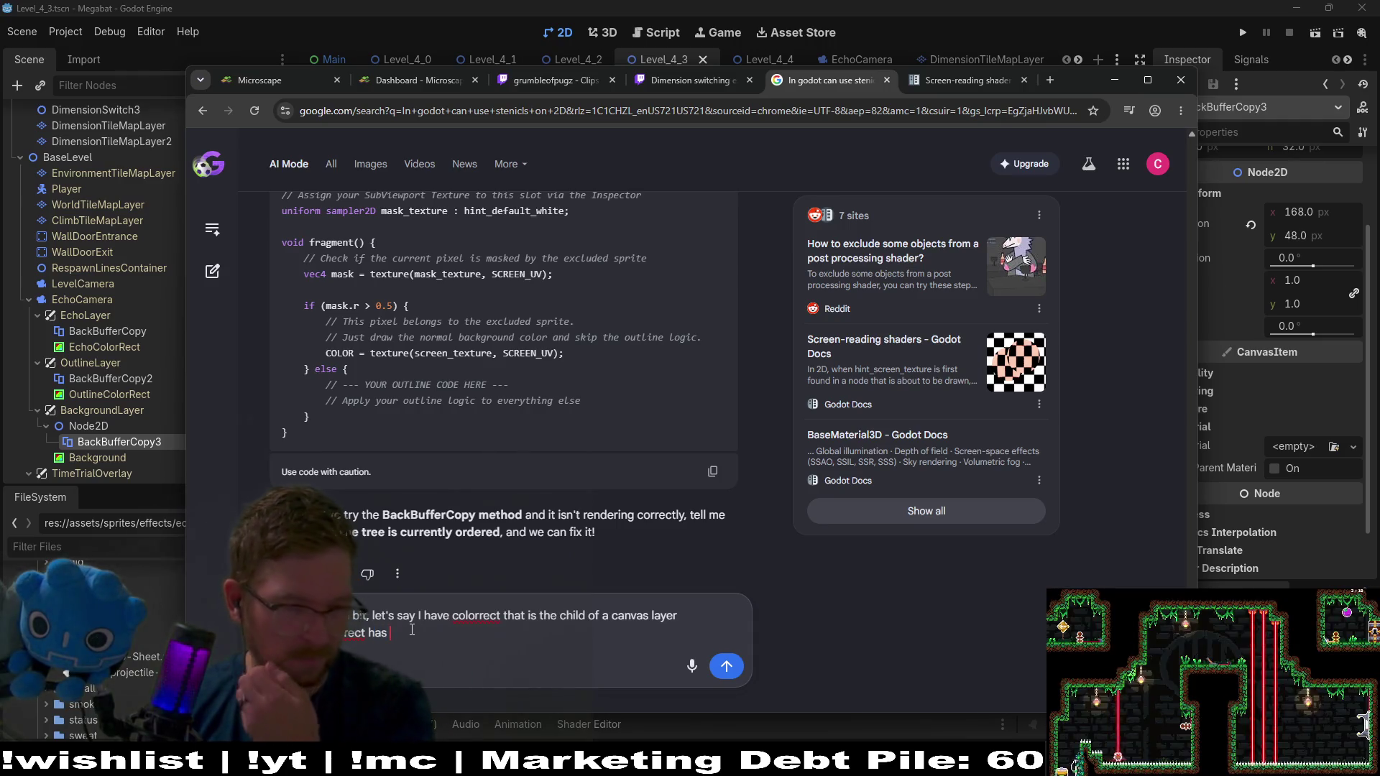
pyautogui.write(' h')
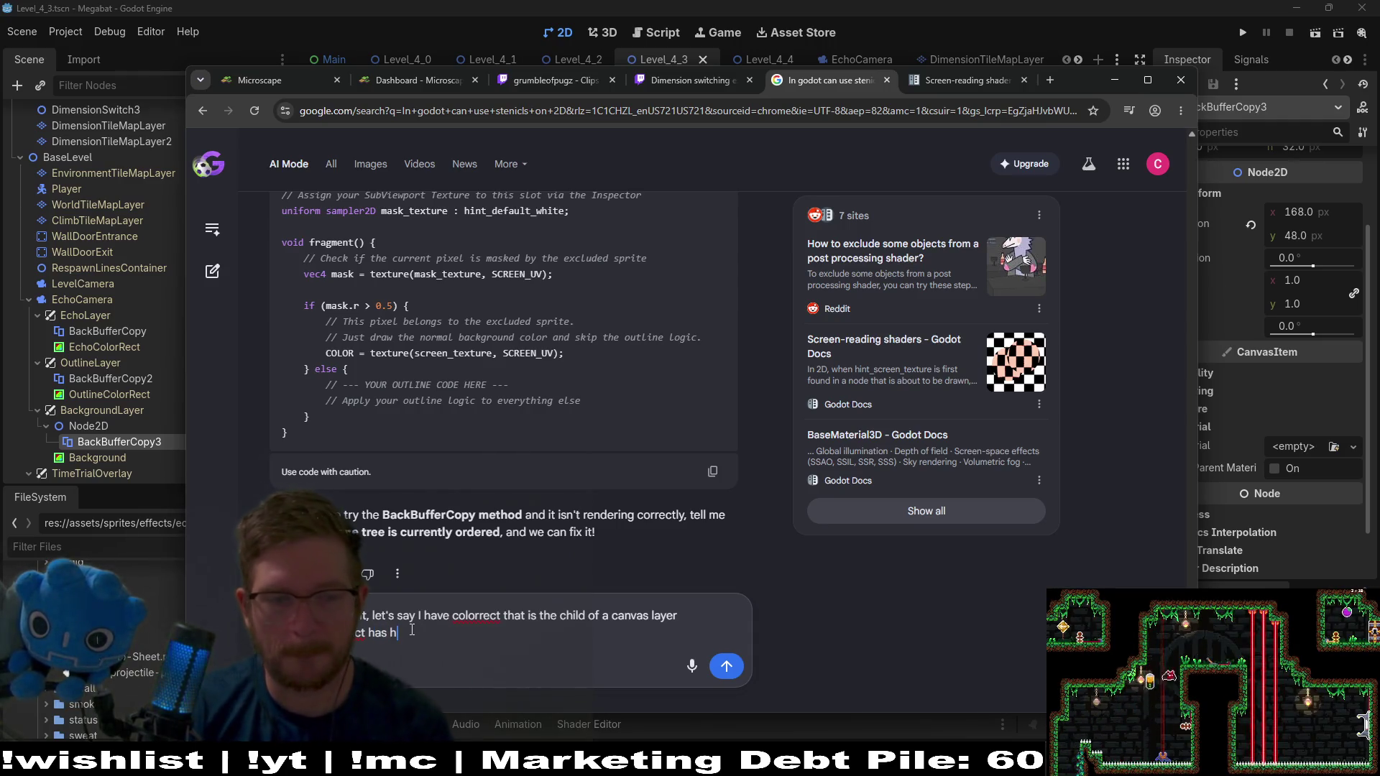
pyautogui.write('a')
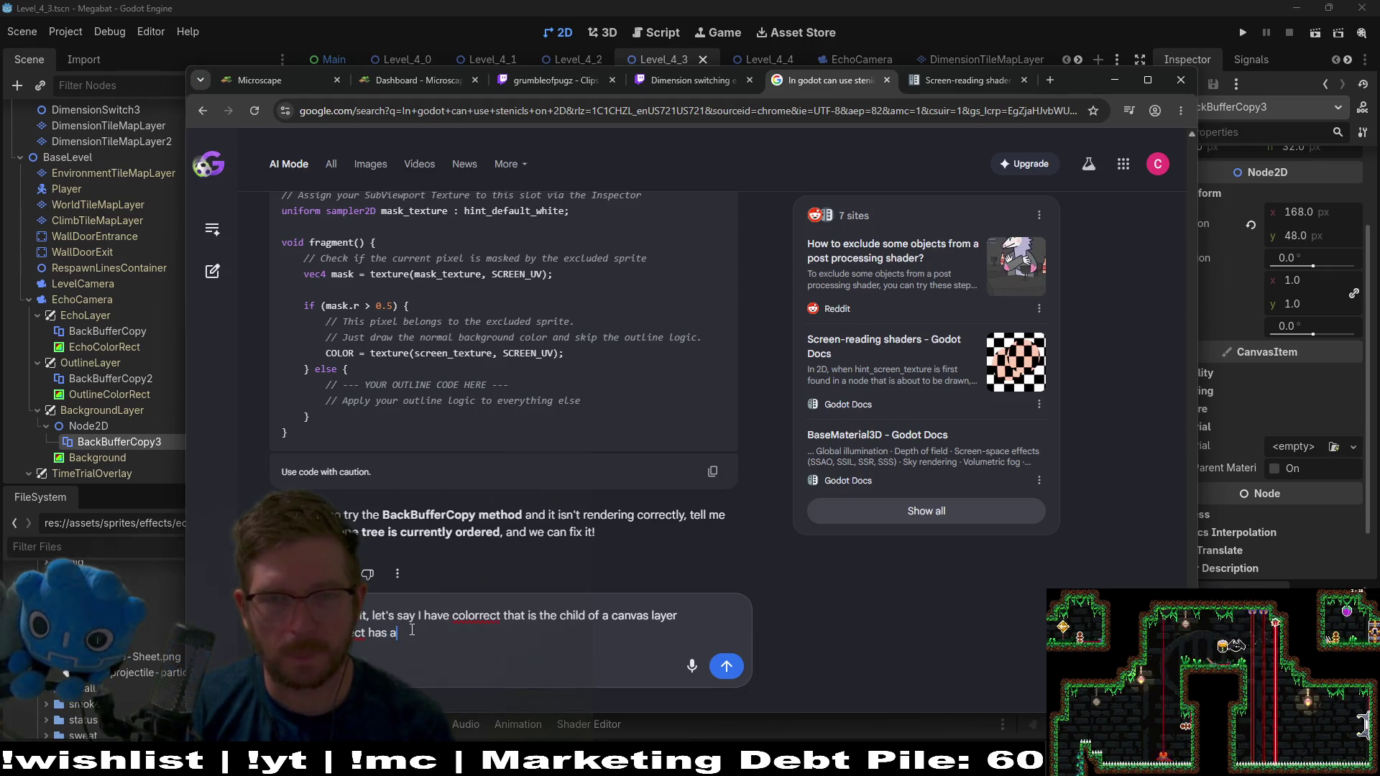
pyautogui.write(' shader that c')
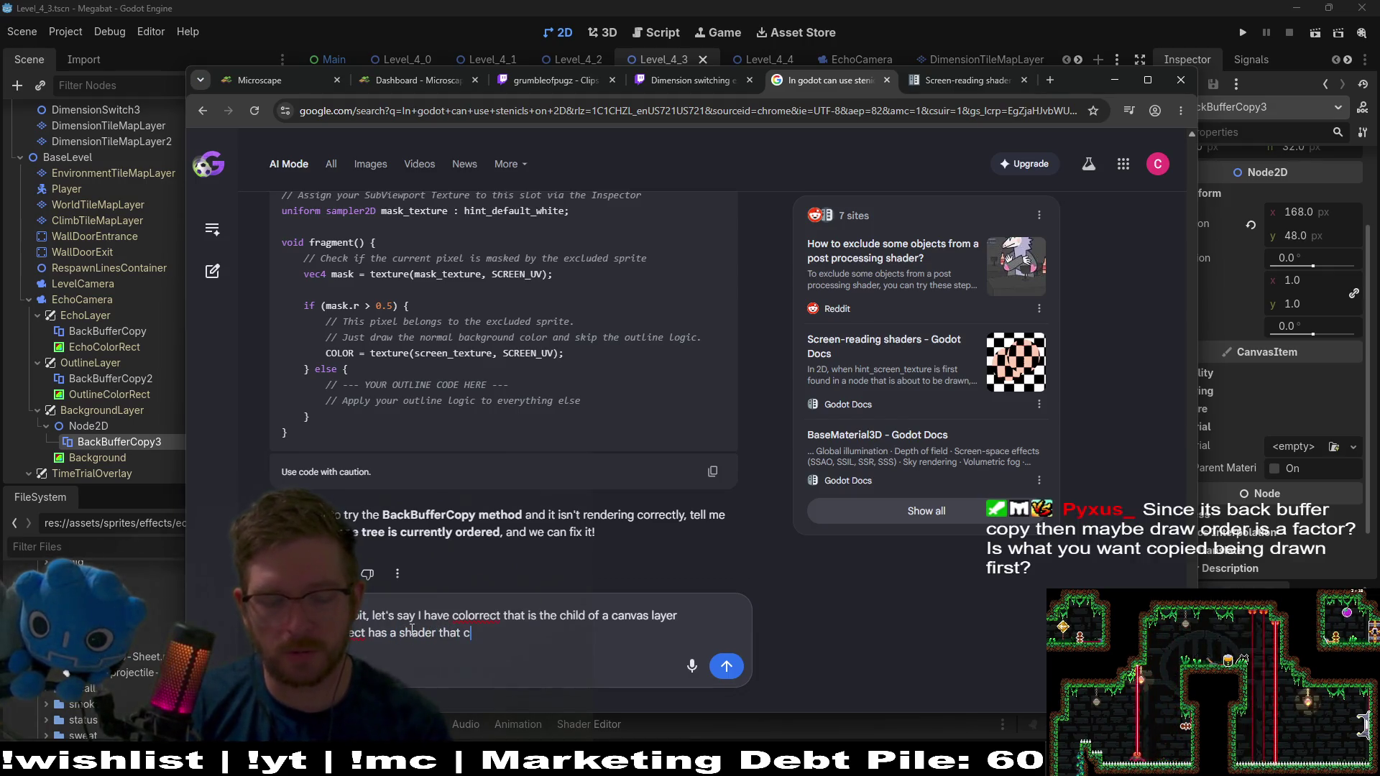
pyautogui.write('reat')
pyautogui.press('BackSpace')
pyautogui.press('BackSpace')
pyautogui.press('BackSpace')
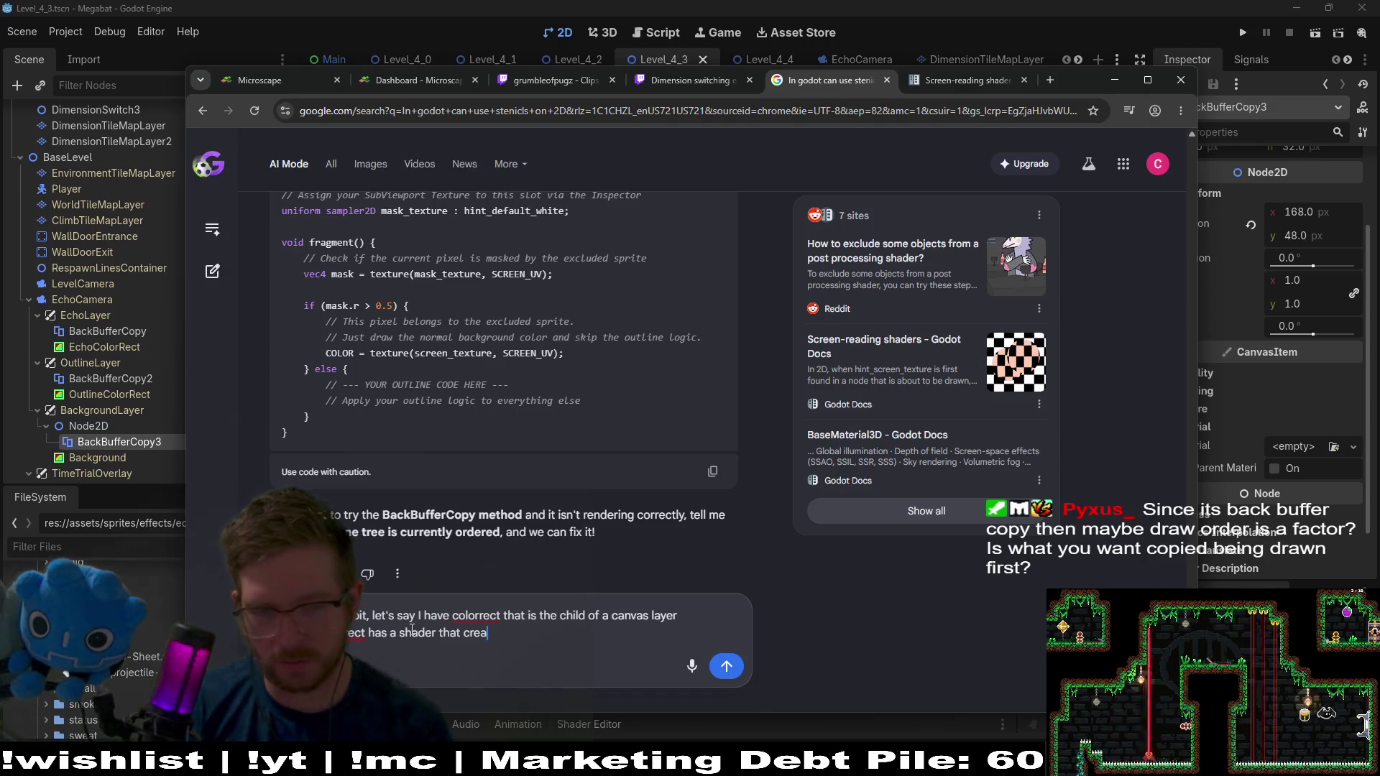
pyautogui.press('BackSpace')
pyautogui.write('tes a')
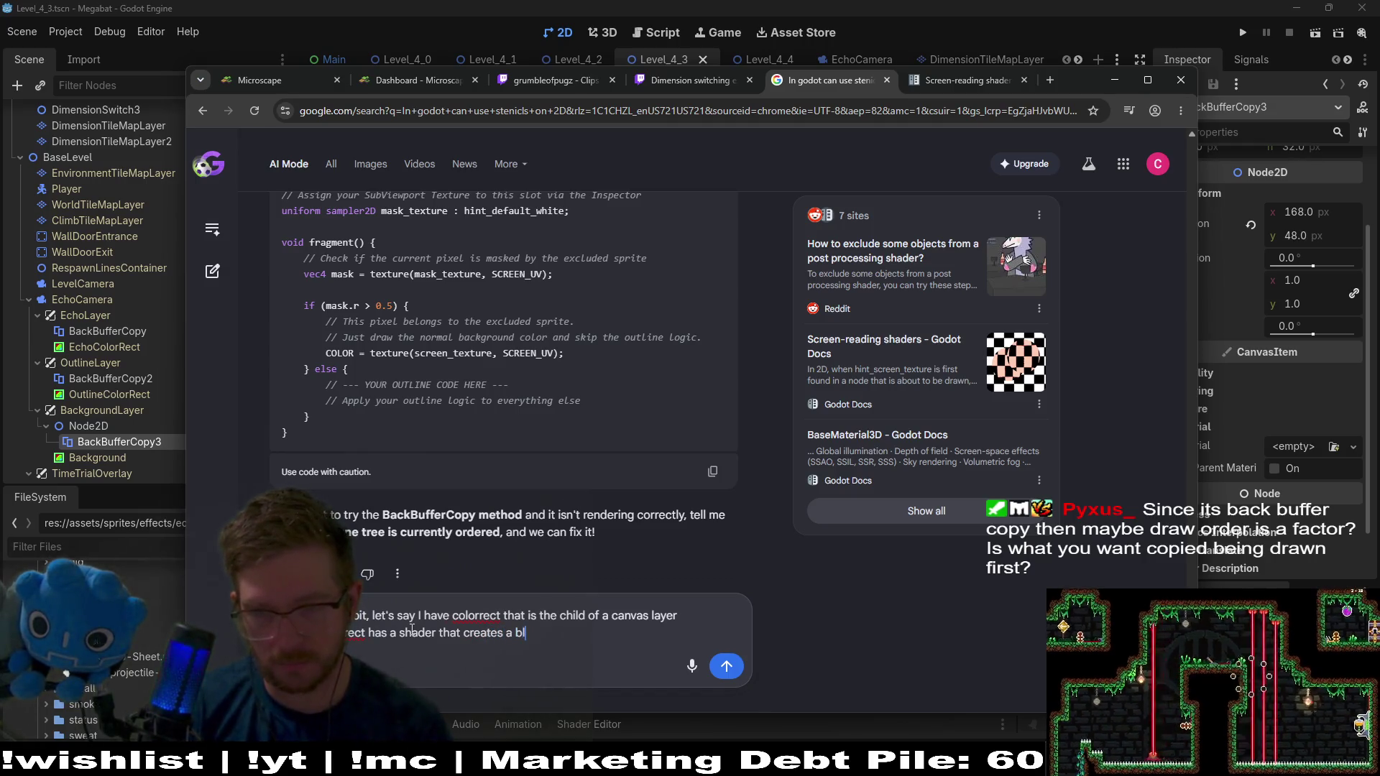
pyautogui.write('black circle ')
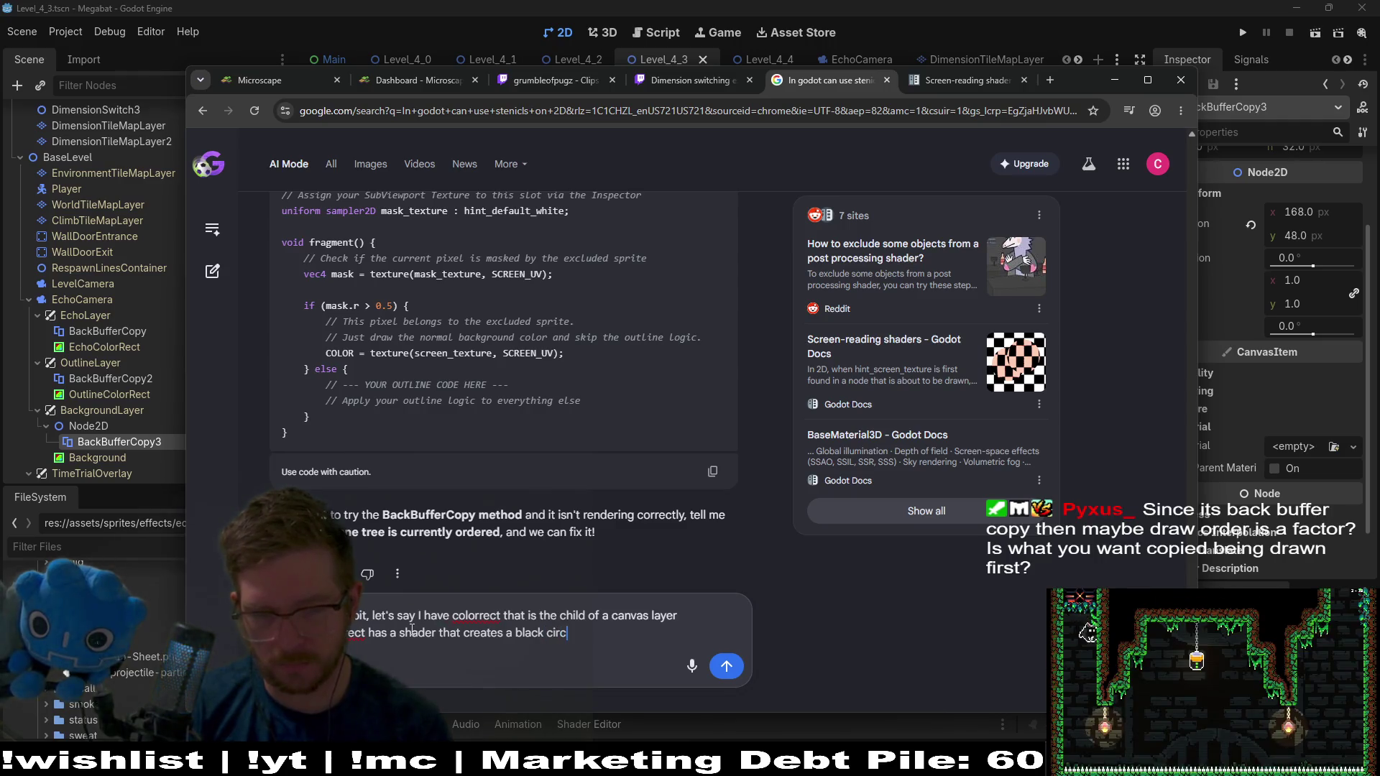
pyautogui.write('to fi')
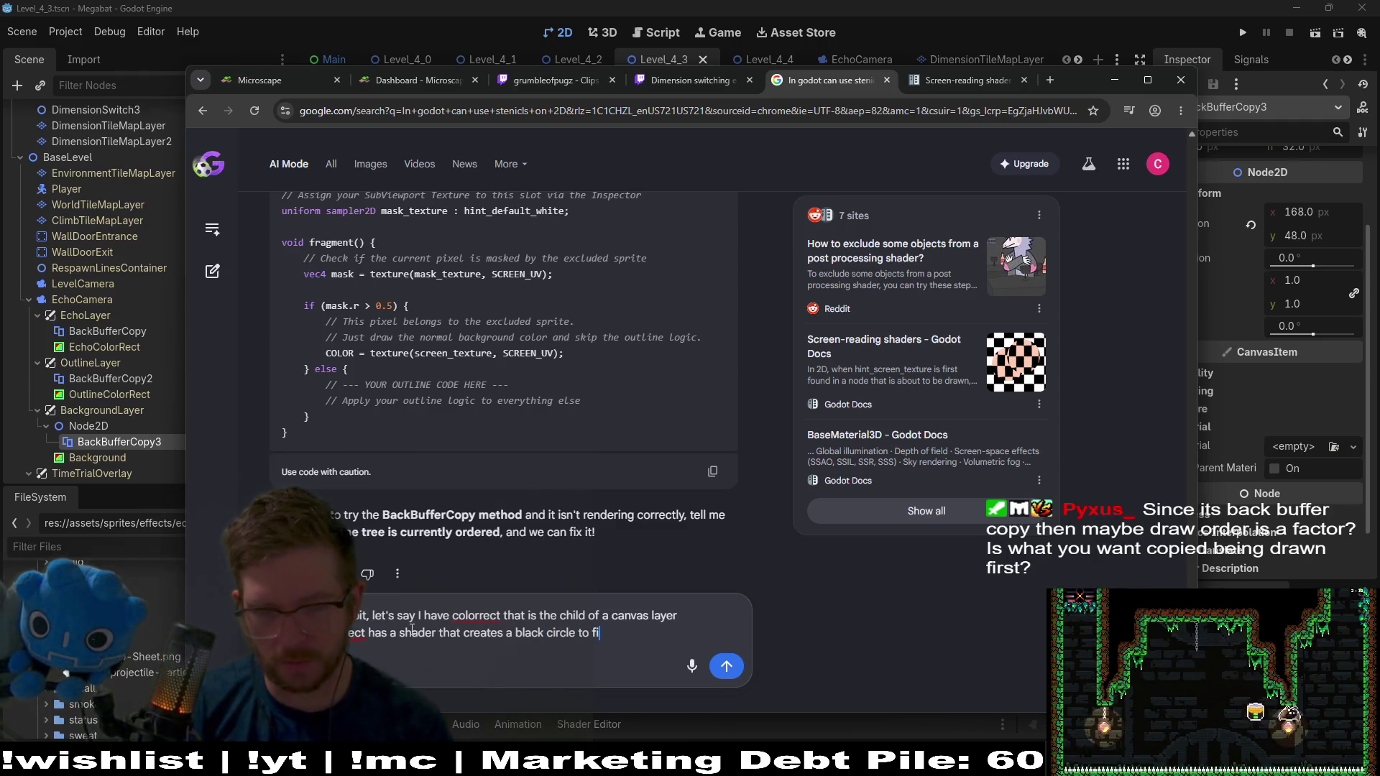
# Finish asking how BackBufferCopy could copy the background behind the full-screen shader, and send it
pyautogui.press('BackSpace')
pyautogui.press('BackSpace')
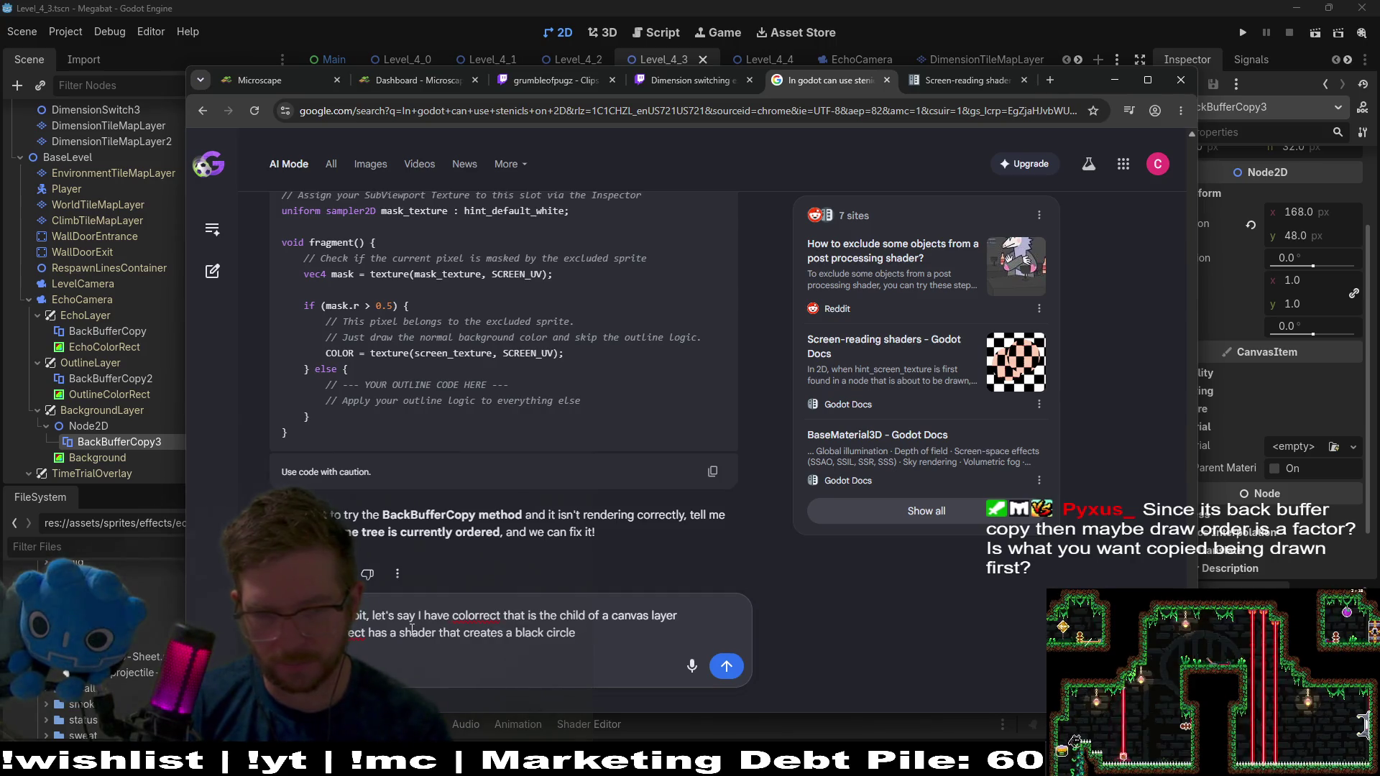
pyautogui.write('that fills the whol ')
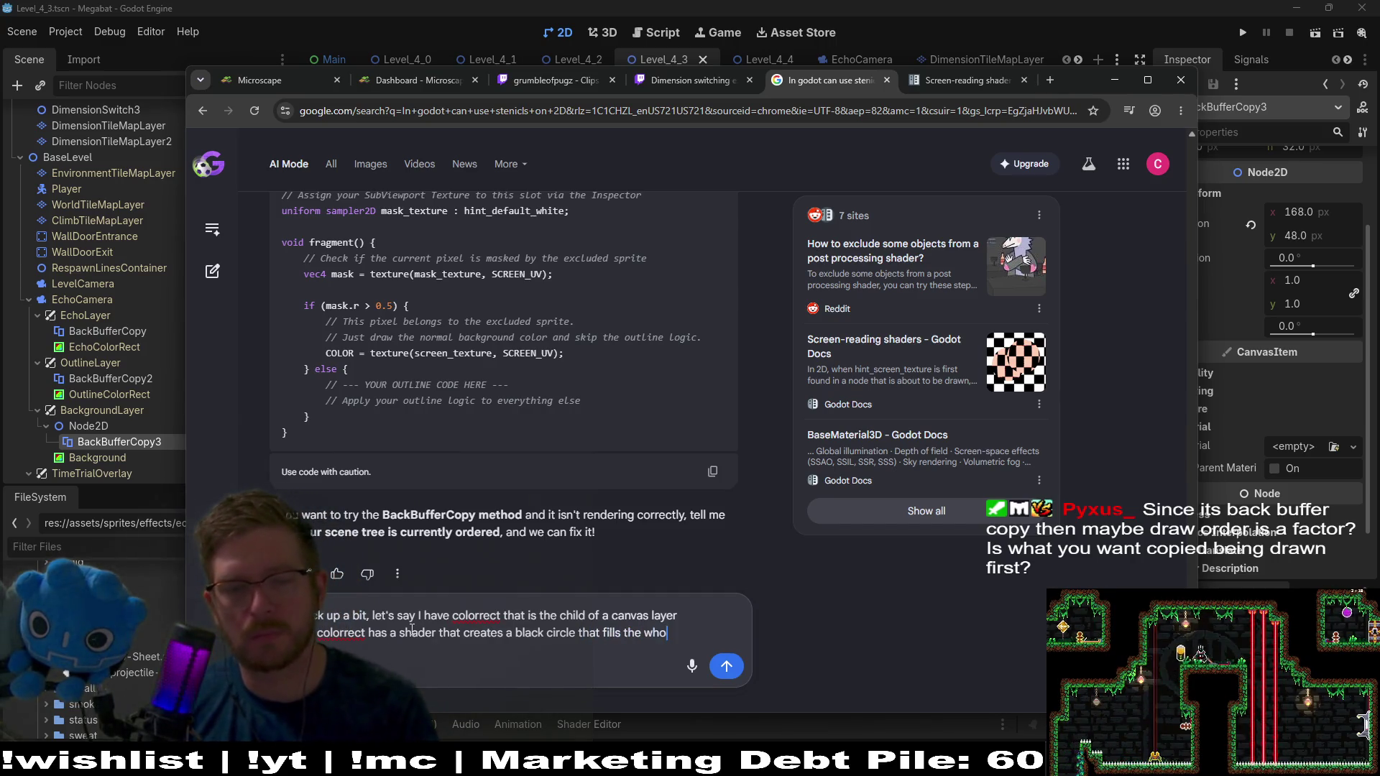
pyautogui.write('e ')
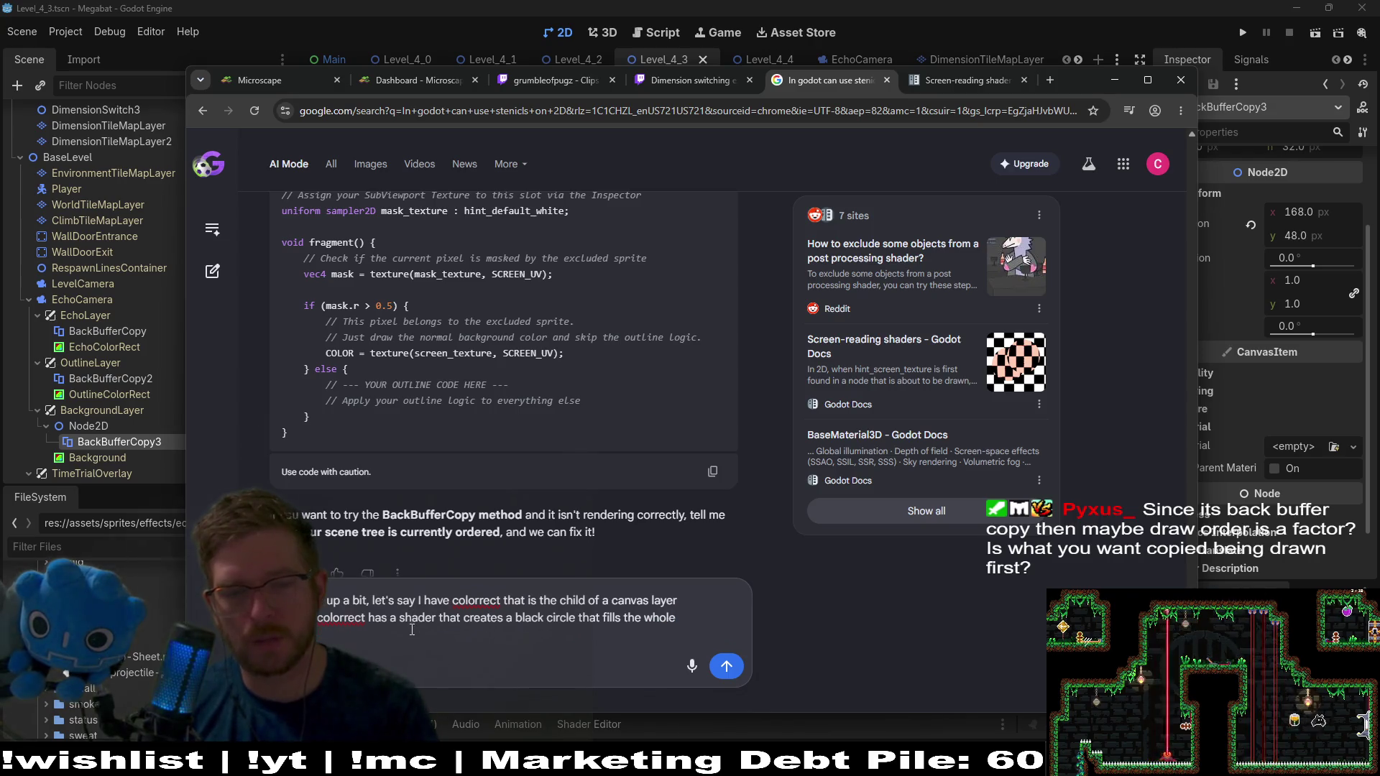
pyautogui.write('How woud ')
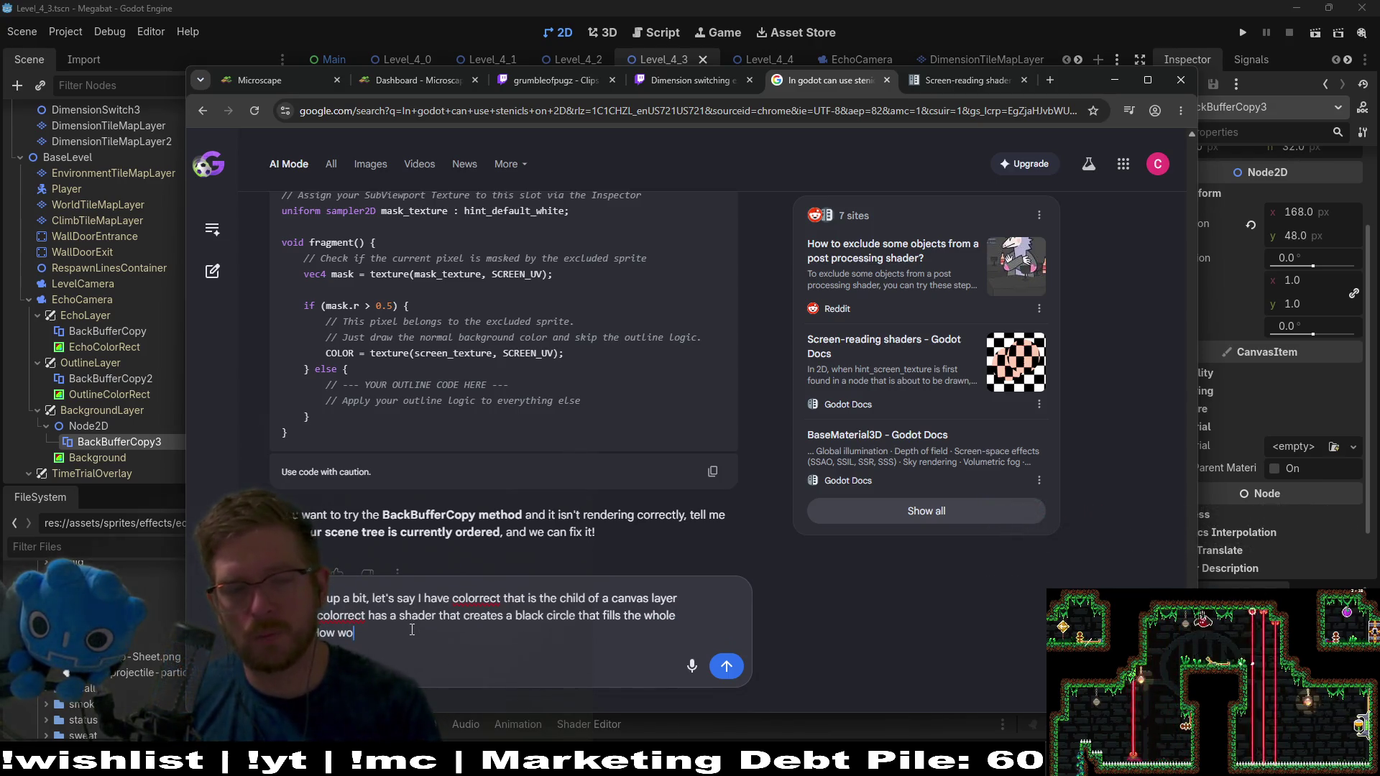
pyautogui.write('I')
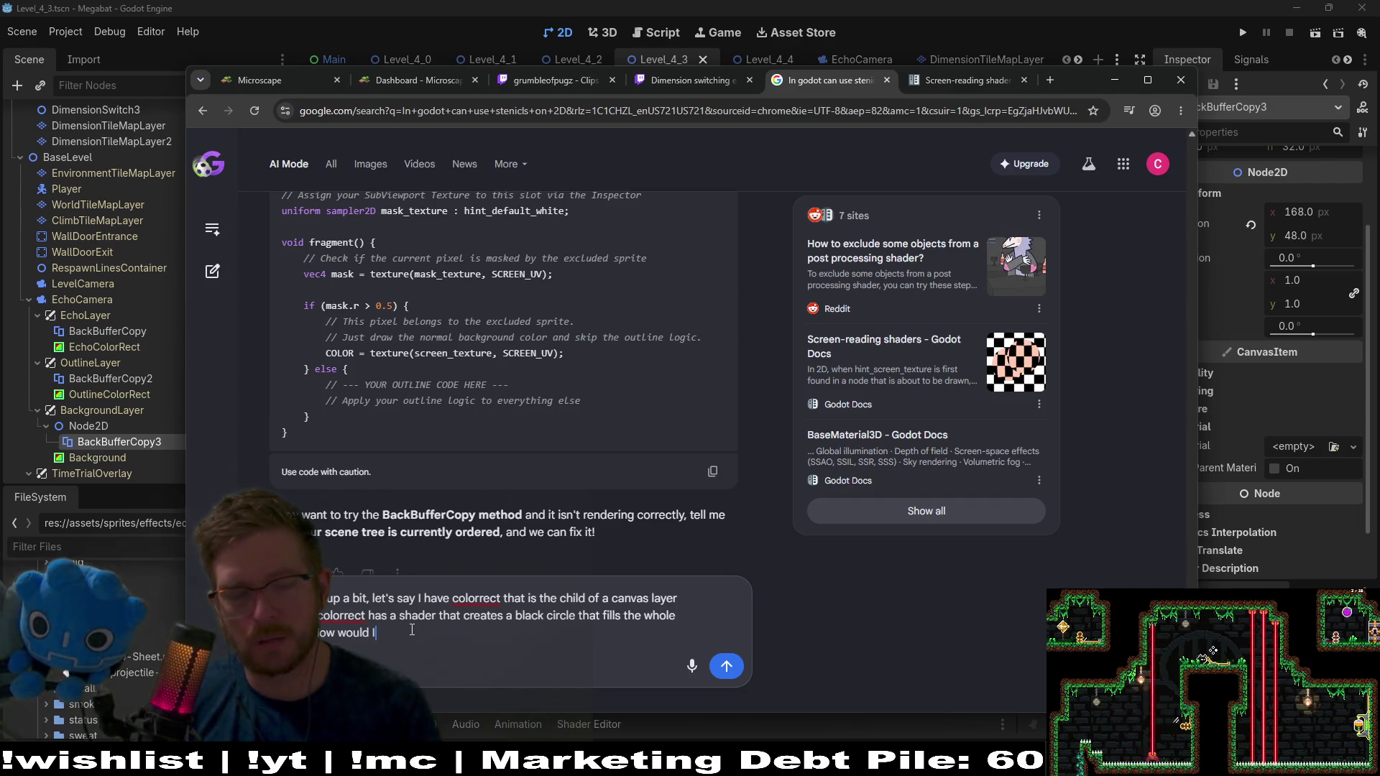
pyautogui.write('backbuf')
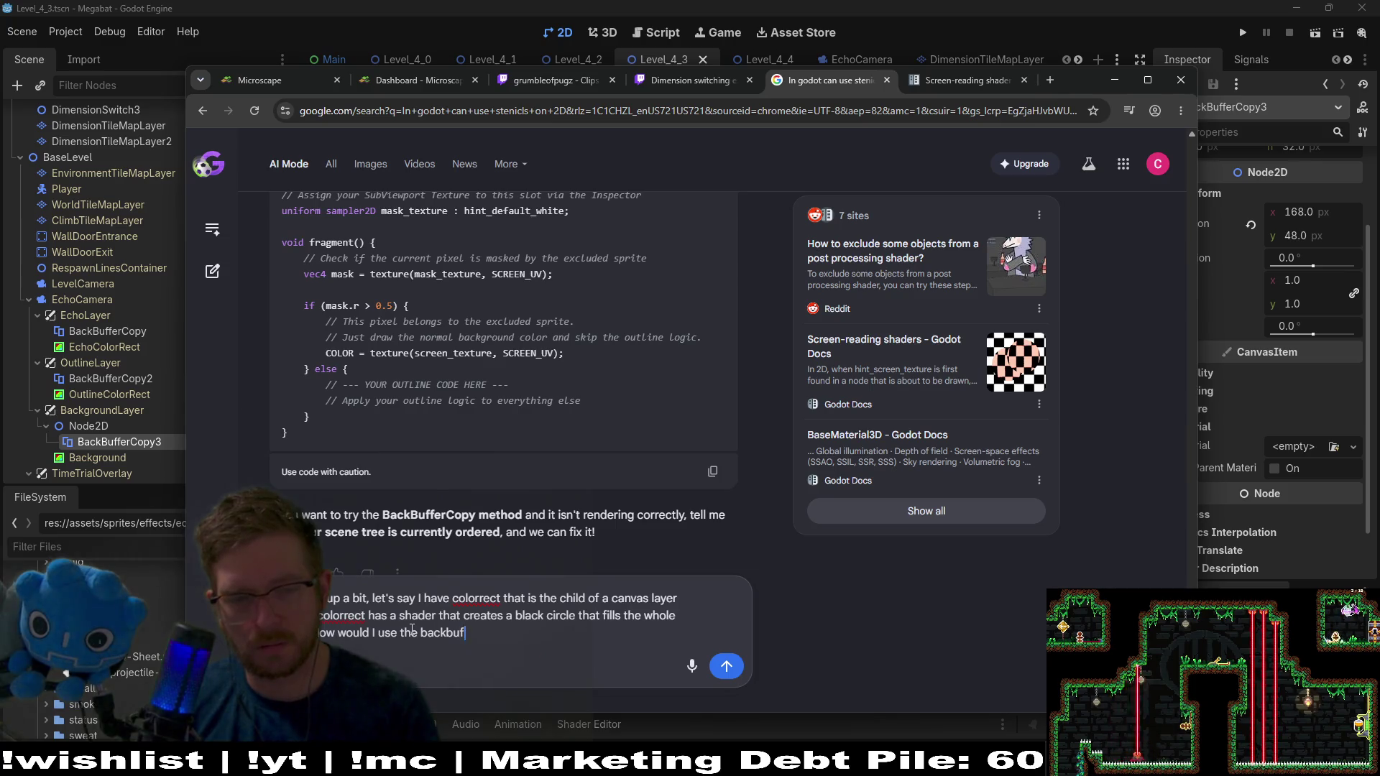
pyautogui.write('fercopy t')
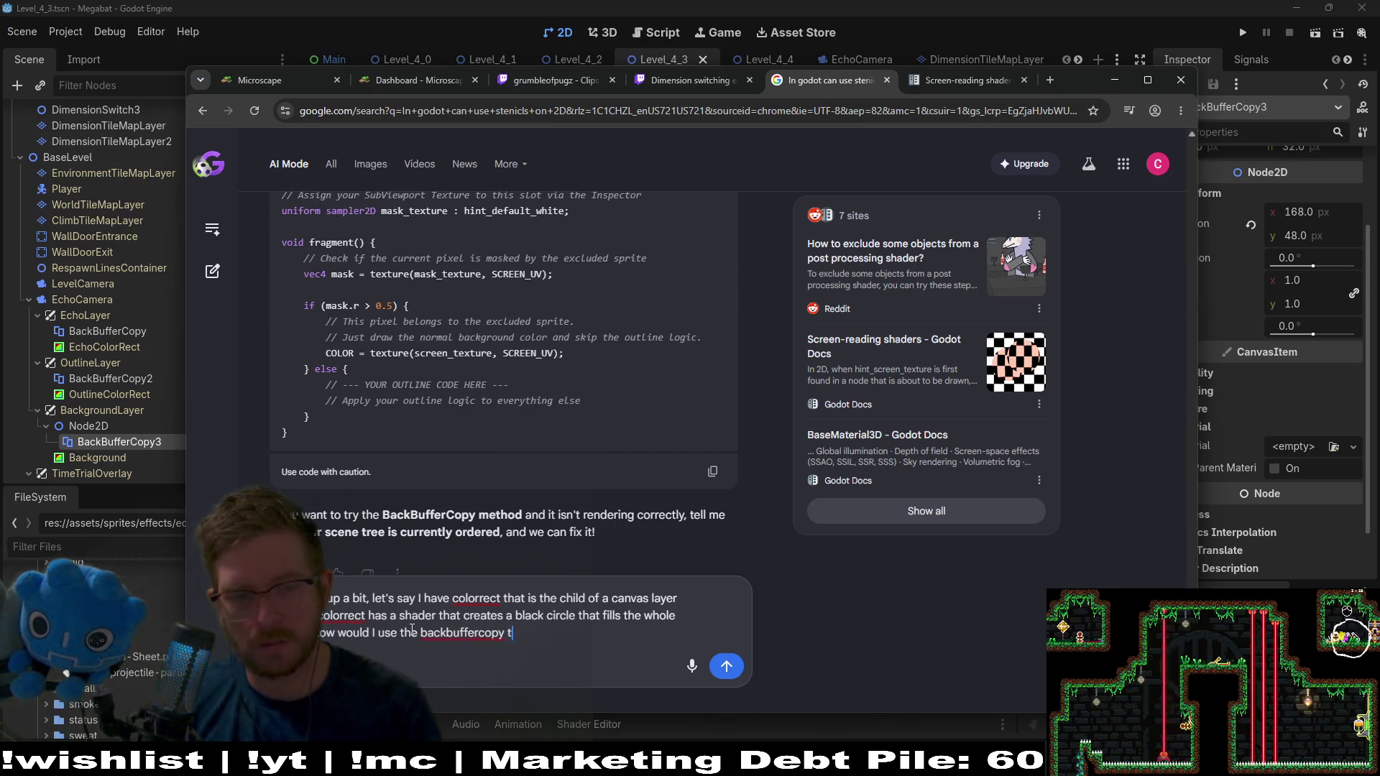
pyautogui.write('o "copy" the')
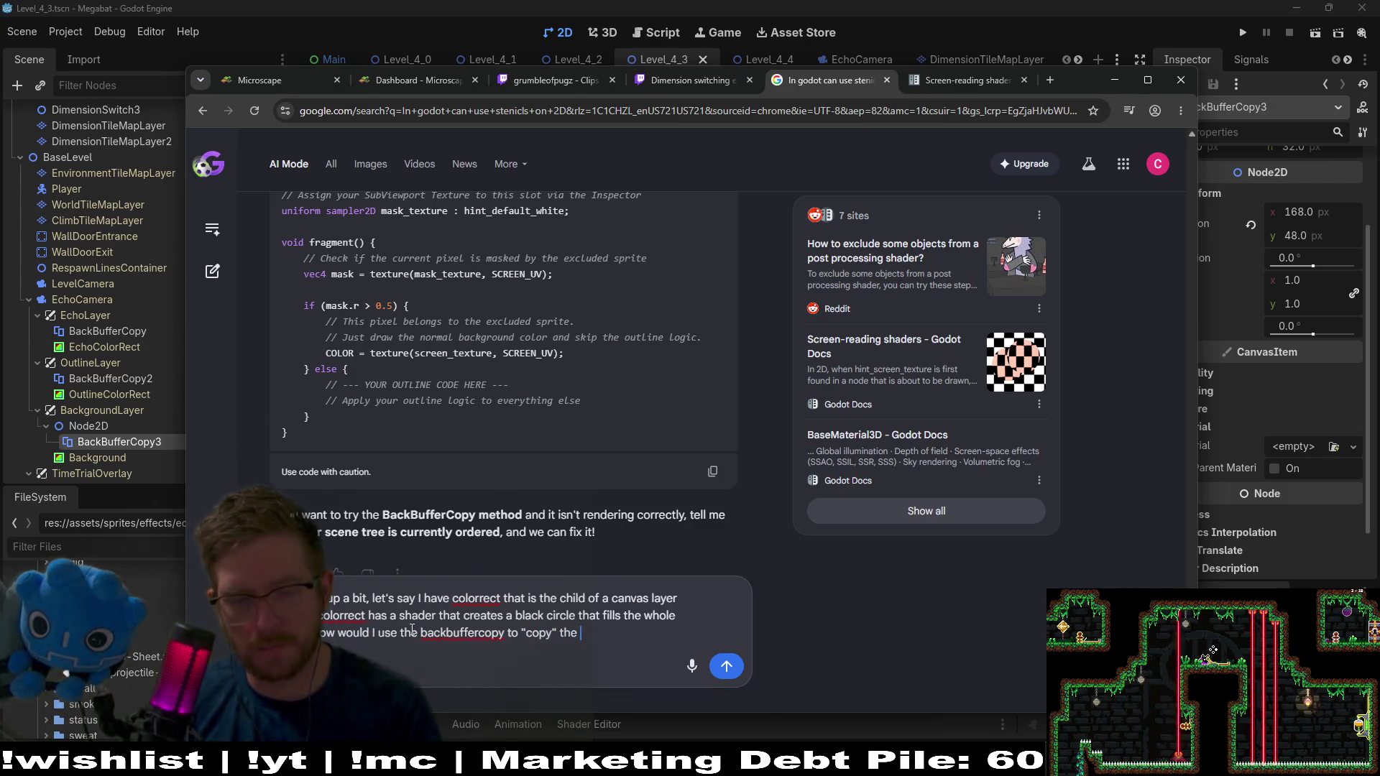
pyautogui.write('und b')
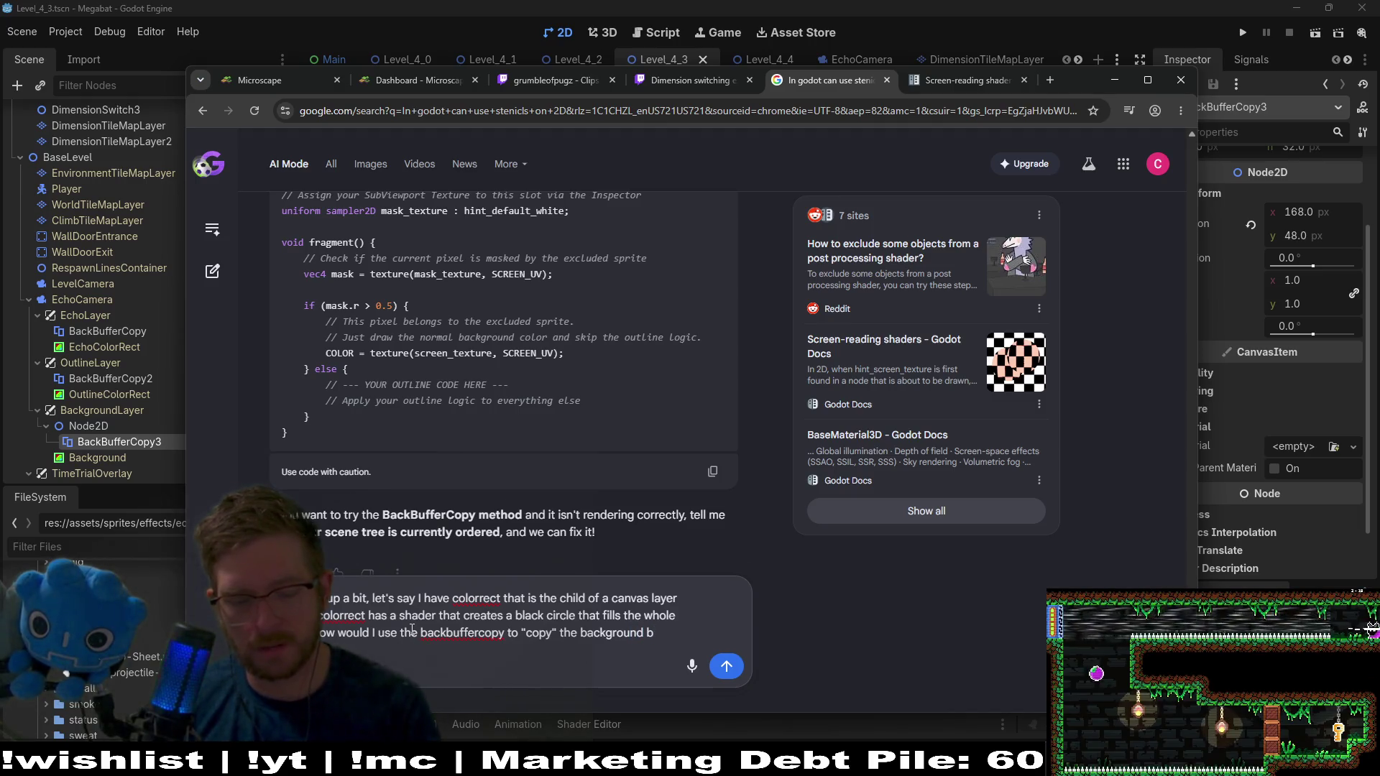
pyautogui.press('BackSpace')
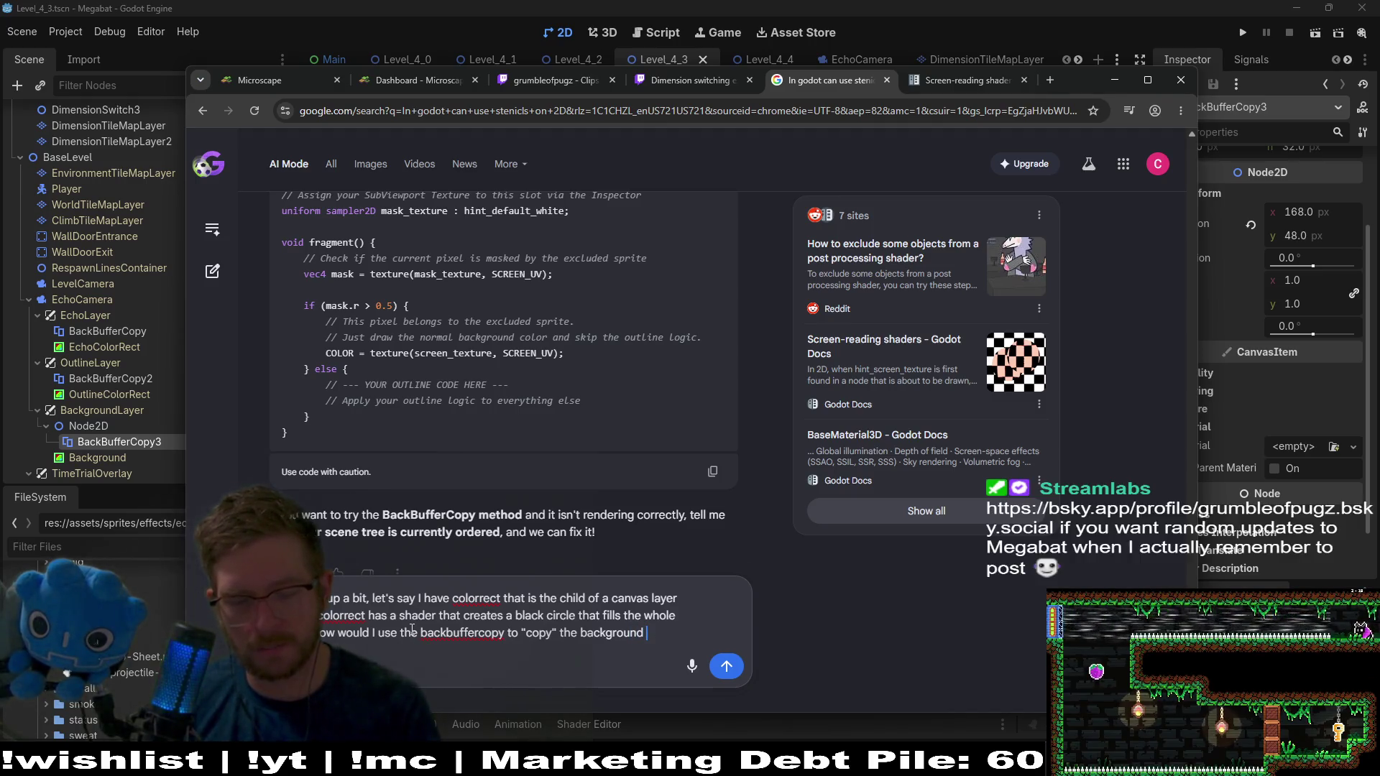
pyautogui.write('behind it')
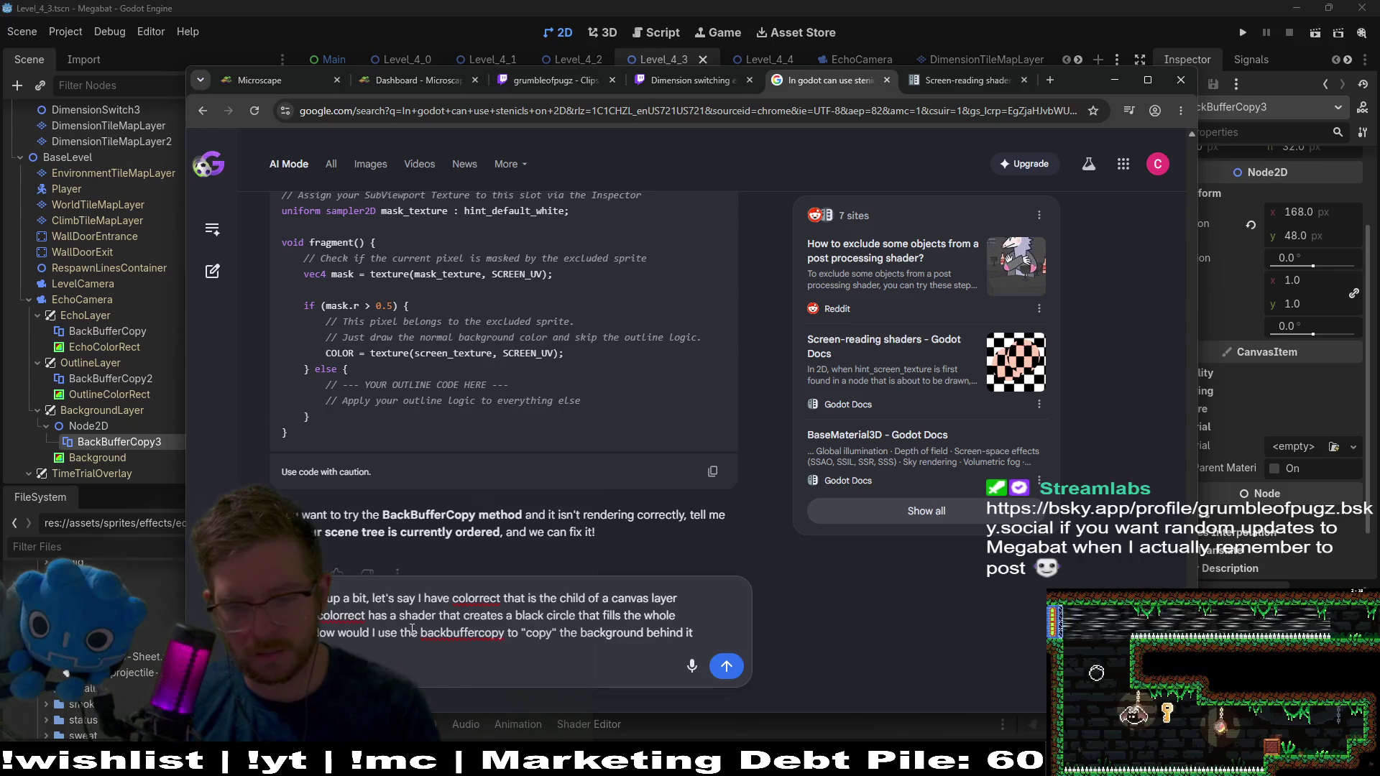
pyautogui.hotkey('shift', 'Return')
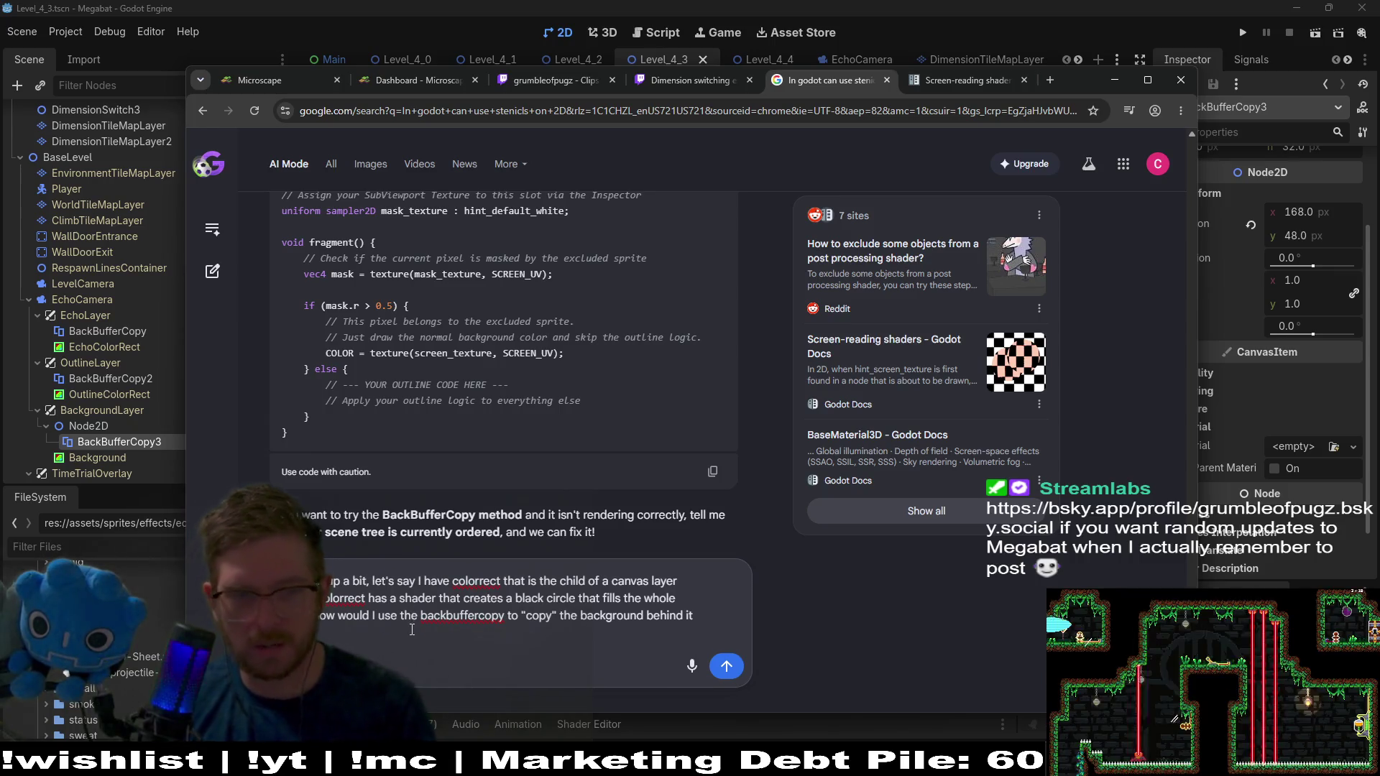
pyautogui.write('in')
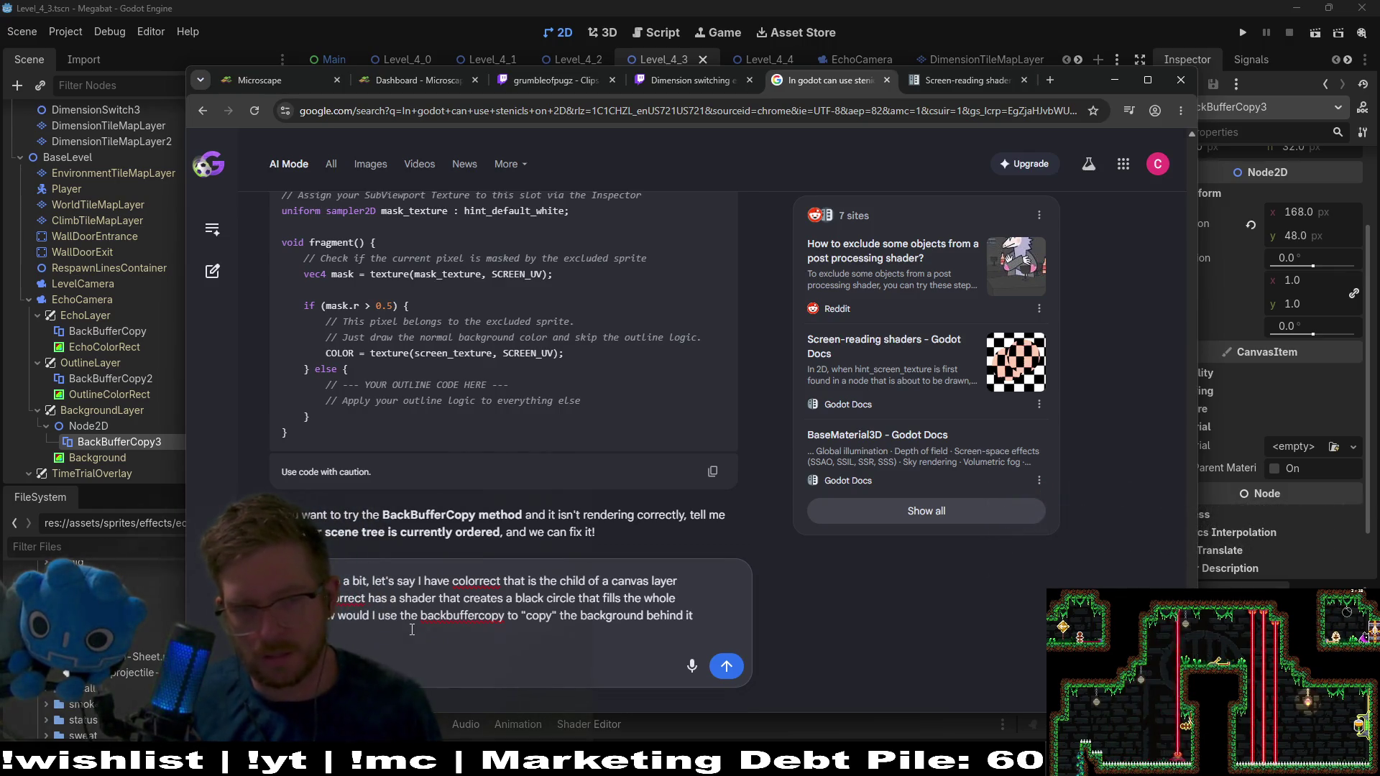
pyautogui.press('BackSpace')
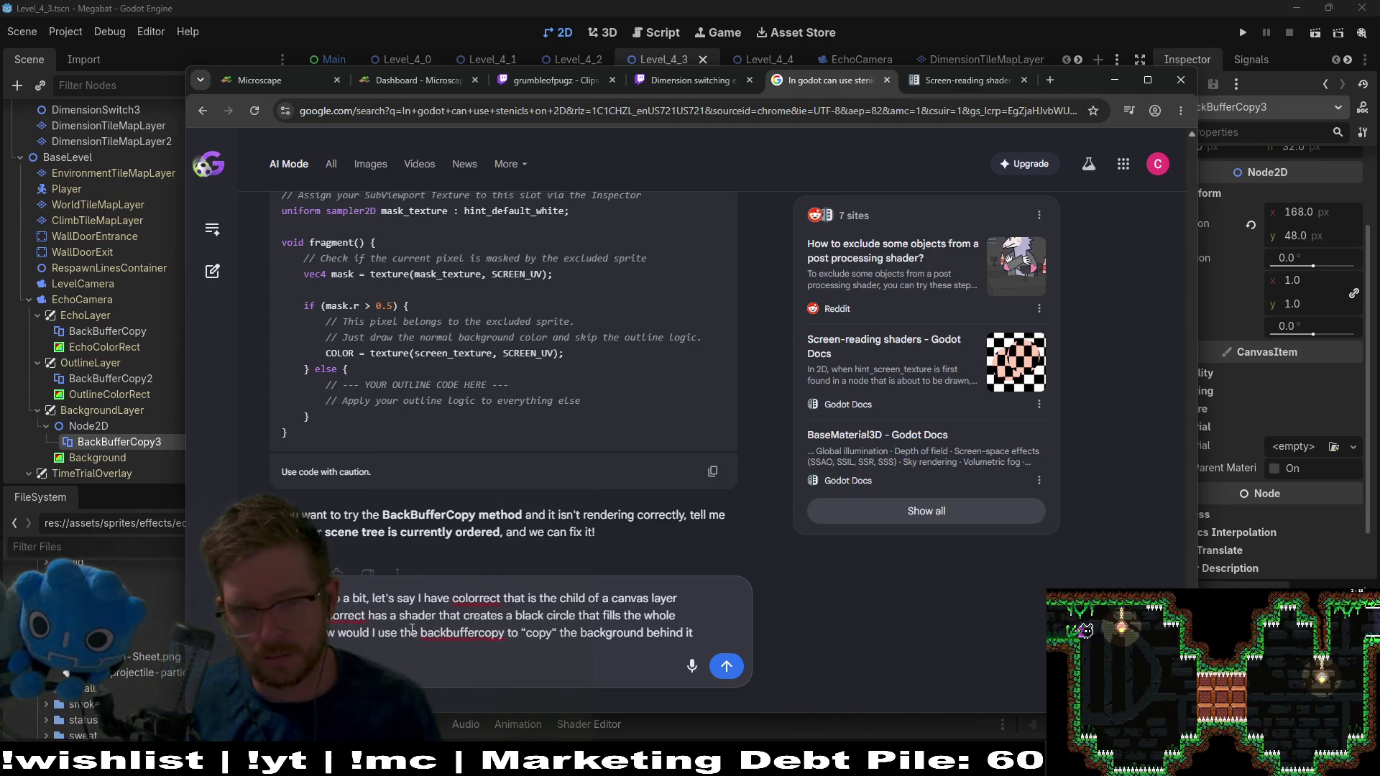
pyautogui.hotkey('shift', 'Return')
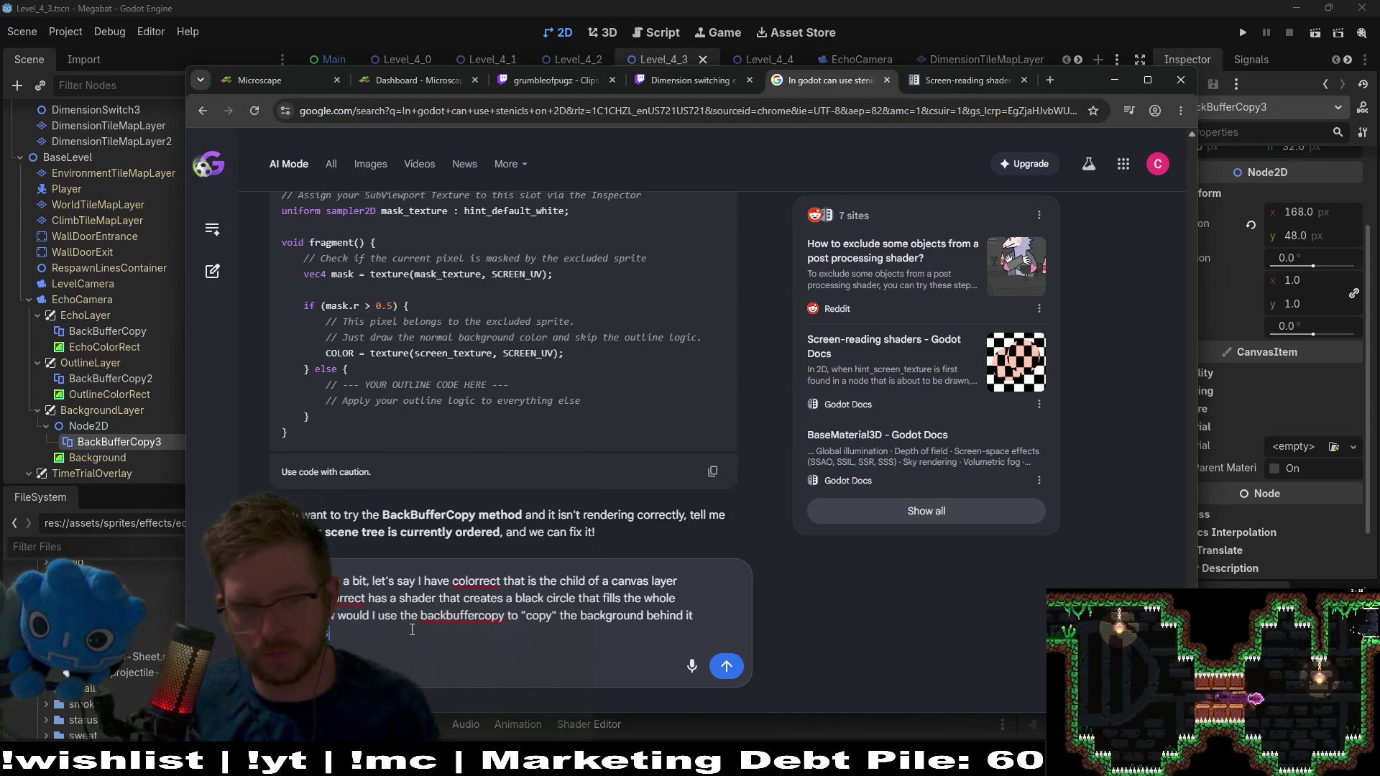
pyautogui.write('s thebackgrou')
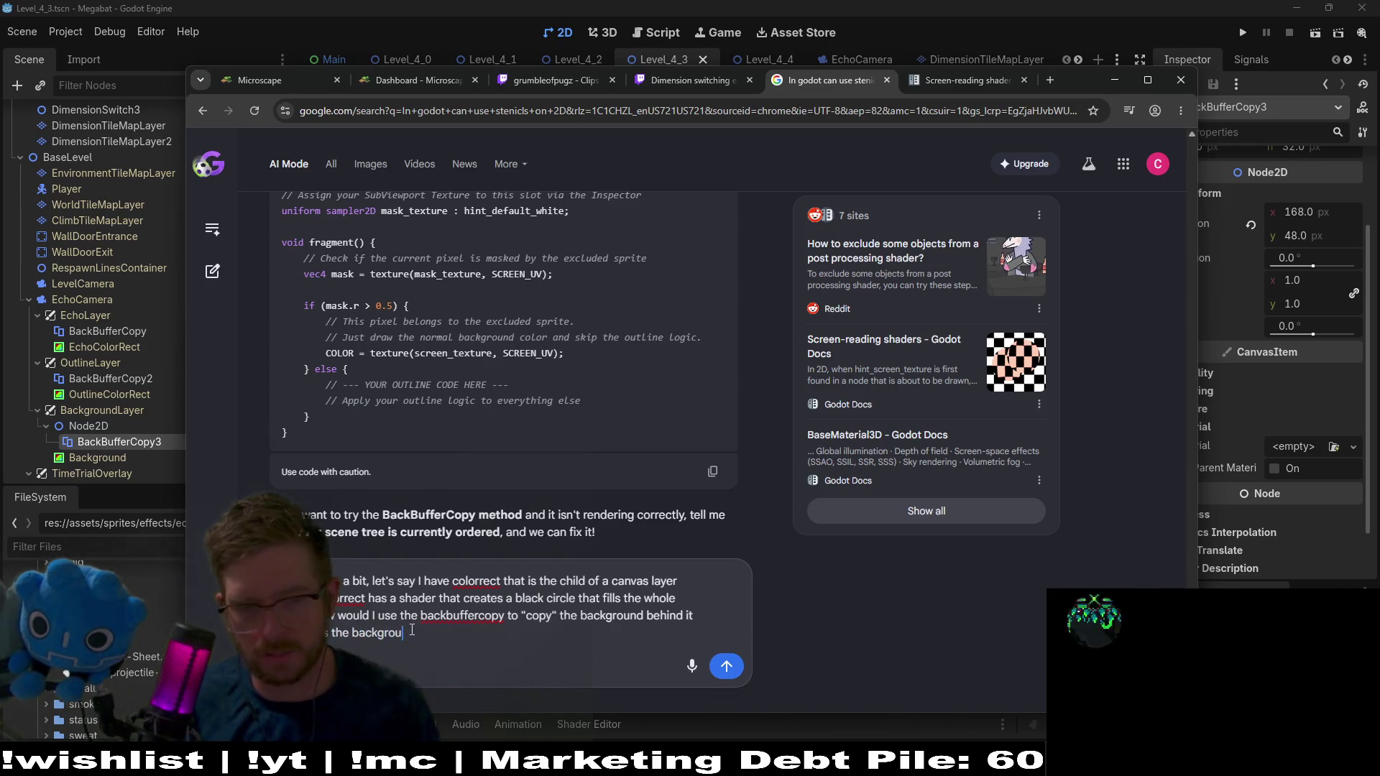
pyautogui.write('nd even th')
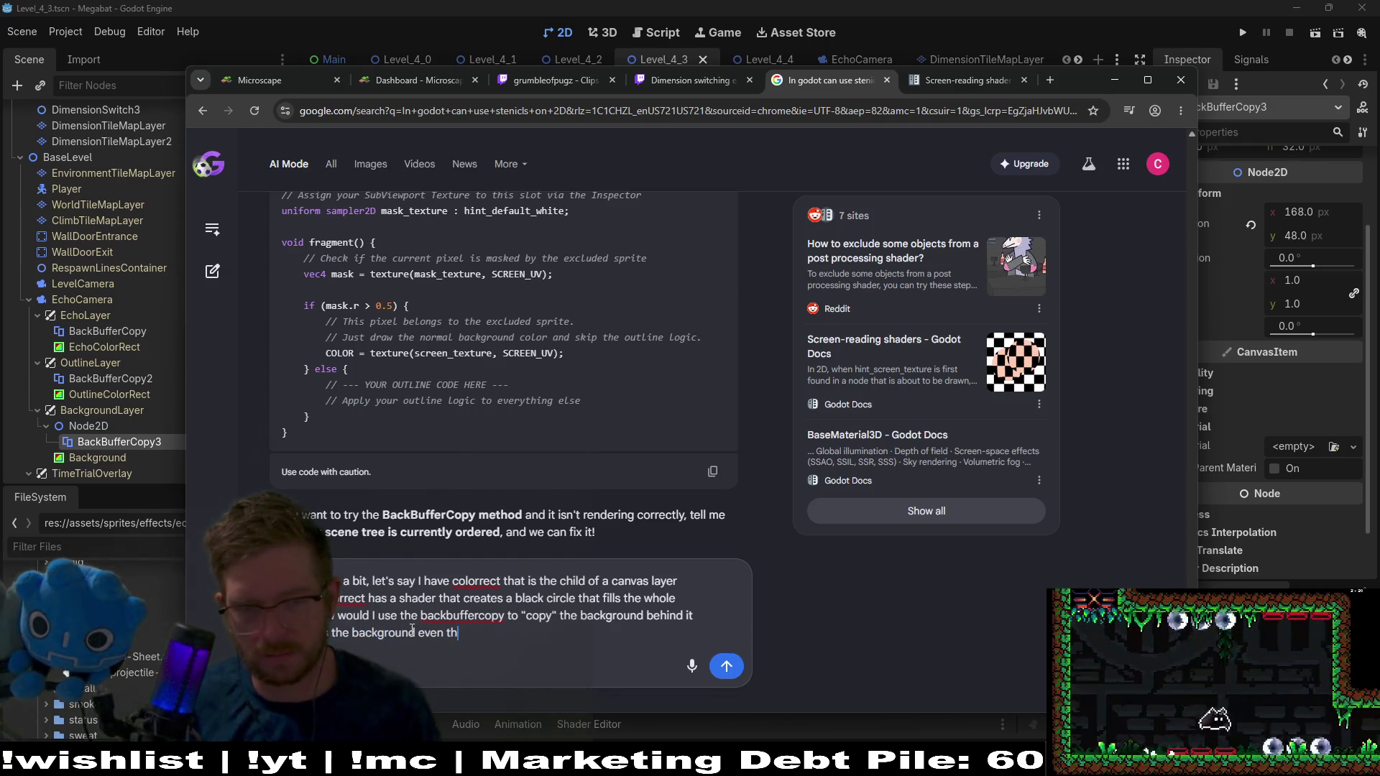
pyautogui.press('BackSpace')
pyautogui.press('BackSpace')
pyautogui.write('with the shader o')
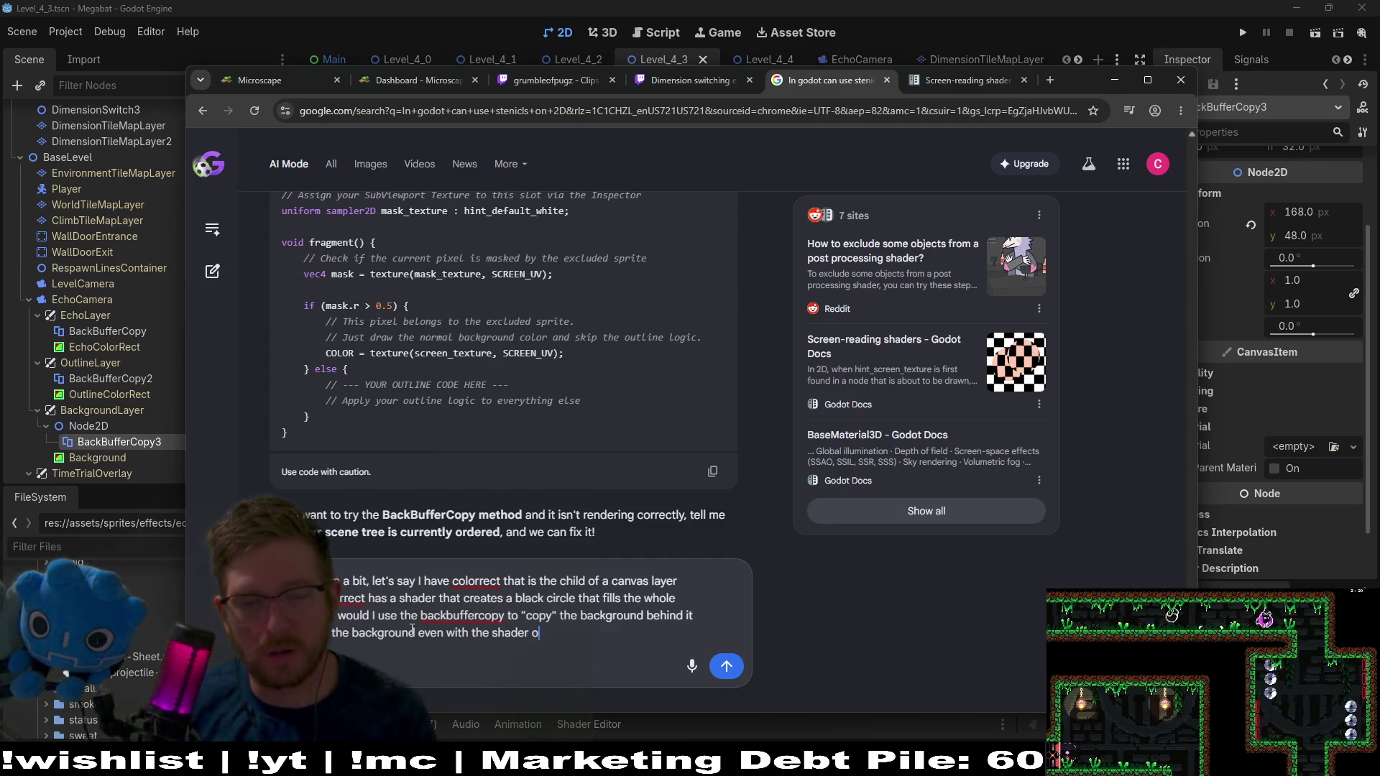
pyautogui.write('n and')
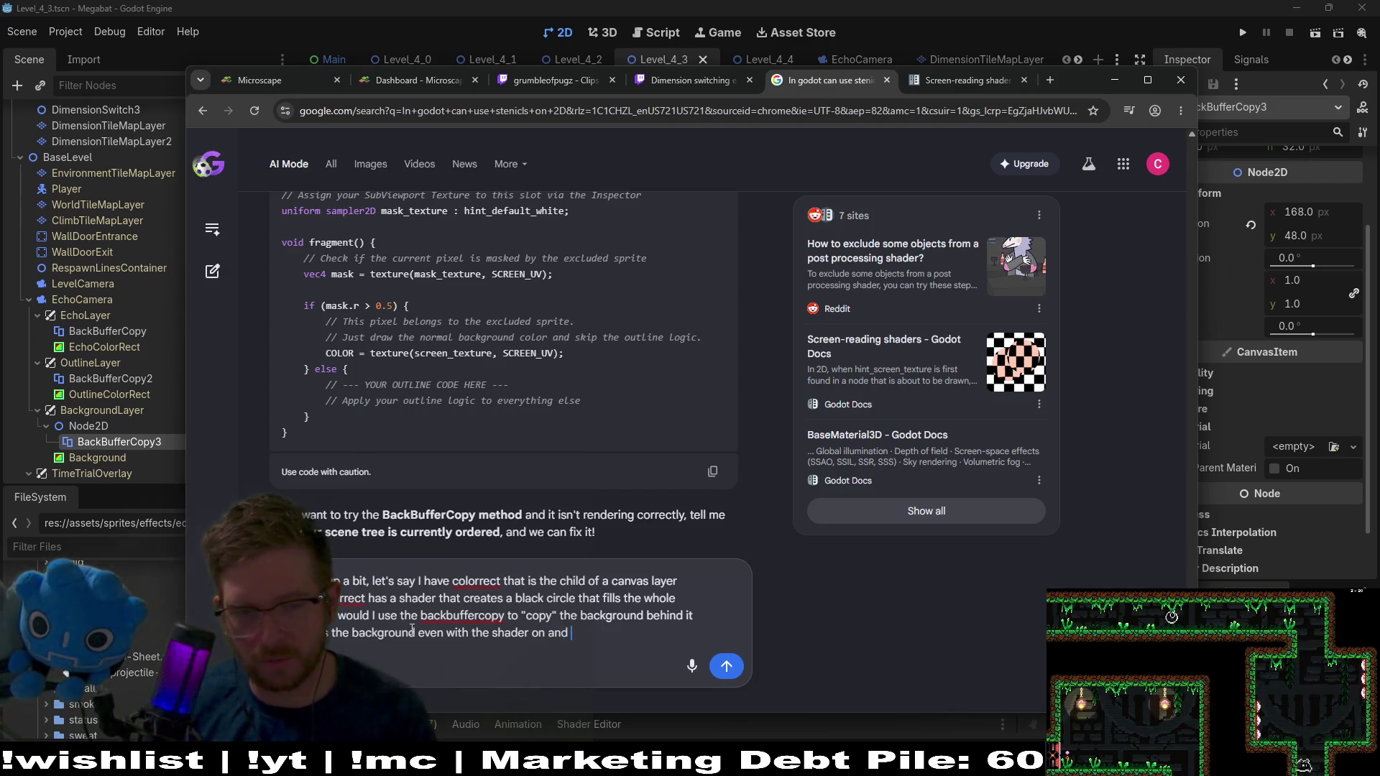
pyautogui.write('covering the ')
pyautogui.write('le ')
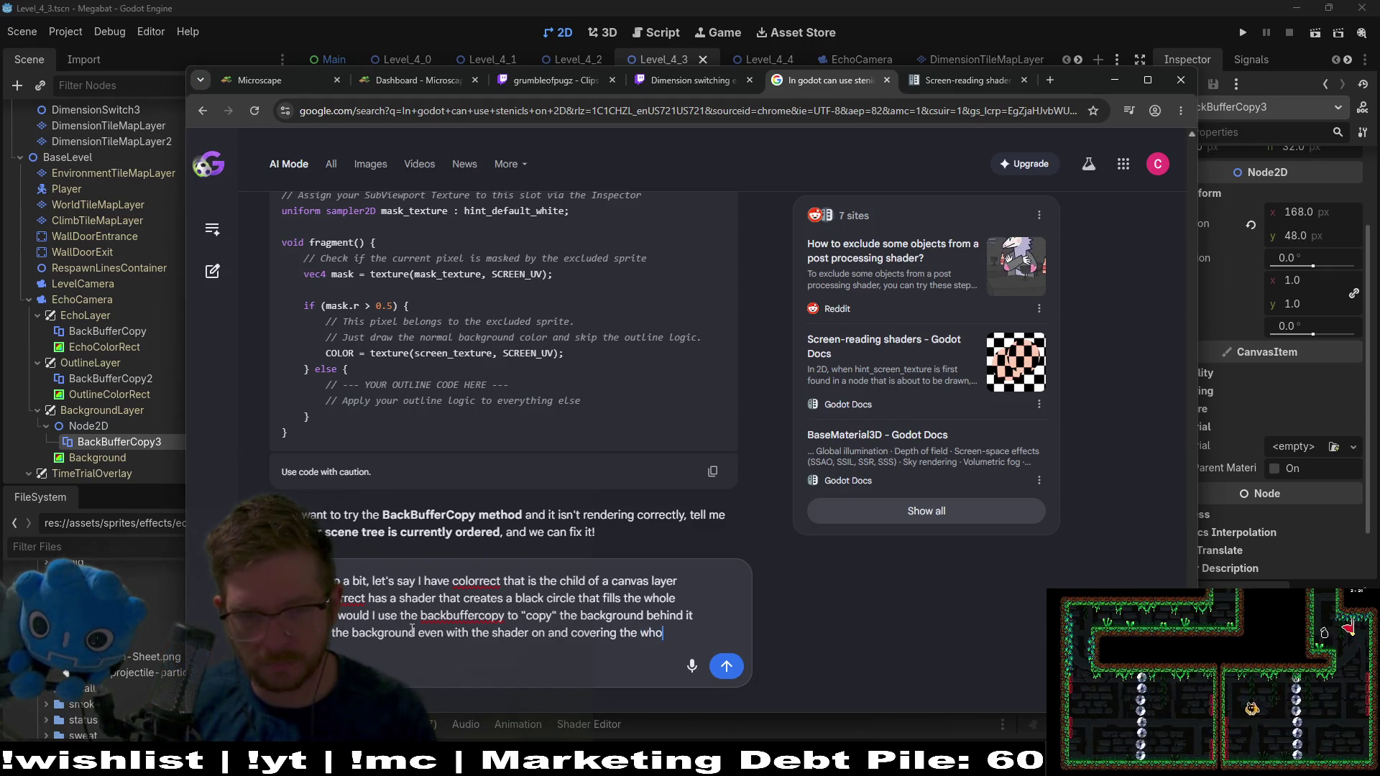
pyautogui.write('creen')
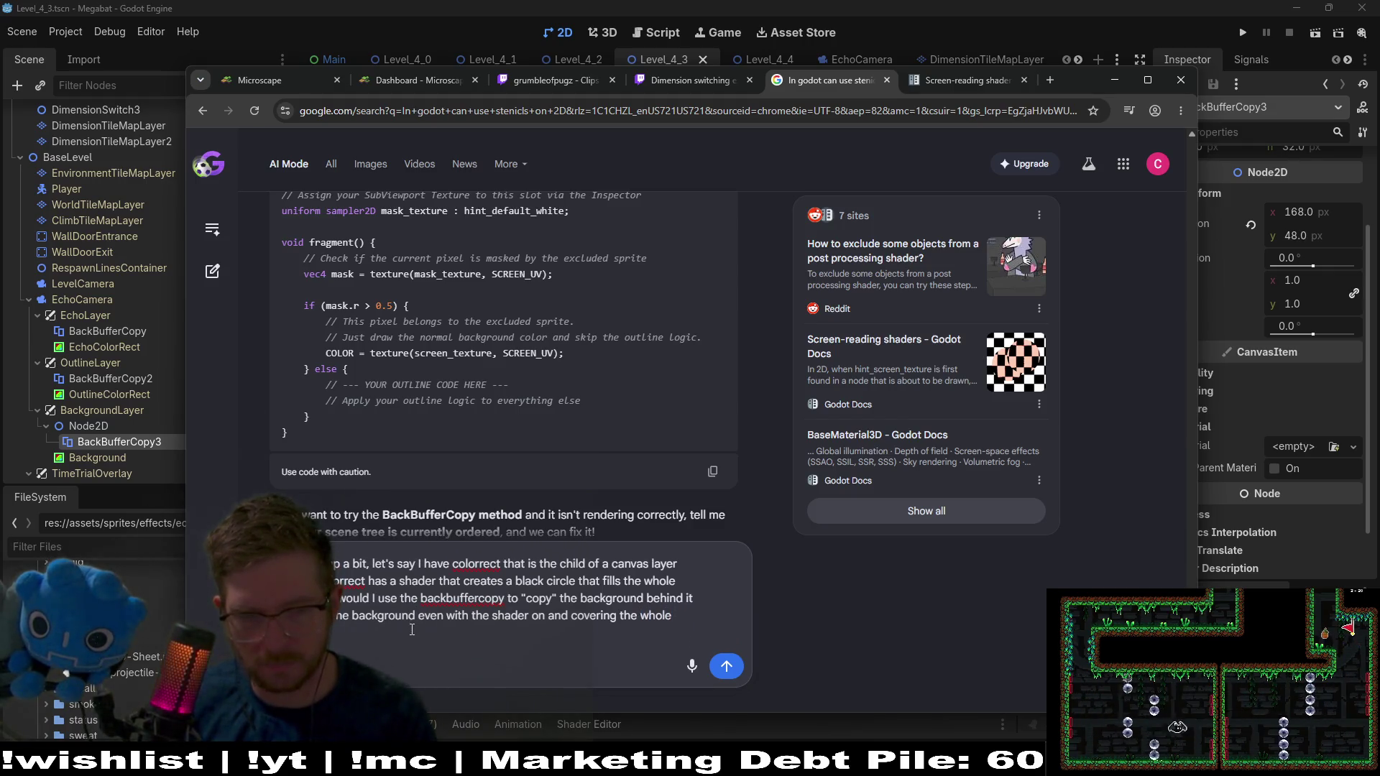
pyautogui.write(' that p')
pyautogui.write('ble?')
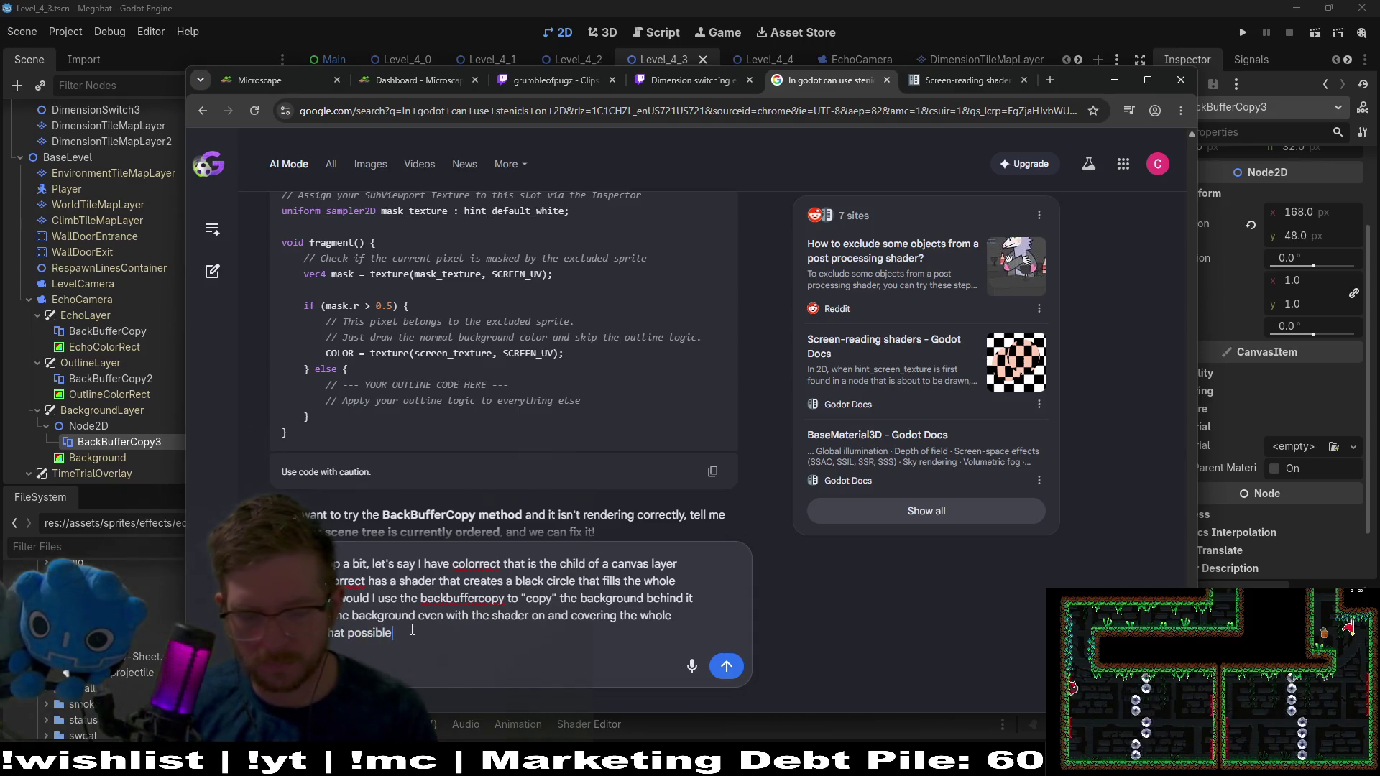
pyautogui.press('Return')
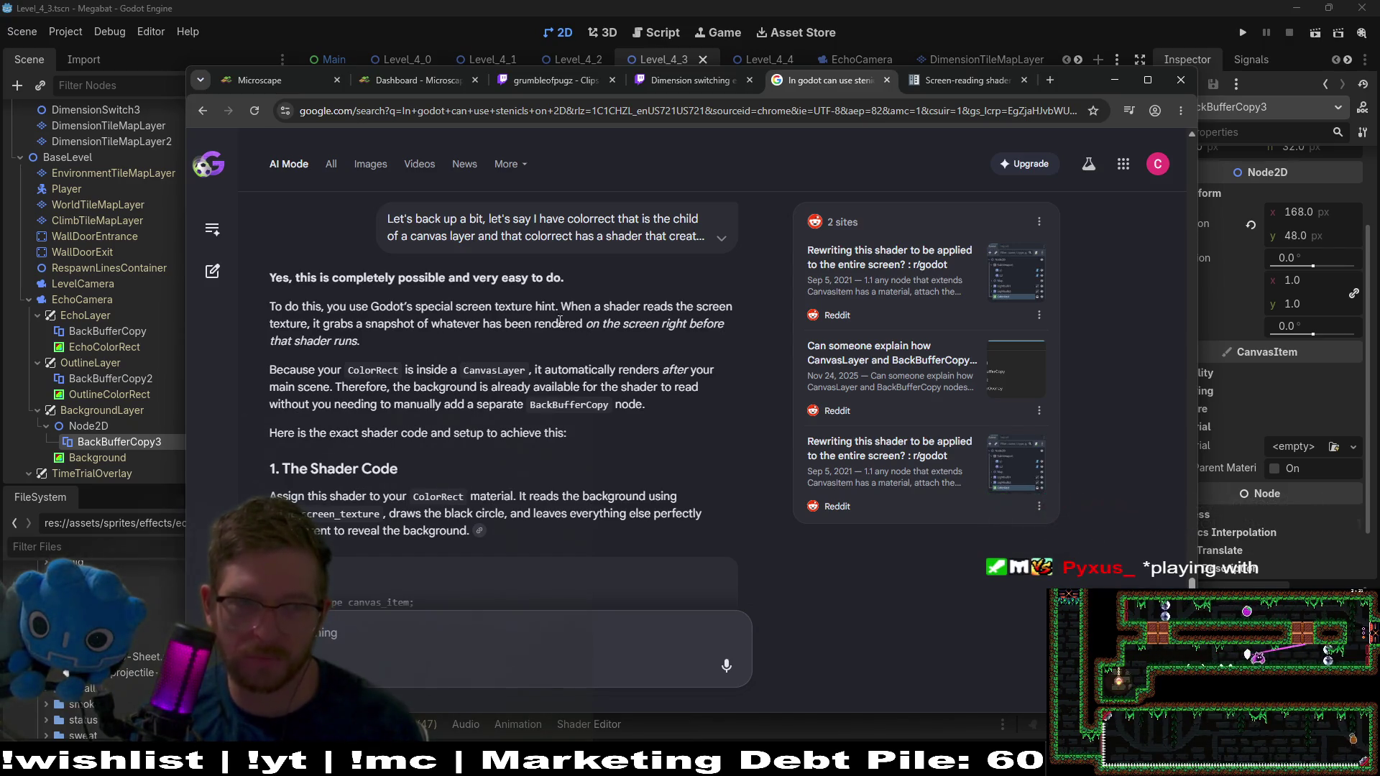
# Scroll through the AI answer to read the hint_screen_texture black-circle shader code
pyautogui.scroll(-1, 704, 328)
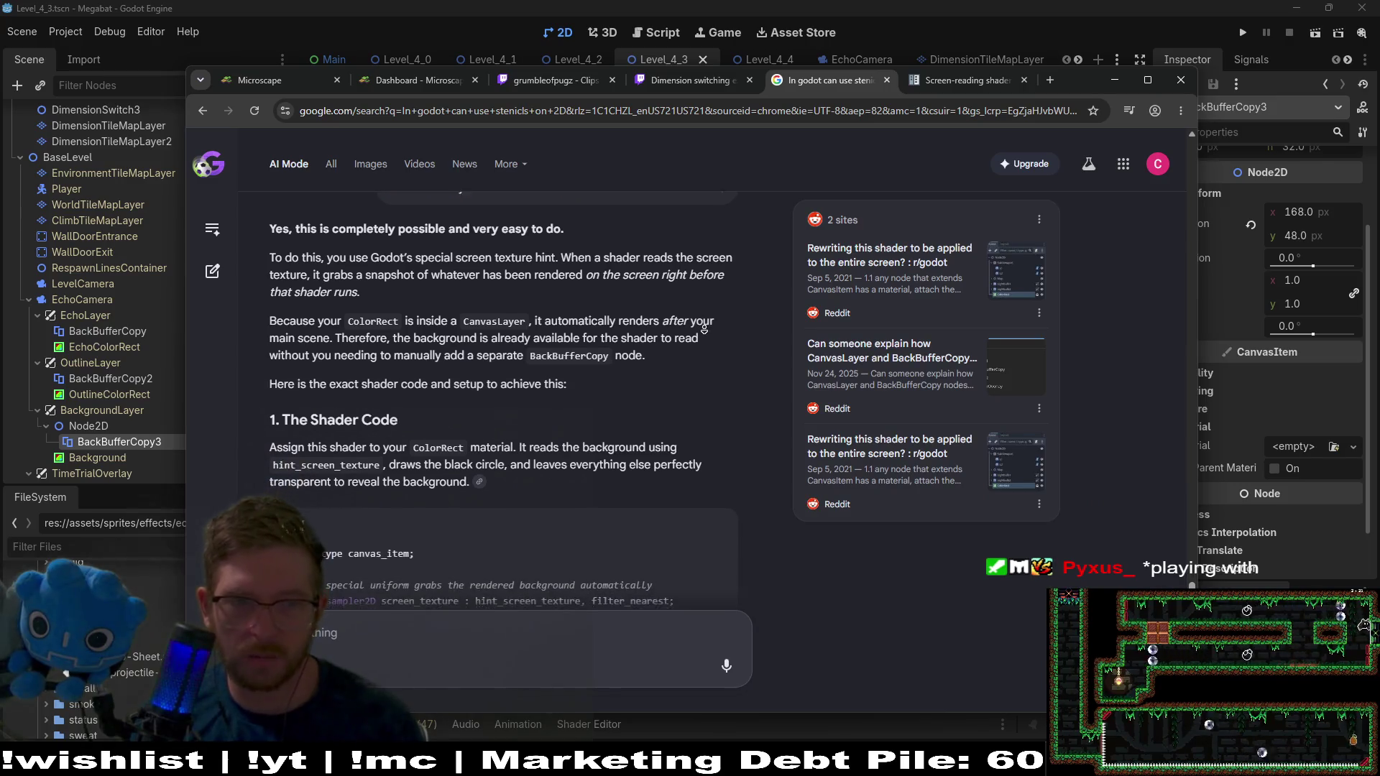
pyautogui.scroll(-1, 704, 329)
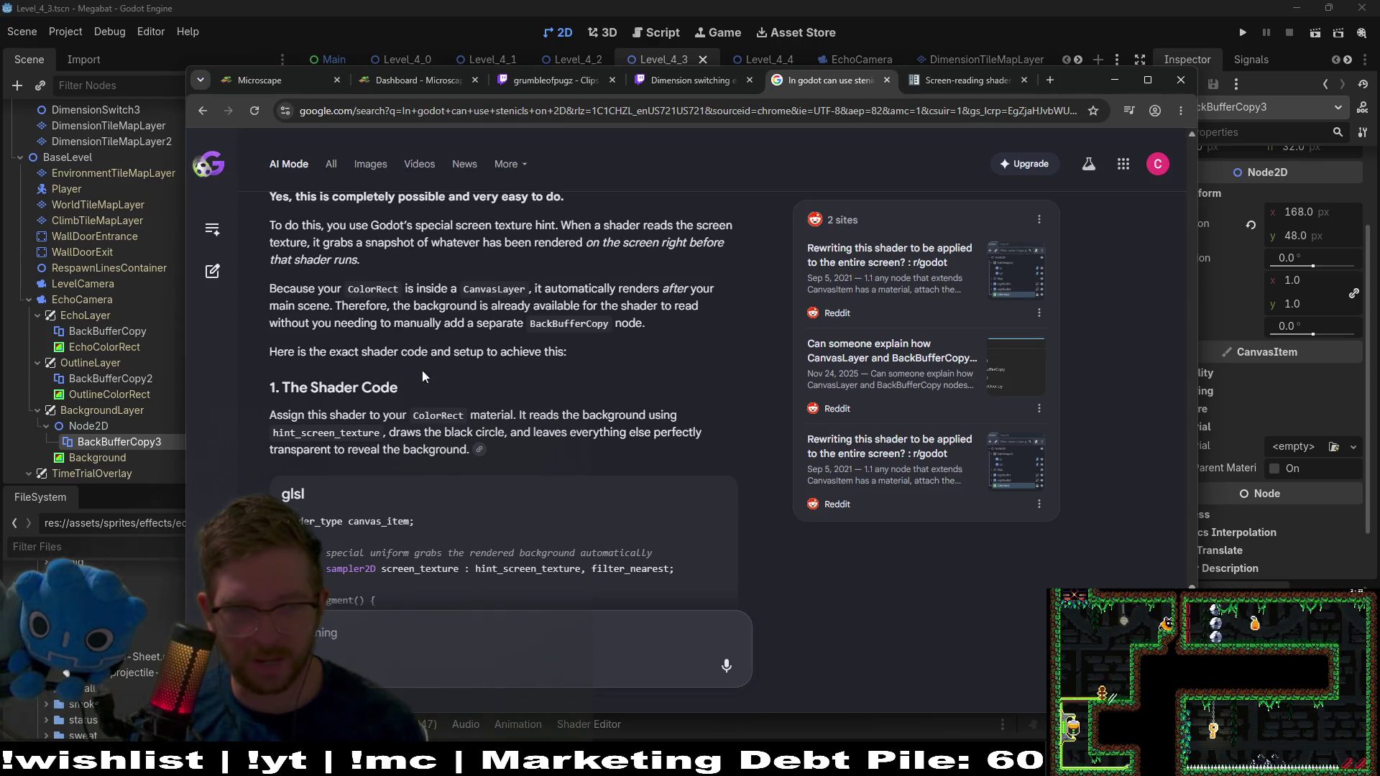
pyautogui.middleClick(669, 347)
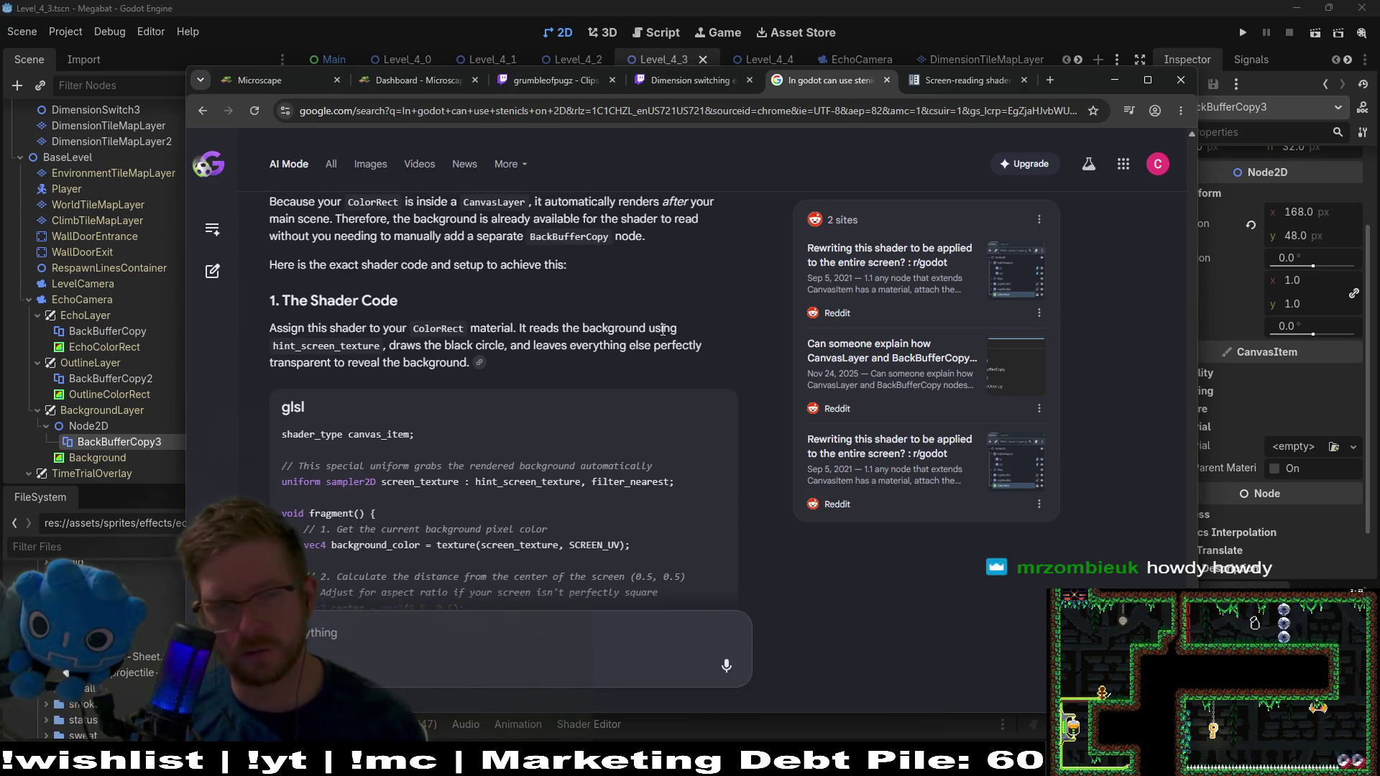
pyautogui.scroll(-1, 690, 316)
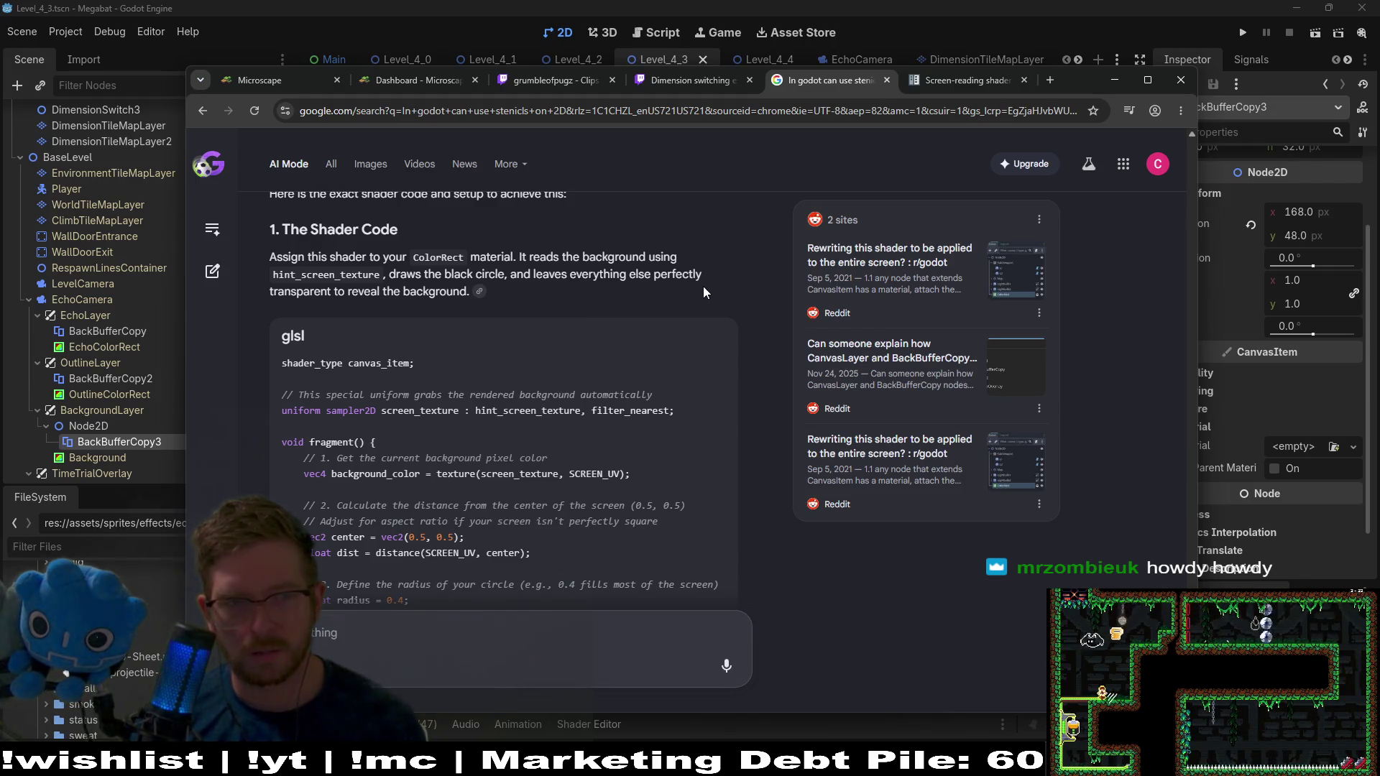
pyautogui.middleClick(733, 316)
pyautogui.scroll(-2, 733, 315)
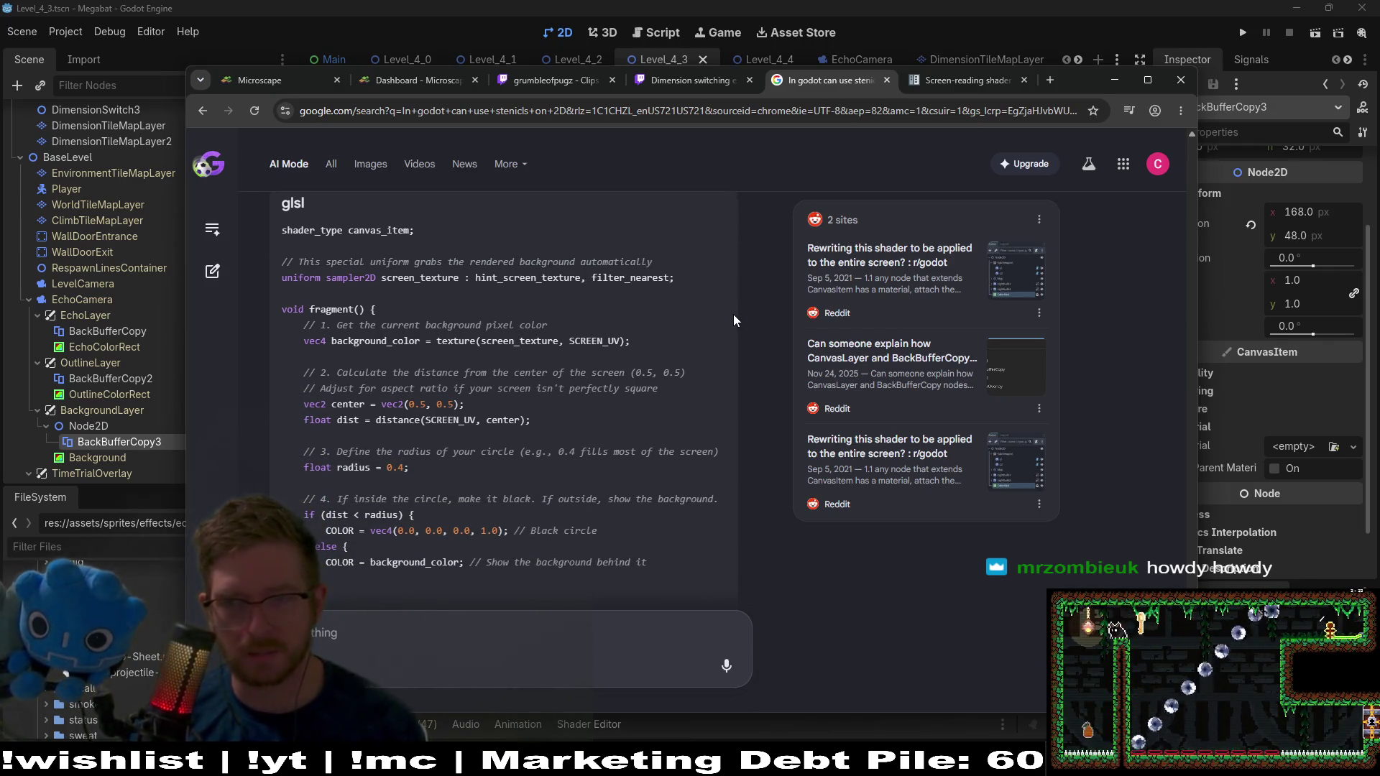